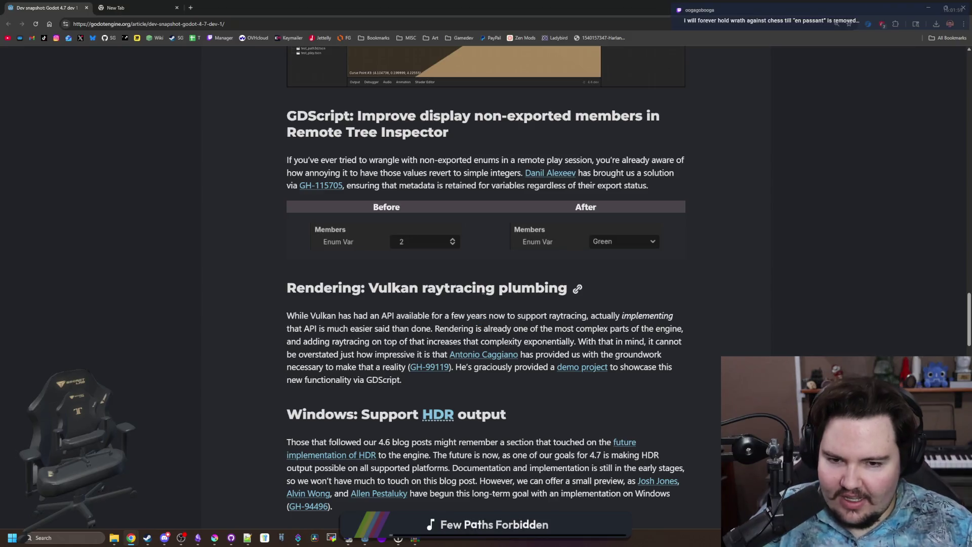
- Read the Rendering and Vulkan raytracing sections, then open the raytracing demo project link in a background tab
mouse_move(286, 288)
mouse_down()
mouse_move(365, 289)
mouse_move(550, 351)
mouse_move(363, 285)
mouse_up()
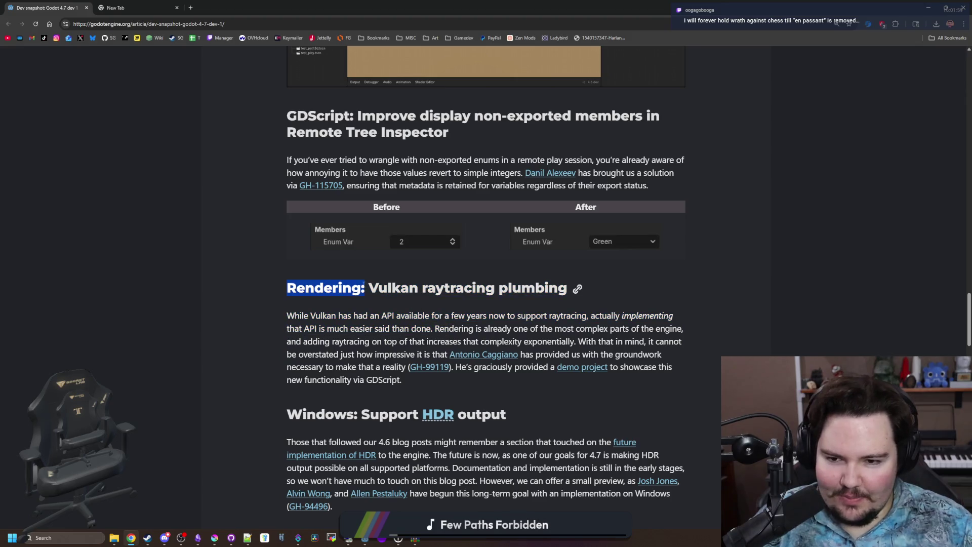
click(363, 284)
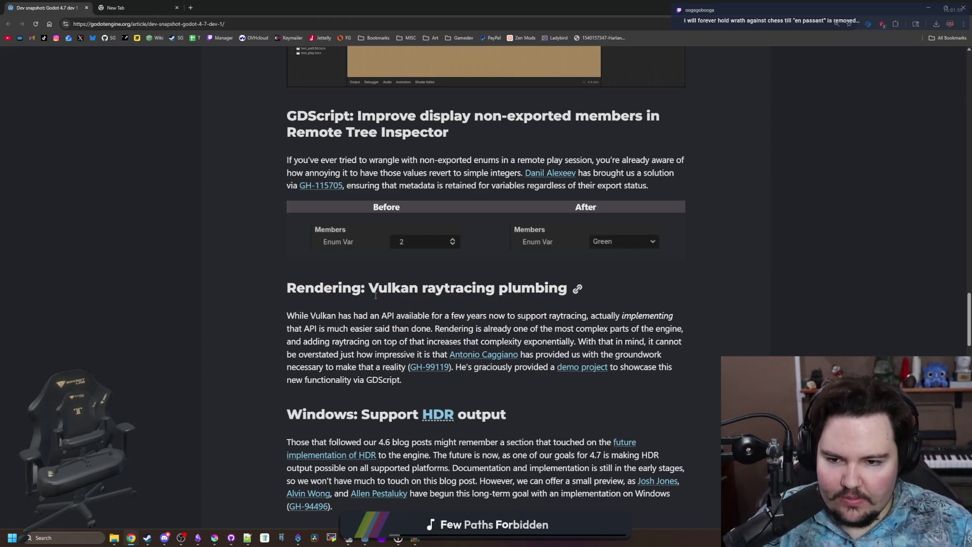
drag(372, 289, 557, 295)
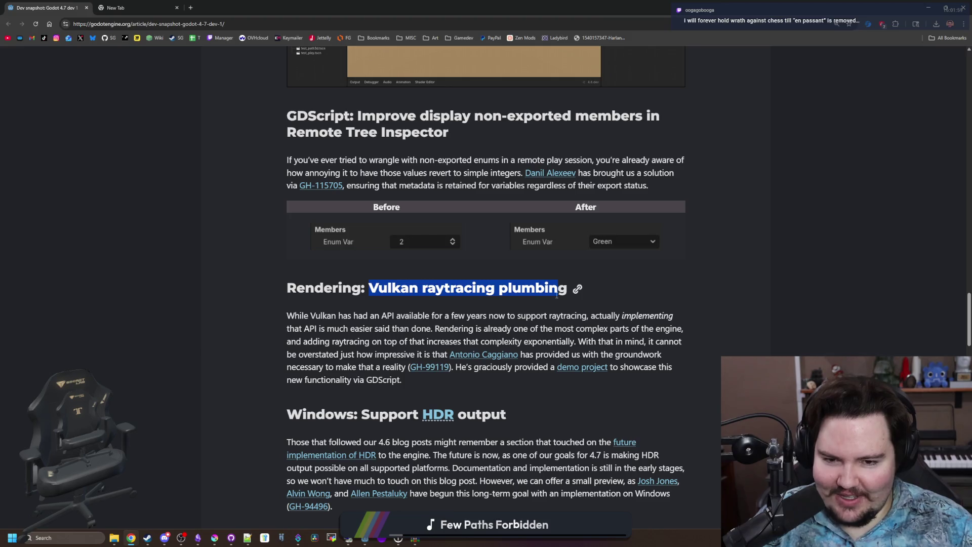
click(513, 290)
scroll(512, 290, down, 1)
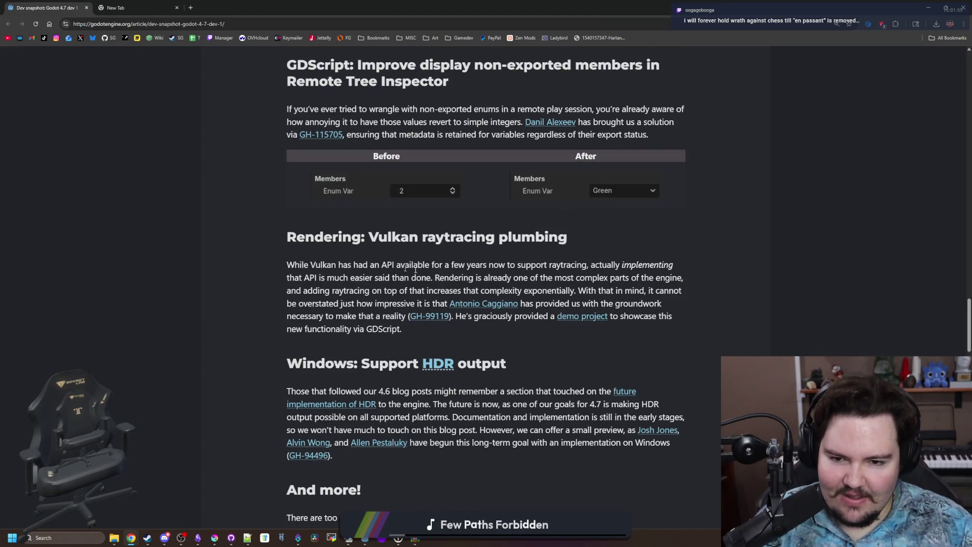
mouse_move(381, 280)
mouse_down()
mouse_move(620, 280)
mouse_move(653, 300)
mouse_up()
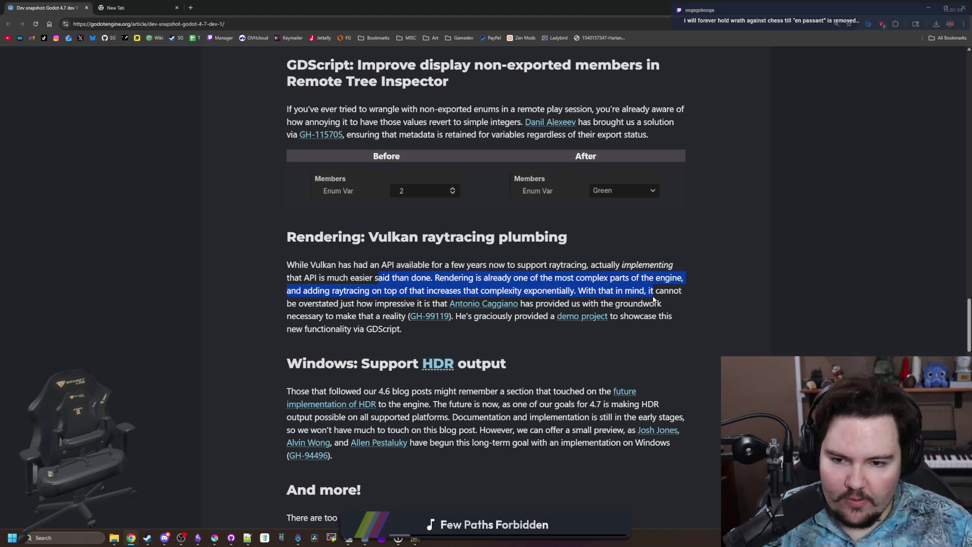
click(654, 300)
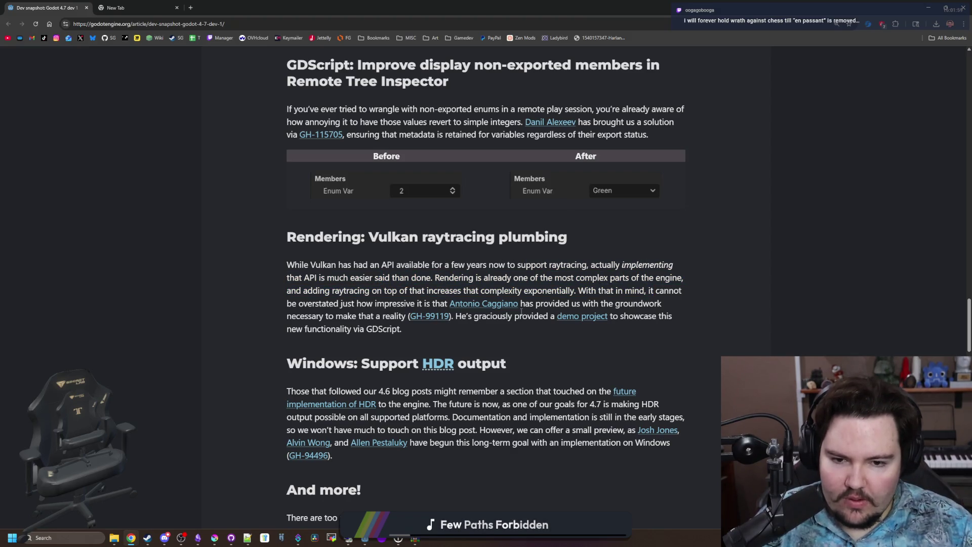
middle_click(587, 316)
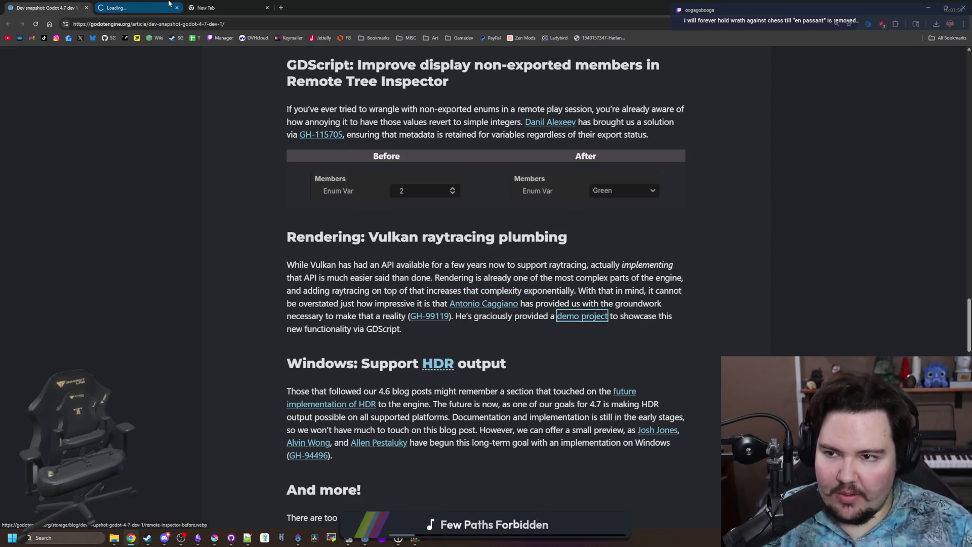
click(168, 3)
scroll(171, 190, down, 5)
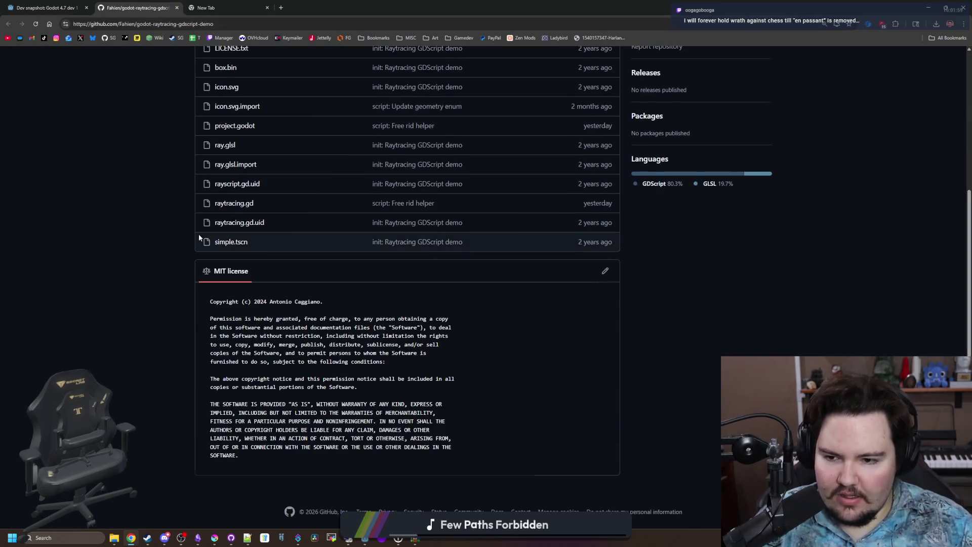
scroll(200, 243, up, 4)
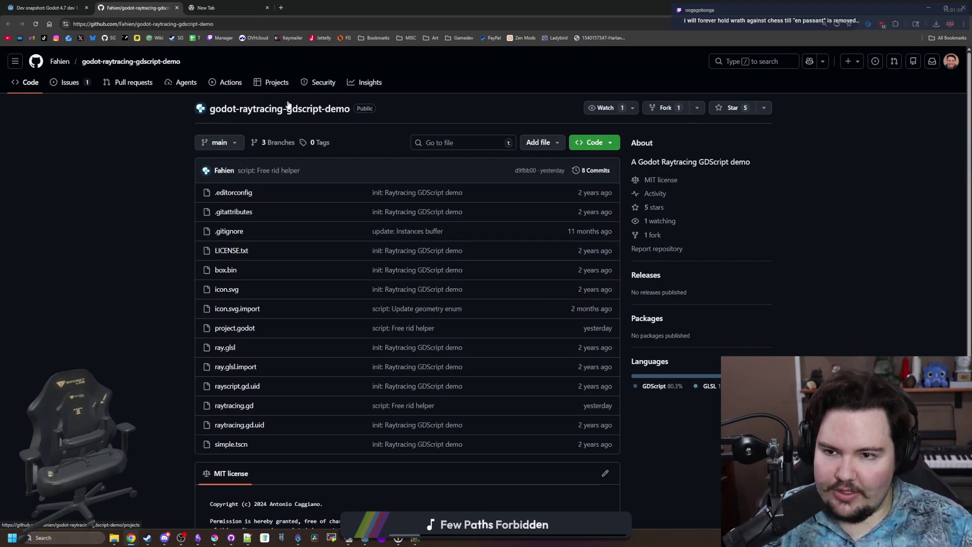
click(43, 6)
click(285, 264)
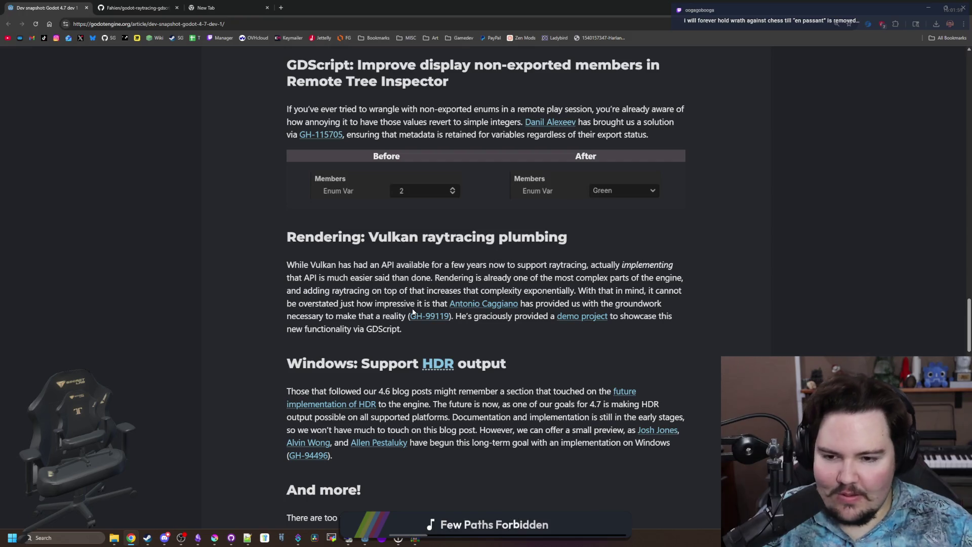
- Read through the article's HDR output section
scroll(413, 311, down, 2)
mouse_move(520, 292)
mouse_down()
mouse_move(683, 319)
mouse_move(335, 357)
mouse_up()
click(509, 347)
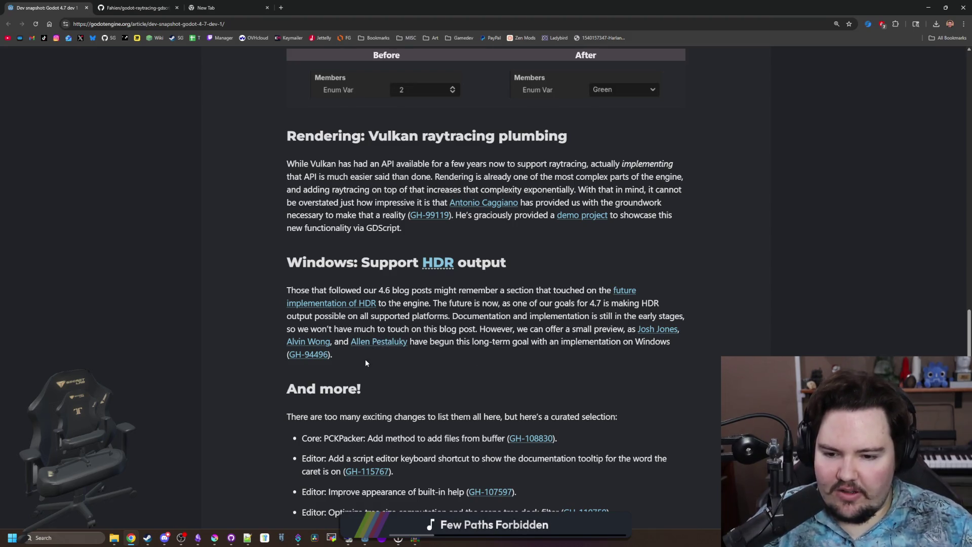
scroll(369, 354, down, 2)
scroll(374, 332, down, 3)
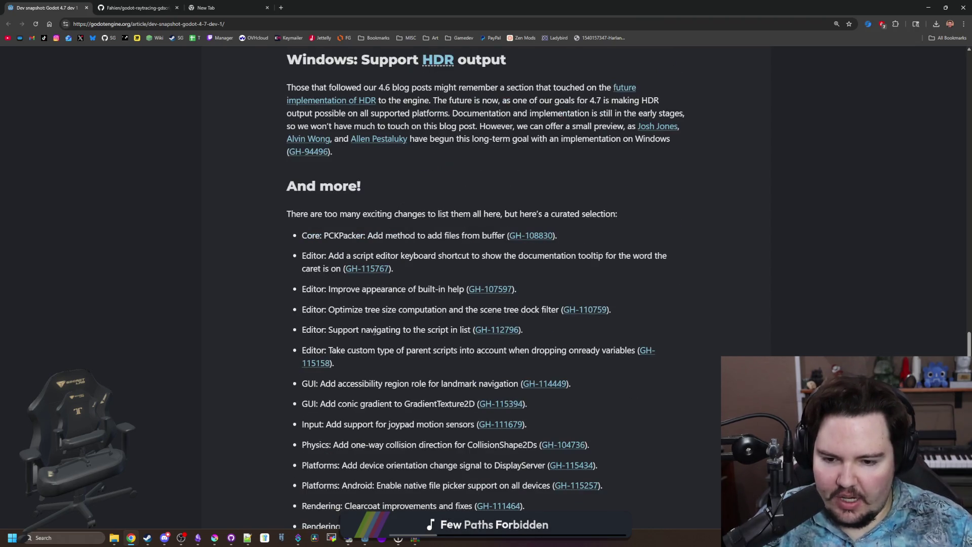
scroll(374, 331, up, 3)
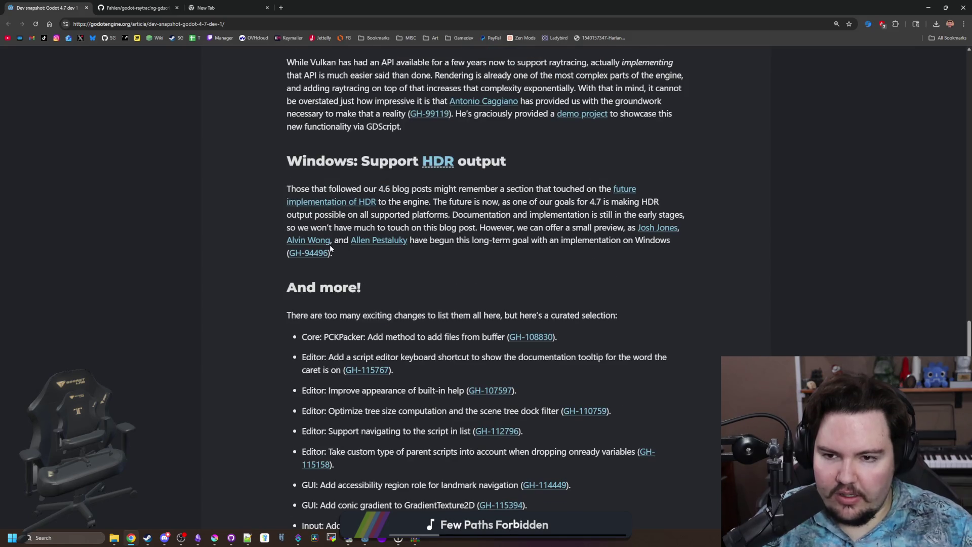
drag(376, 253, 287, 156)
click(497, 227)
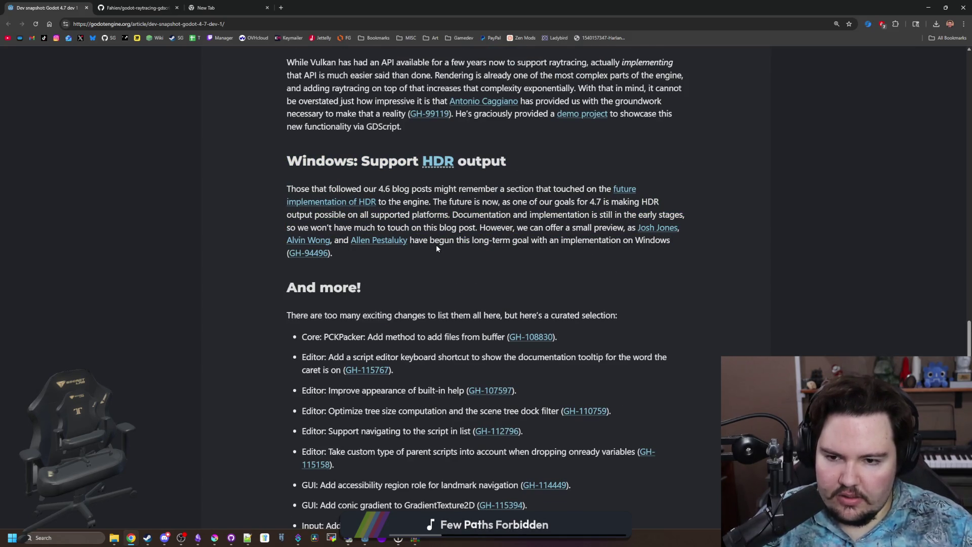
- Scroll the article back to the top, then restore Chrome to a smaller mid-screen window with Discord in front
scroll(436, 245, down, 6)
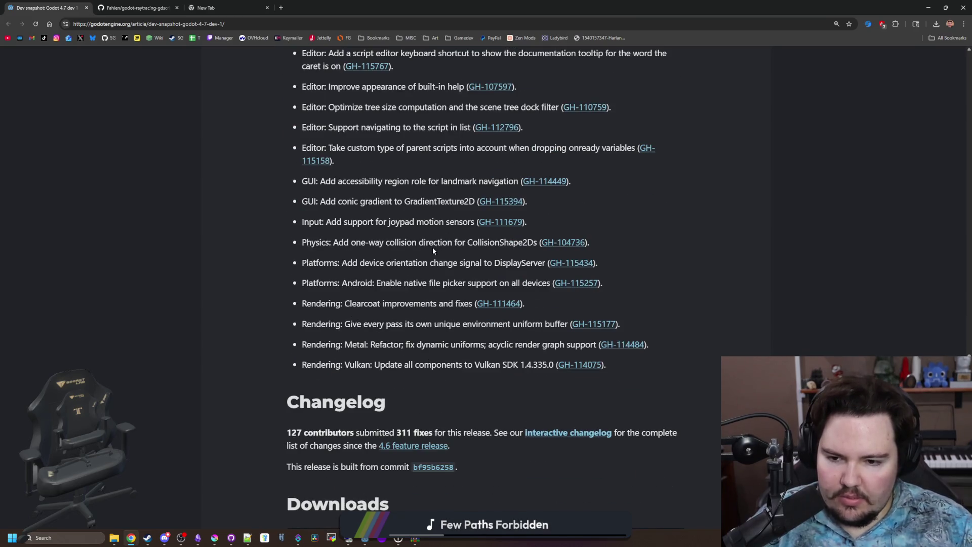
scroll(433, 247, down, 5)
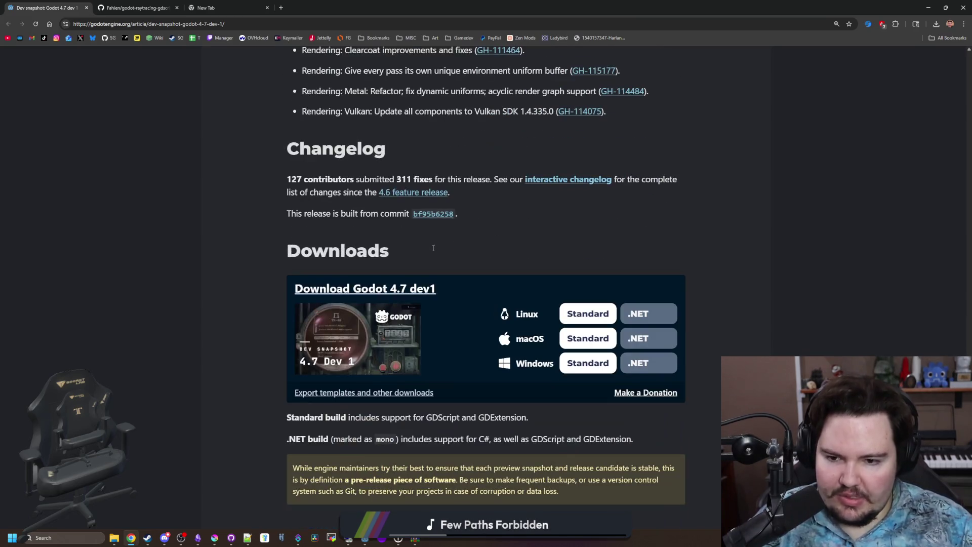
scroll(388, 298, down, 6)
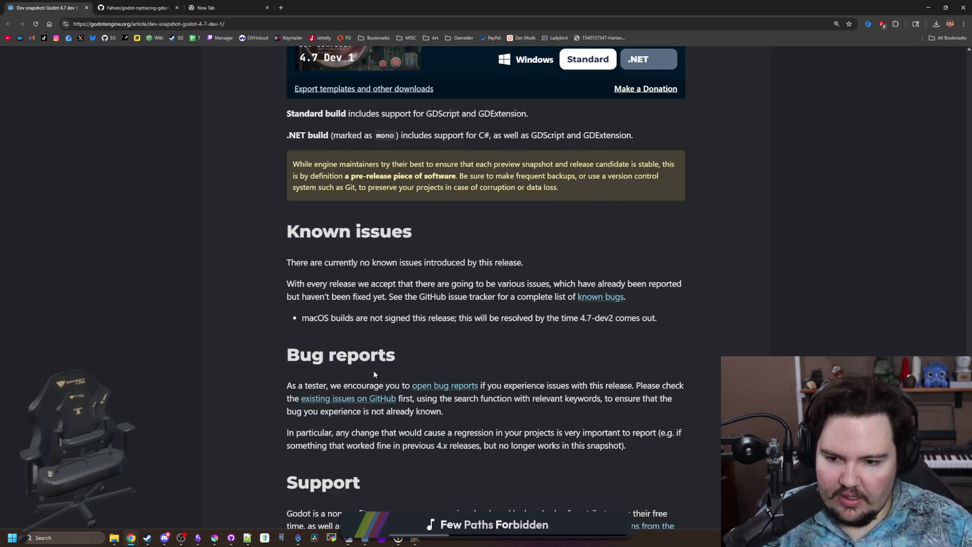
scroll(374, 369, up, 20)
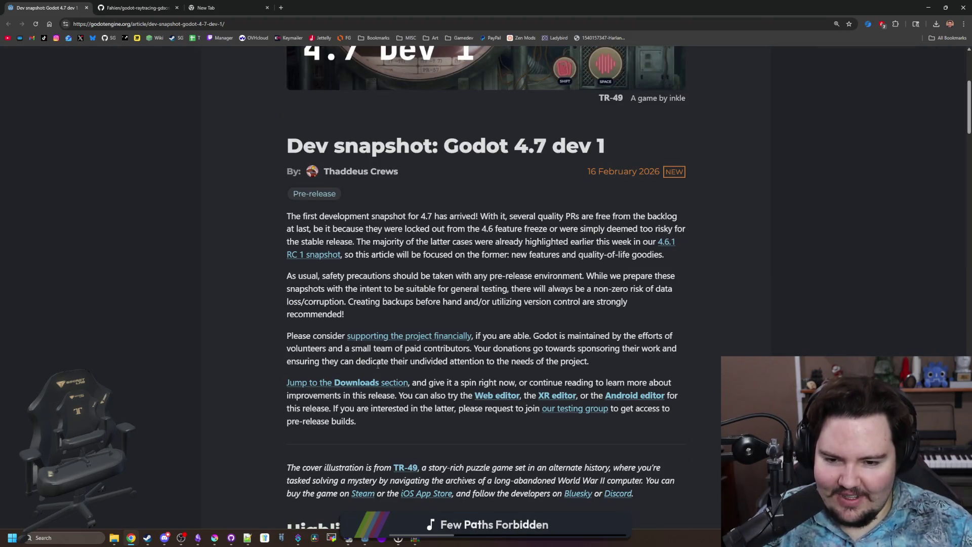
scroll(378, 364, up, 3)
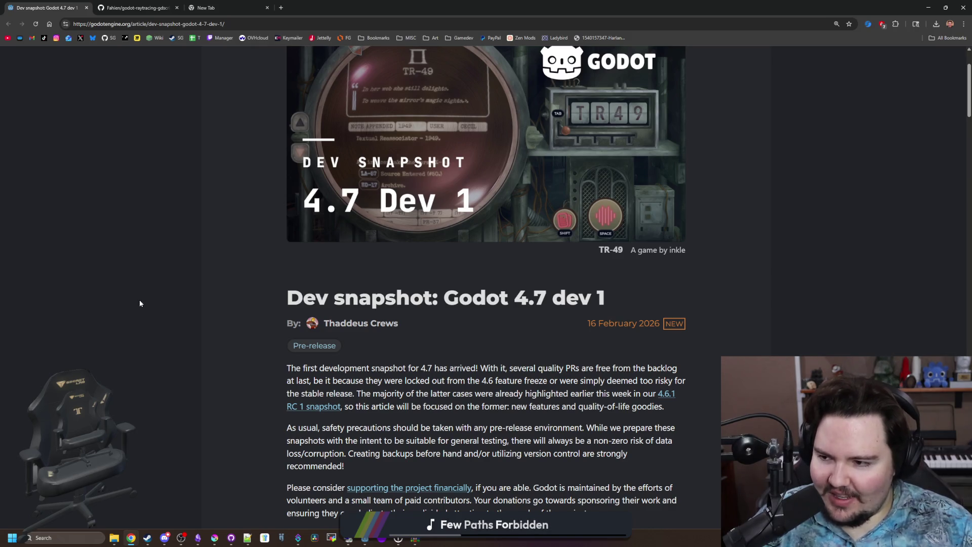
double_click(308, 297)
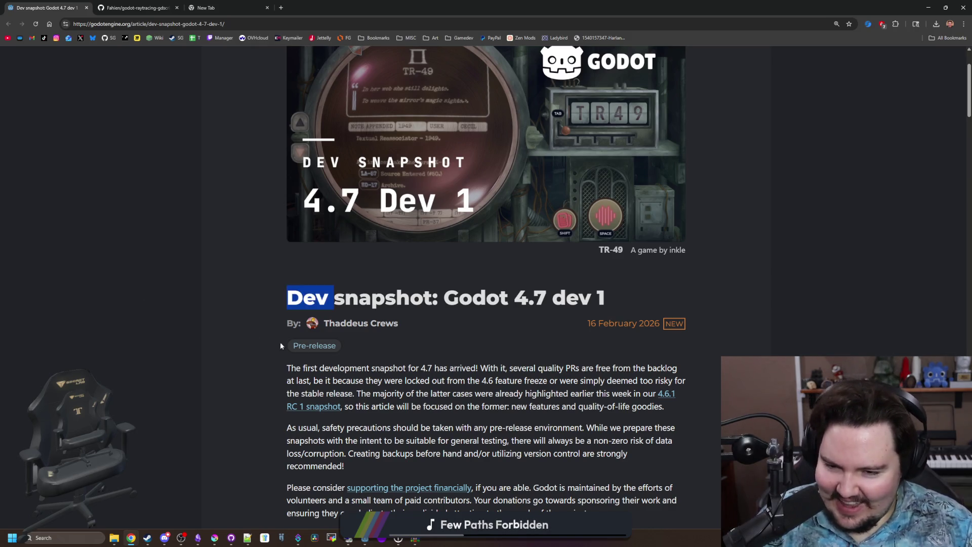
click(446, 347)
scroll(446, 347, up, 2)
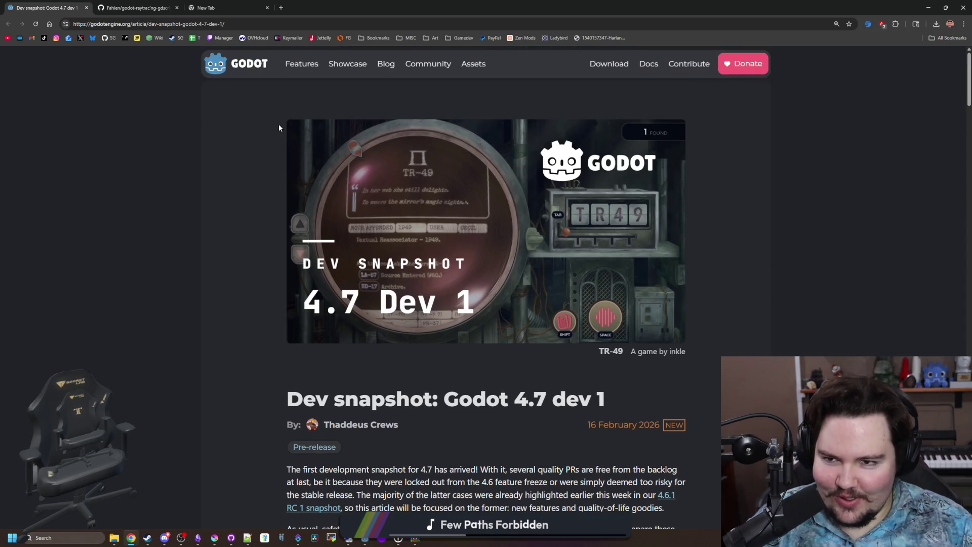
mouse_move(369, 7)
mouse_down()
mouse_move(388, 307)
mouse_move(543, 108)
mouse_up()
key(alt+Tab)
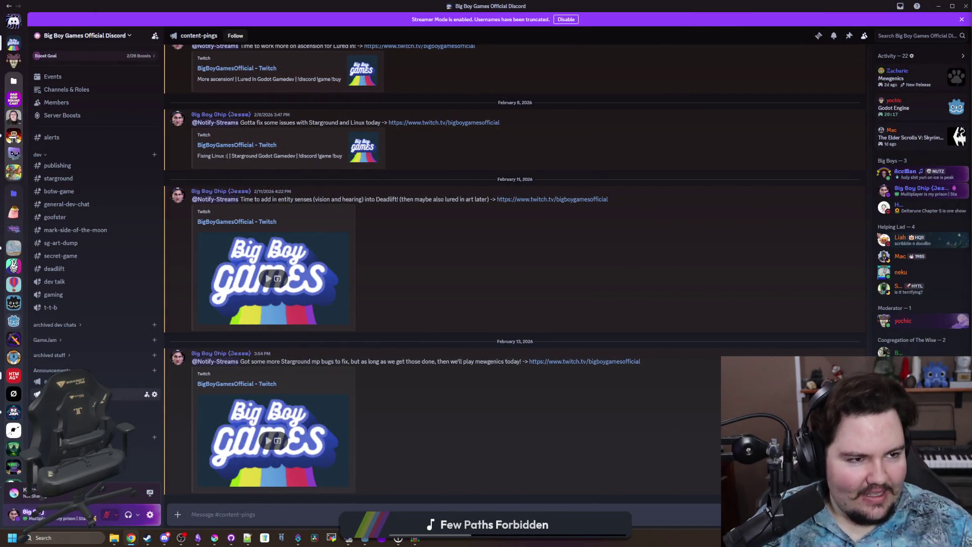
- Browse Discord's general channel and view the game screenshot at full size
scroll(81, 299, down, 6)
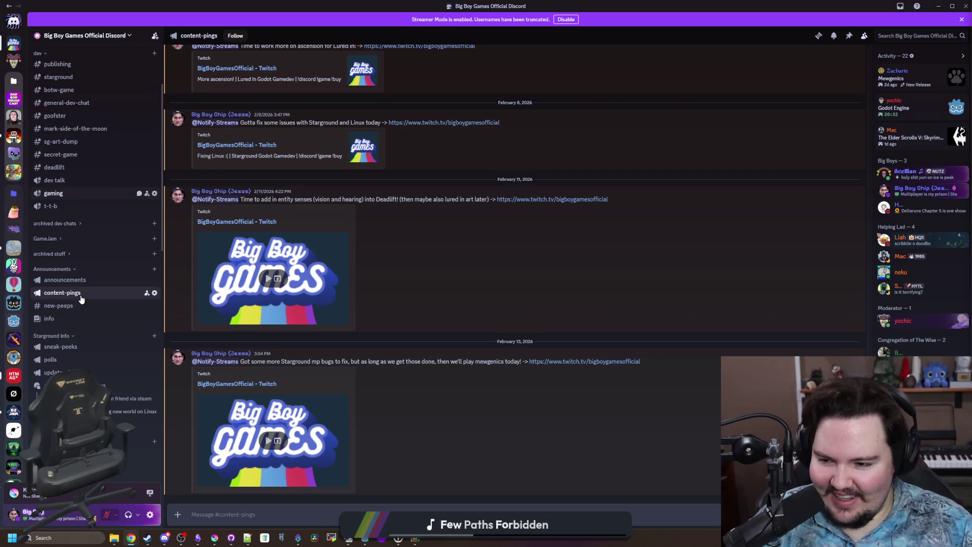
scroll(81, 299, down, 3)
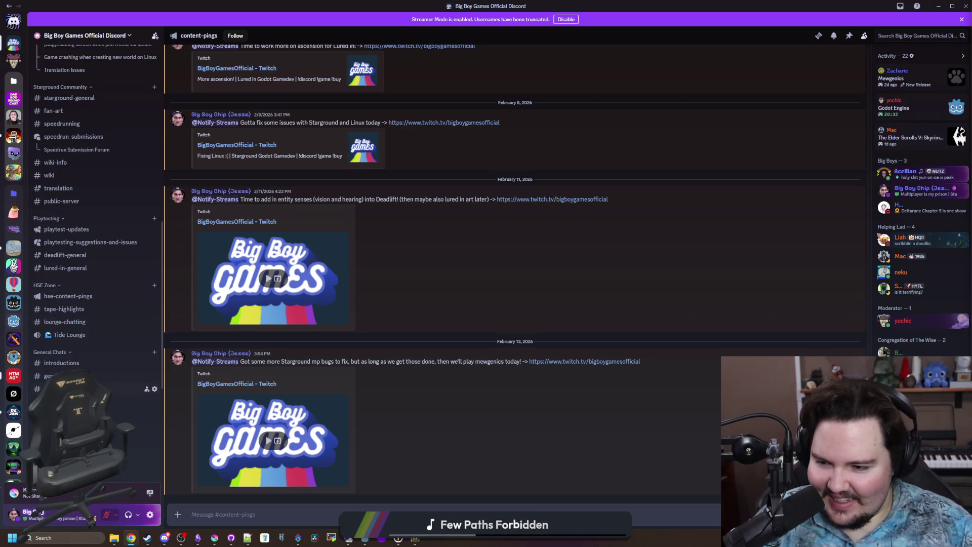
click(91, 375)
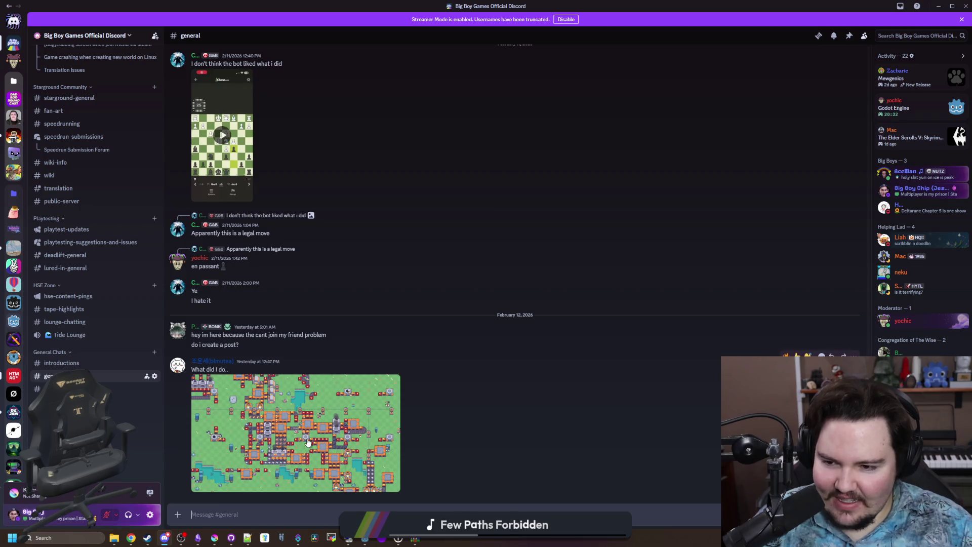
scroll(254, 355, up, 2)
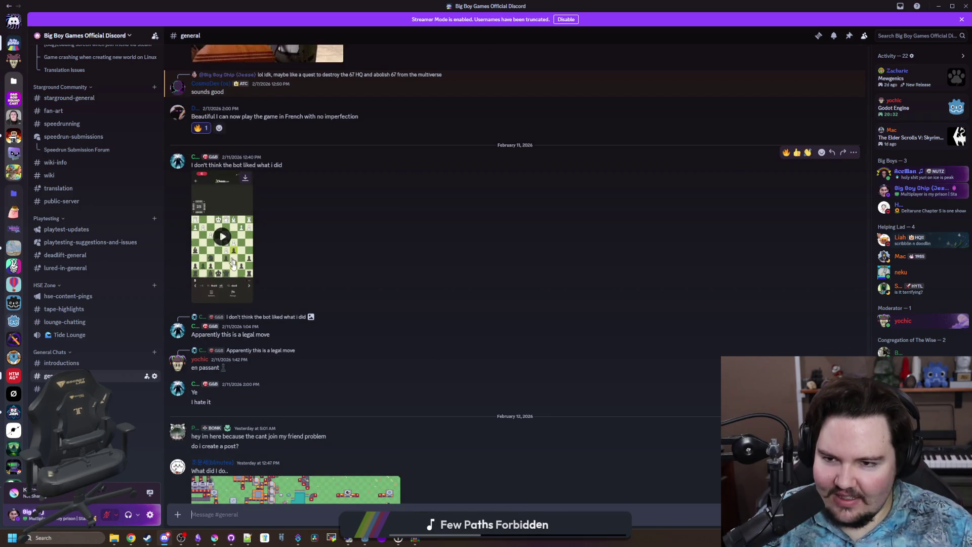
scroll(278, 349, down, 1)
scroll(282, 358, down, 1)
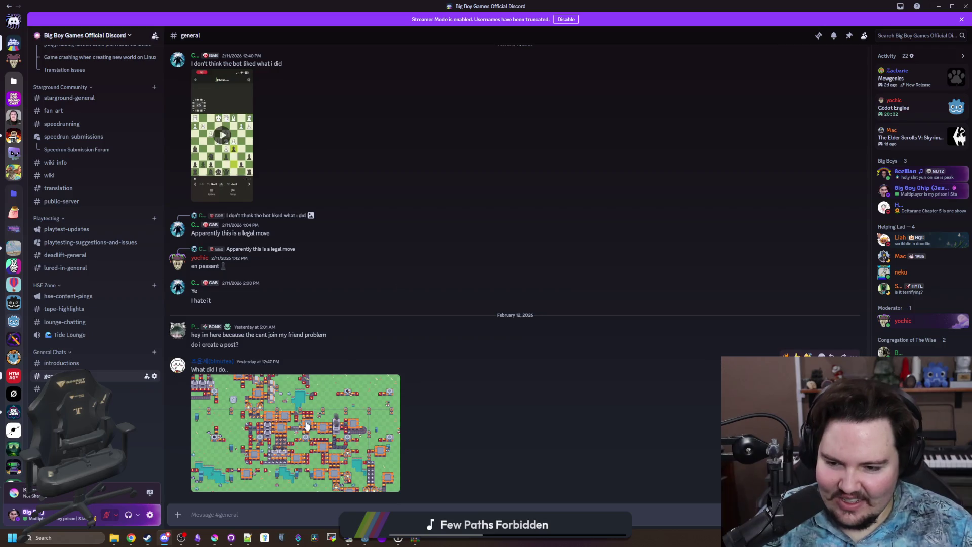
click(306, 422)
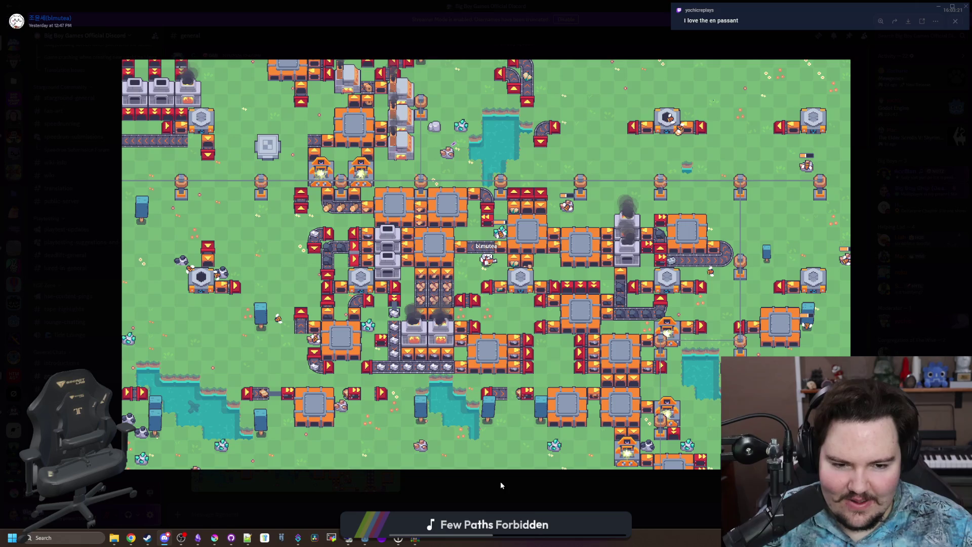
click(501, 482)
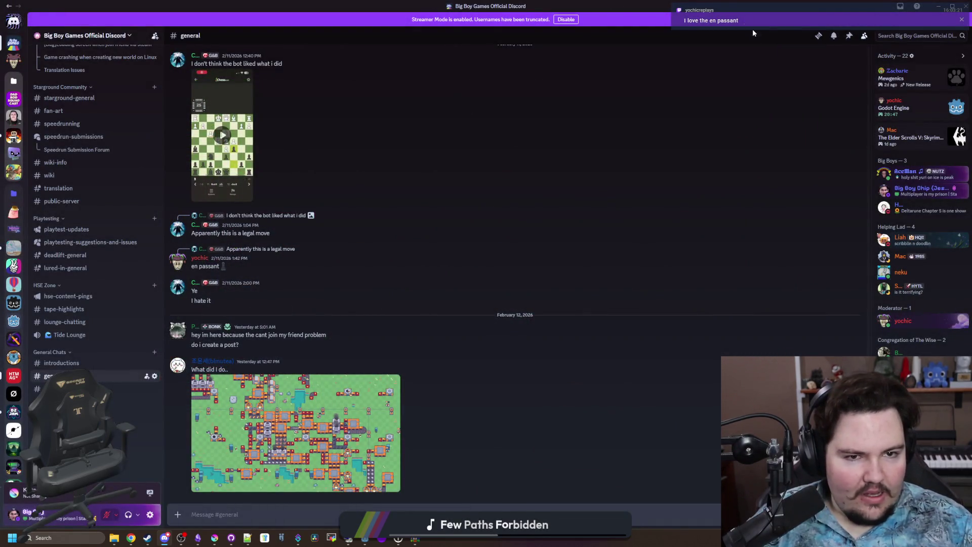
- Close the frozen Starground editor with End Process and dismiss the WinRAR reminder
mouse_move(713, 10)
mouse_down()
mouse_move(760, 244)
mouse_move(709, 316)
mouse_up()
click(544, 251)
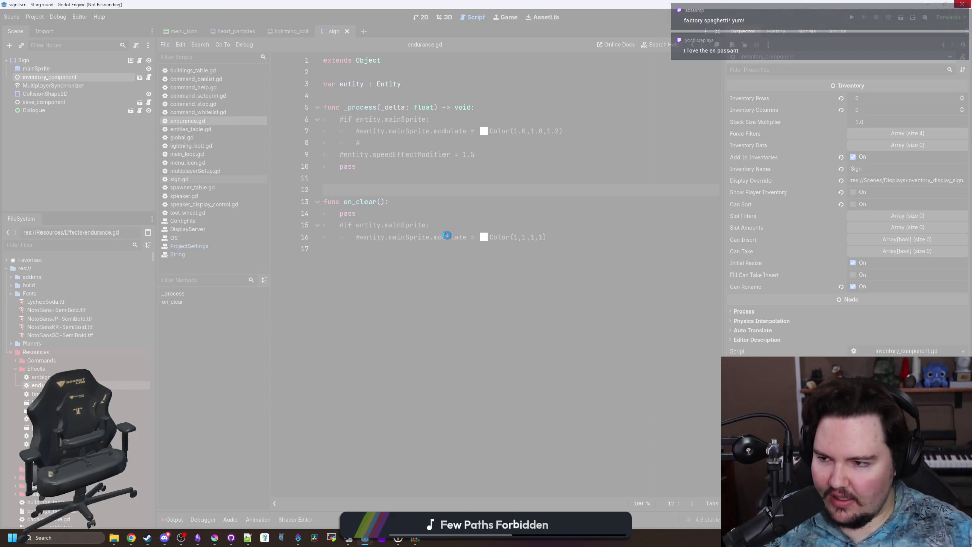
mouse_move(371, 540)
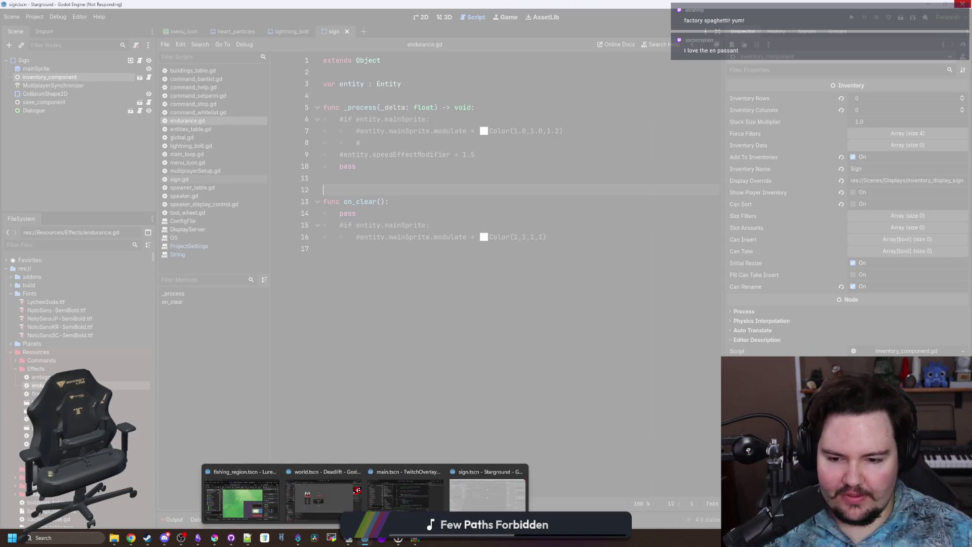
click(521, 471)
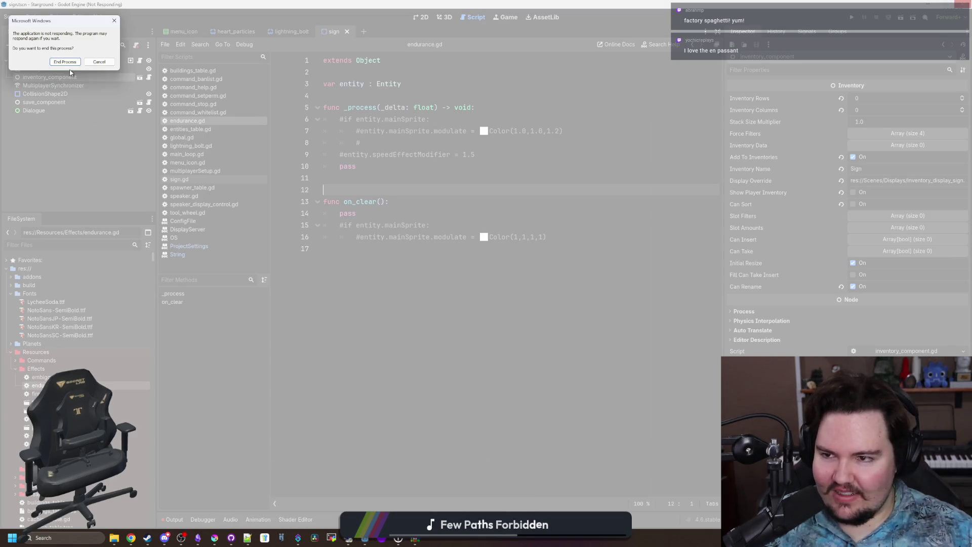
click(65, 61)
click(627, 148)
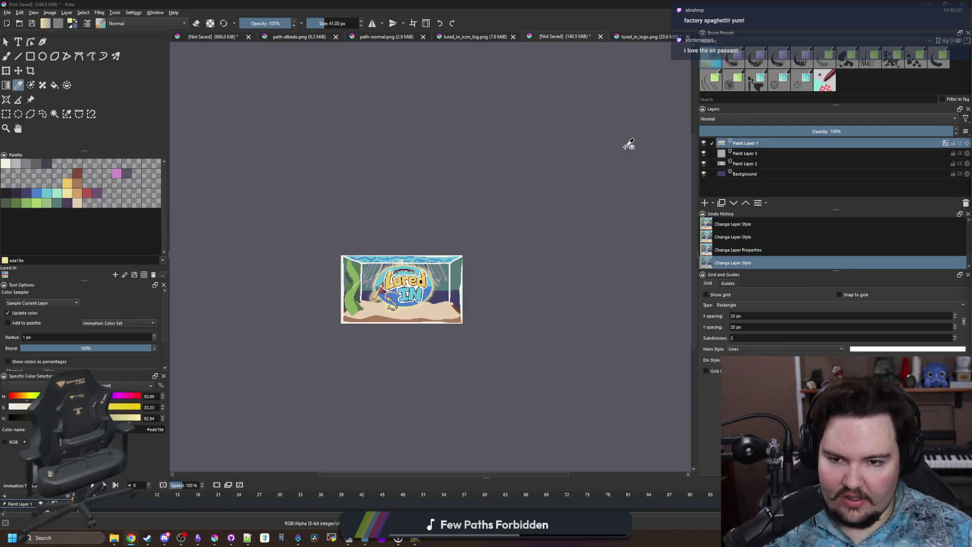
- Zoom the Krita canvas in and out around the Lured In title artwork
scroll(386, 336, up, 5)
scroll(371, 376, down, 5)
scroll(367, 329, up, 2)
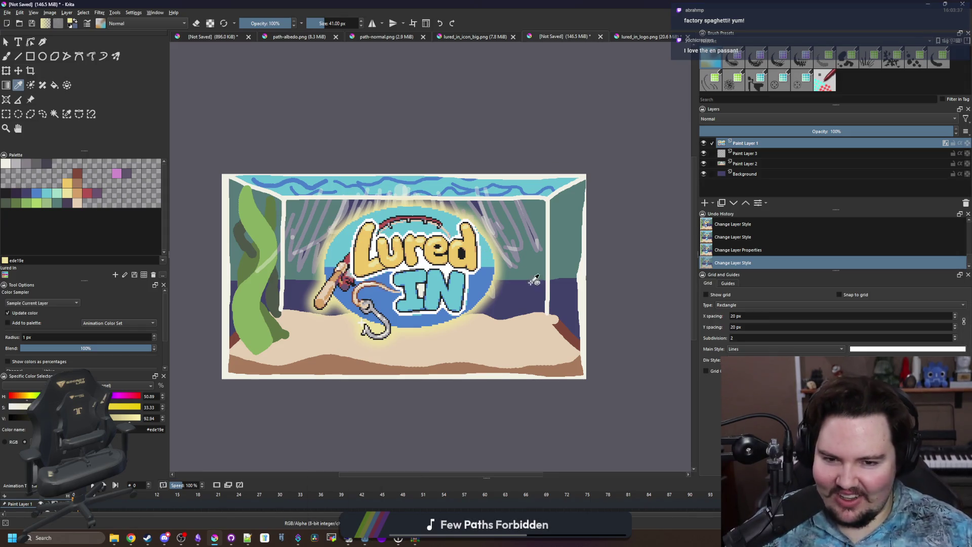
scroll(447, 273, down, 1)
scroll(423, 286, up, 1)
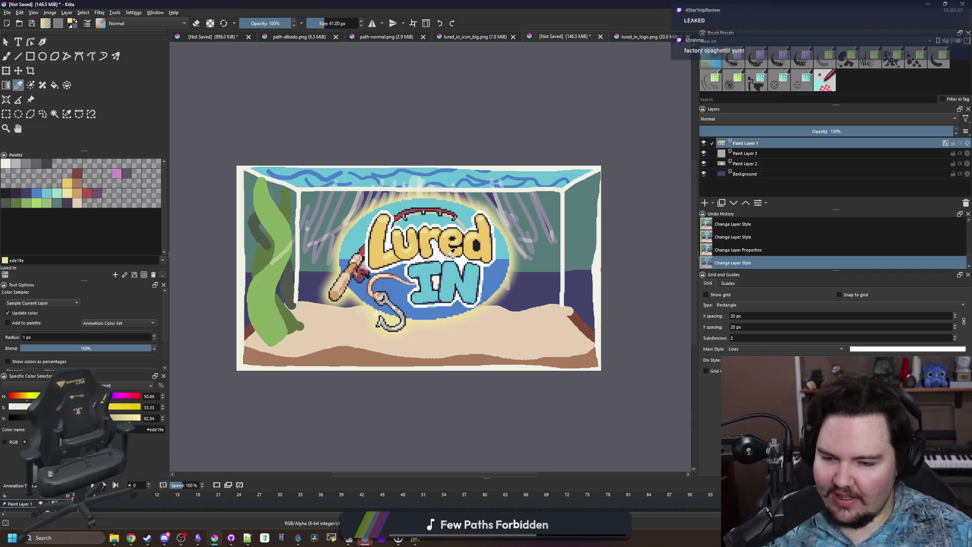
scroll(434, 286, up, 1)
scroll(434, 286, down, 1)
scroll(432, 304, up, 1)
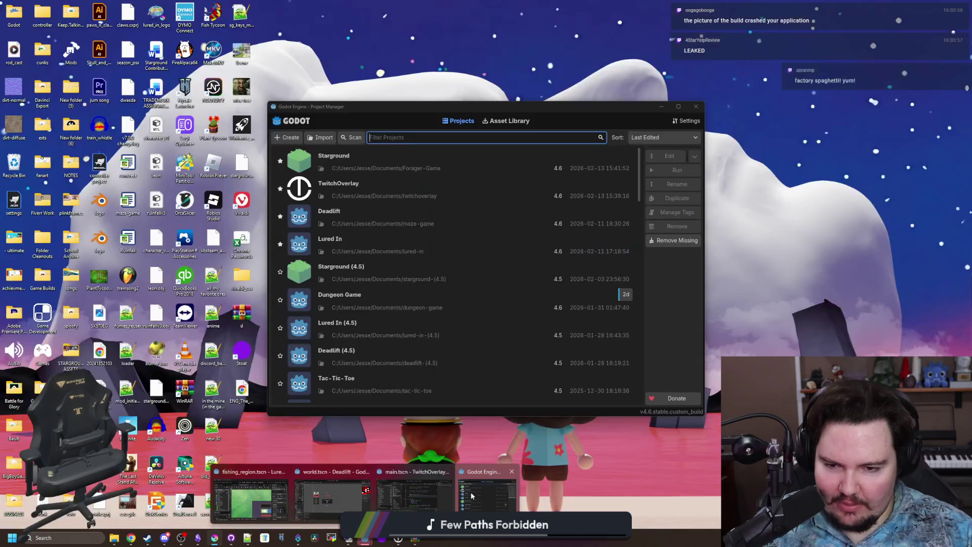
- Relaunch Starground from the Project Manager, then view the Megaquarium Steam page in Chrome
click(488, 486)
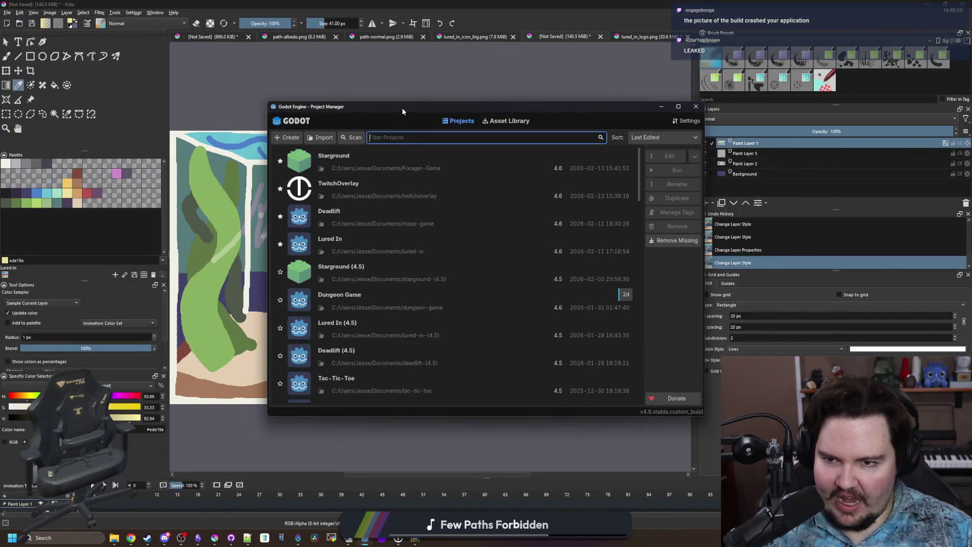
drag(402, 108, 506, 102)
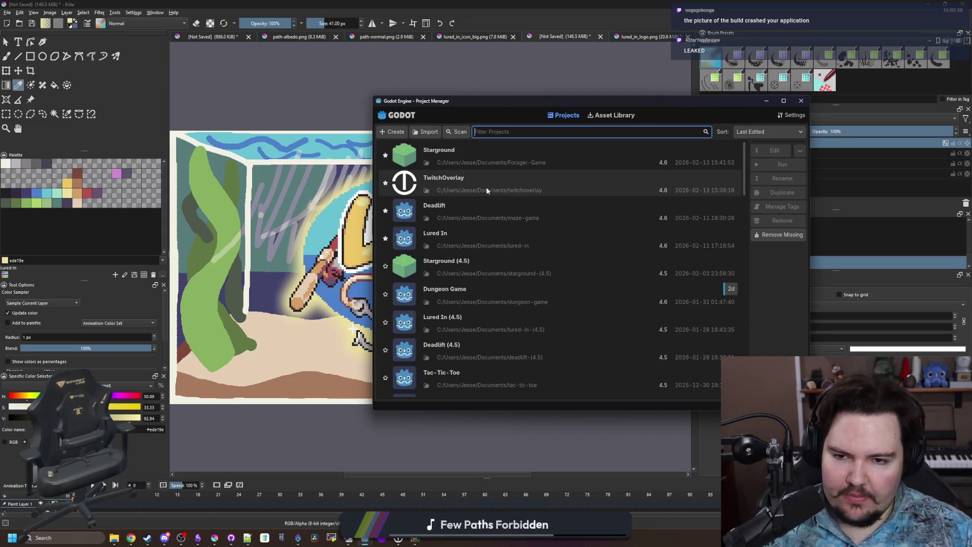
double_click(466, 160)
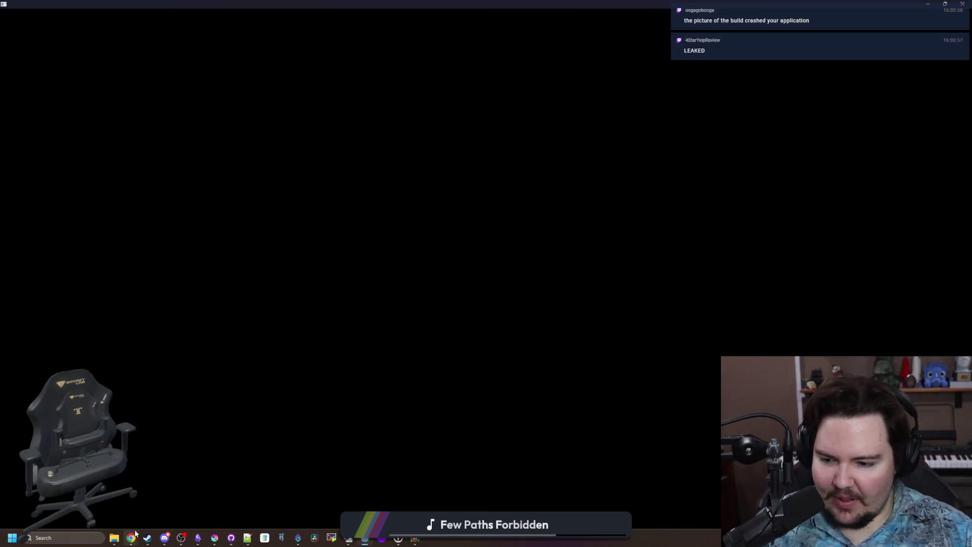
mouse_move(133, 539)
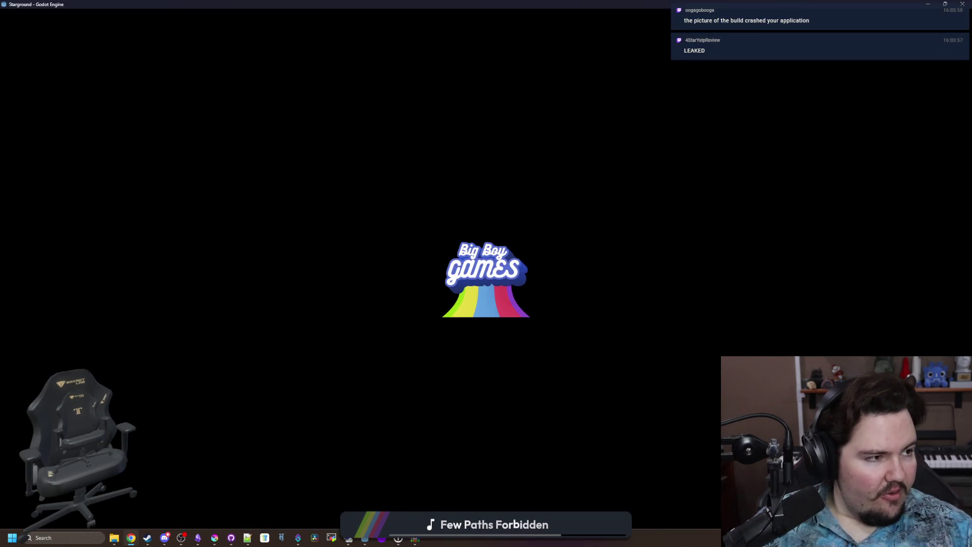
key(alt+Tab)
click(668, 162)
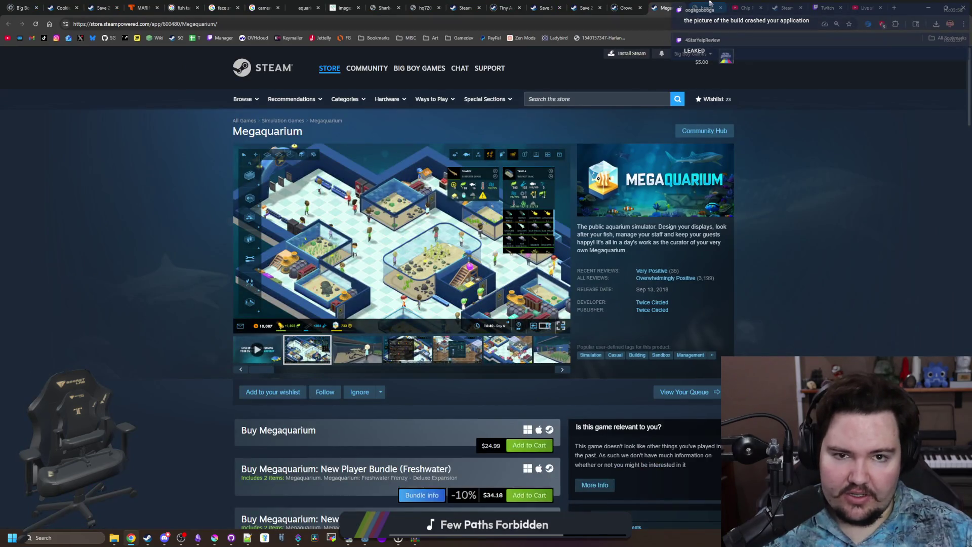
- Visit the Grove Fisher and Tiny Aquarium store pages, stepping through Tiny Aquarium's screenshots
click(626, 7)
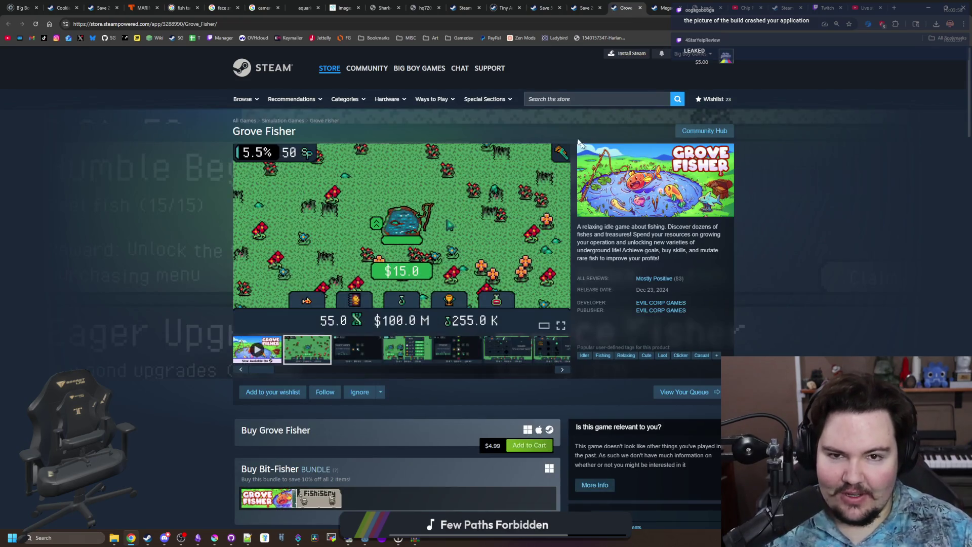
click(516, 3)
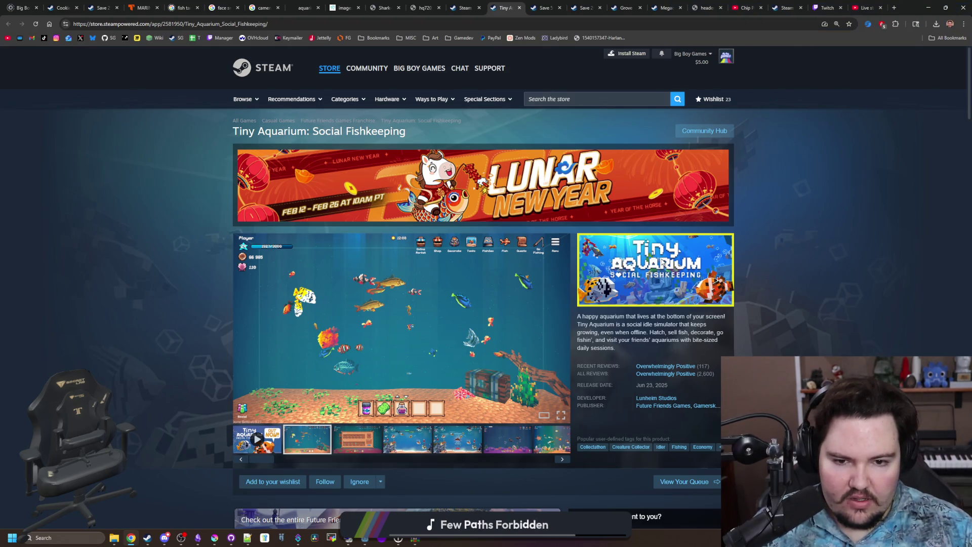
click(357, 438)
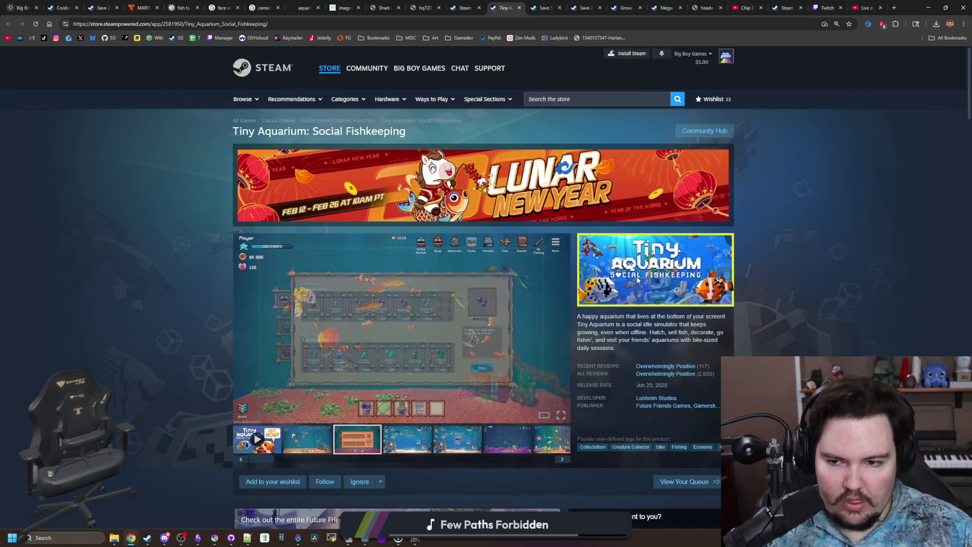
click(418, 444)
click(463, 446)
click(492, 442)
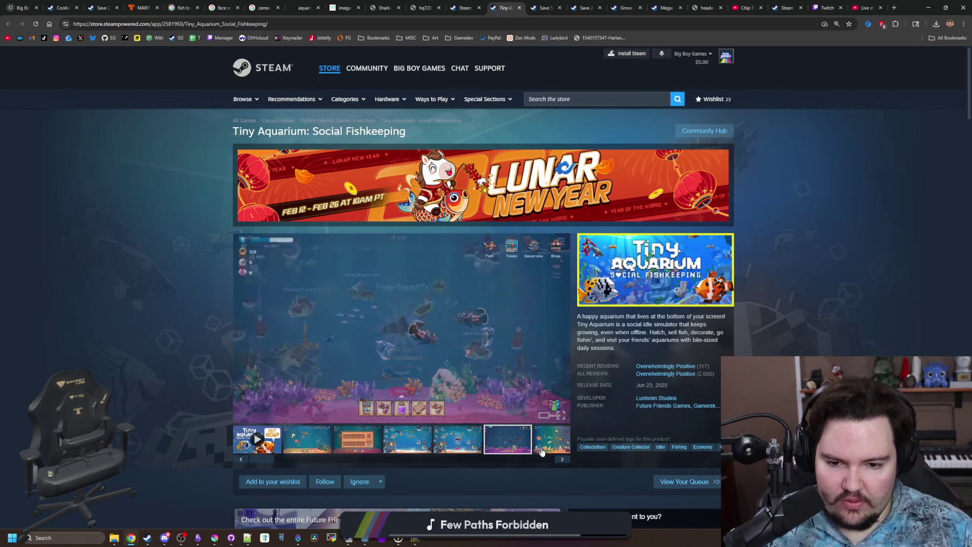
click(550, 439)
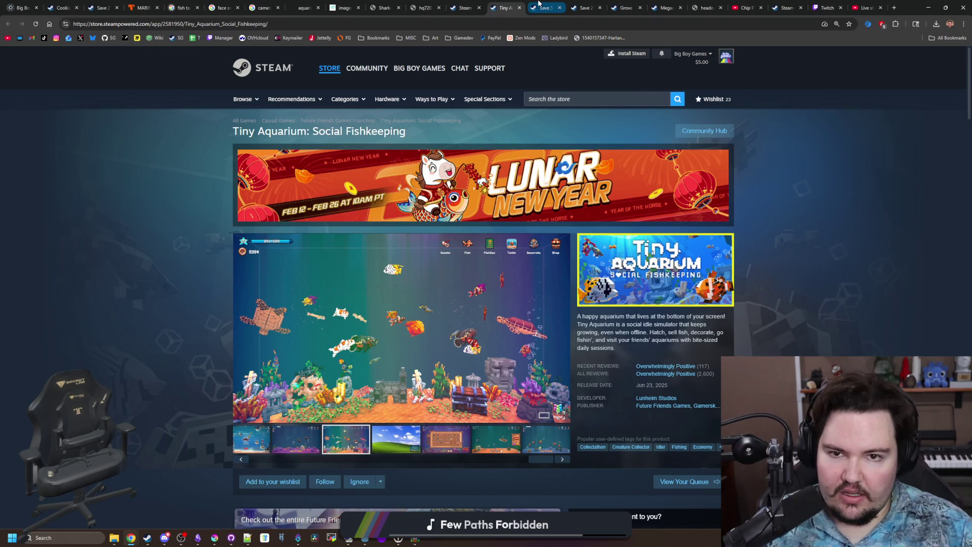
- Look at the Chillquarium and Fish to Dish pages, return to Grove Fisher, then switch to Godot
click(540, 6)
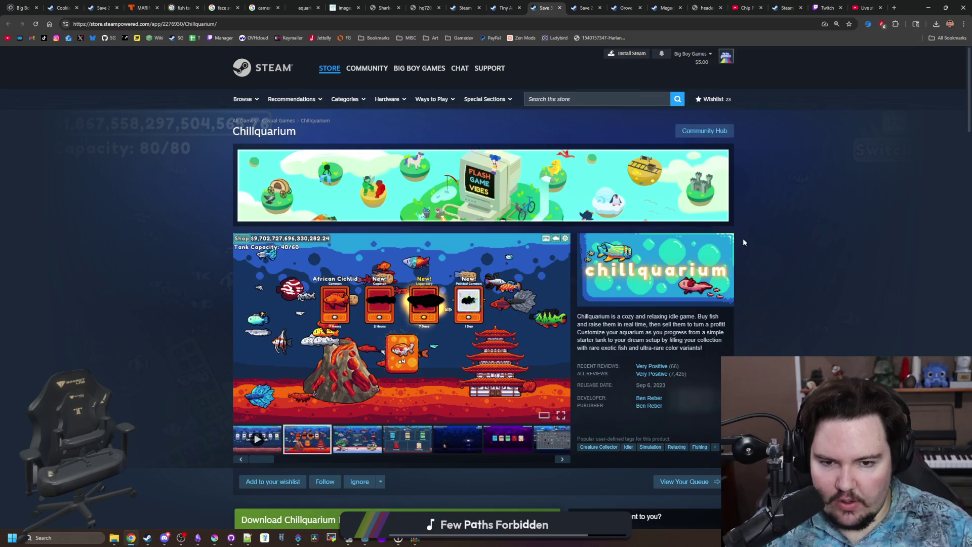
key(ctrl+Tab)
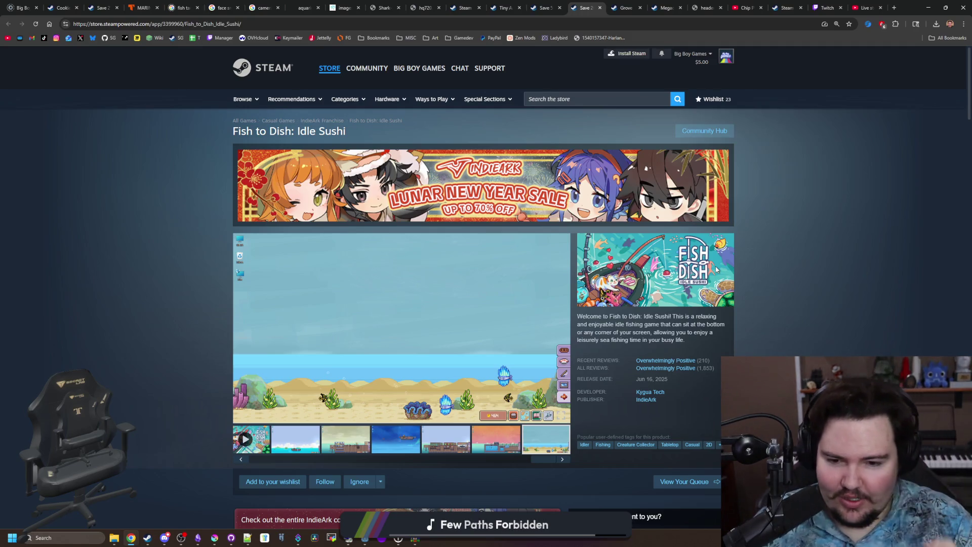
click(624, 4)
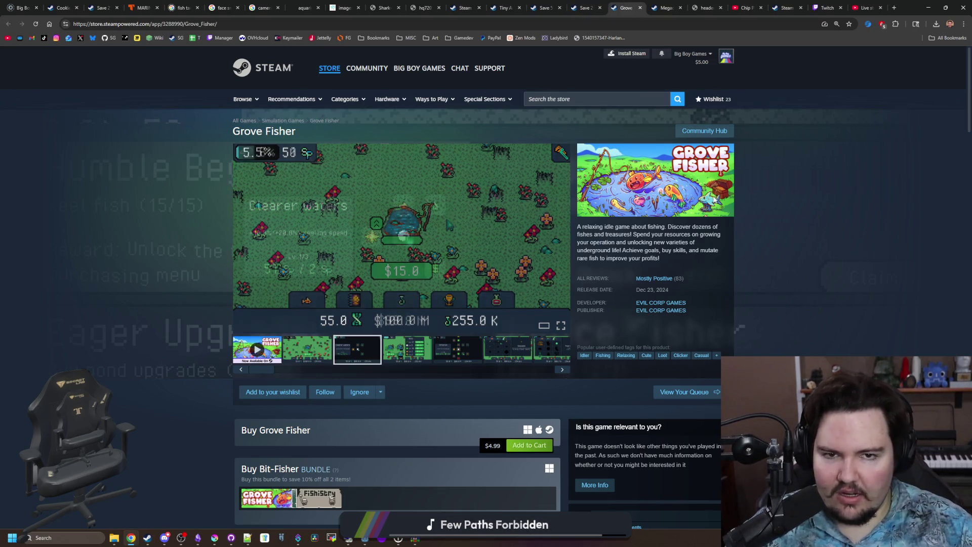
click(928, 8)
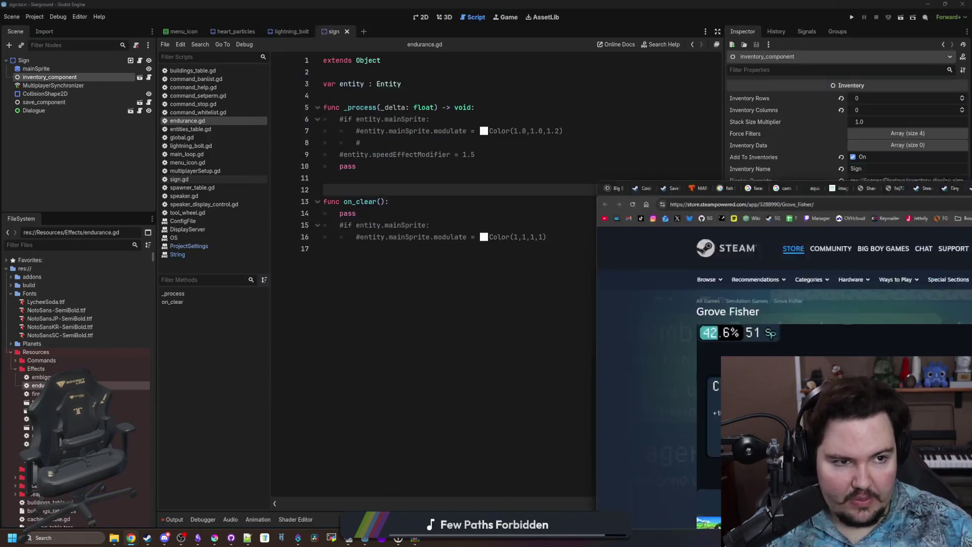
- Close all open scene tabs using Close All Tabs on the sign scene tab
click(448, 276)
click(390, 190)
click(388, 179)
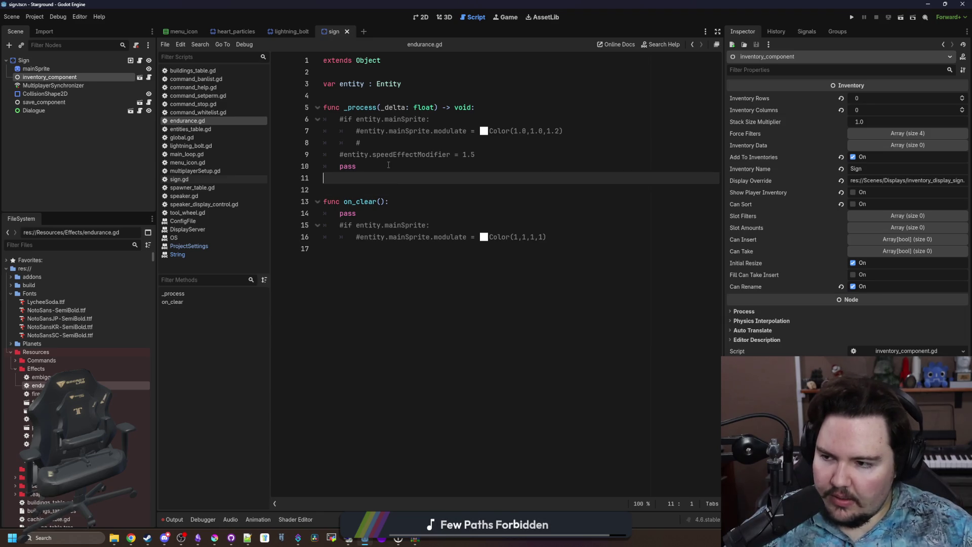
click(388, 165)
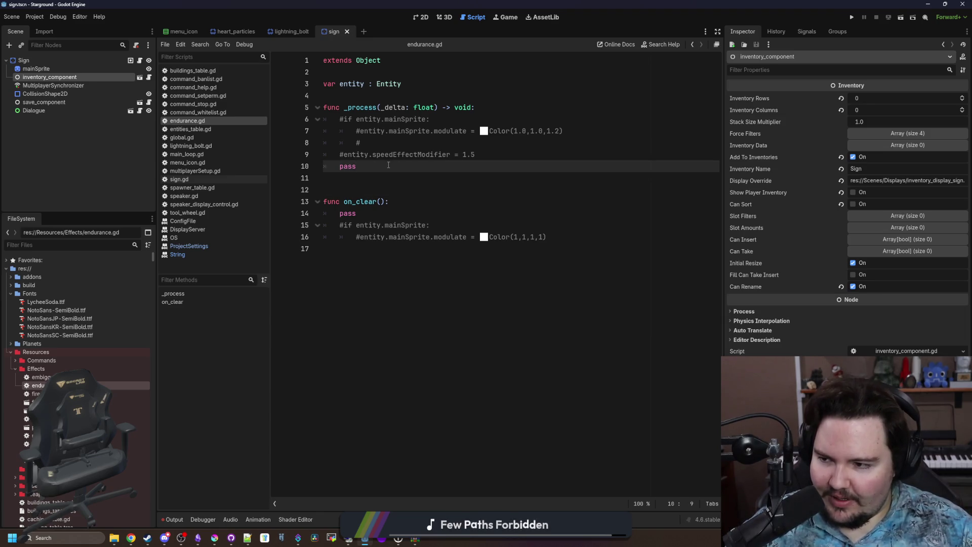
click(382, 190)
click(376, 168)
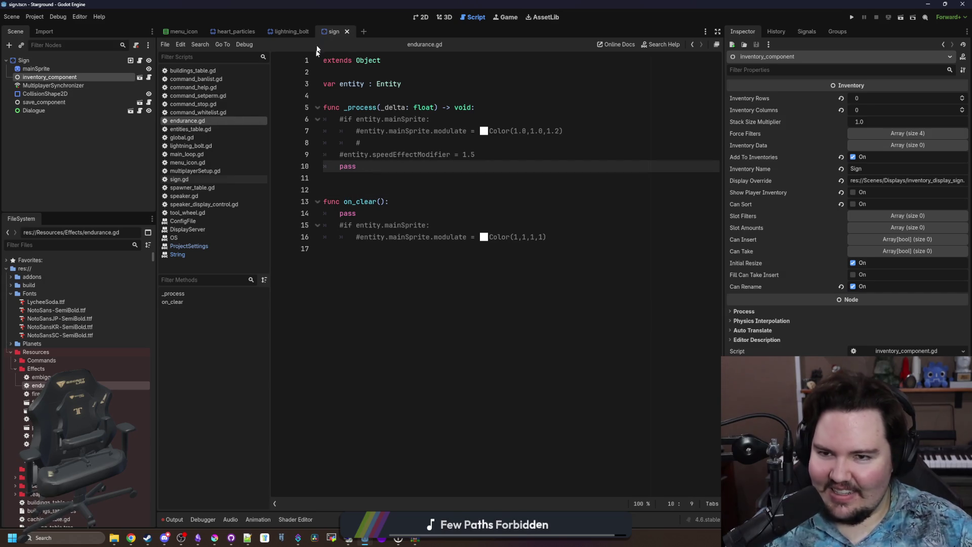
click(418, 18)
right_click(330, 33)
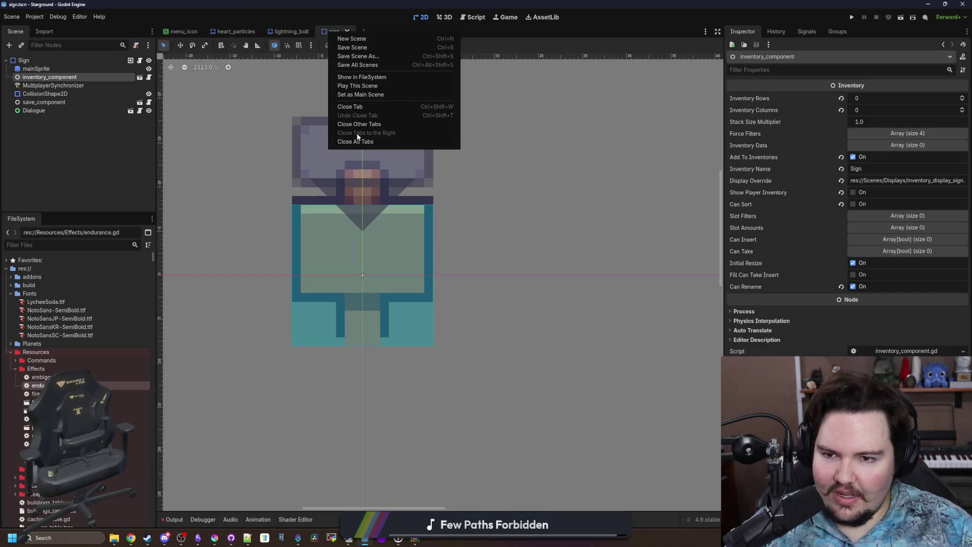
click(357, 142)
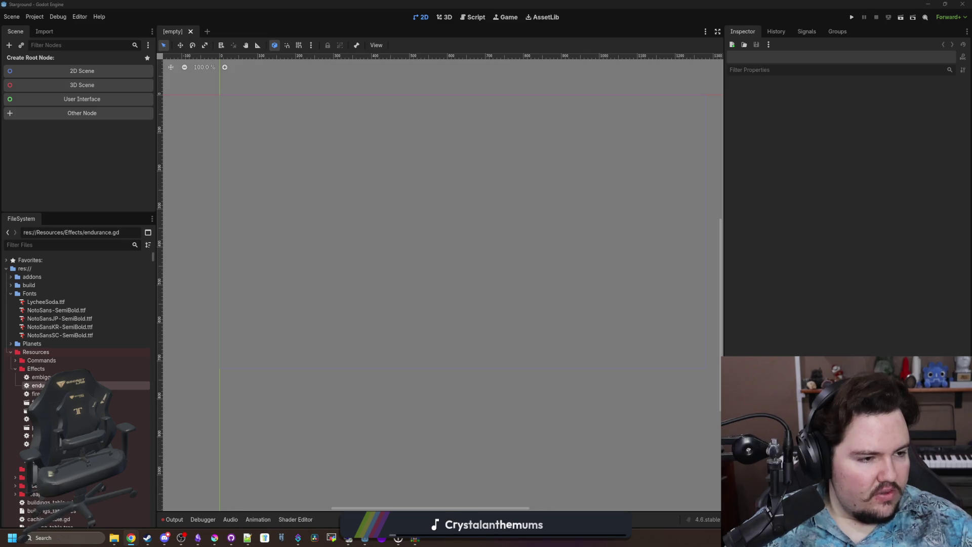
- Launch Starground with Run Project, then switch over to godot.log in Notepad++
key(alt+Tab)
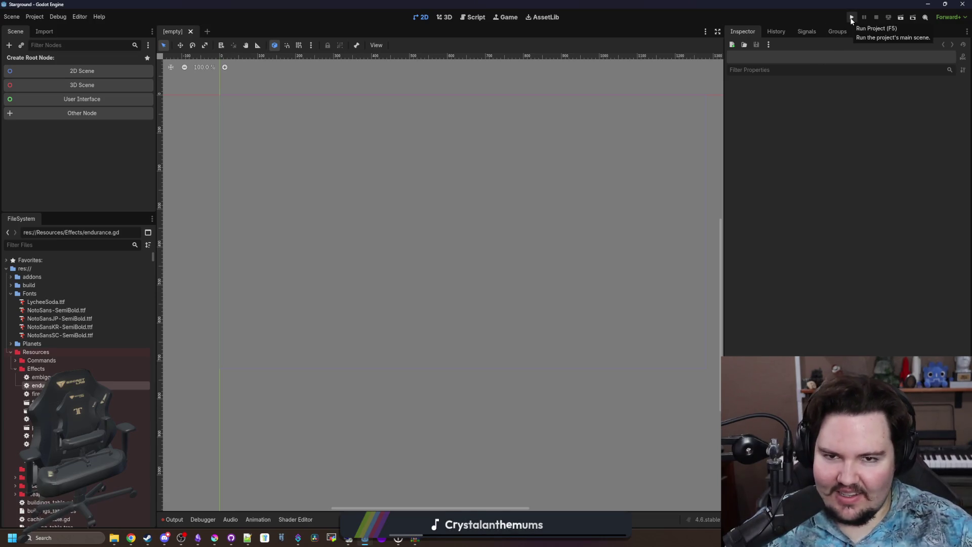
click(852, 19)
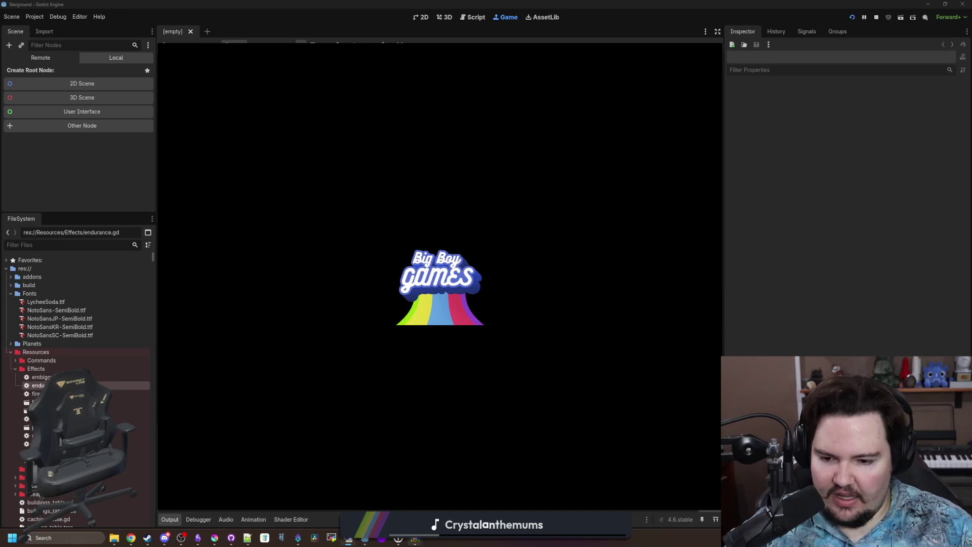
mouse_move(245, 542)
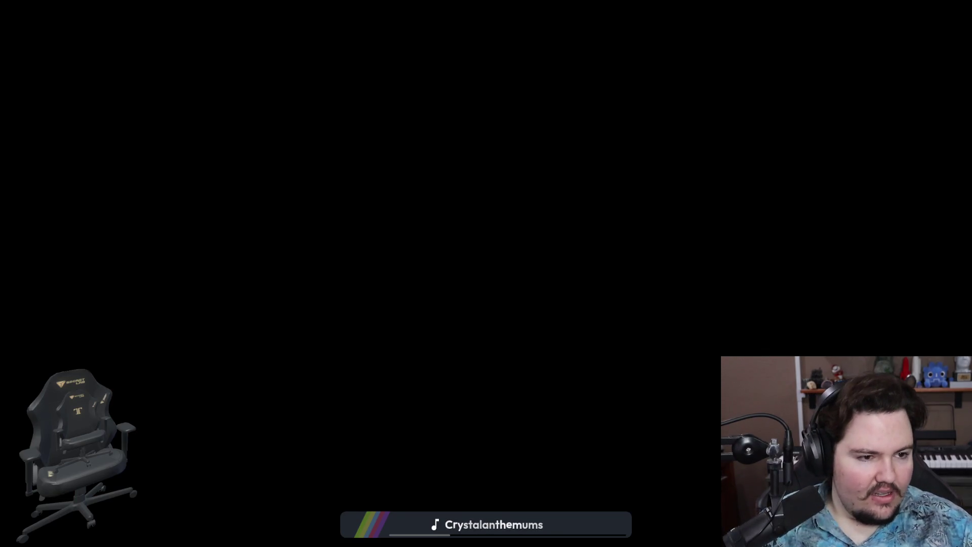
key(alt+Tab)
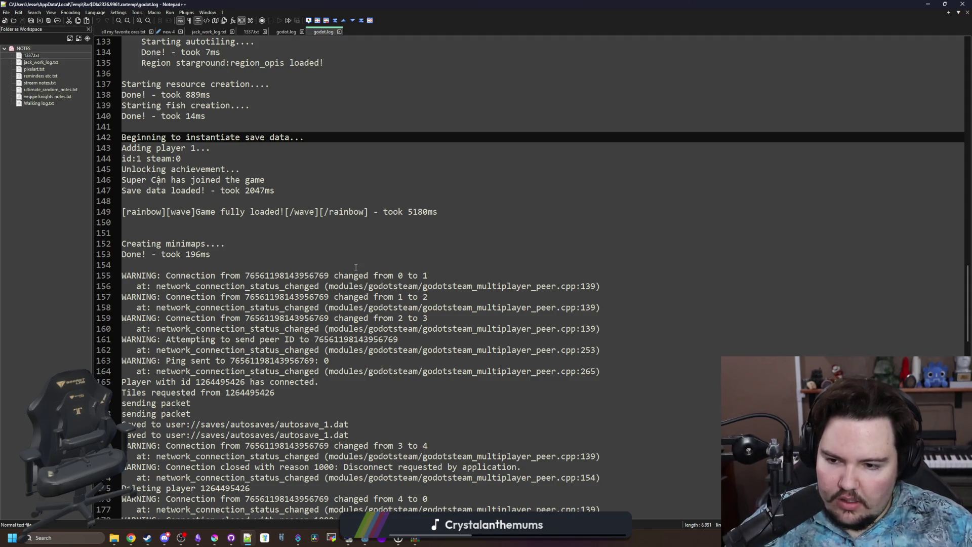
- Scroll through the host's godot.log to the end and back, then return to the Godot editor
scroll(356, 266, down, 11)
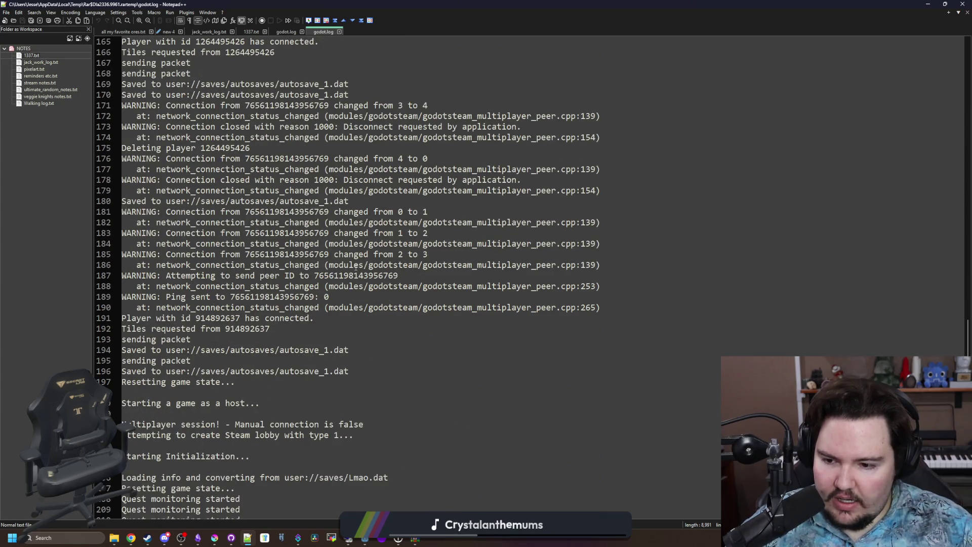
scroll(356, 266, up, 5)
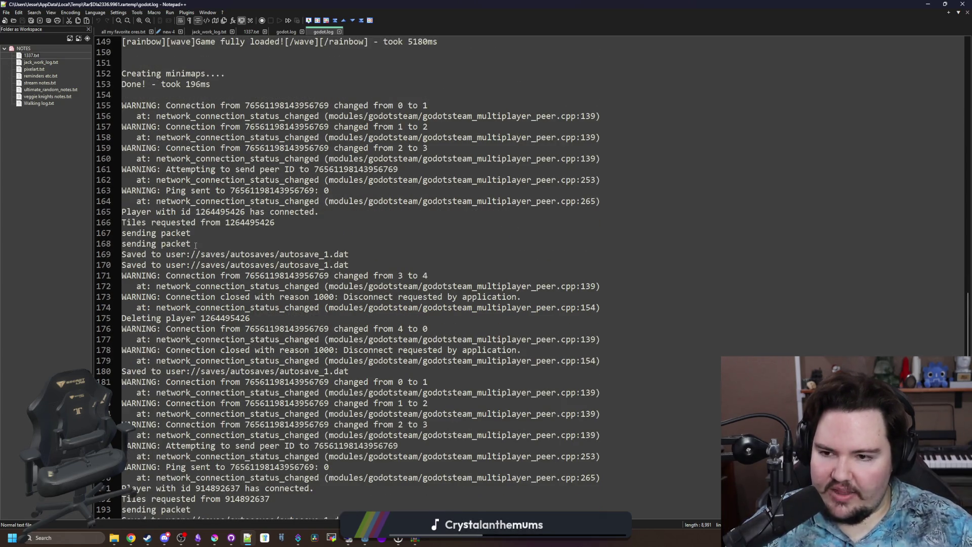
scroll(157, 234, down, 3)
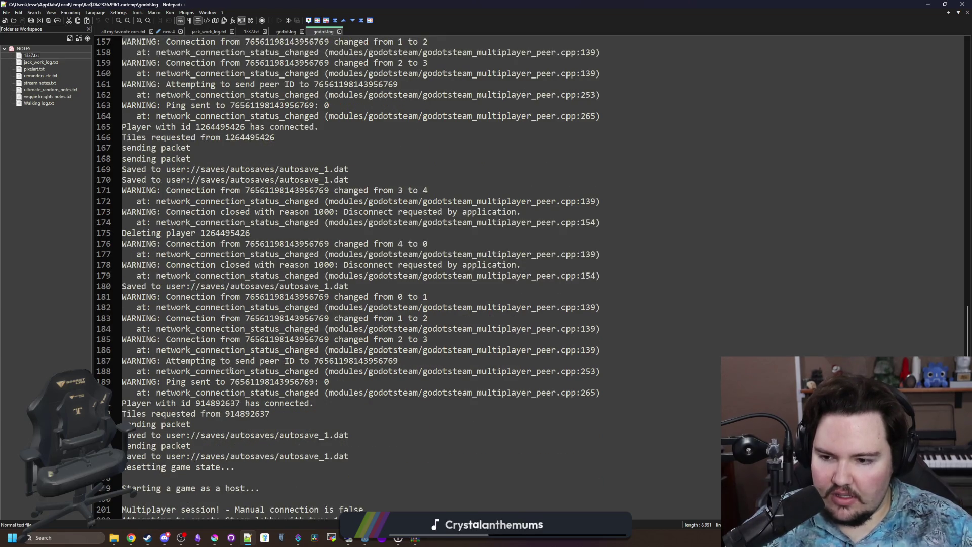
scroll(230, 362, down, 1)
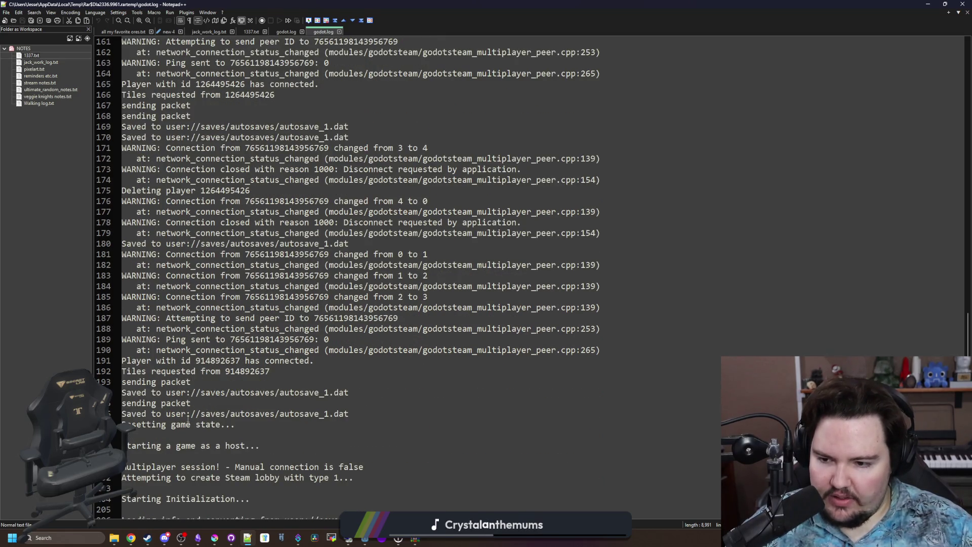
scroll(195, 430, down, 10)
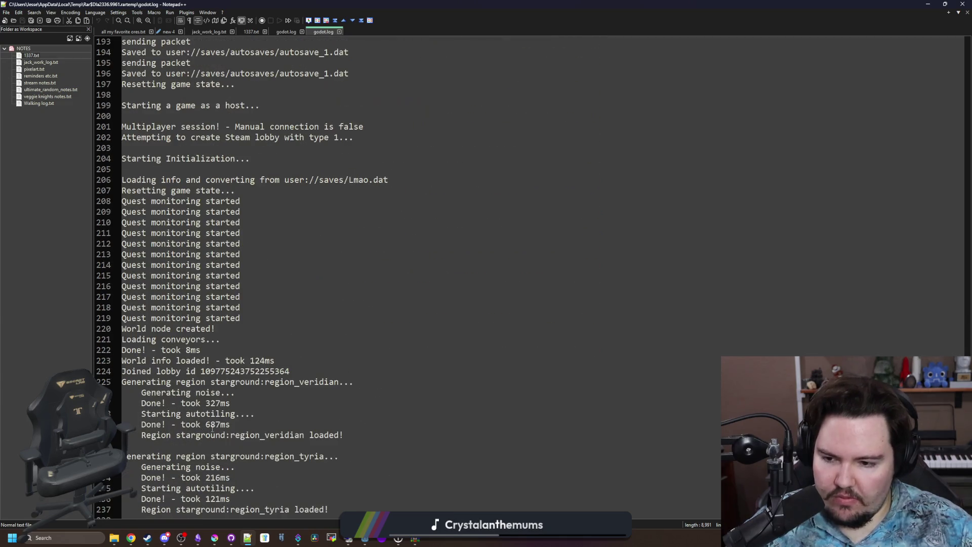
scroll(218, 415, down, 8)
scroll(476, 269, down, 5)
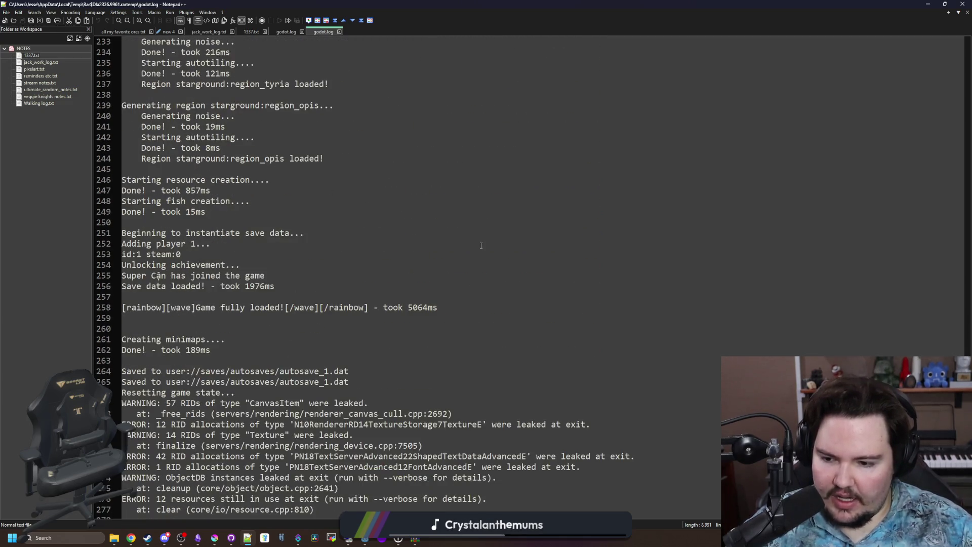
scroll(623, 105, up, 20)
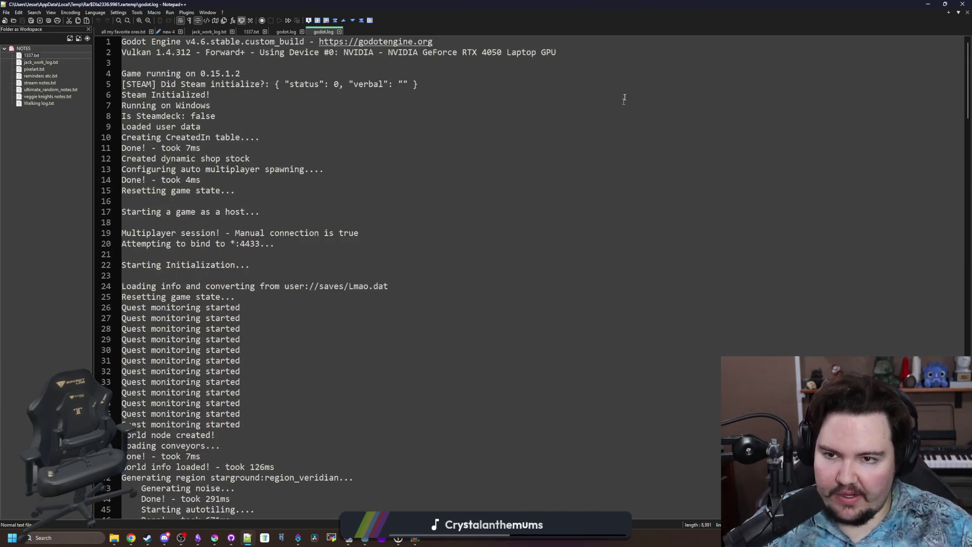
key(alt+Tab)
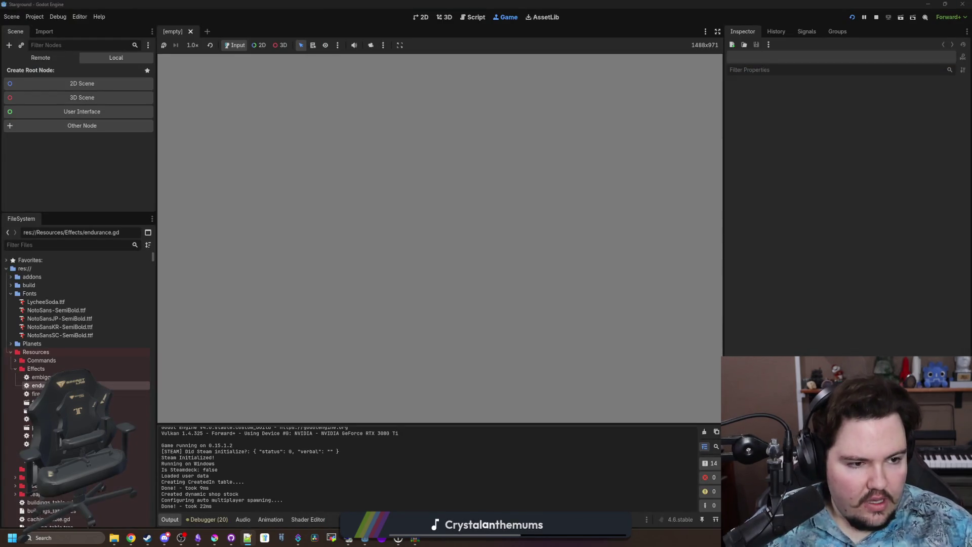
- Highlight the client log's 'Tile 790/1544 received' line, scan the later errors, and return to Godot
key(alt+Tab)
scroll(218, 281, up, 3)
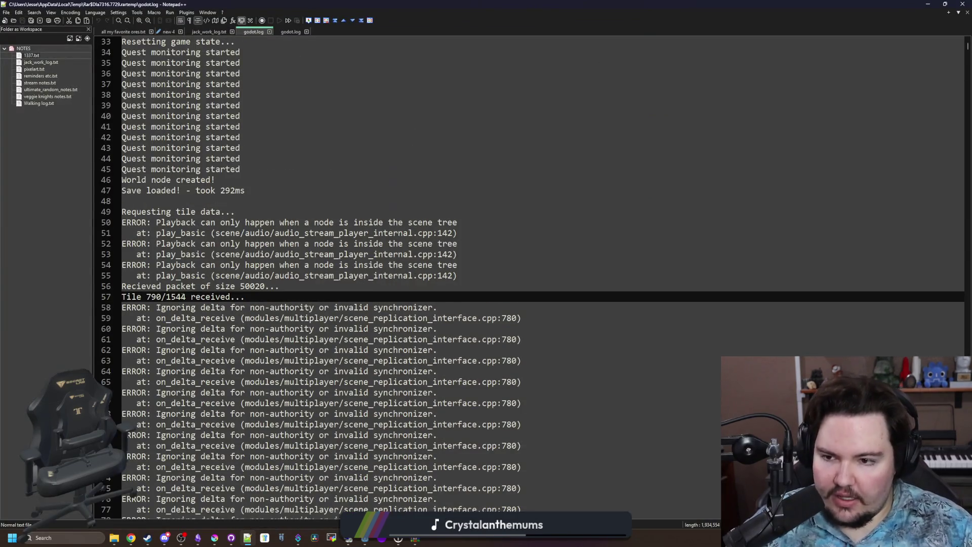
mouse_move(274, 289)
mouse_down()
mouse_move(129, 289)
mouse_move(245, 296)
mouse_up()
scroll(248, 297, down, 7)
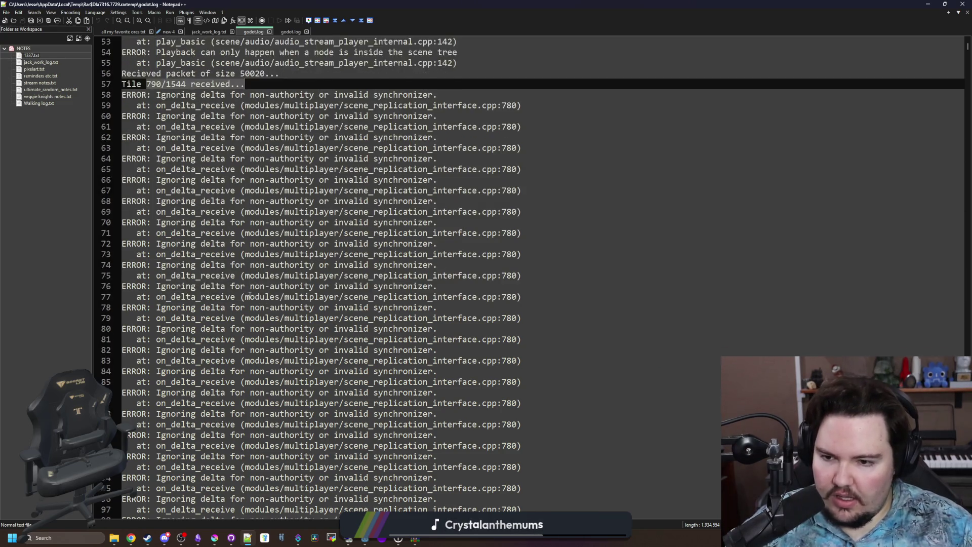
scroll(249, 296, down, 13)
scroll(397, 386, down, 20)
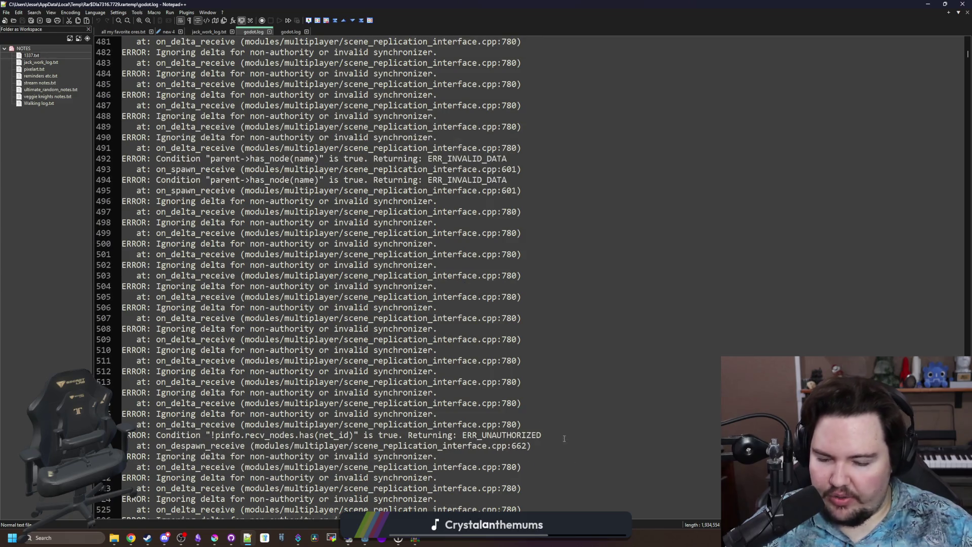
scroll(300, 266, down, 20)
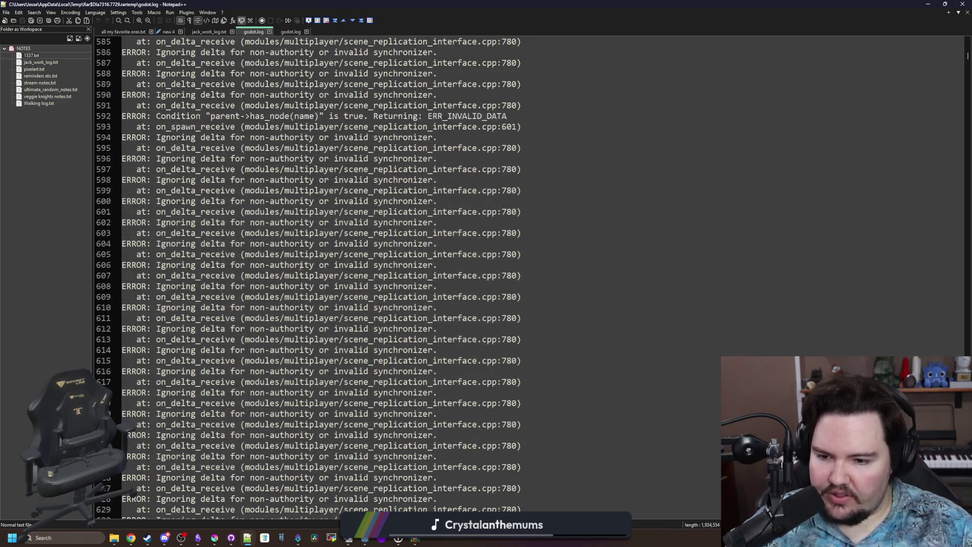
scroll(301, 267, down, 20)
scroll(355, 284, up, 20)
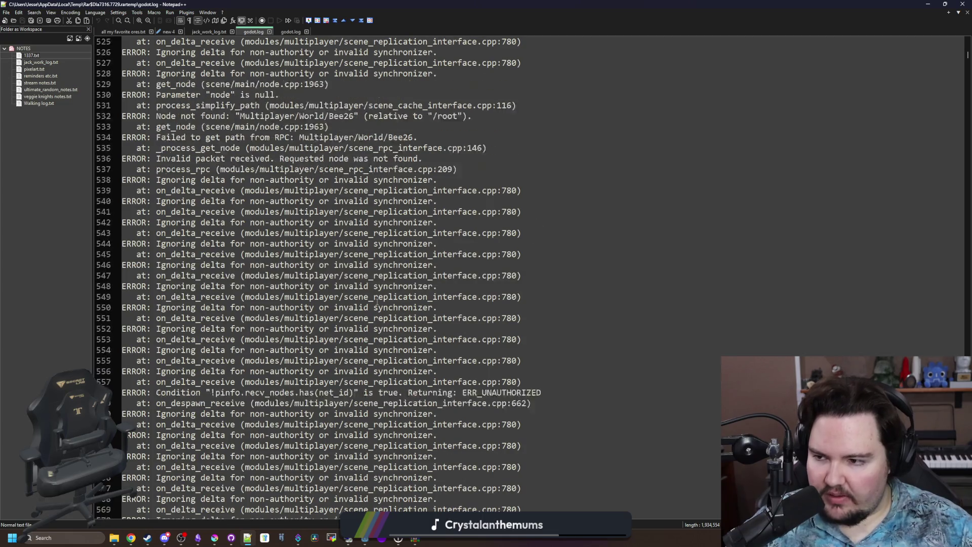
scroll(376, 295, up, 20)
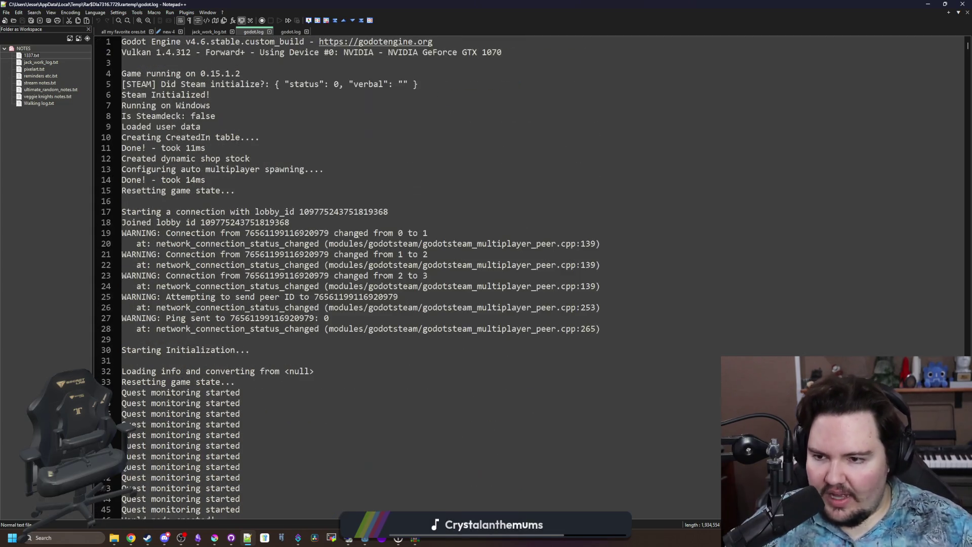
scroll(357, 234, down, 7)
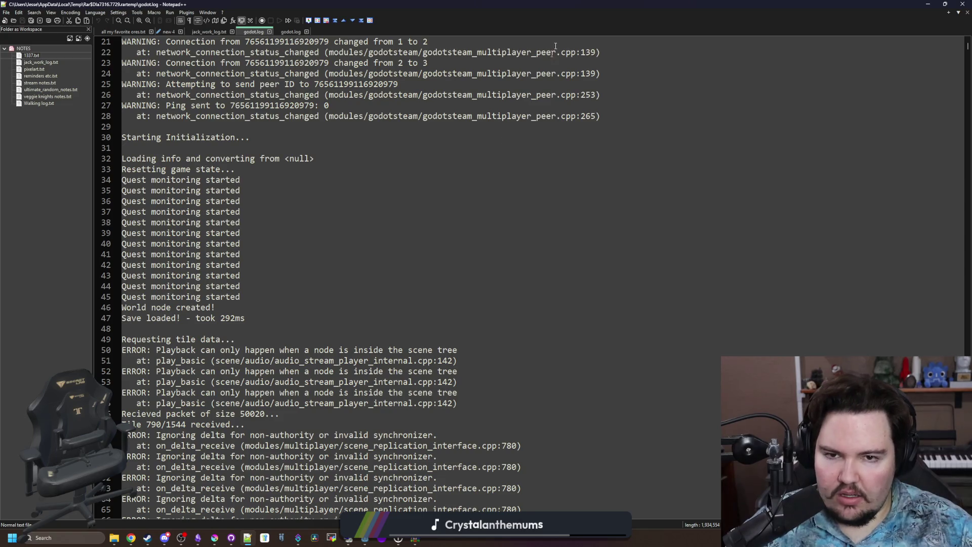
key(alt+Tab)
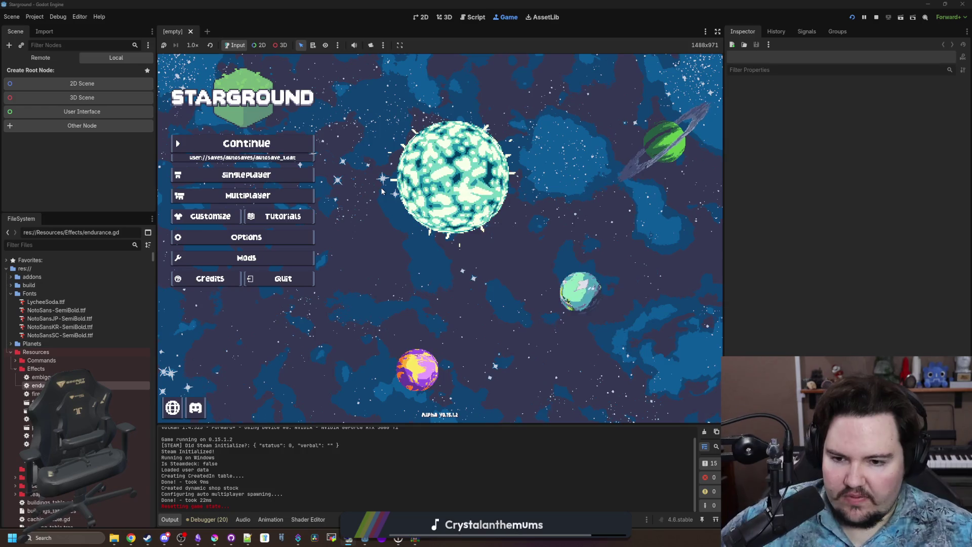
- Open the game's Options panel, scroll through it, and close it again
click(281, 241)
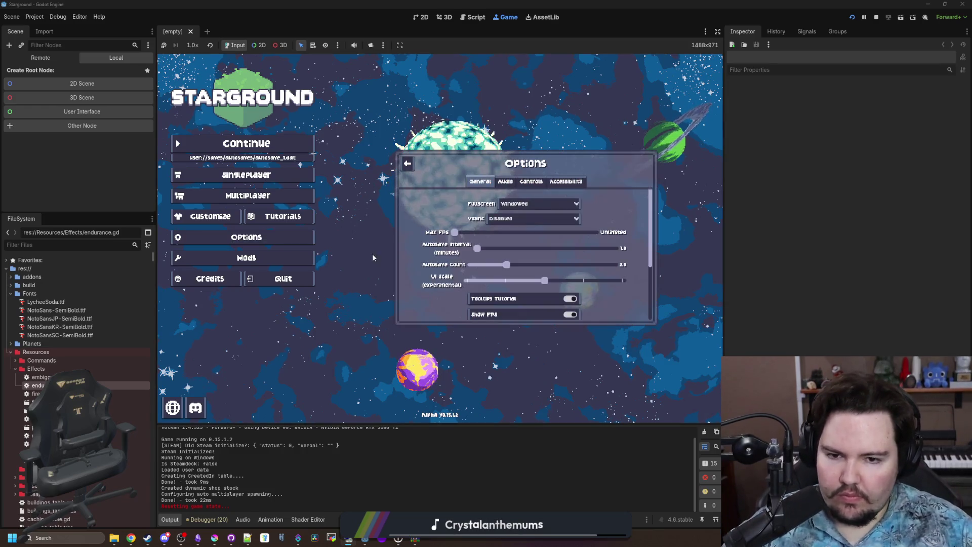
scroll(413, 232, down, 3)
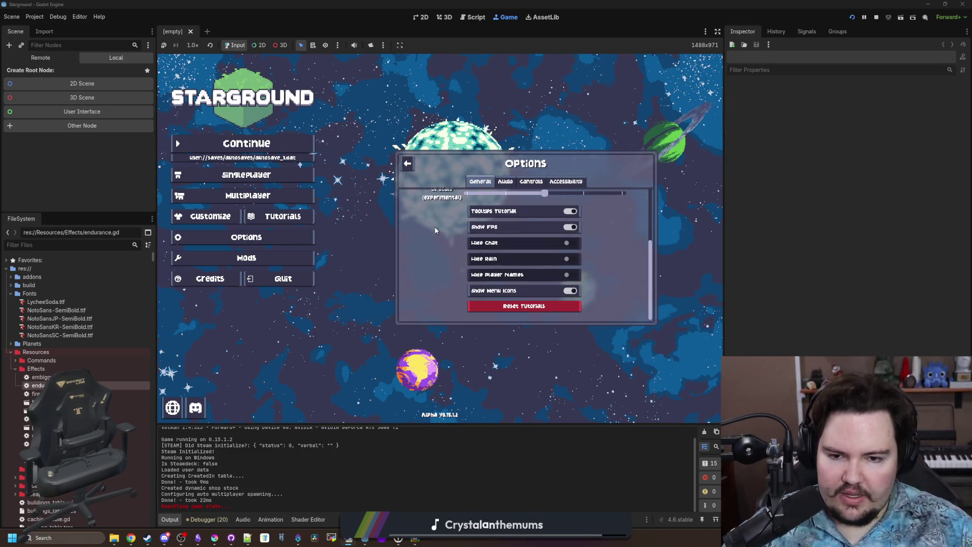
scroll(435, 230, up, 3)
click(407, 163)
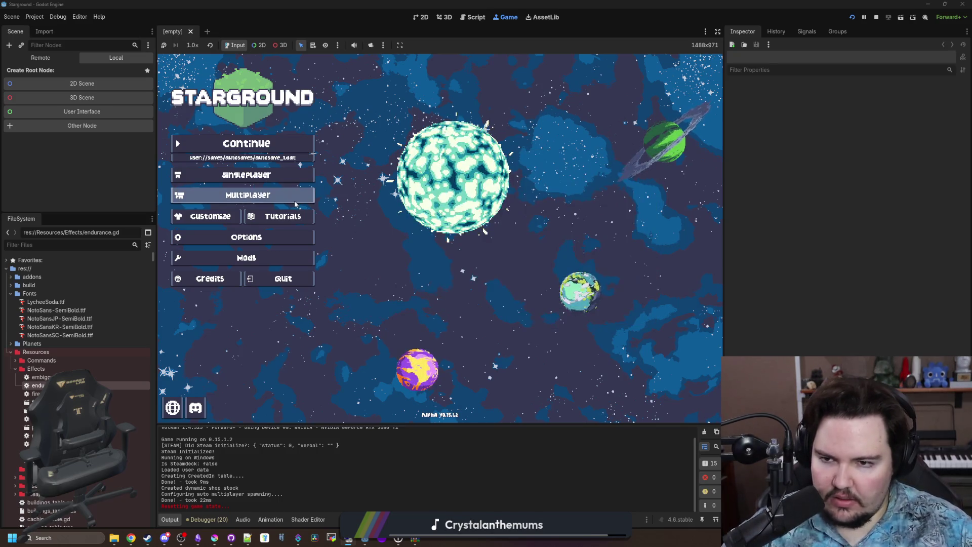
- Under Multiplayer, filter the hosted save list to 'lmao' and load the Lmao save
click(268, 195)
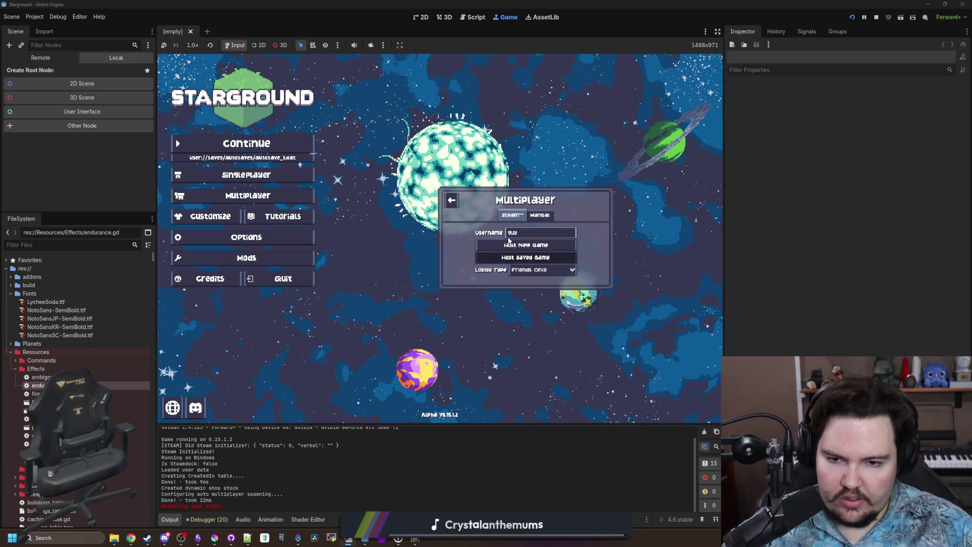
click(471, 203)
text(lmao)
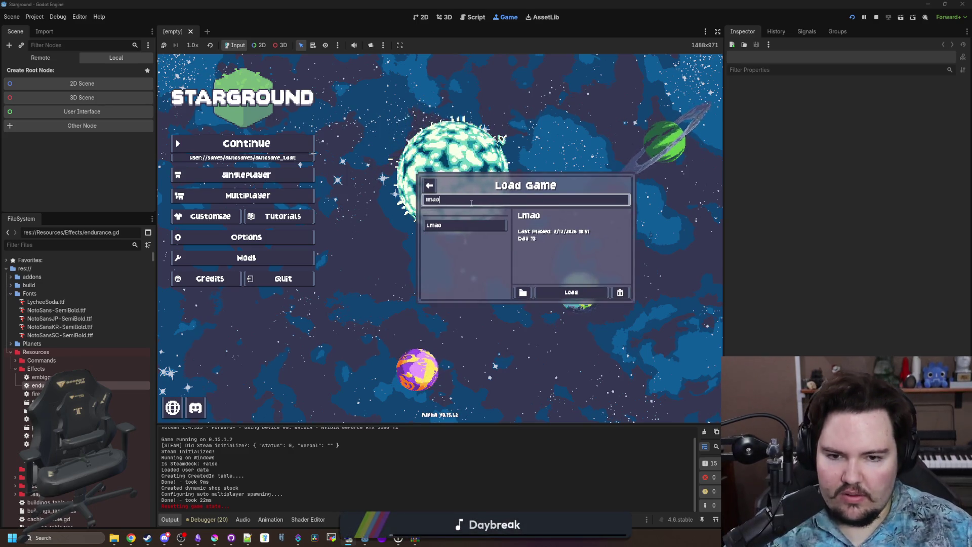
click(571, 292)
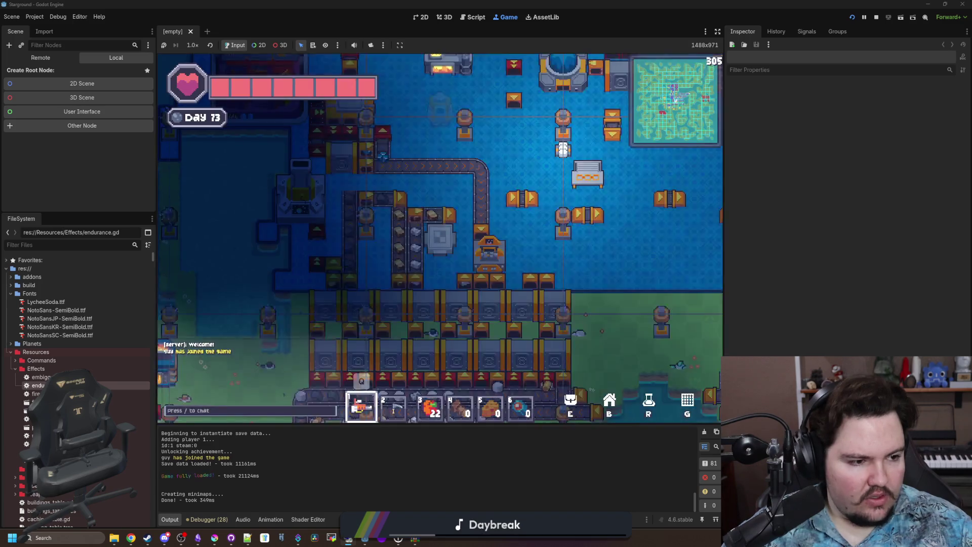
- Walk the player right and down, then narrow the Inspector and left docks to widen the game view
key(d)
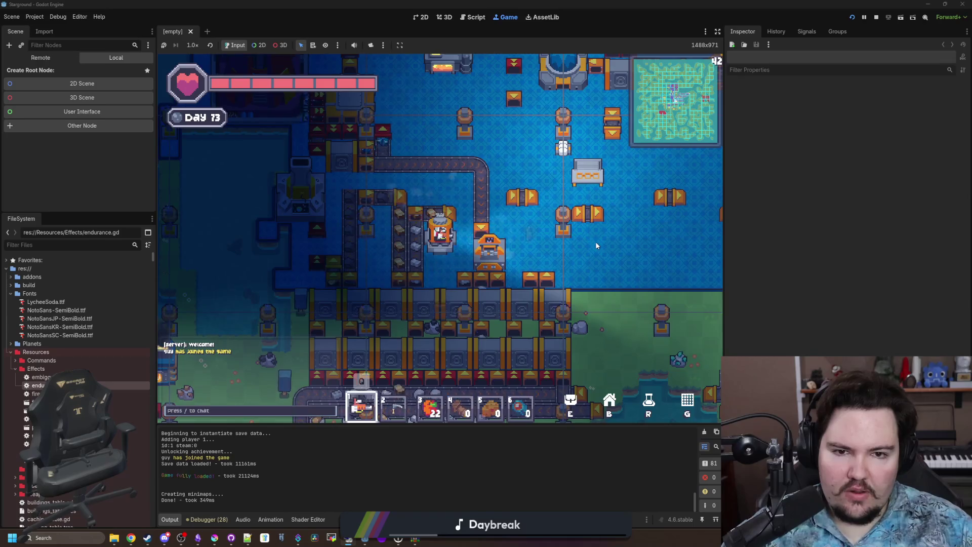
key(d)
key(s)
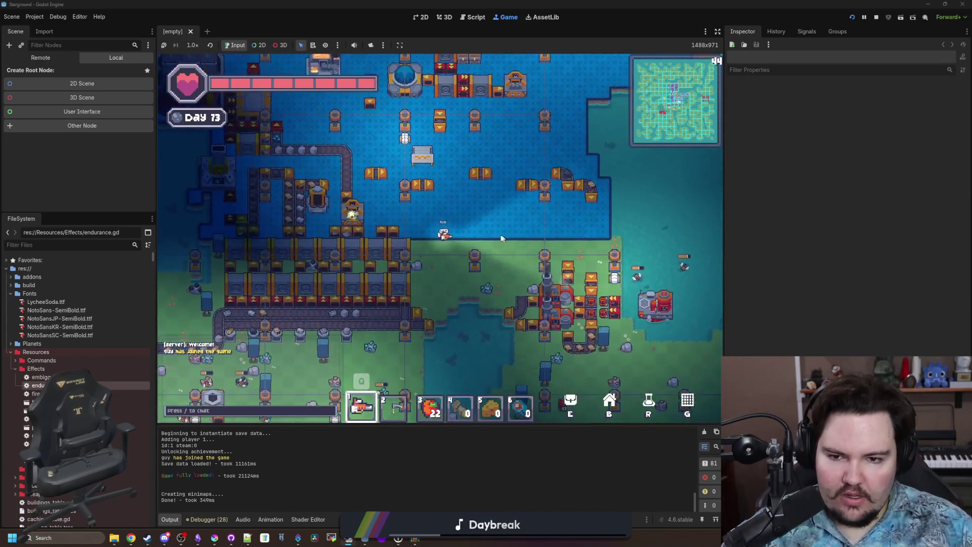
drag(723, 273, 875, 273)
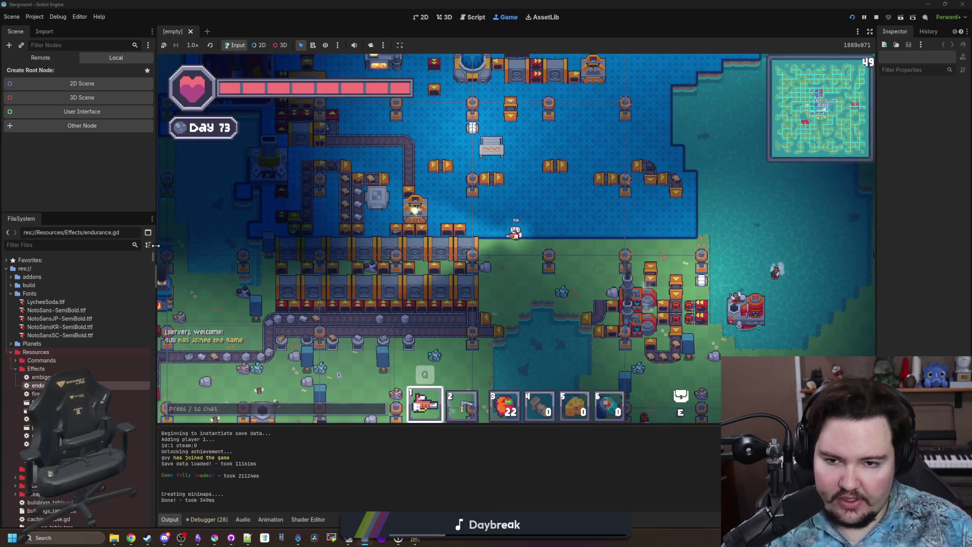
drag(155, 245, 128, 245)
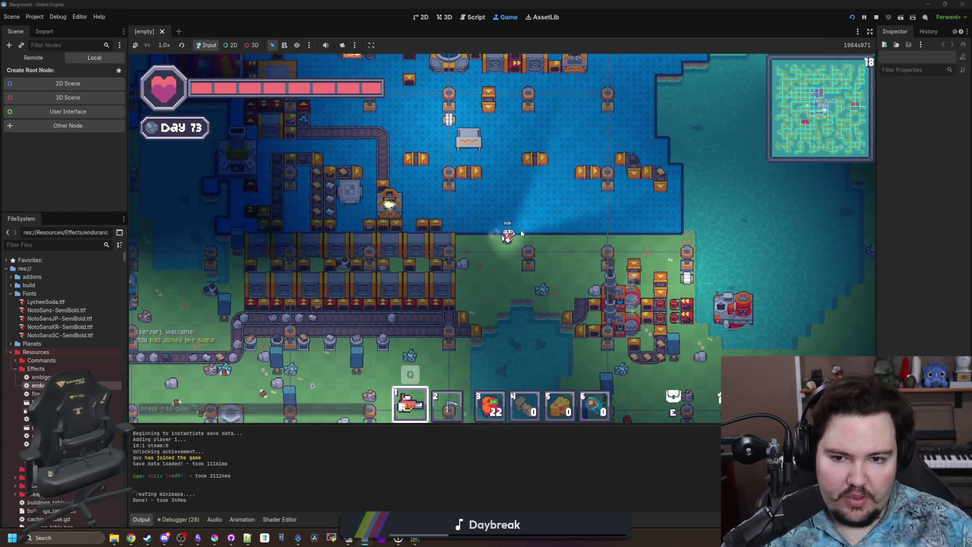
- Walk the player down and submit a first chat command
key(s)
key(slash)
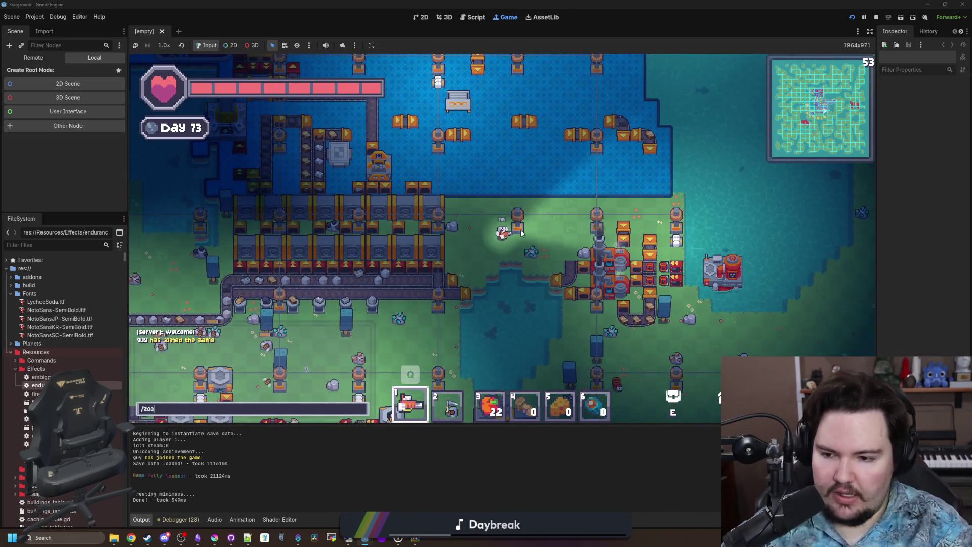
key(Return)
key(w)
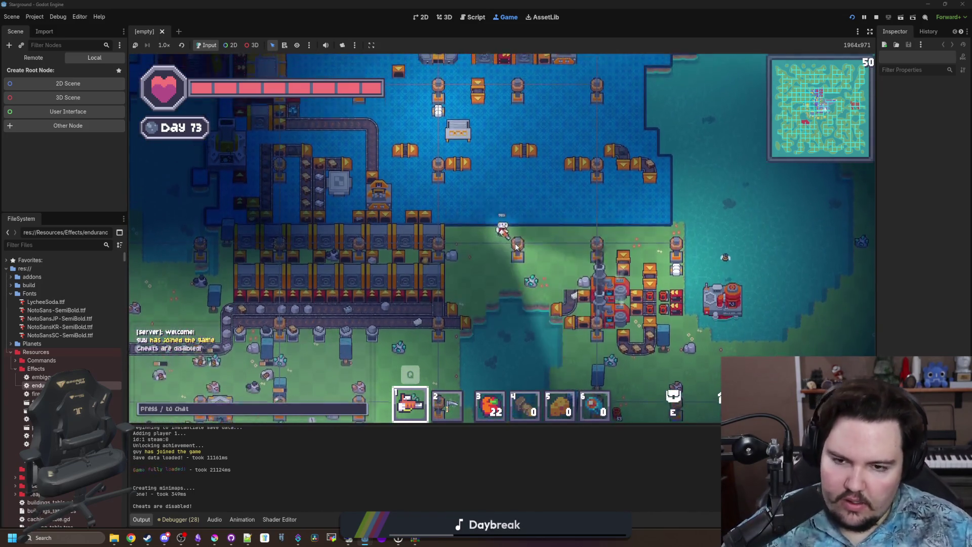
- Check that Cheats is on in the pause menu's World settings, then close the options
key(Escape)
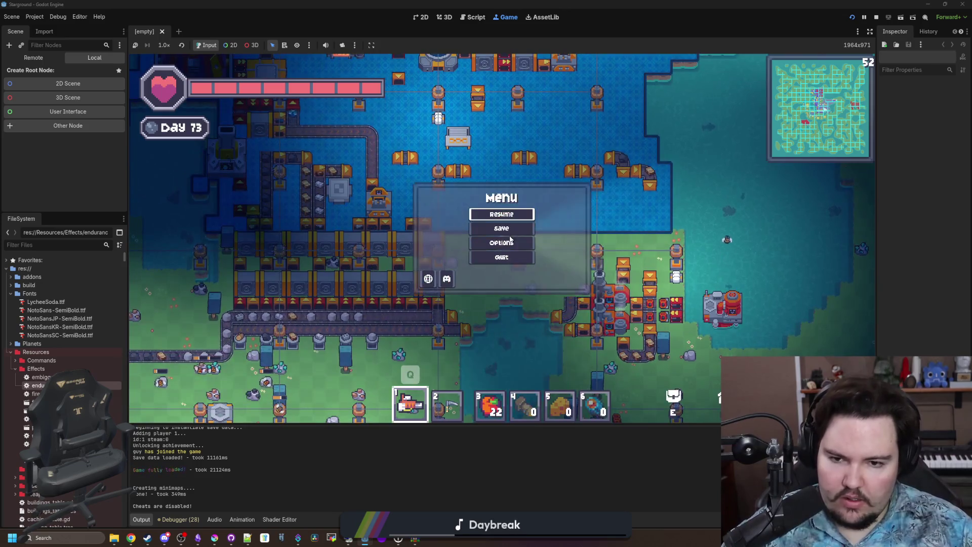
click(507, 242)
click(464, 172)
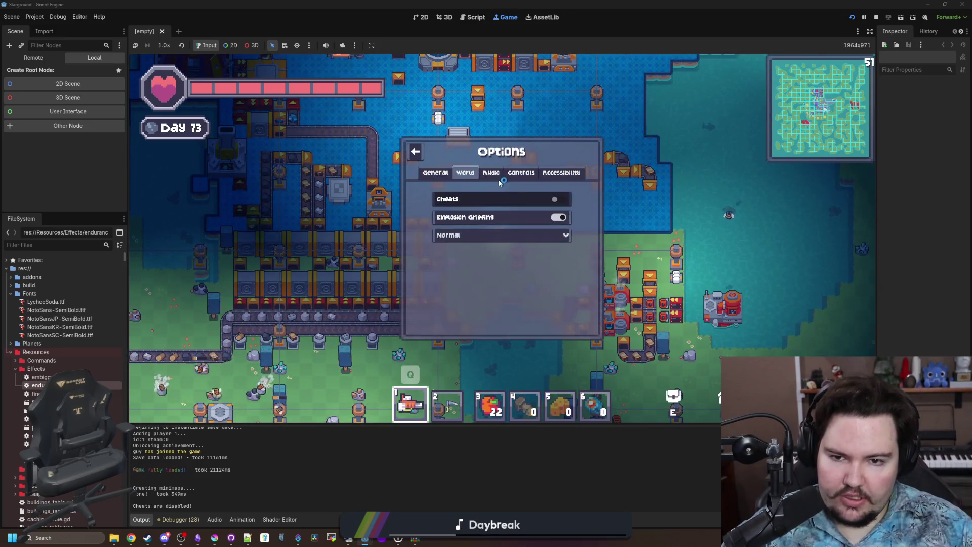
key(Escape)
- Recall the previous chat command to retry /zoomlimit false, editing it for the player
key(slash)
key(Up)
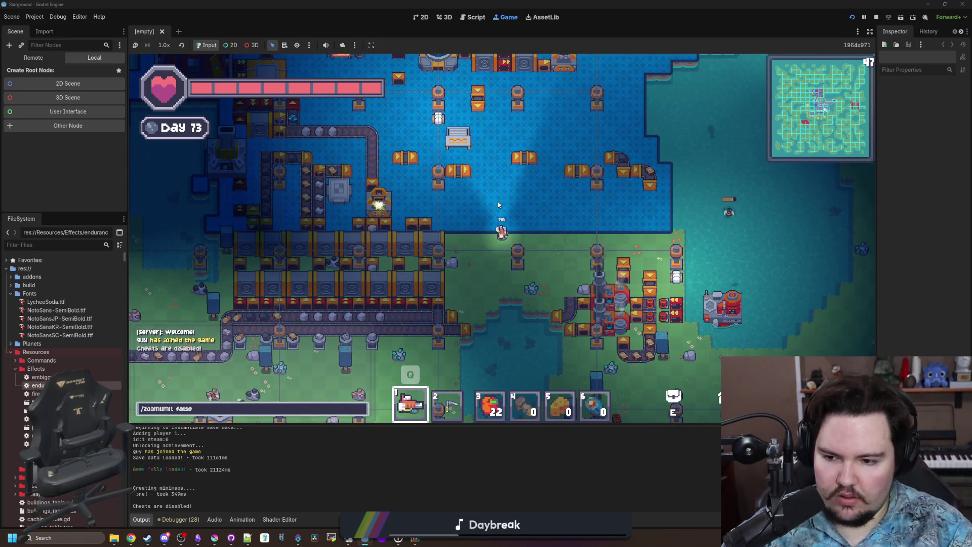
key(Return)
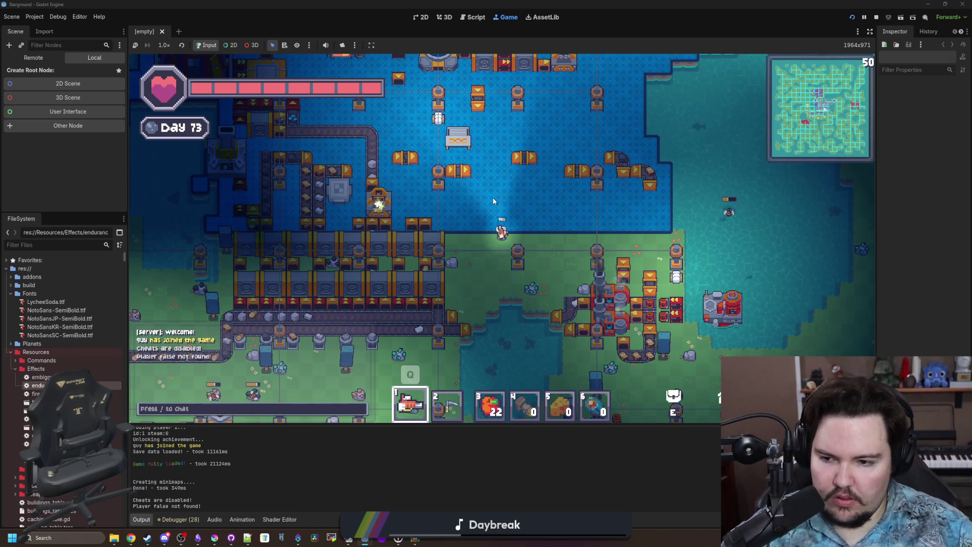
key(w)
key(slash)
key(Up)
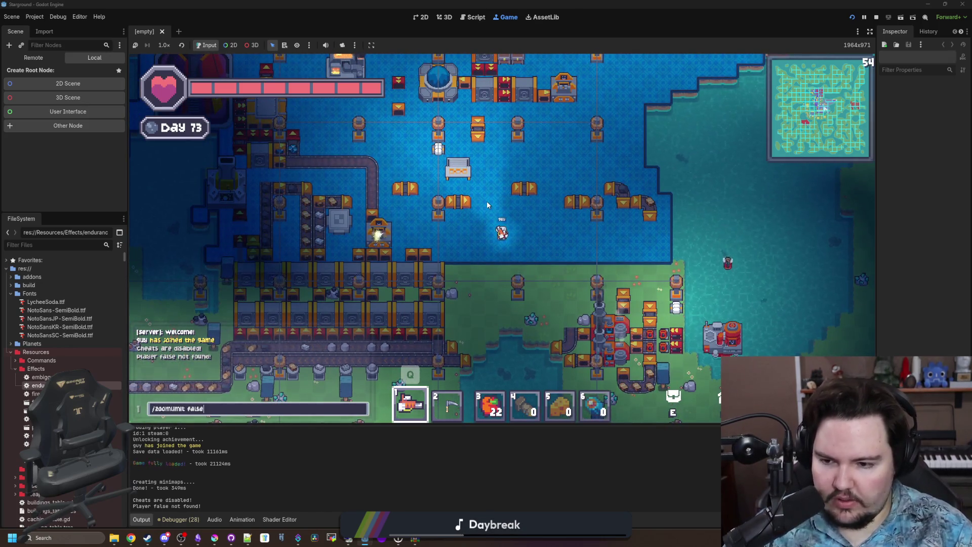
key(BackSpace)
key(BackSpace)
key(BackSpace)
key(BackSpace)
key(BackSpace)
- Submit /zoomlimit false with the player's name and test zooming out and in
text(guy)
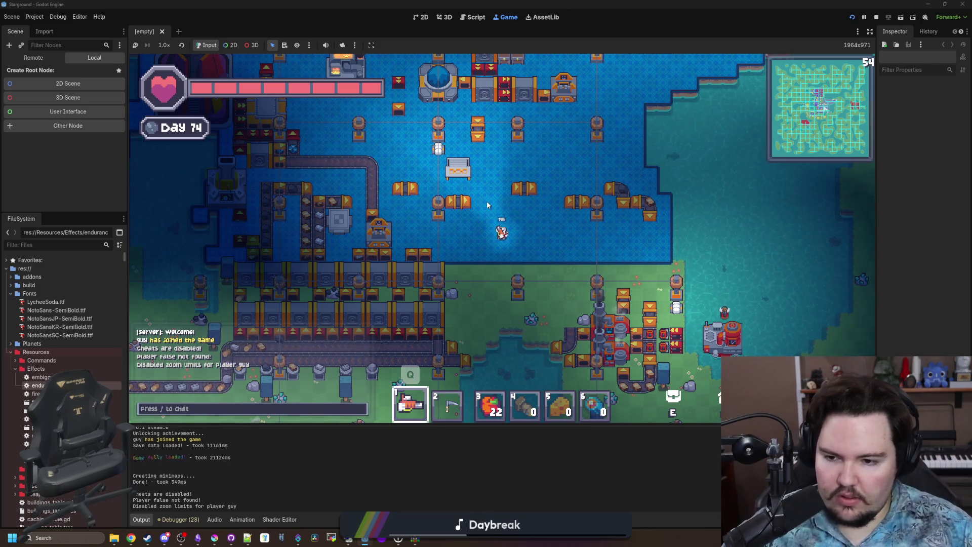
key(Return)
scroll(487, 205, down, 10)
scroll(494, 224, up, 10)
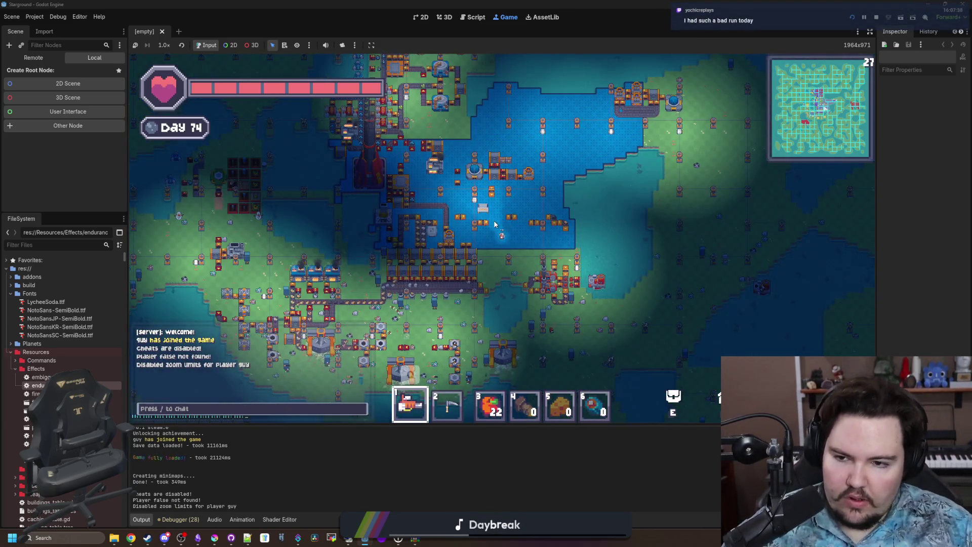
- Walk the character diagonally around the lakeside base toward the factory
key(w+d)
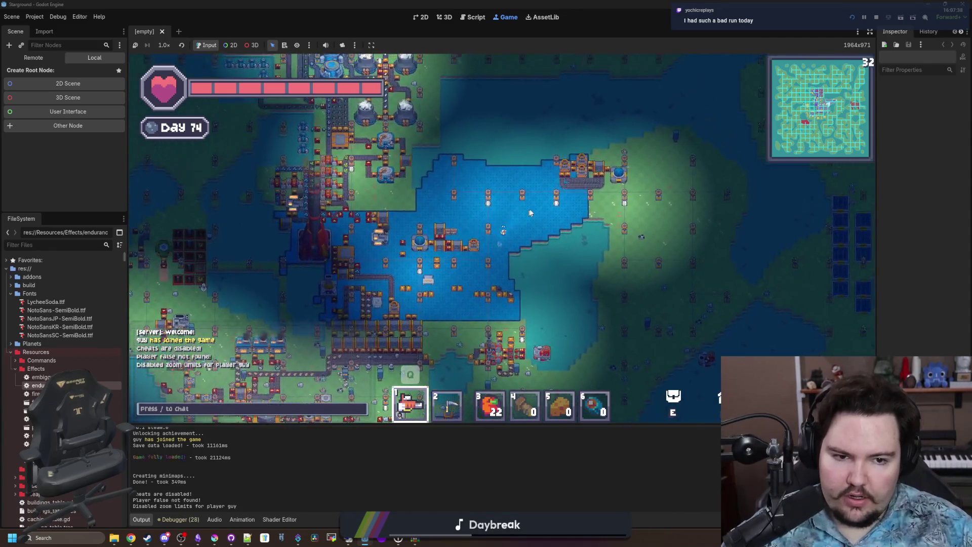
key(w+a)
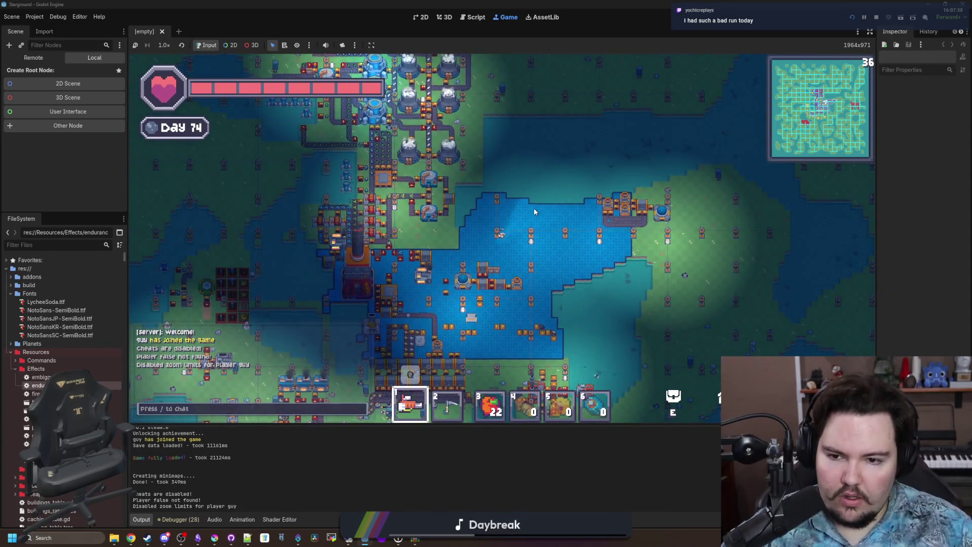
key(w+a)
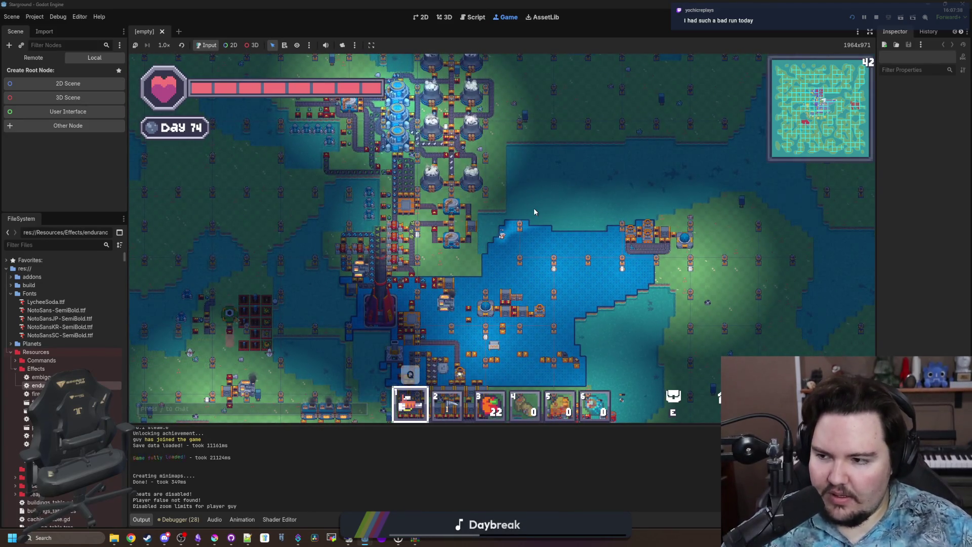
key(s+d)
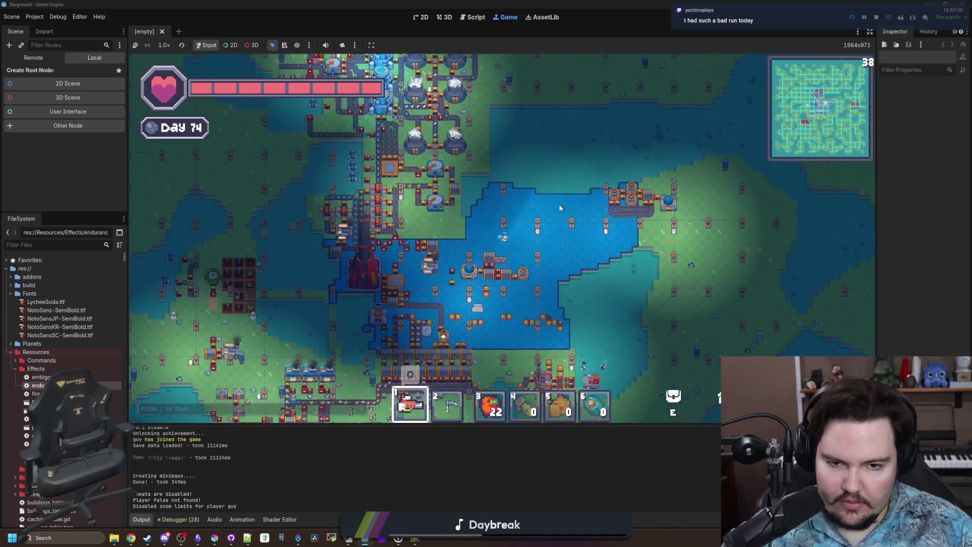
key(s+d)
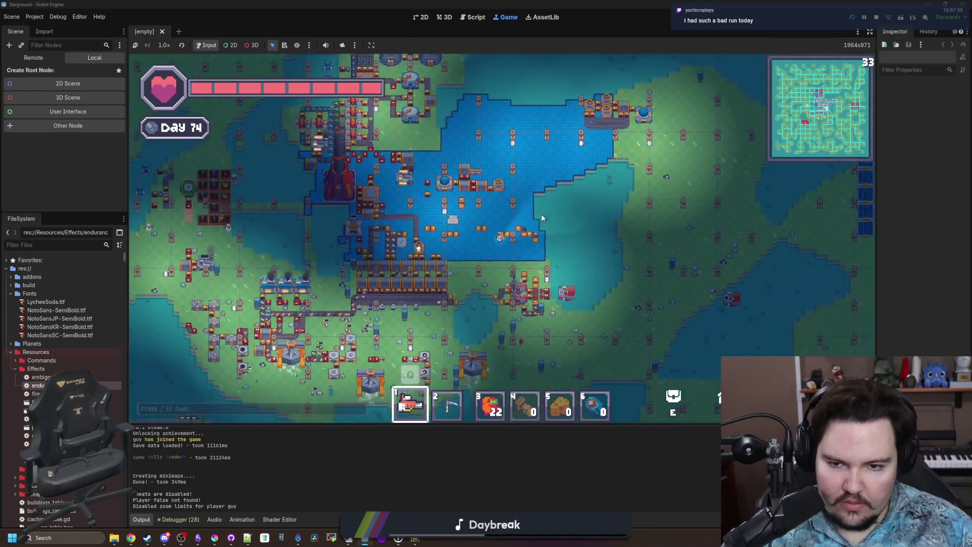
key(s+a)
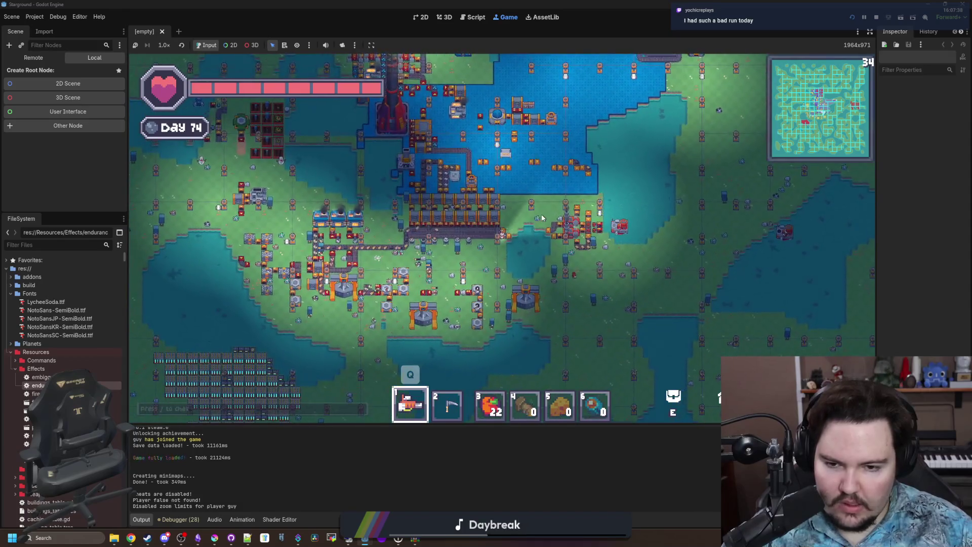
key(s+a)
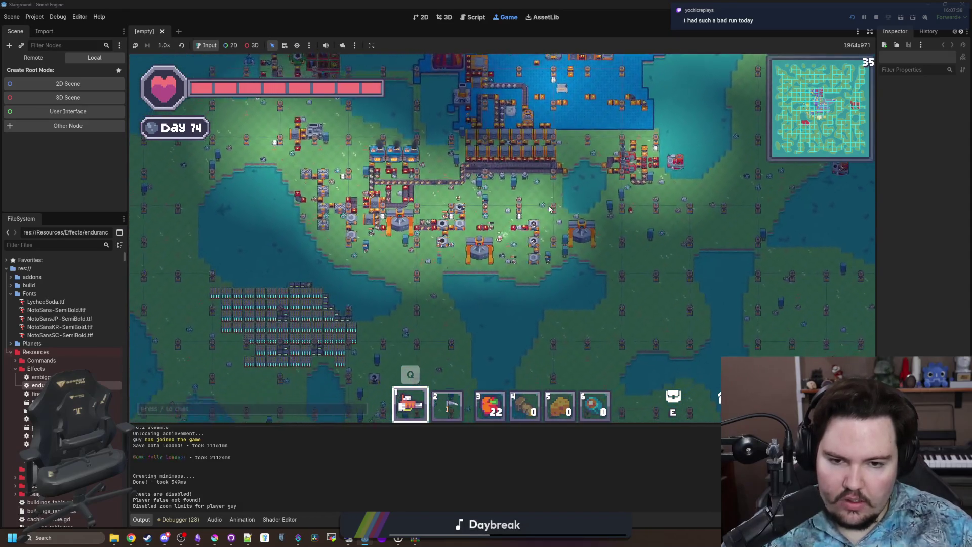
key(s+a)
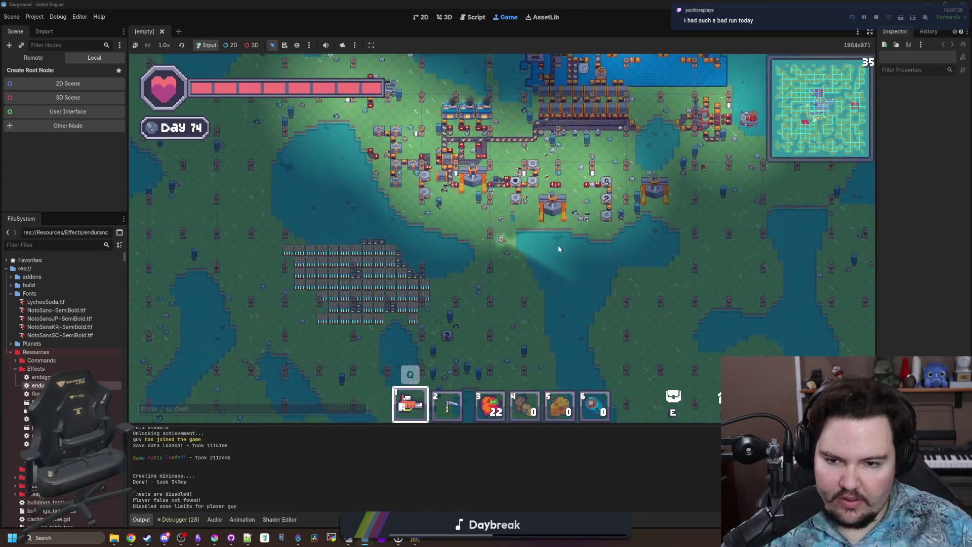
- Zoom far out and back in repeatedly to survey the whole base
scroll(558, 245, down, 3)
scroll(510, 238, up, 5)
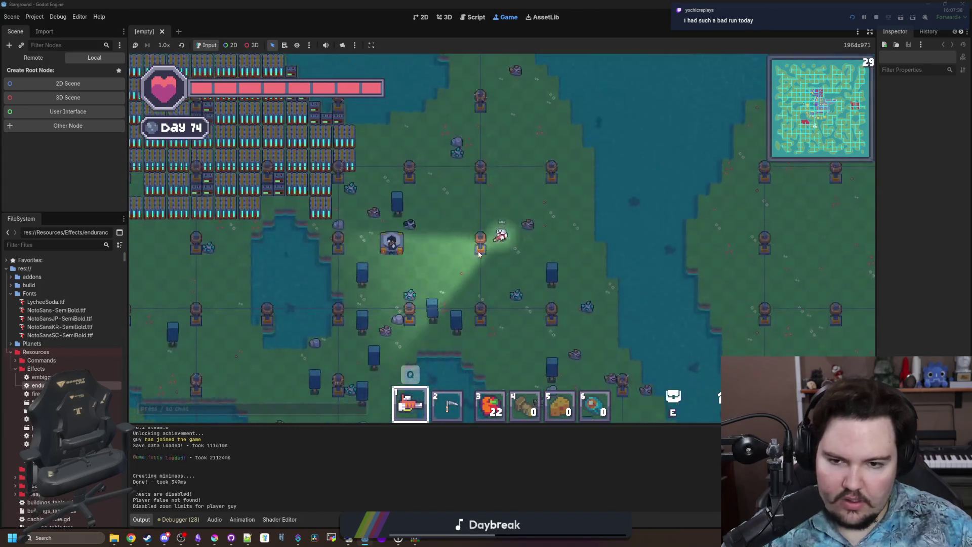
scroll(496, 226, down, 4)
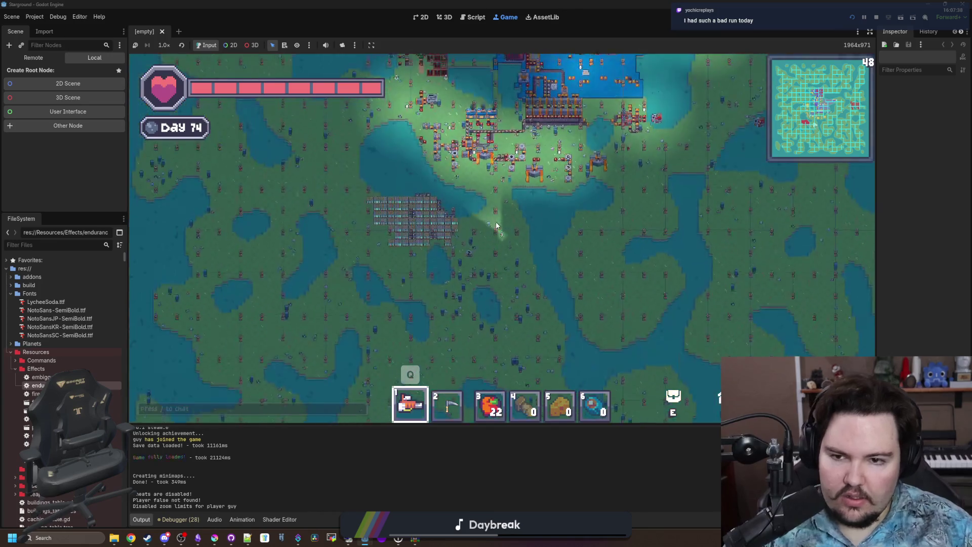
scroll(497, 226, up, 5)
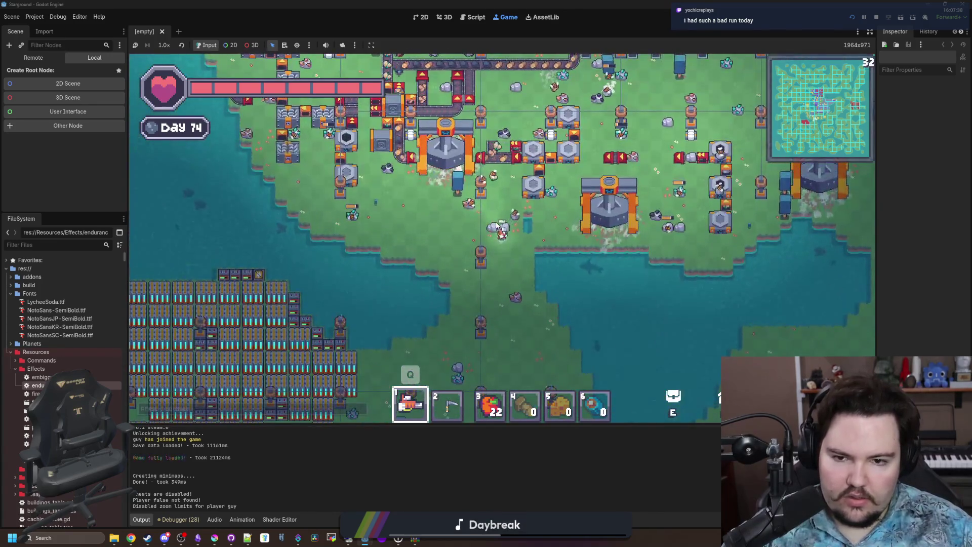
scroll(499, 229, down, 2)
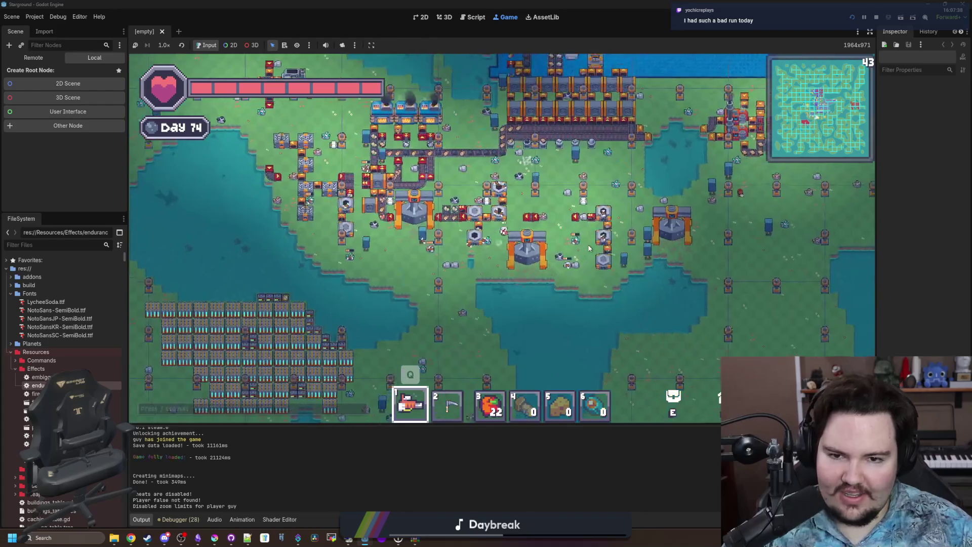
- Walk north to the starlauncher, glance at its destination map, and zoom around the base
key(w)
key(d)
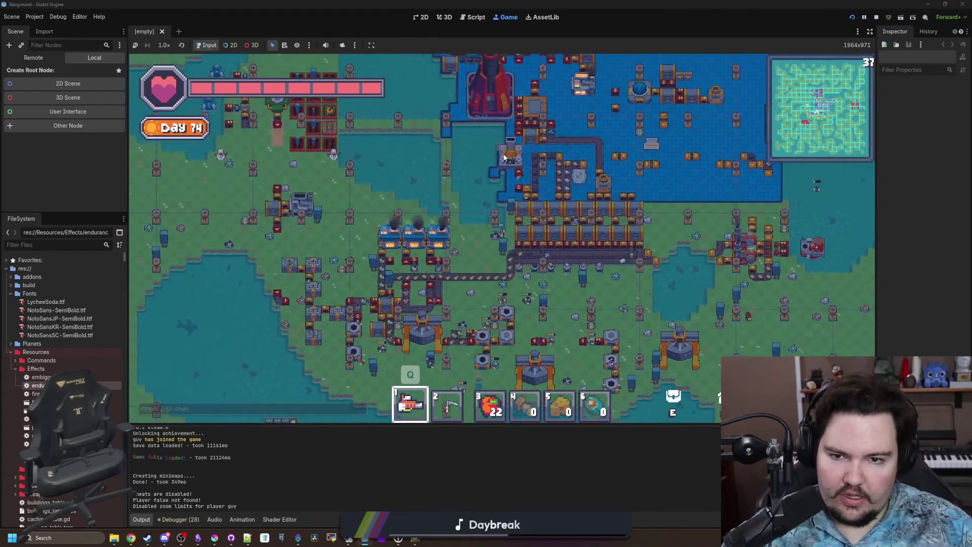
click(503, 157)
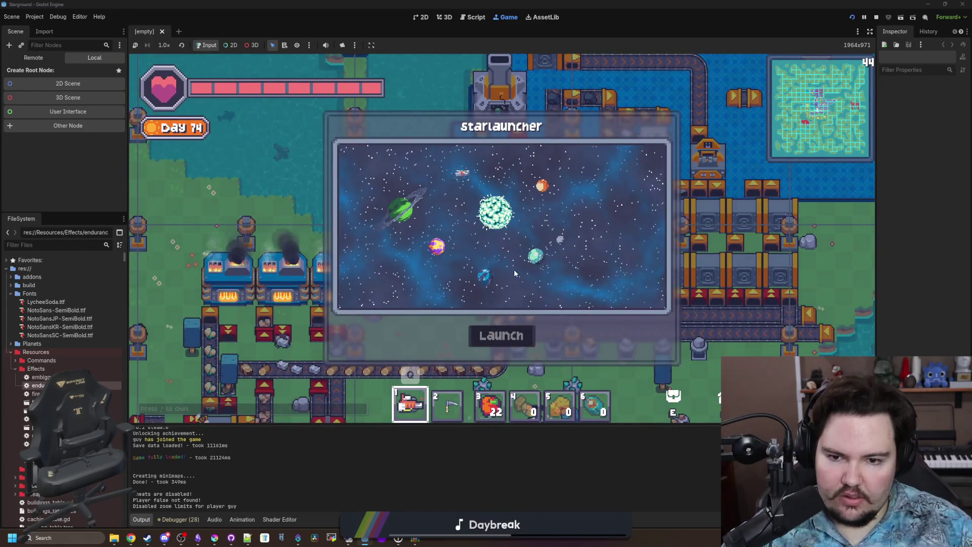
key(w)
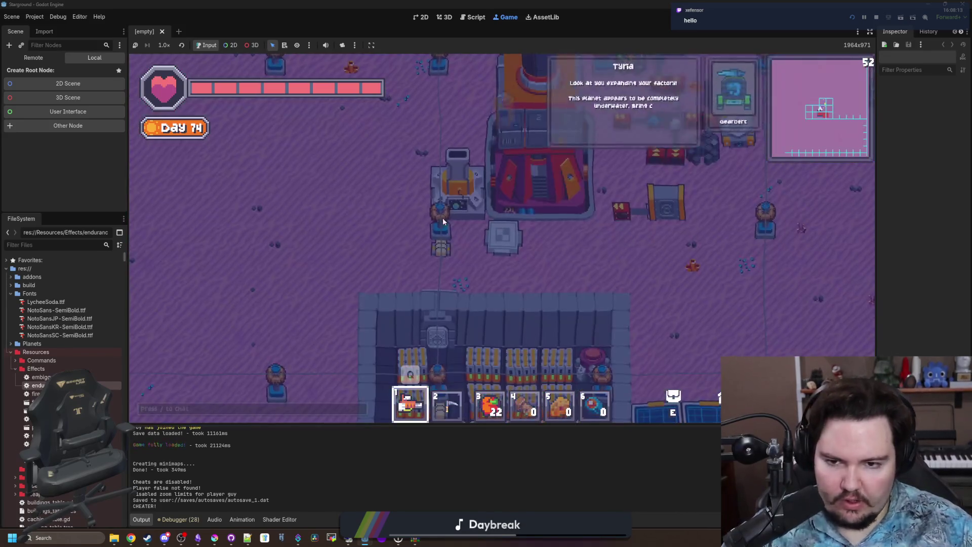
scroll(538, 237, down, 5)
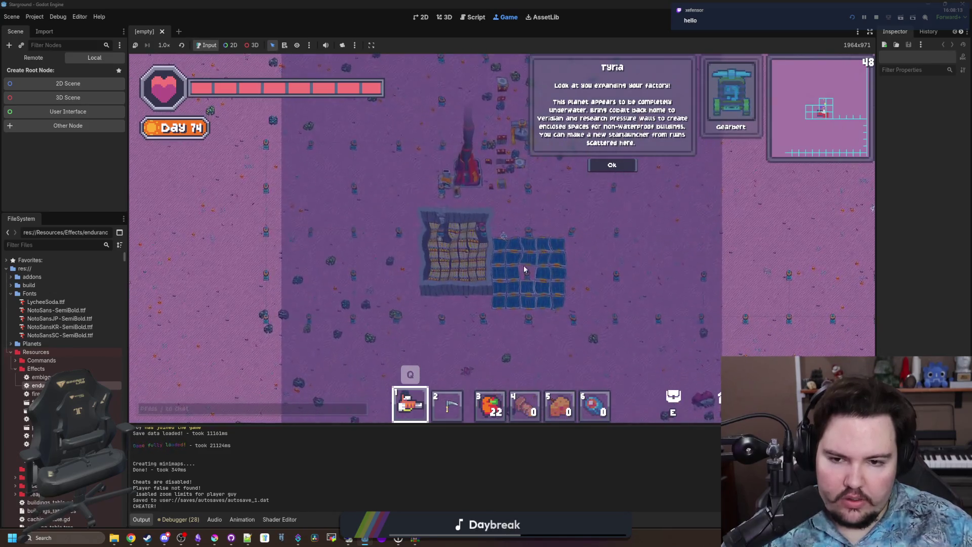
scroll(525, 268, up, 5)
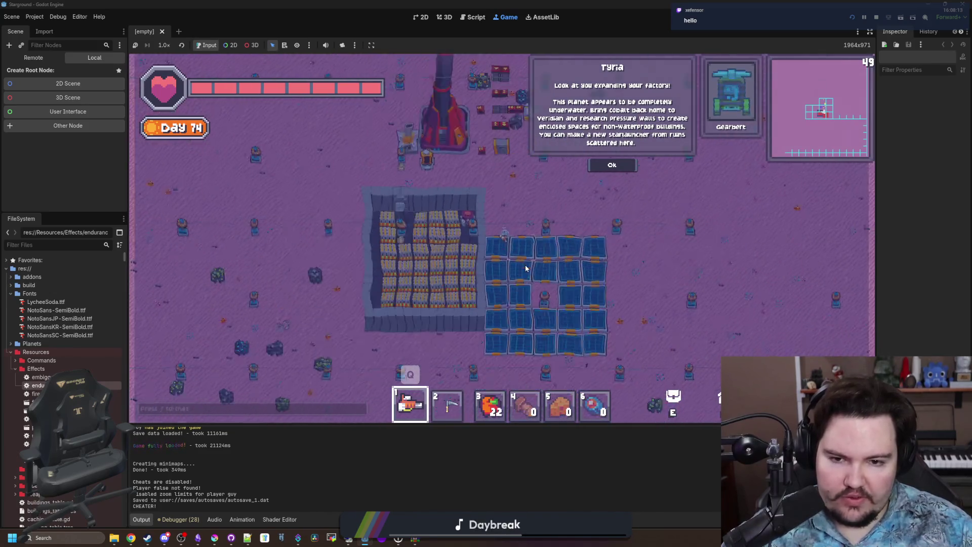
scroll(525, 268, down, 5)
scroll(527, 257, up, 5)
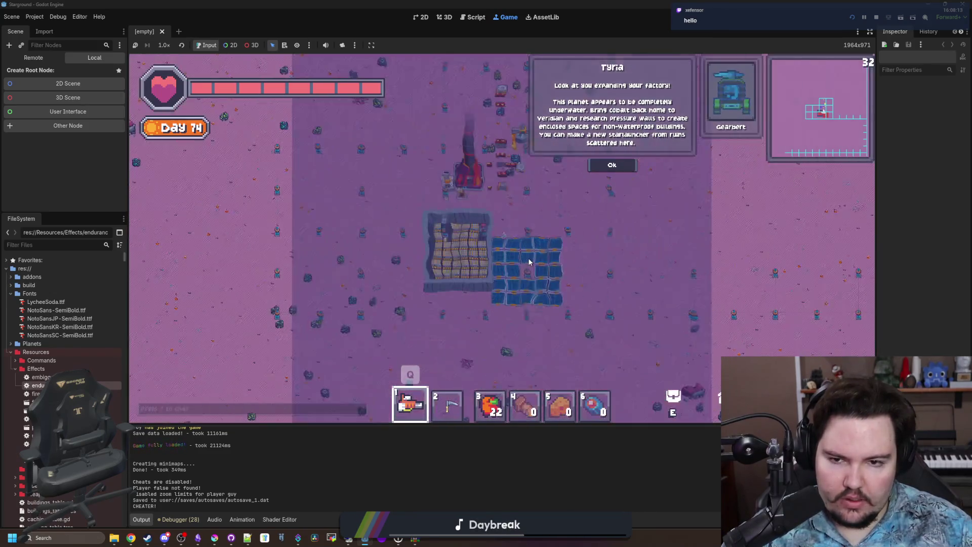
- Launch to a planet from the starlauncher, then relaunch back to Tyria
key(w)
click(471, 175)
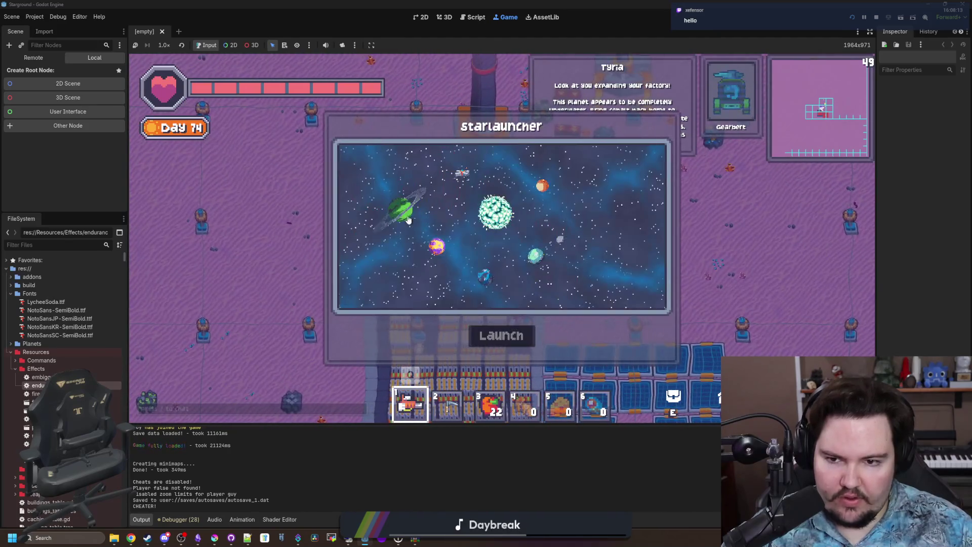
click(512, 332)
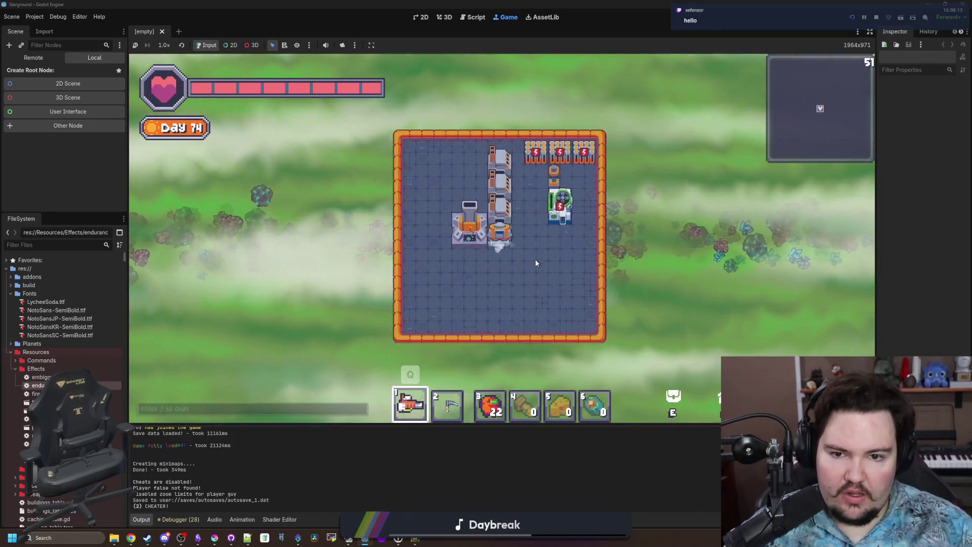
click(471, 228)
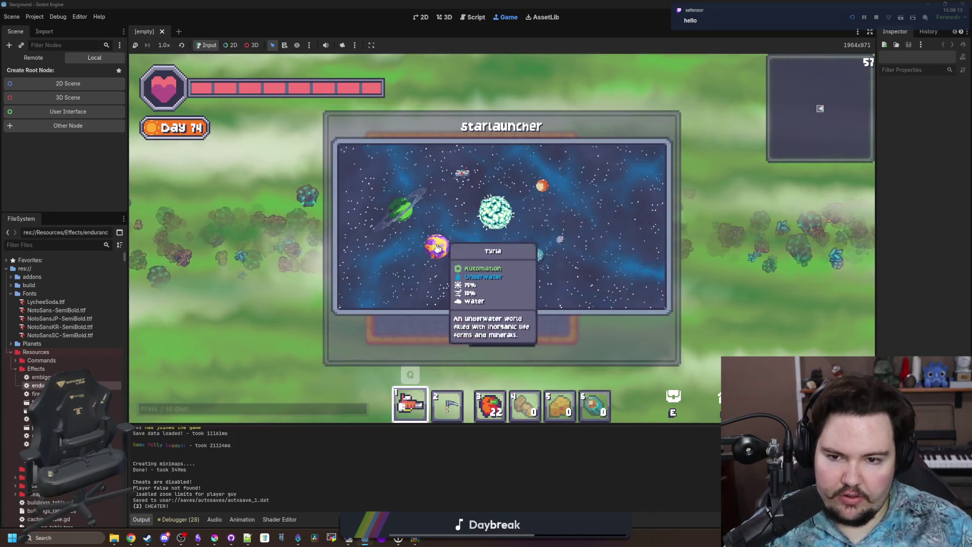
click(504, 334)
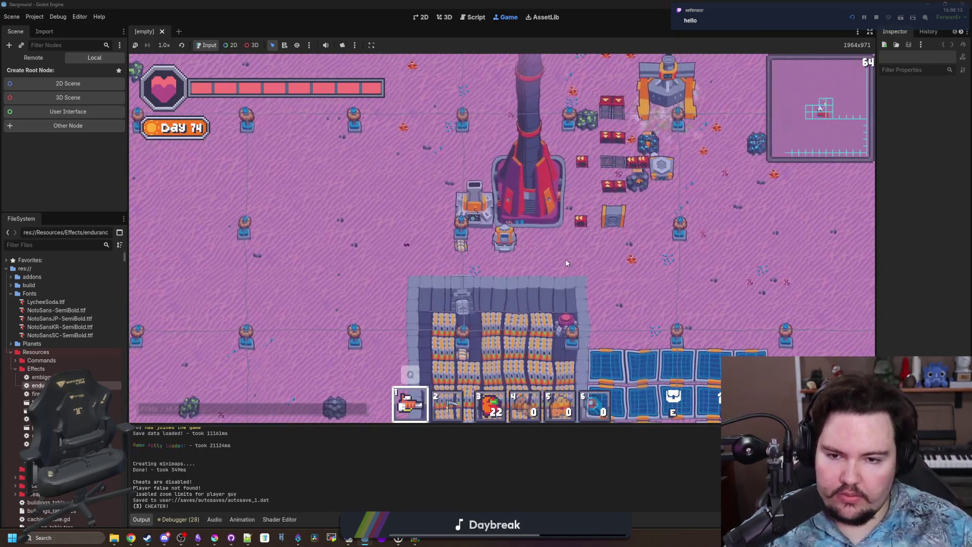
- Walk back to the starlauncher and launch the player to Veridian
key(s)
key(d)
key(a)
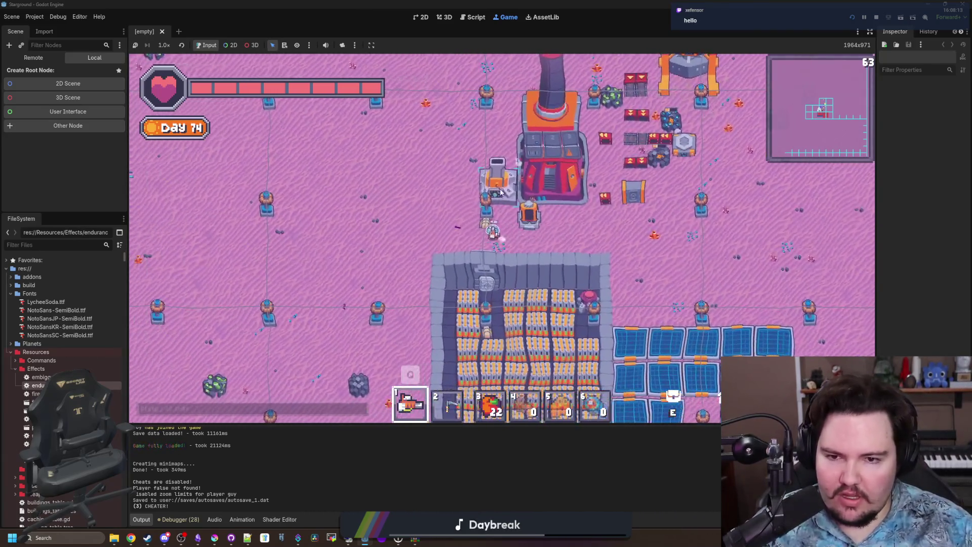
key(w)
key(a)
key(e)
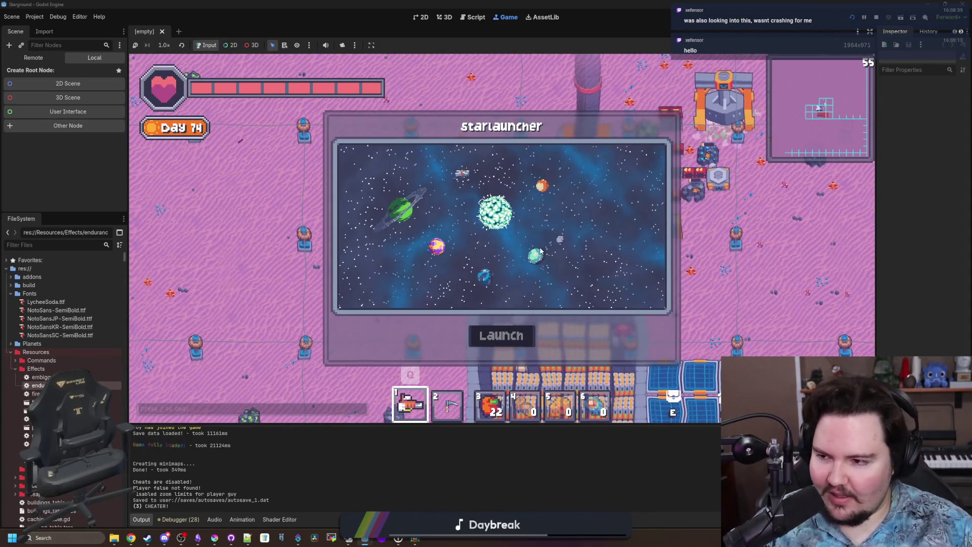
click(542, 253)
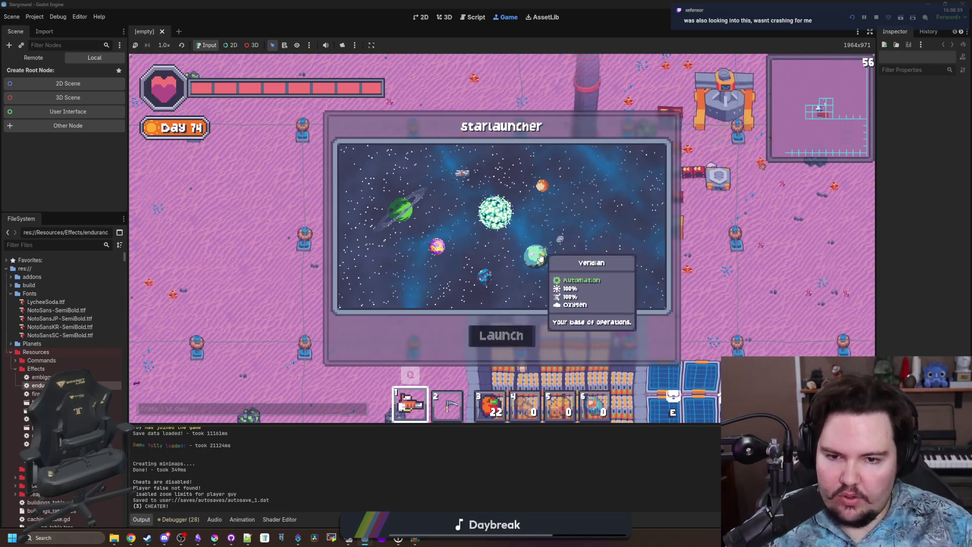
click(517, 344)
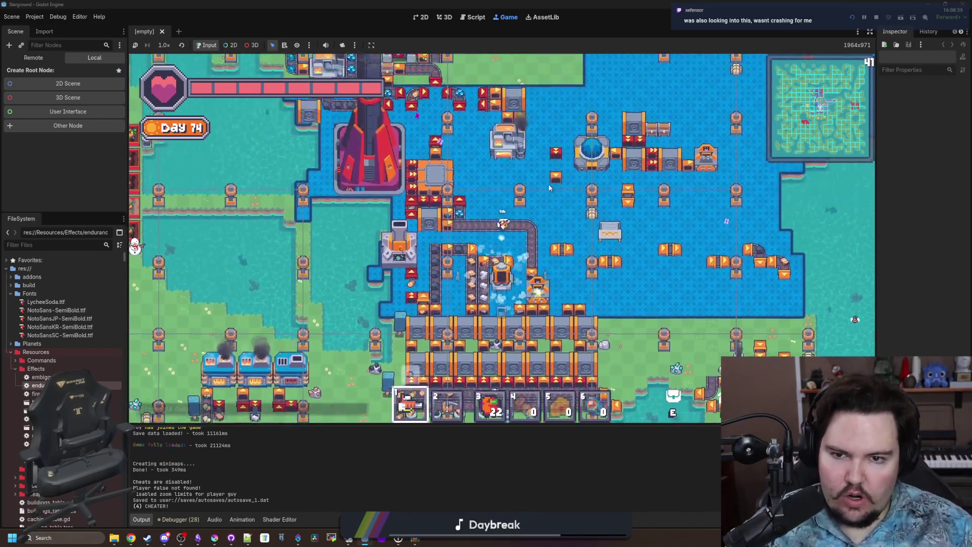
- Move the player around the lake and zoom out and in to view the surroundings
key(w)
key(d)
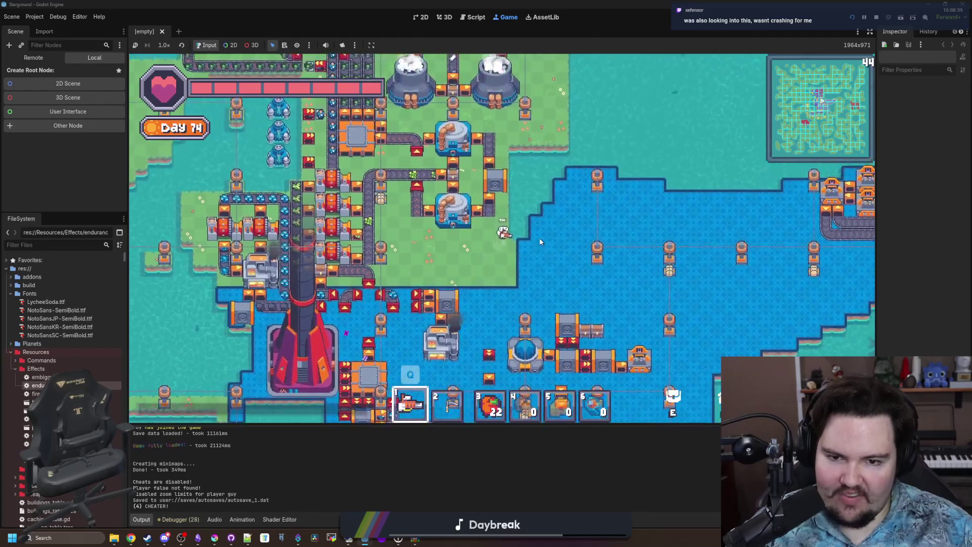
key(d)
key(s)
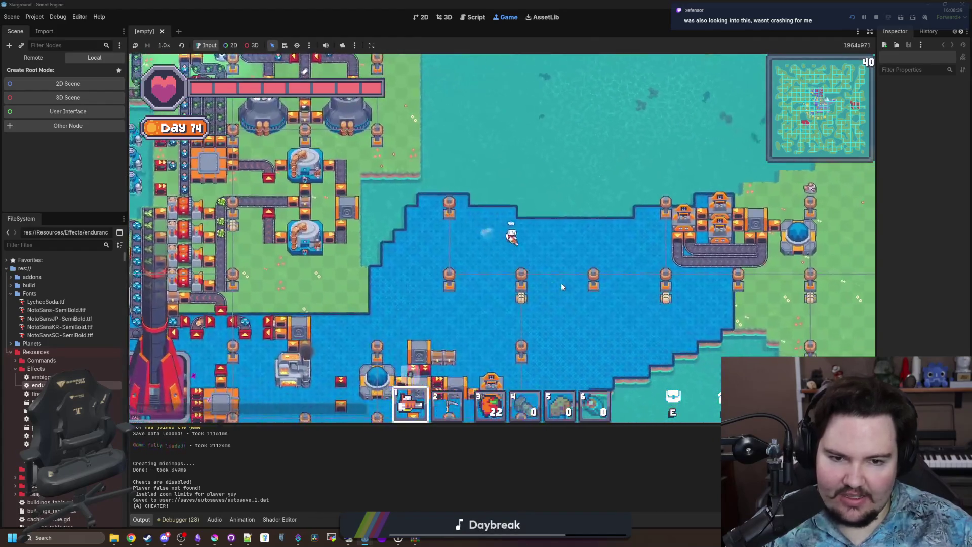
key(s)
key(a)
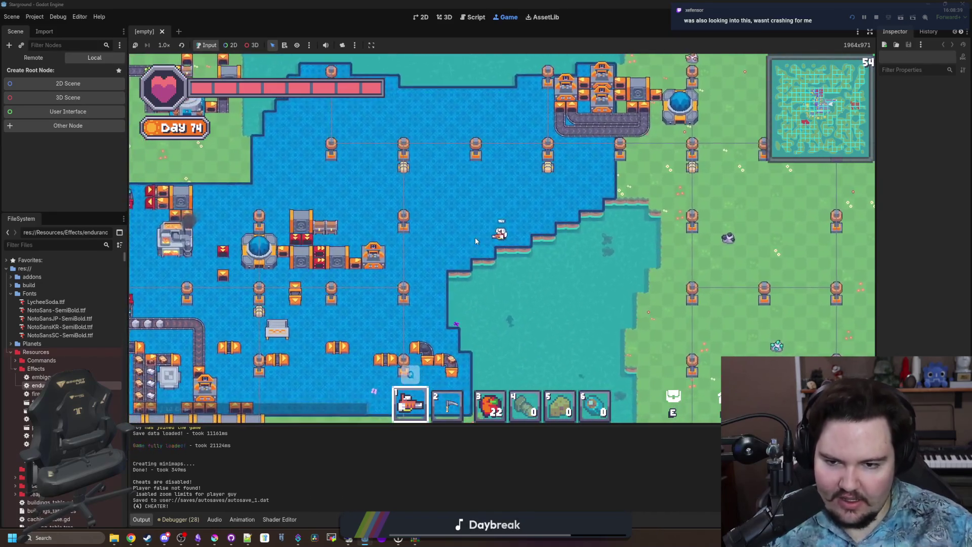
scroll(475, 238, up, 3)
scroll(461, 232, down, 1)
scroll(549, 230, down, 10)
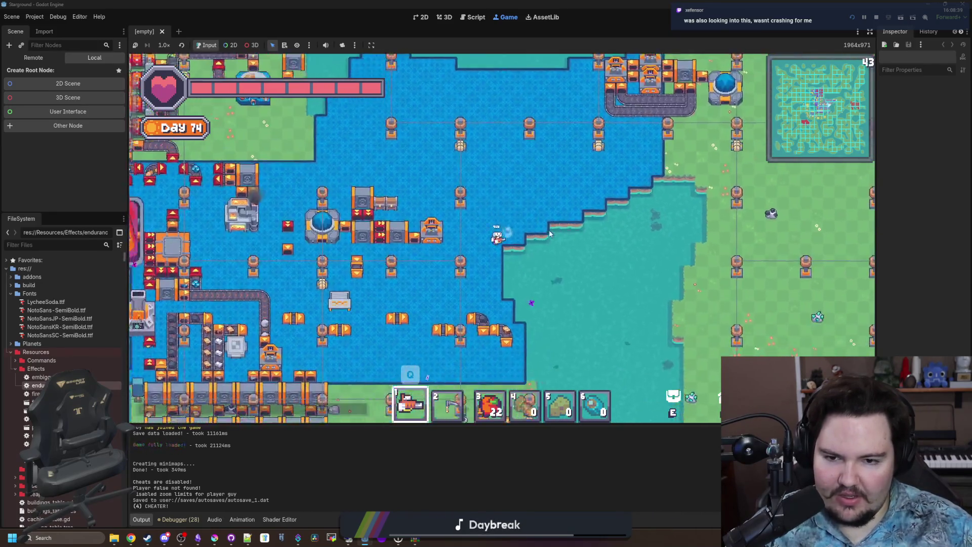
scroll(549, 230, down, 2)
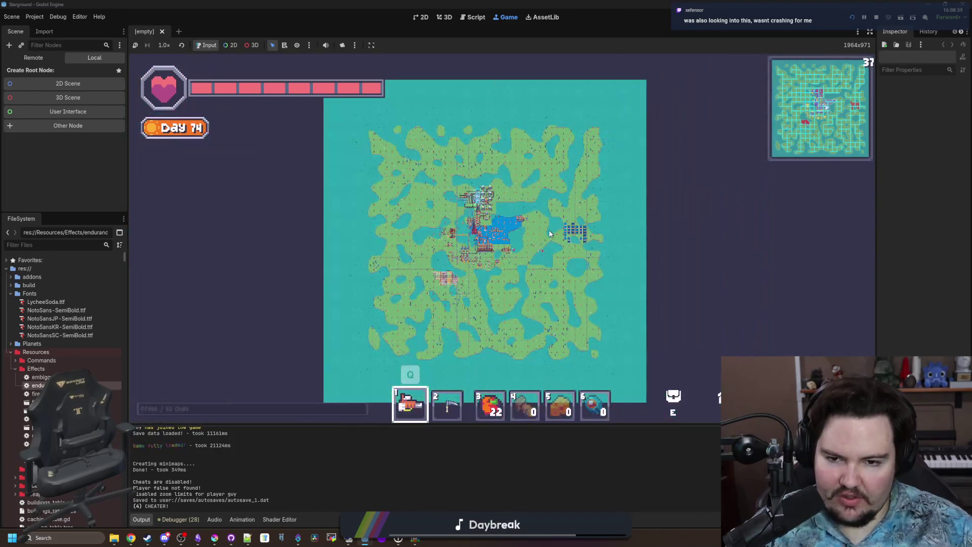
scroll(548, 230, up, 8)
- Fly north-west toward the factories, then back south and east toward the grassland
key(w)
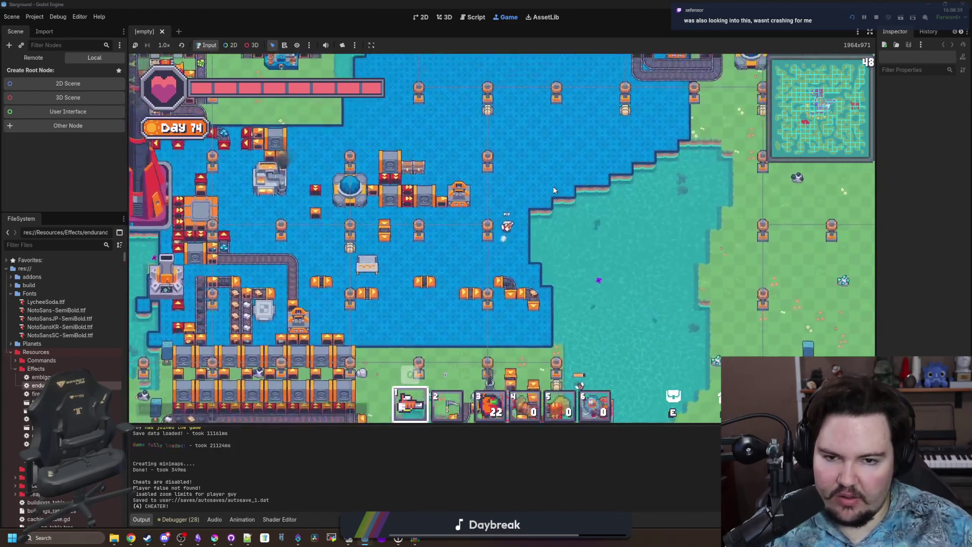
key(w)
key(a)
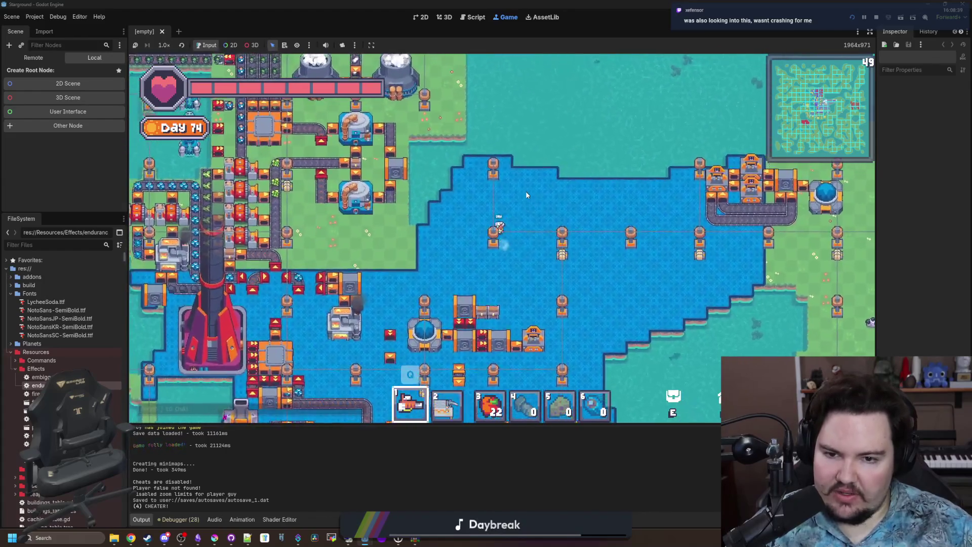
key(s)
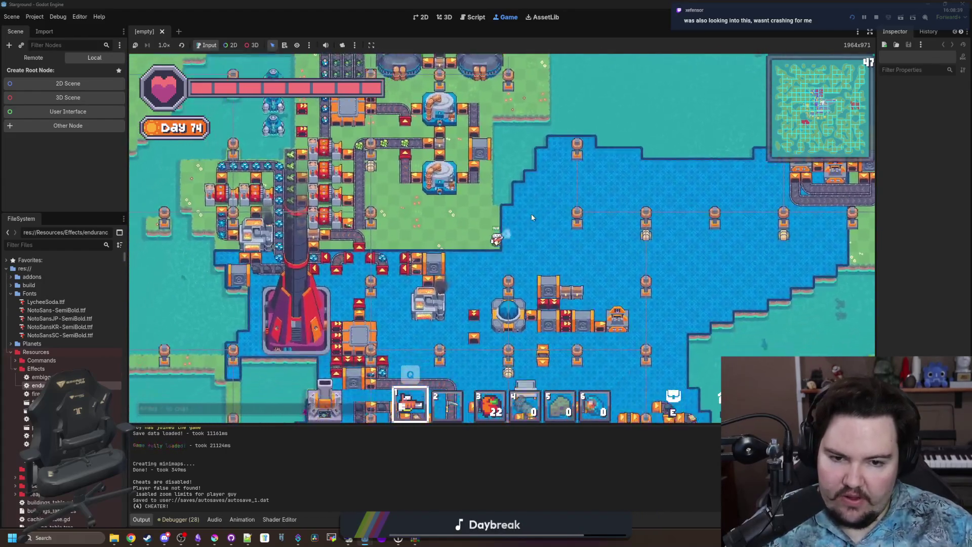
key(s)
key(d)
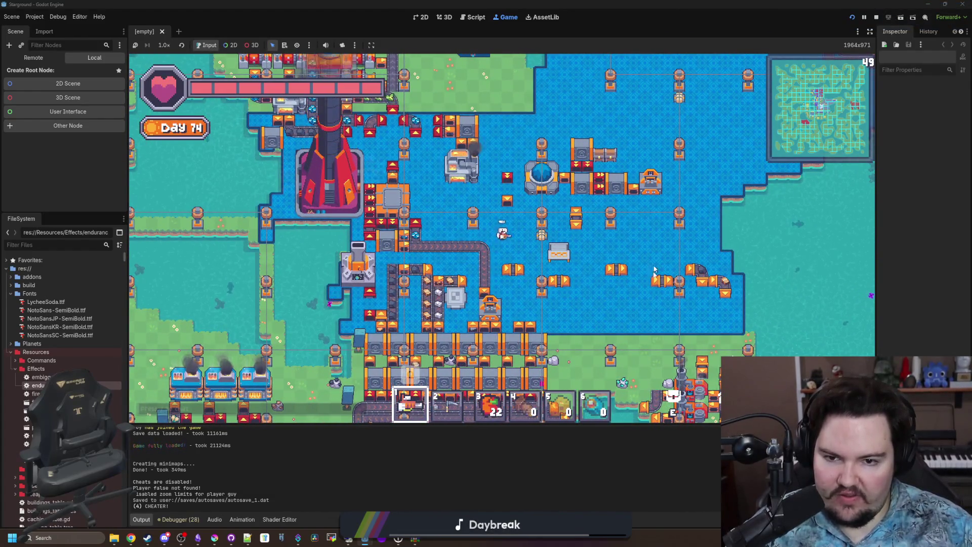
key(w)
key(d)
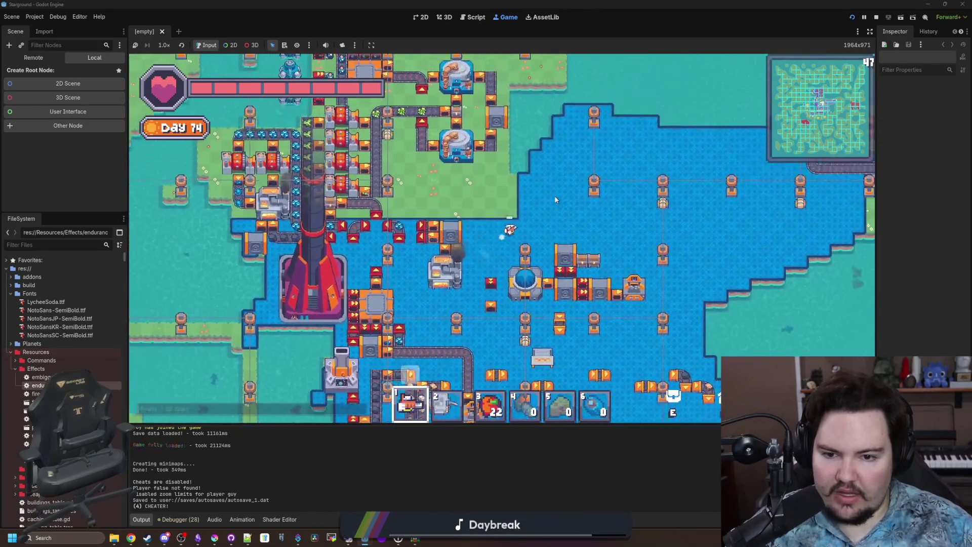
key(d)
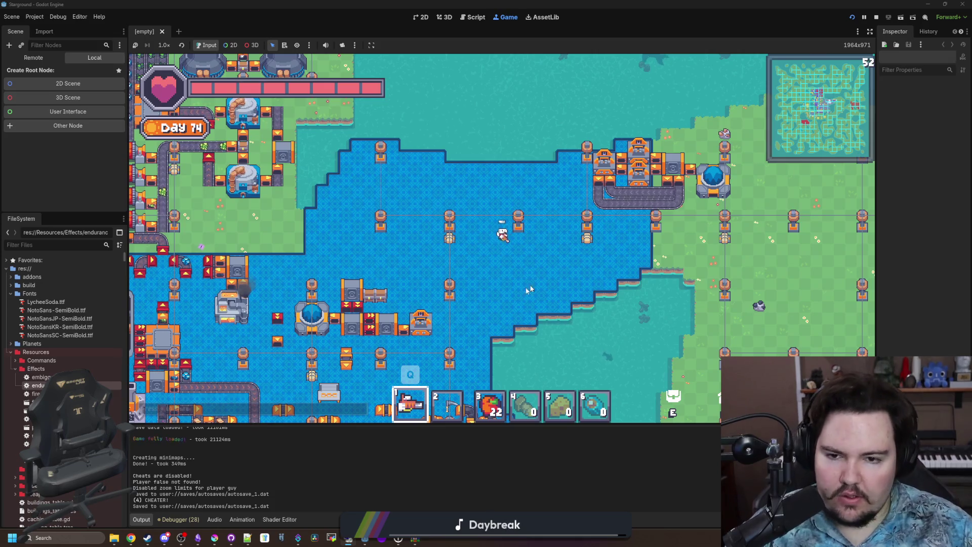
- Cruise over the water while zooming in and out, then bring up the pause menu
key(s)
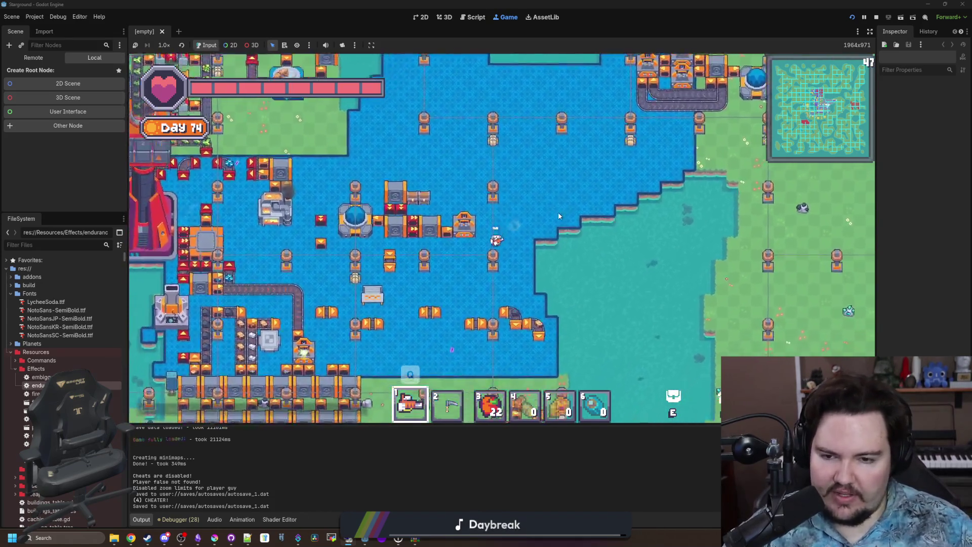
scroll(558, 217, down, 5)
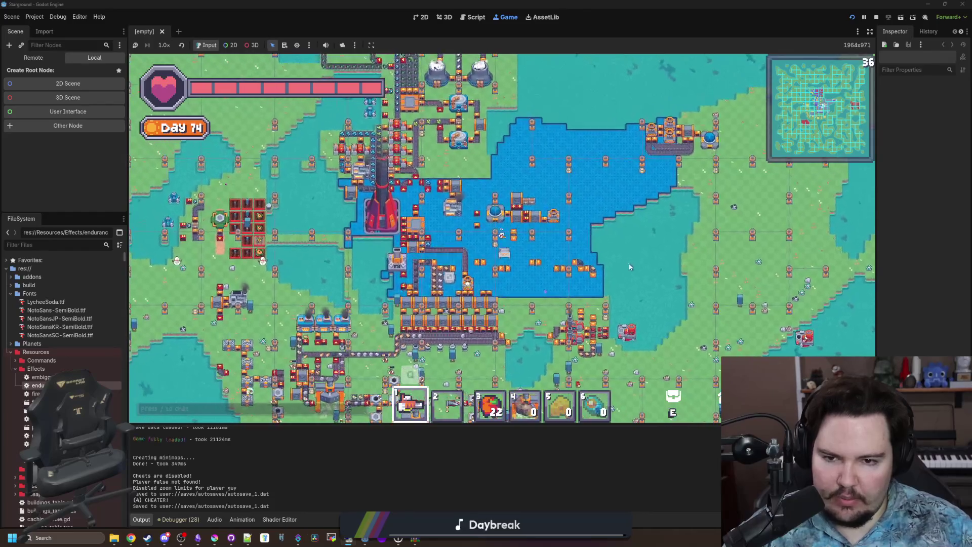
scroll(627, 267, up, 5)
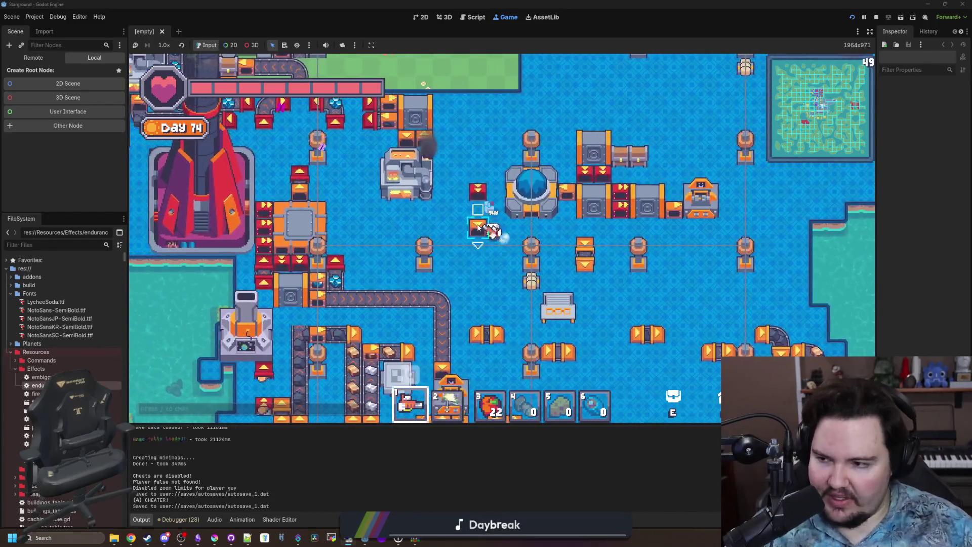
key(w)
key(d)
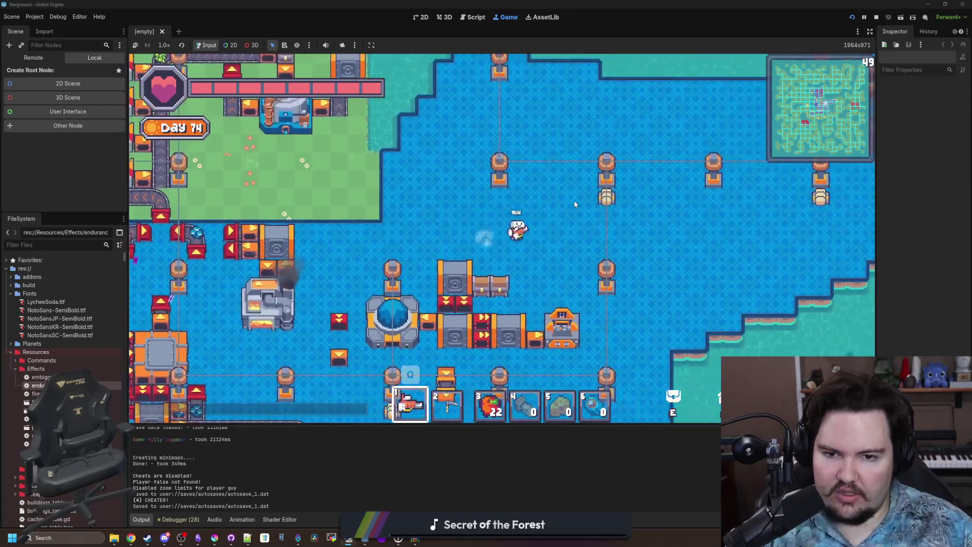
scroll(580, 162, down, 5)
key(s)
scroll(523, 226, up, 5)
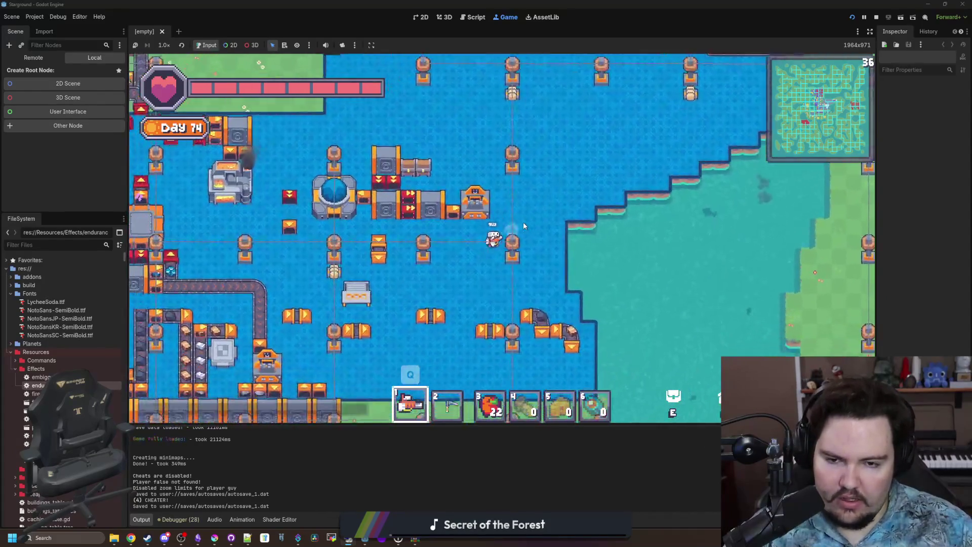
scroll(524, 225, down, 5)
scroll(556, 223, up, 3)
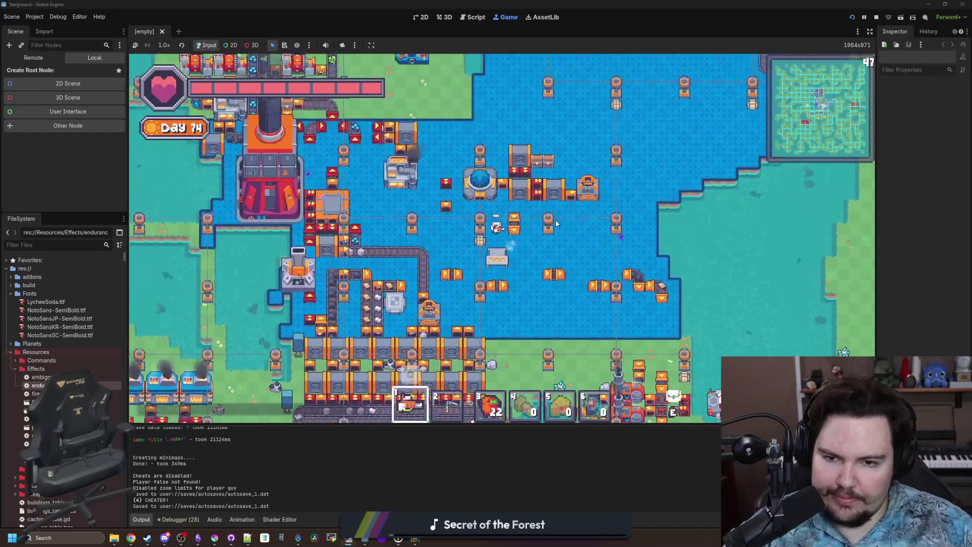
key(w)
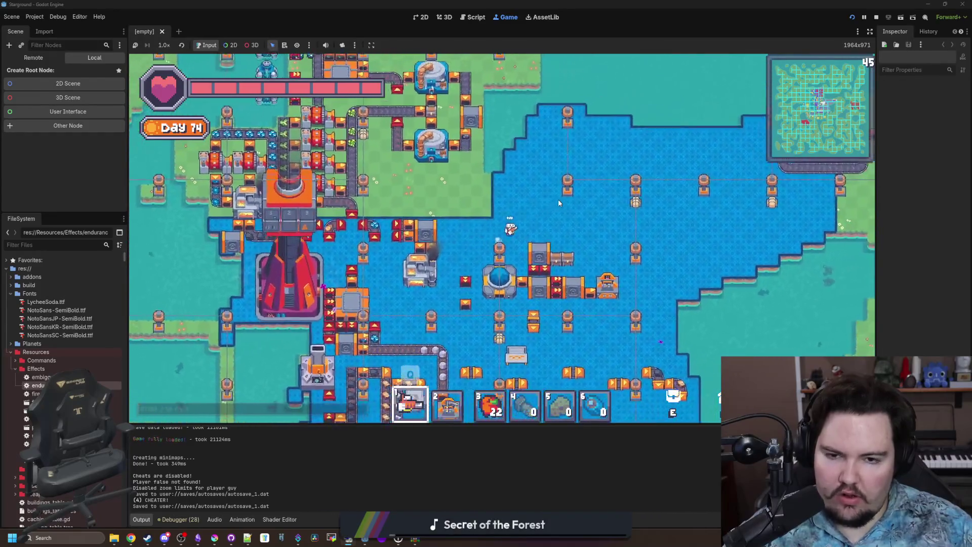
key(d)
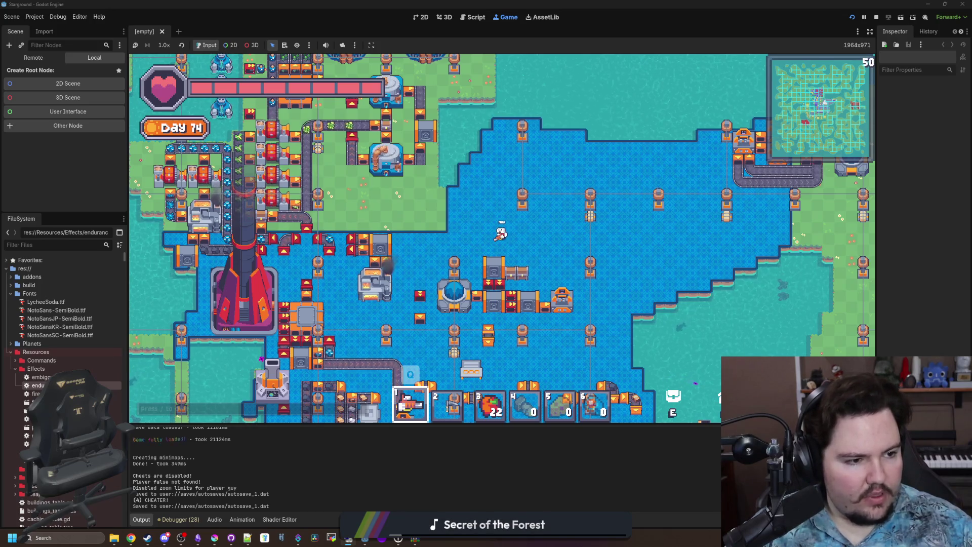
key(Escape)
key(Escape)
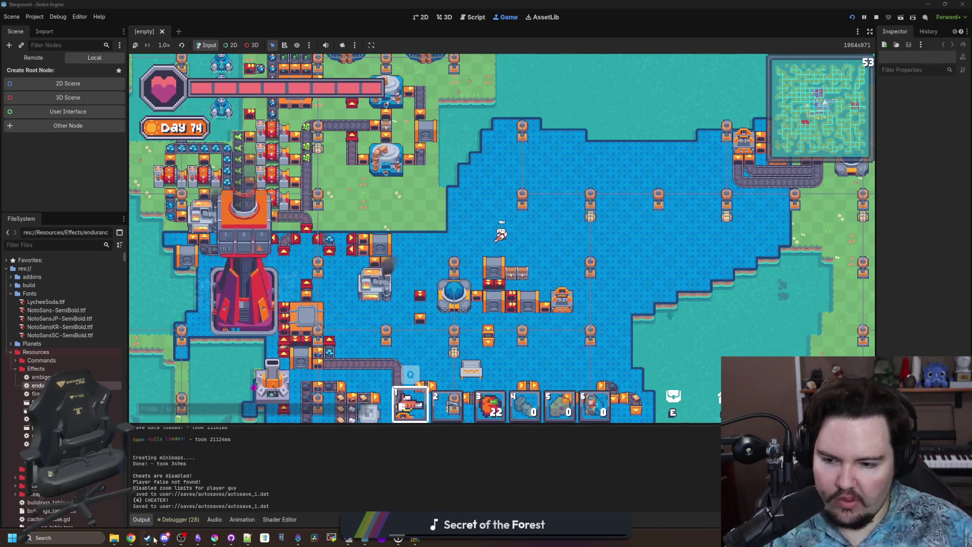
click(147, 538)
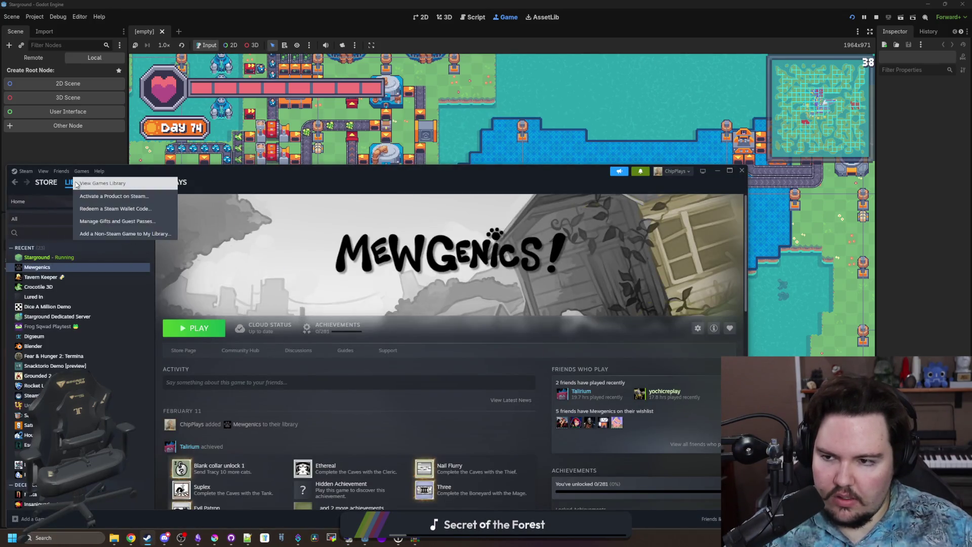
click(68, 181)
click(61, 172)
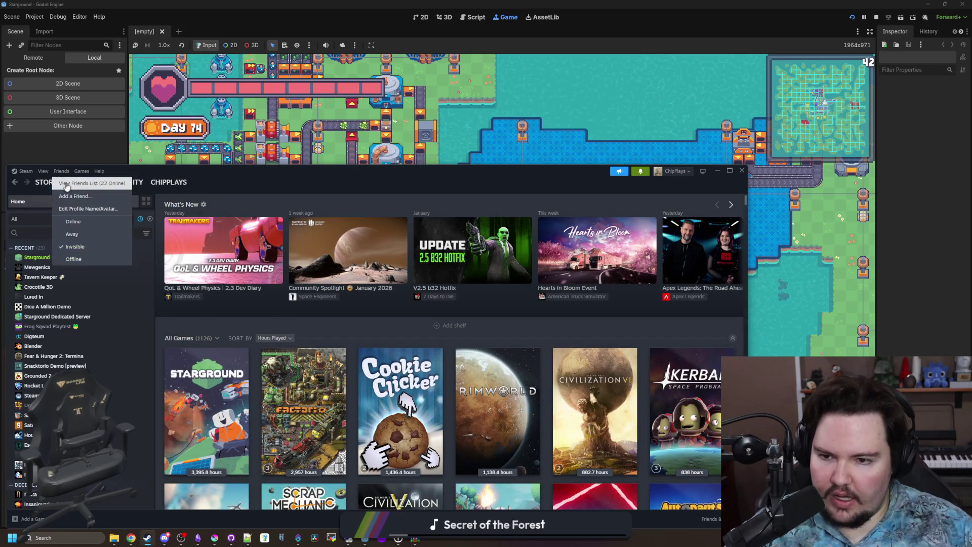
click(73, 183)
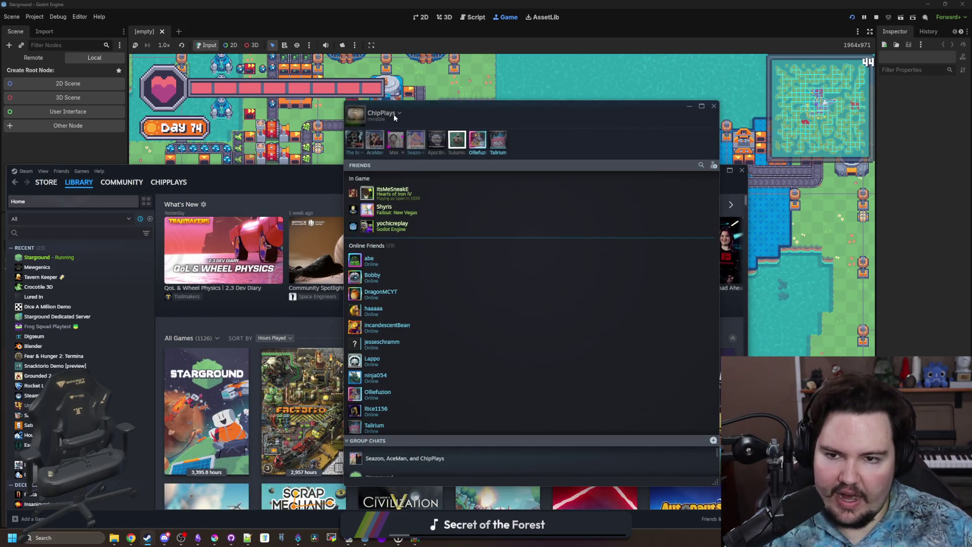
click(396, 115)
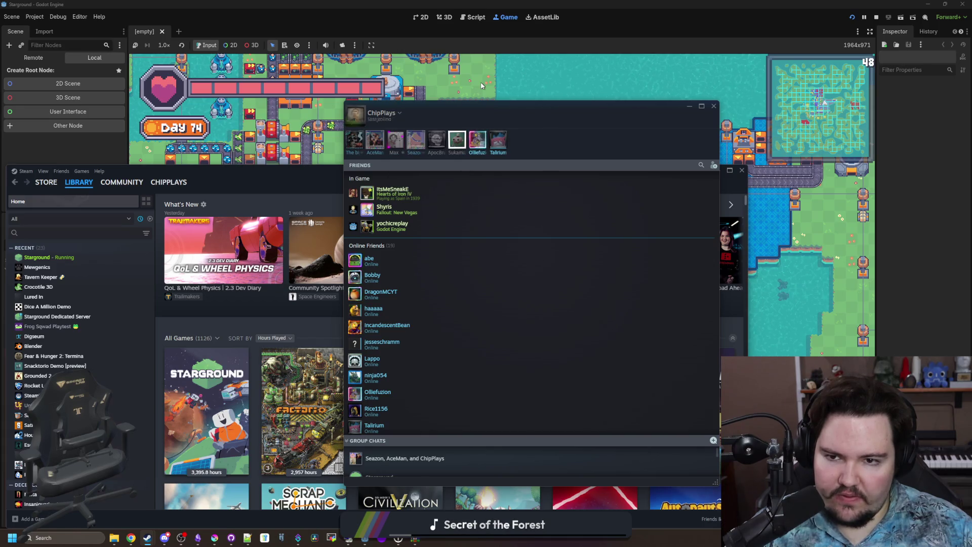
click(577, 193)
key(d)
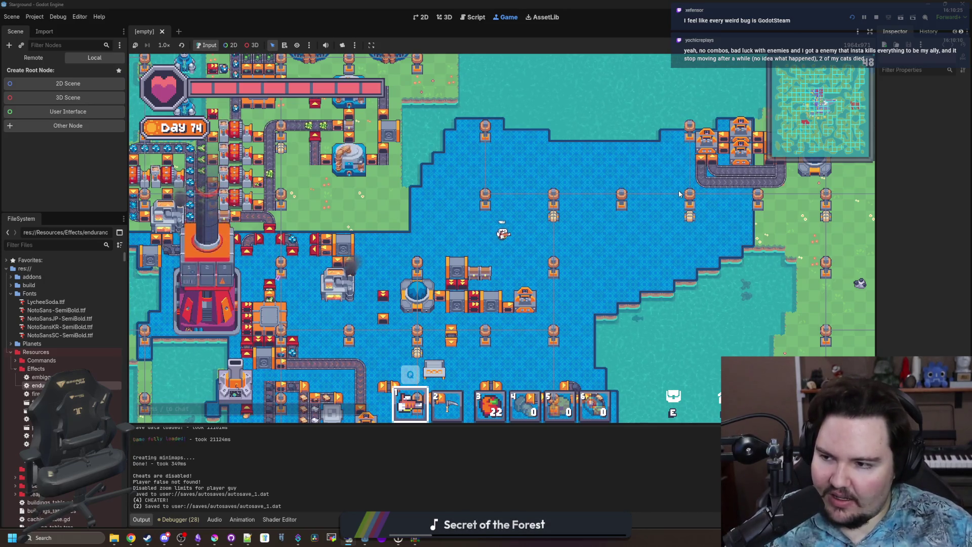
- Walk the player right and up across the water while the client connects
key(d)
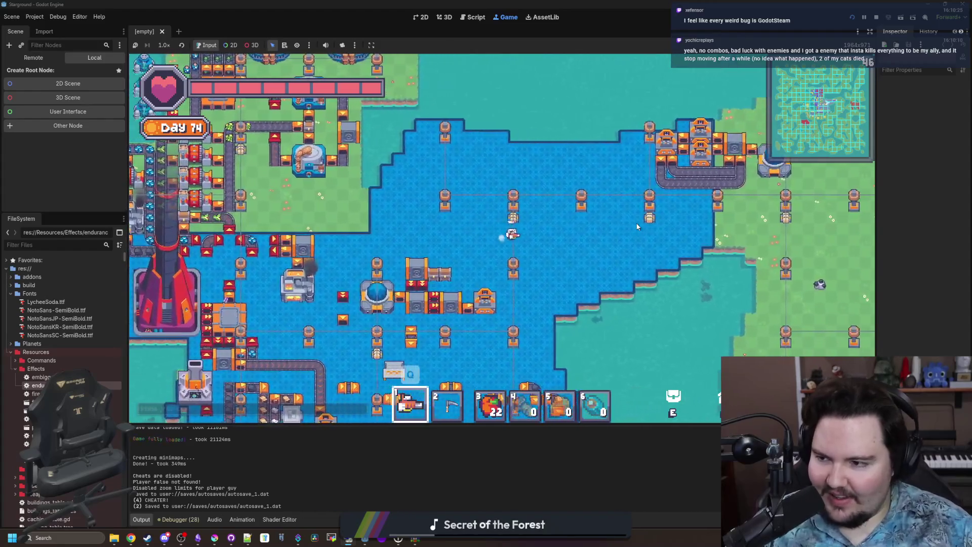
key(w)
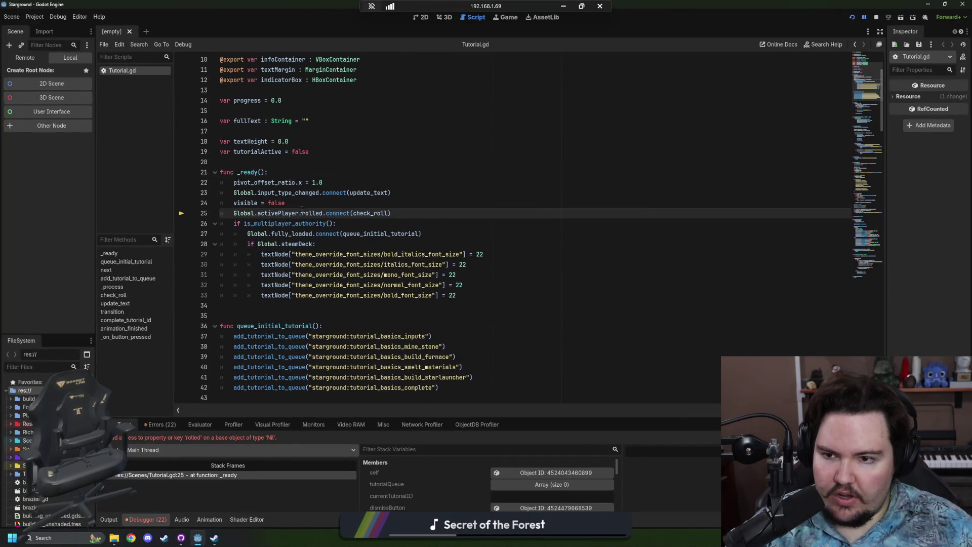
- Cut the rolled.connect line out of line 25 in Tutorial.gd's _ready
click(351, 212)
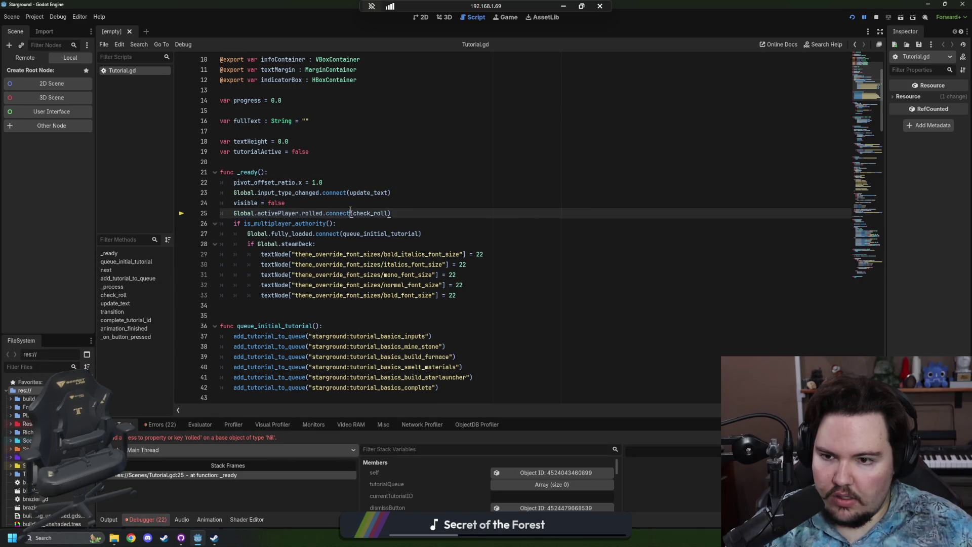
scroll(324, 218, up, 1)
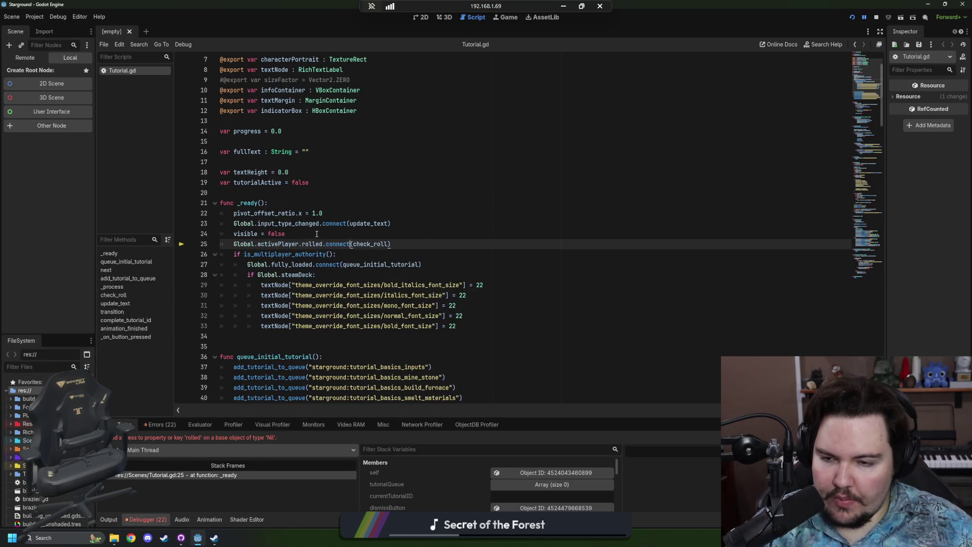
click(317, 234)
click(363, 250)
click(414, 240)
key(BackSpace)
key(BackSpace)
- Paste rolled.connect inside the is_multiplayer_authority check and save Tutorial.gd
click(366, 243)
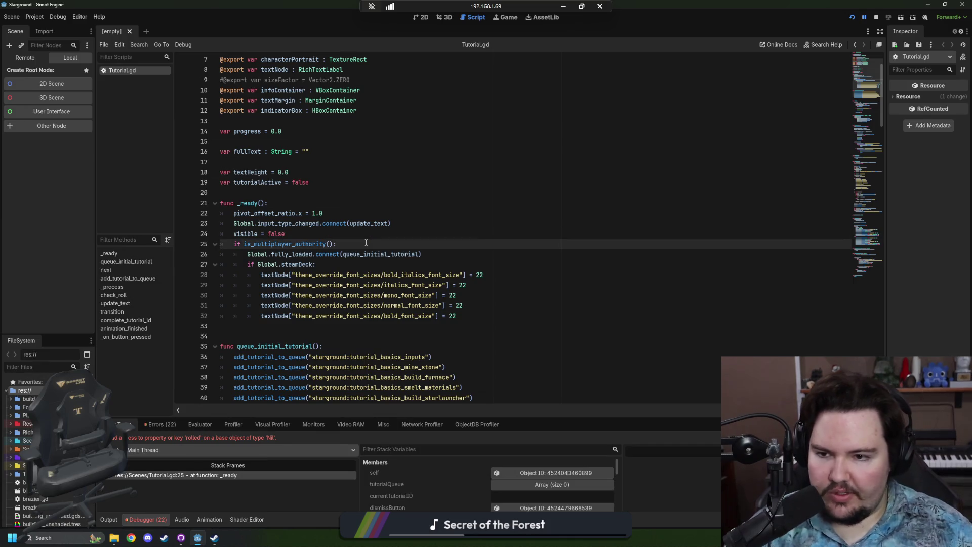
key(Return)
text(Global.activePlayer.rolled.connect(check_roll))
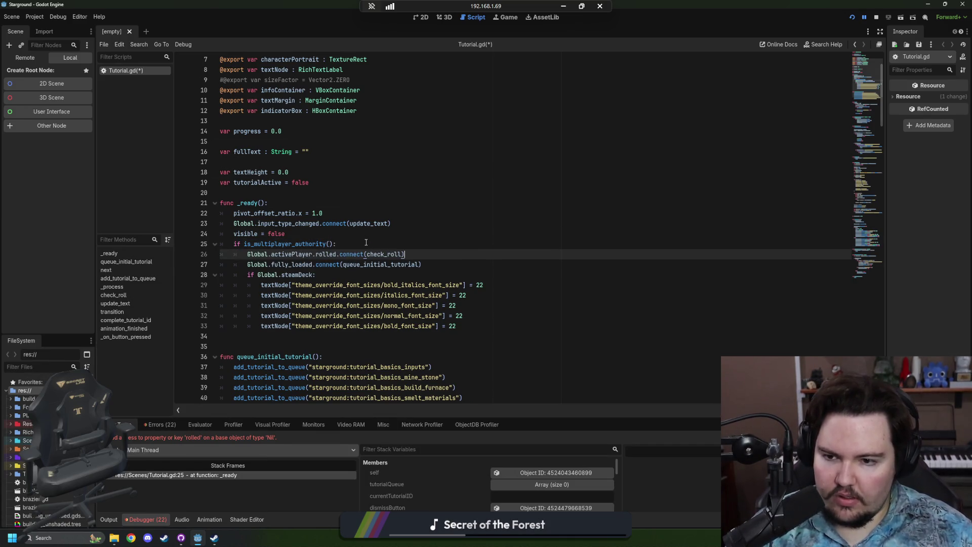
click(366, 243)
key(ctrl+s)
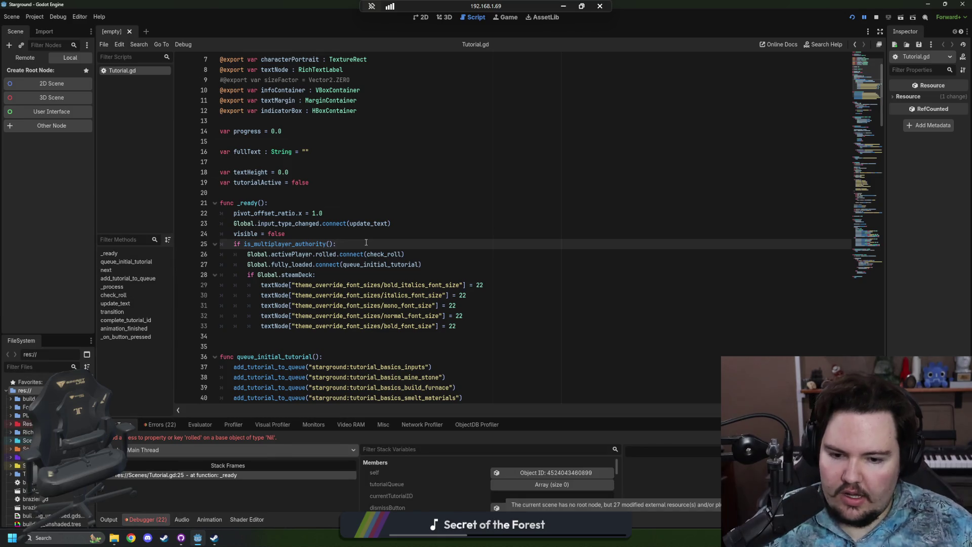
click(323, 224)
click(307, 235)
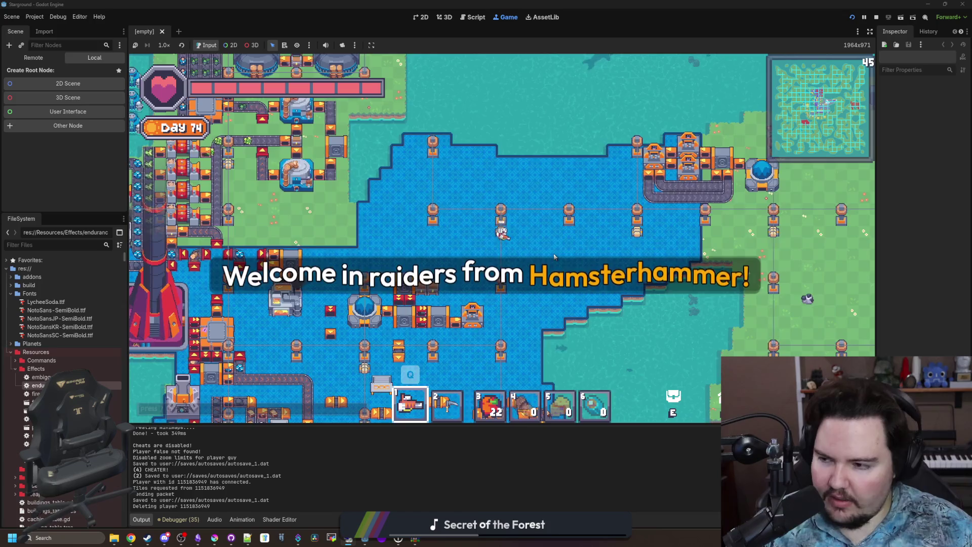
- Walk the host's character up across the lake and back down over the water
key(w)
key(a)
key(w)
key(d)
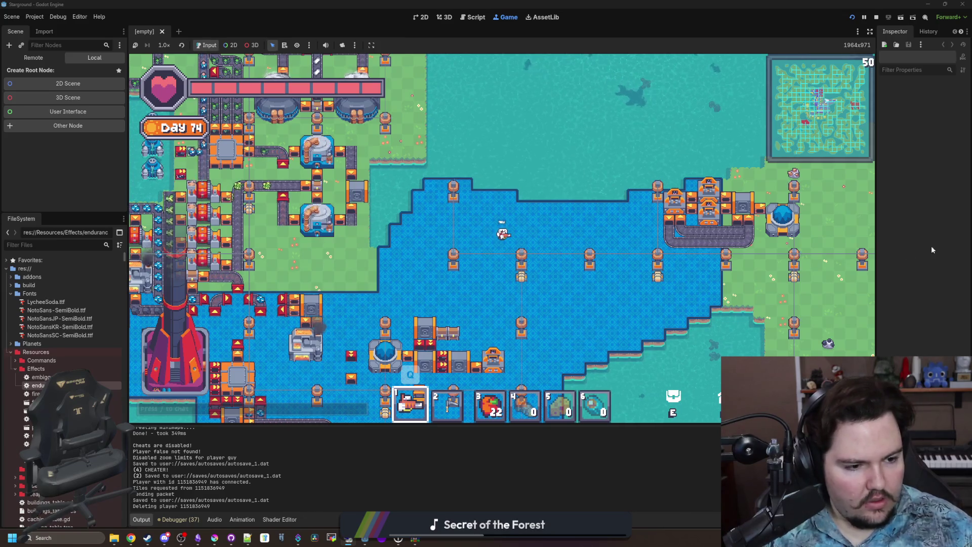
key(a)
key(s)
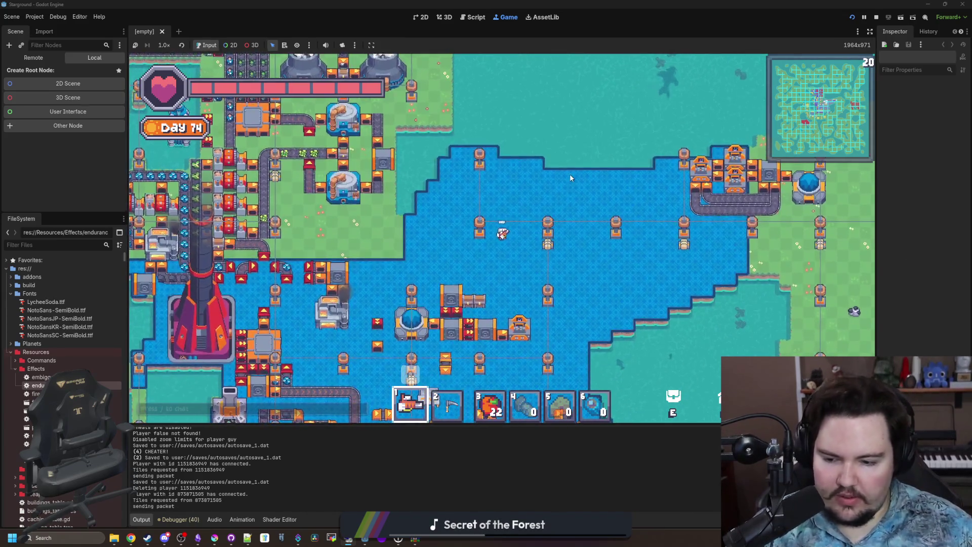
key(d)
key(s)
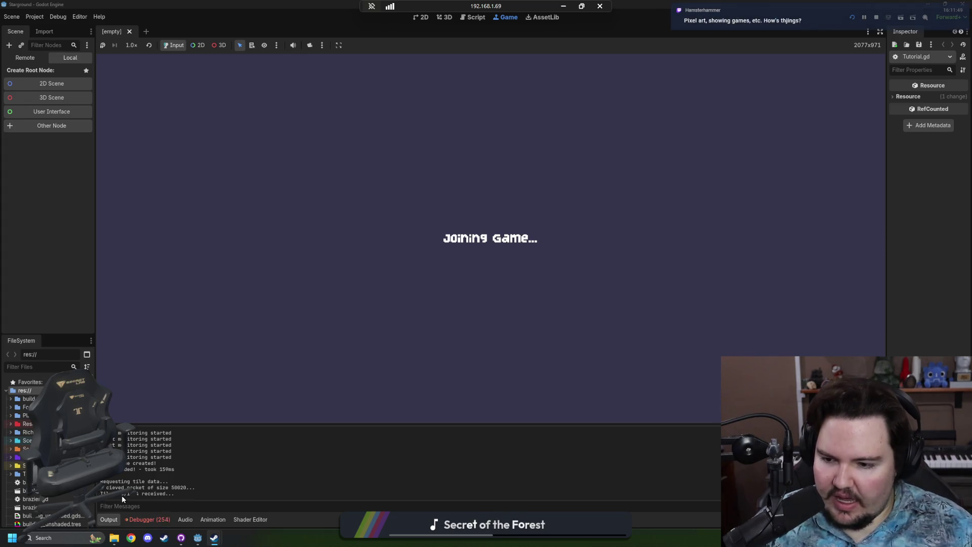
- Open the client's Debugger errors and scroll through the ignored synchronizer delta messages
click(150, 520)
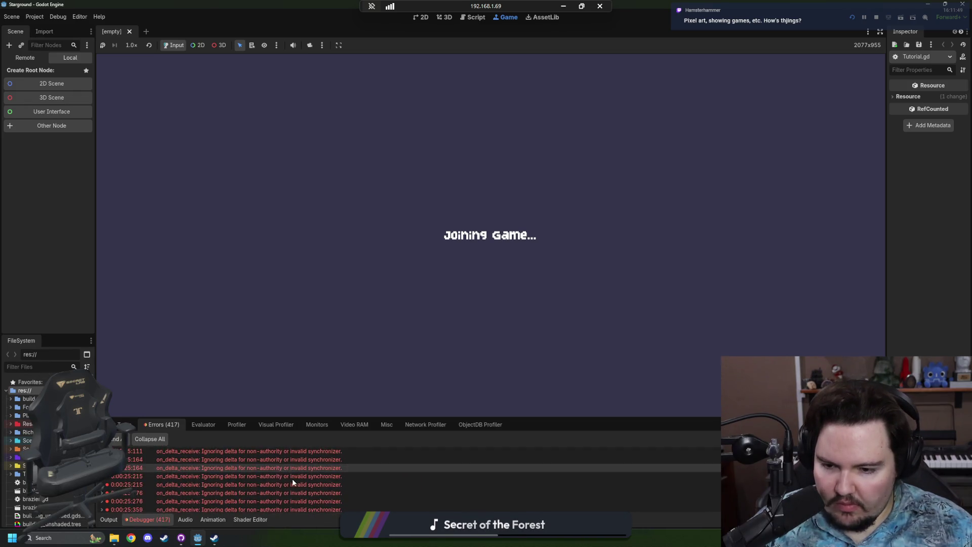
scroll(291, 476, up, 5)
scroll(290, 468, up, 5)
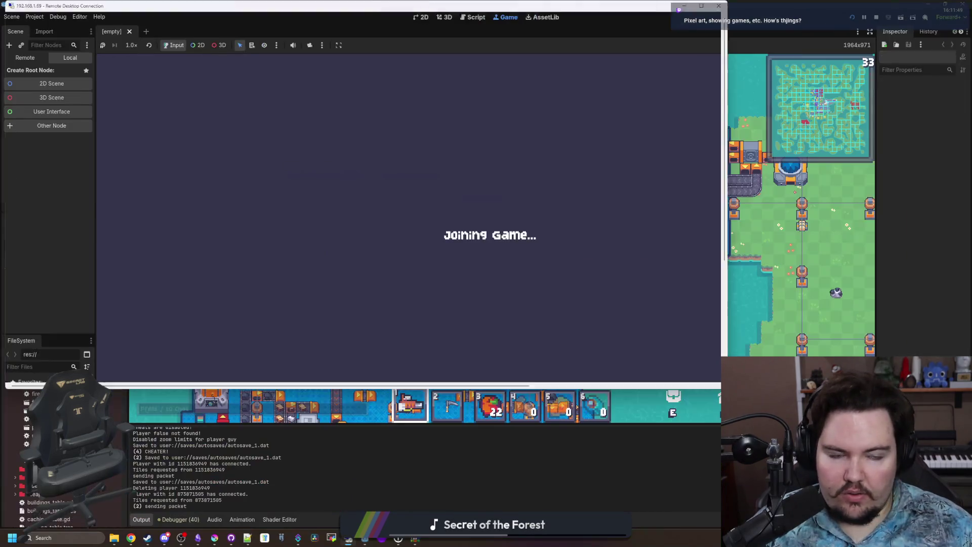
- Walk the character back and forth diagonally across the lake water
key(w)
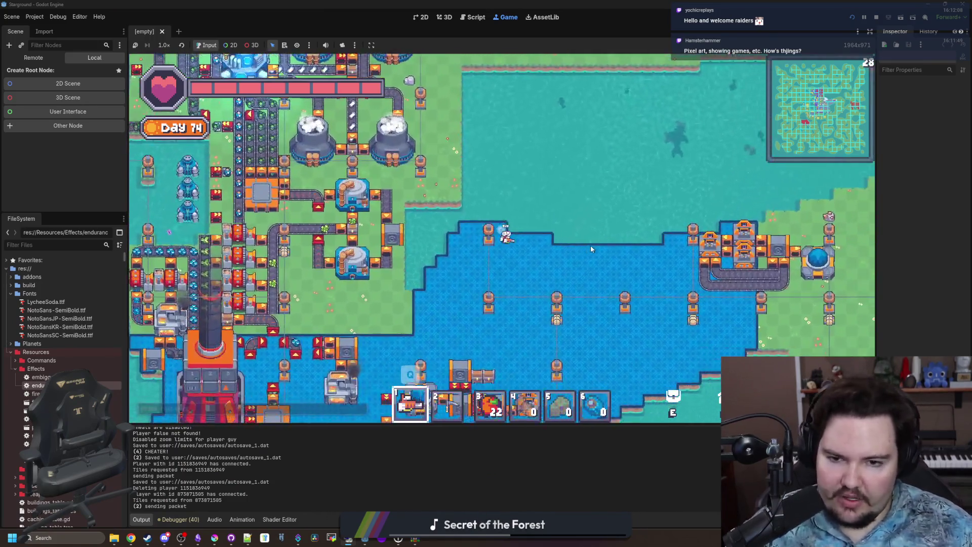
key(s)
key(d)
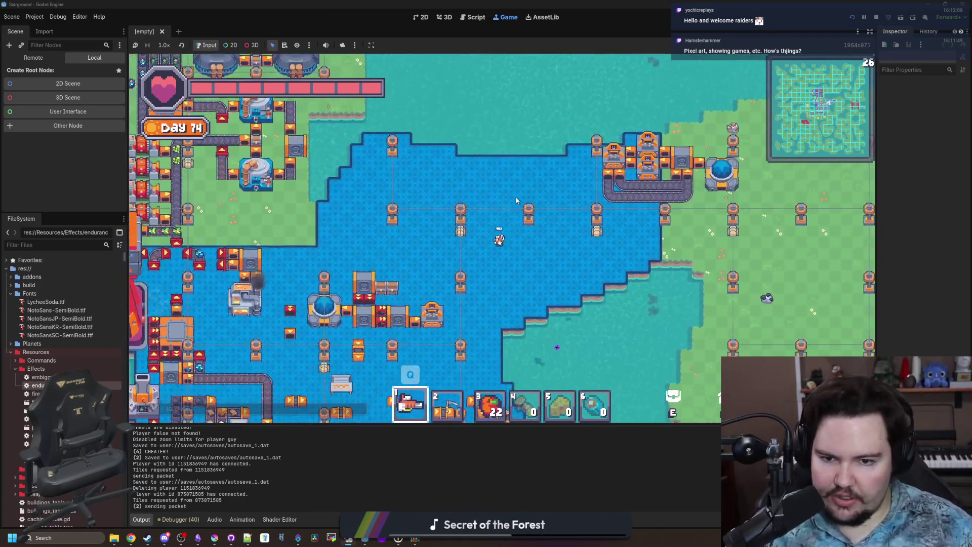
key(w)
key(a)
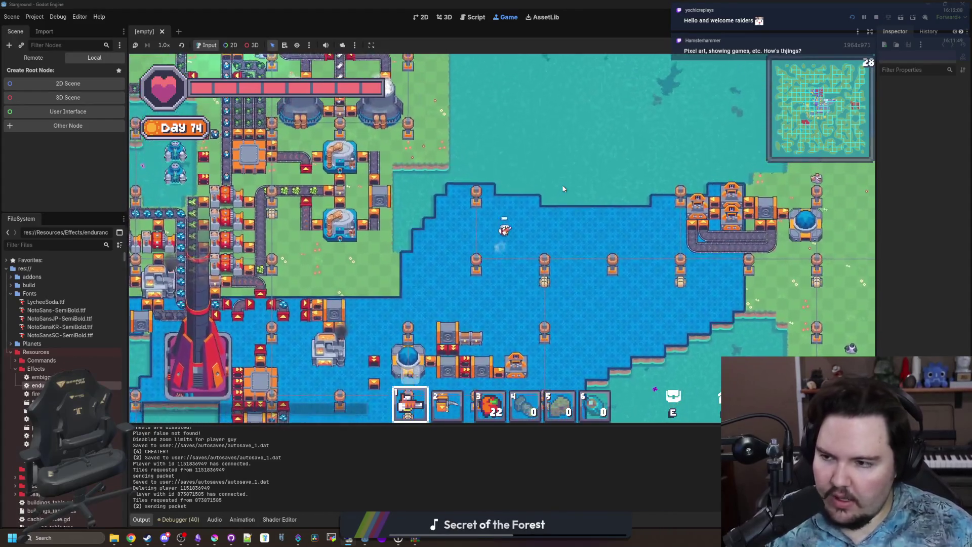
key(s)
key(d)
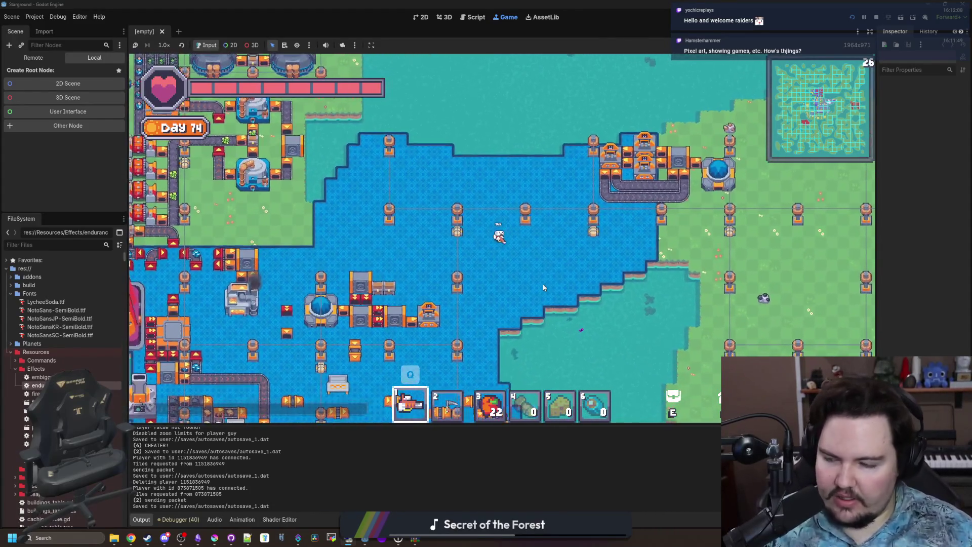
key(w)
key(a)
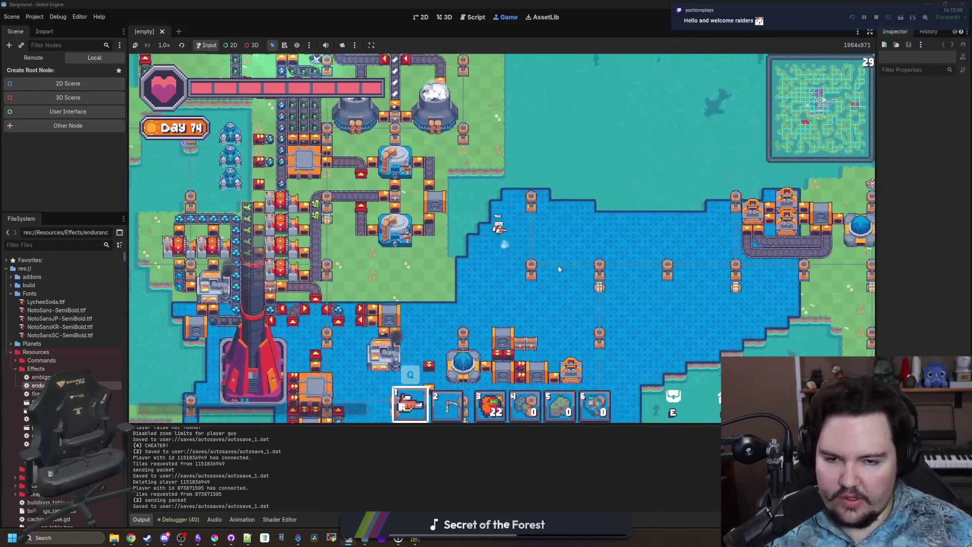
key(s)
key(d)
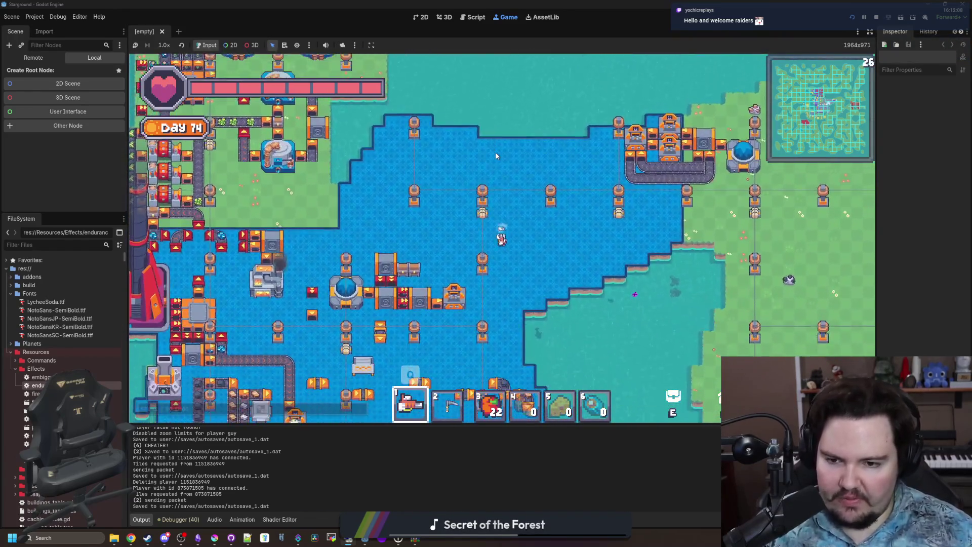
key(s)
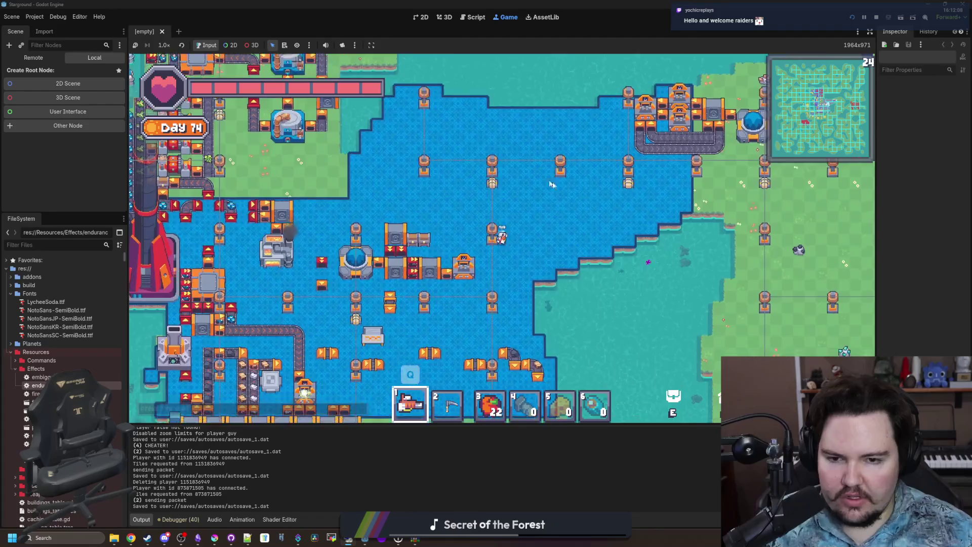
key(a)
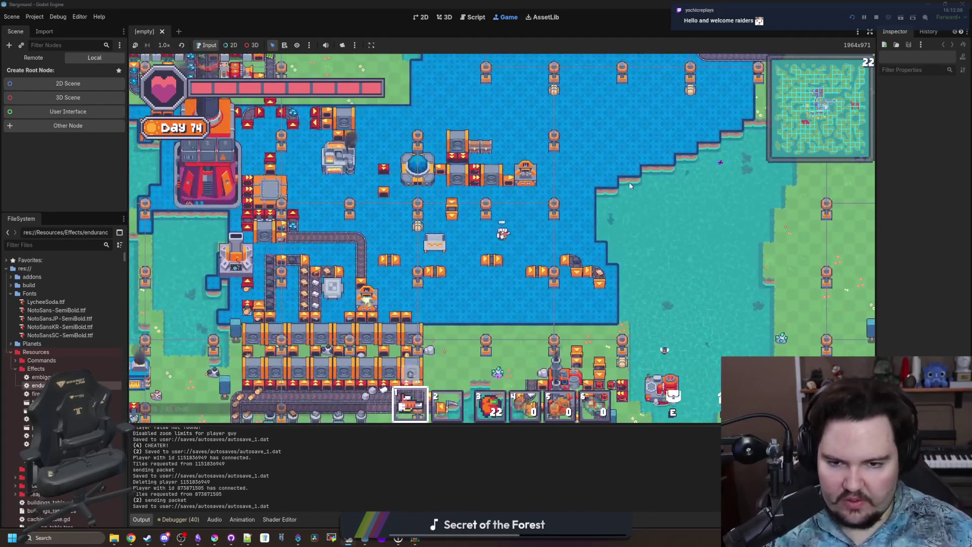
key(w)
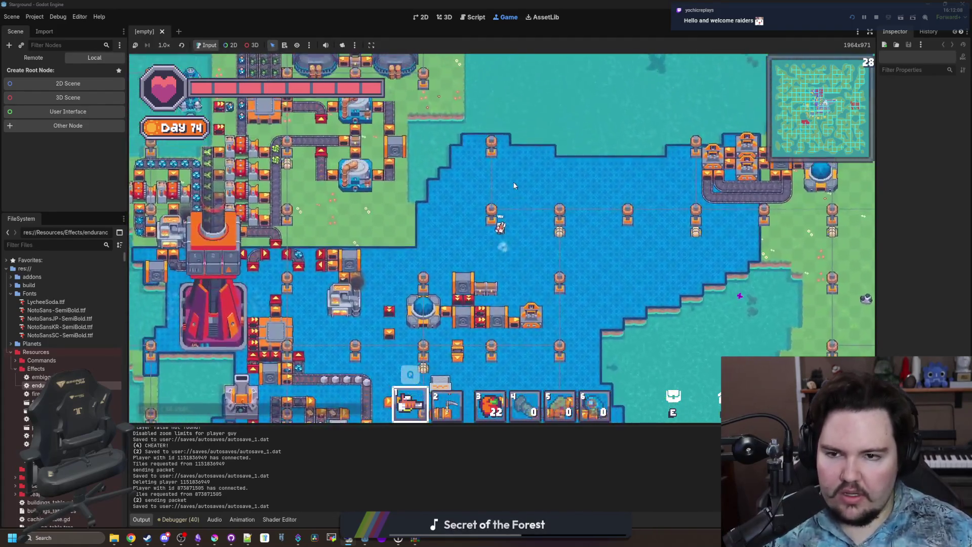
scroll(514, 185, up, 3)
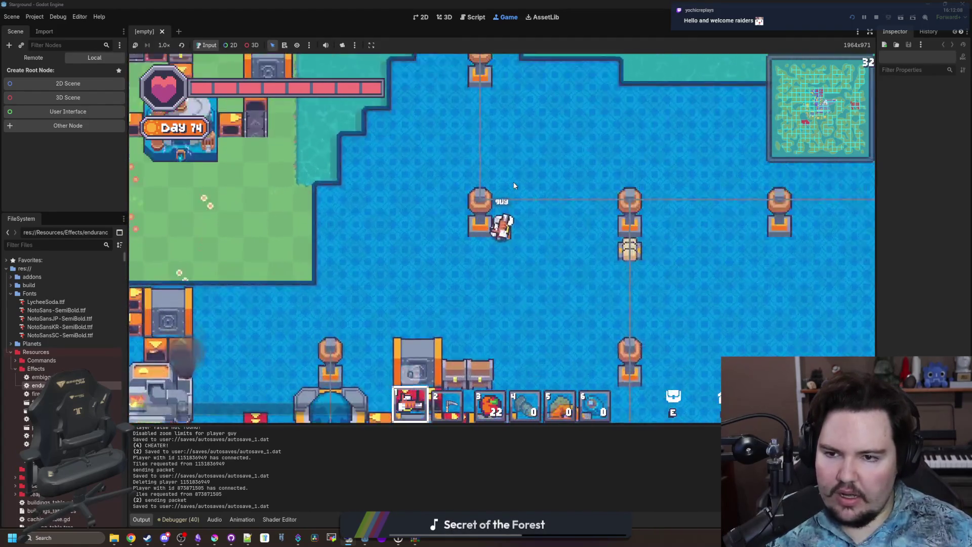
scroll(514, 186, down, 5)
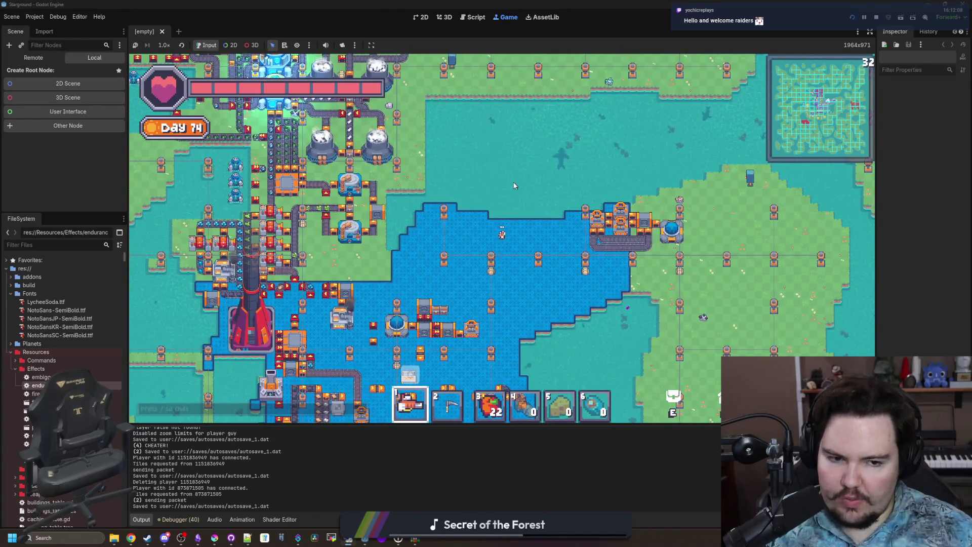
scroll(514, 185, up, 5)
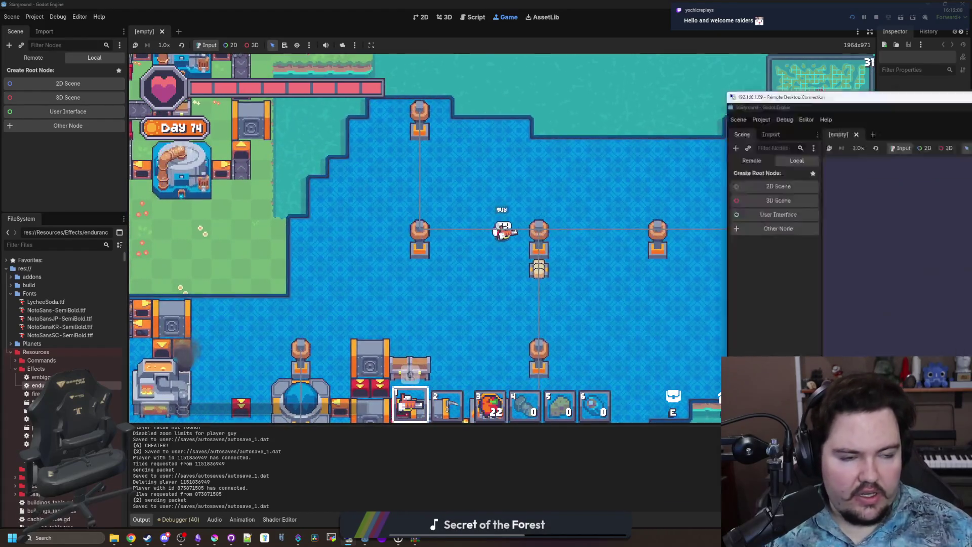
- On the client's remote session, walk the character down, back up, then right onto the grass
key(alt+Tab)
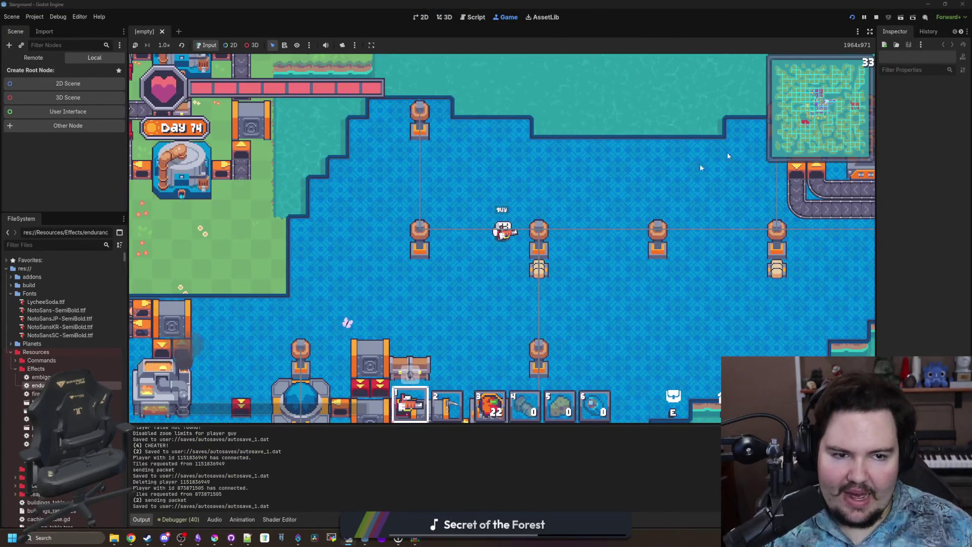
key(s)
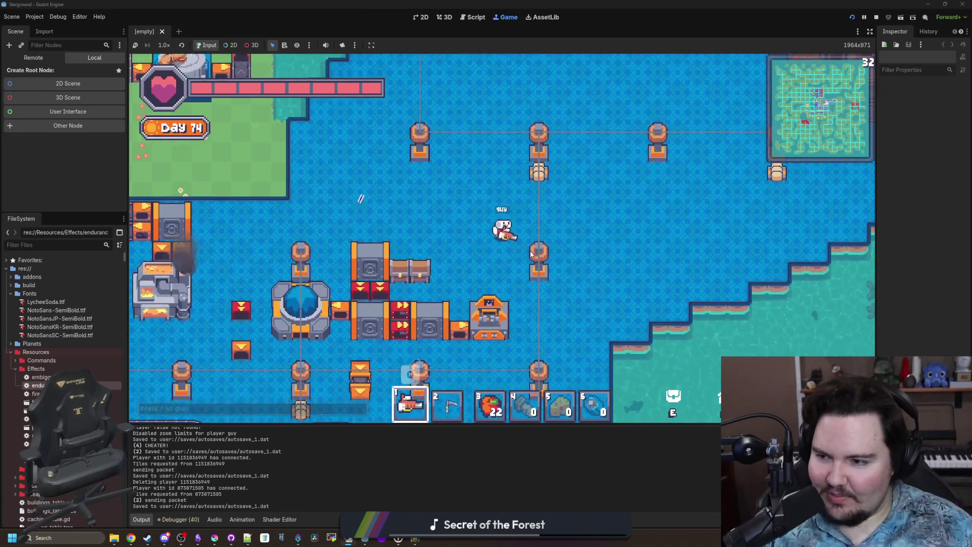
key(w)
key(w)
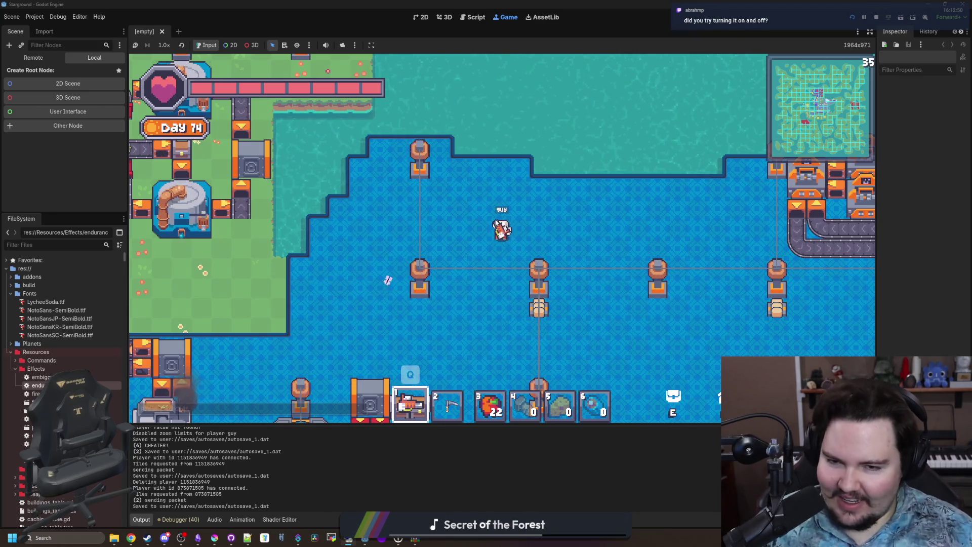
scroll(514, 165, down, 5)
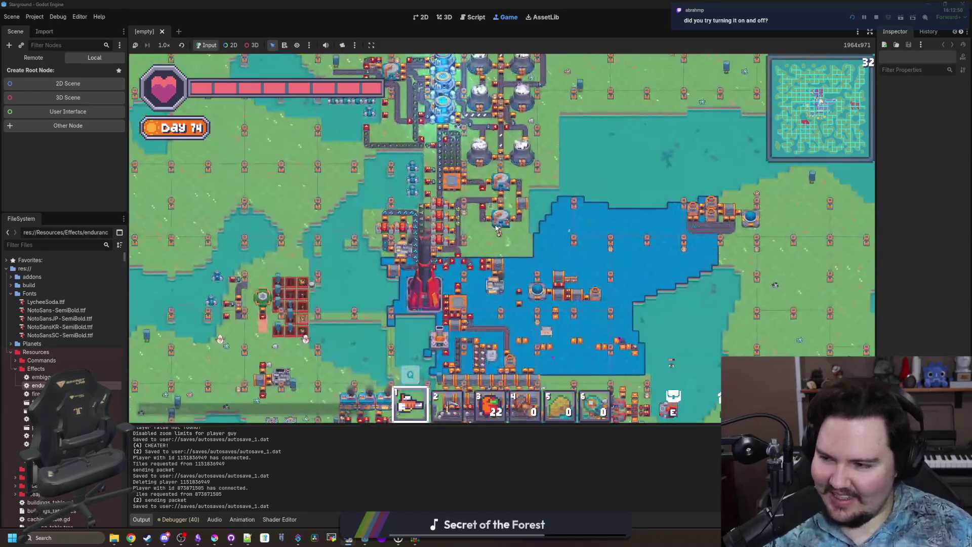
key(d)
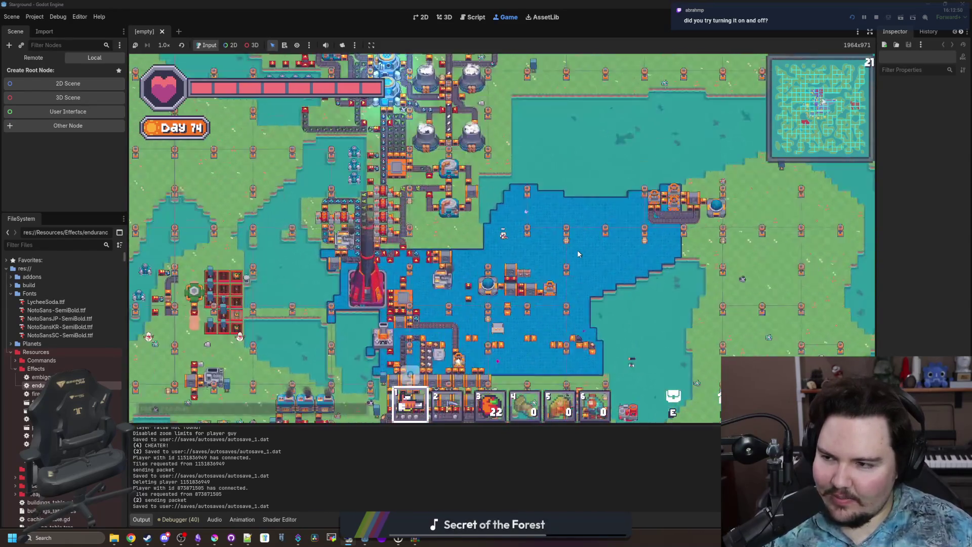
scroll(577, 250, up, 5)
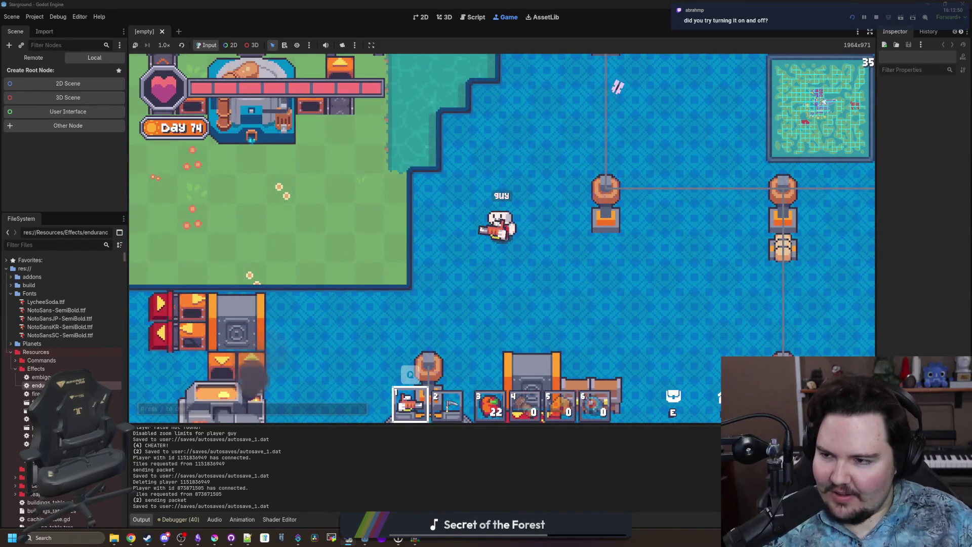
scroll(514, 235, down, 5)
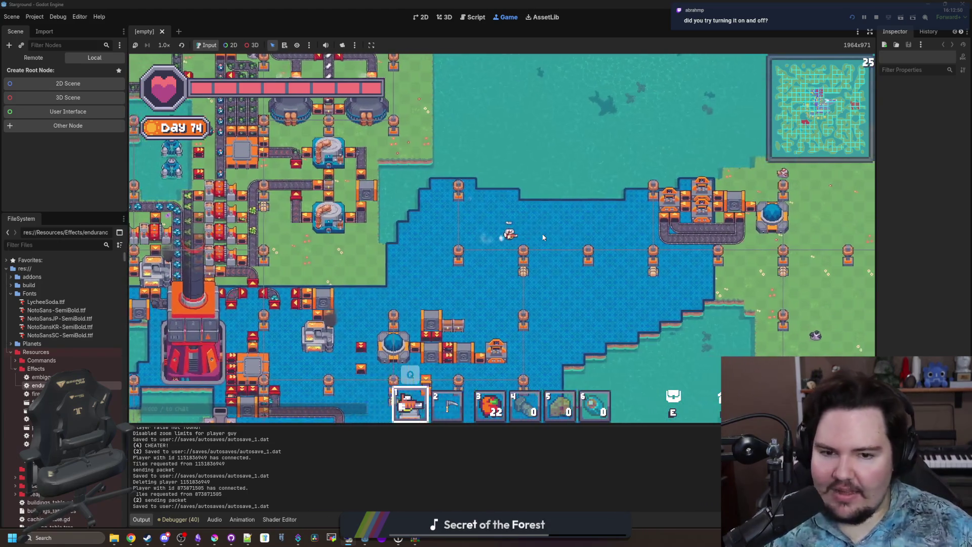
key(d)
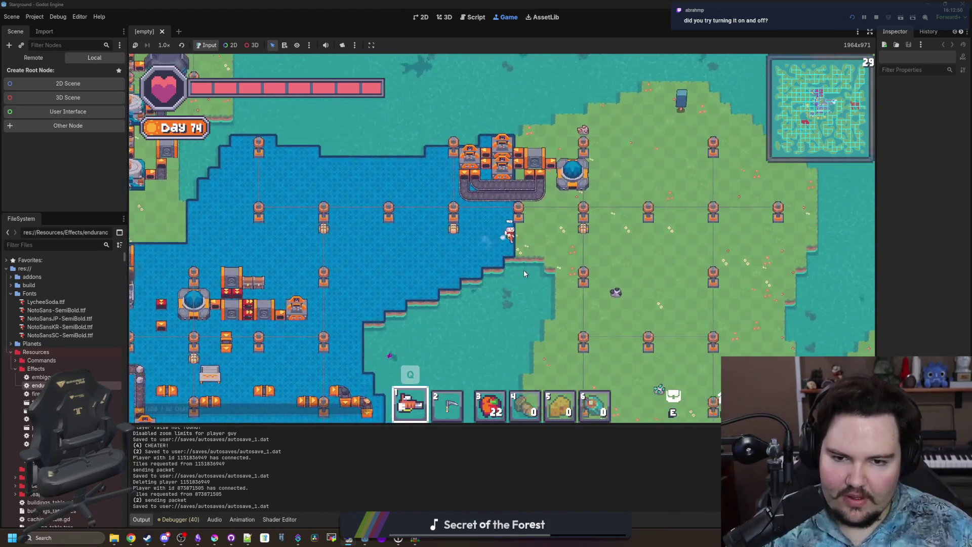
key(s)
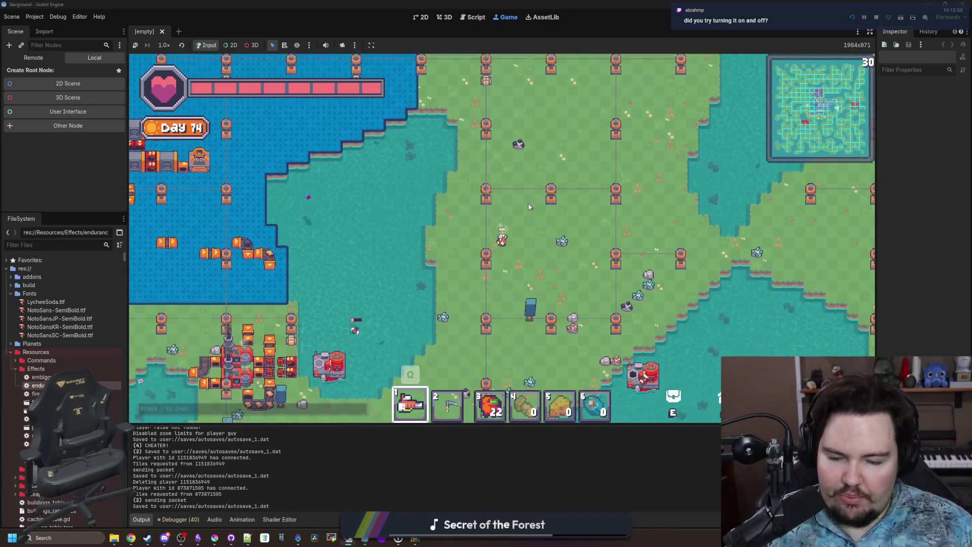
key(a)
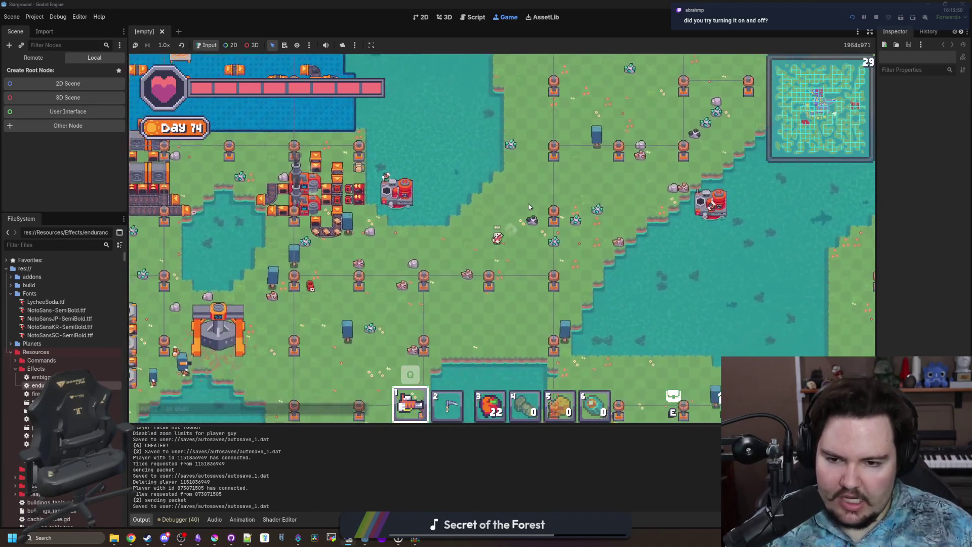
- Walk the character left across the grass, then up and around the lake
key(a)
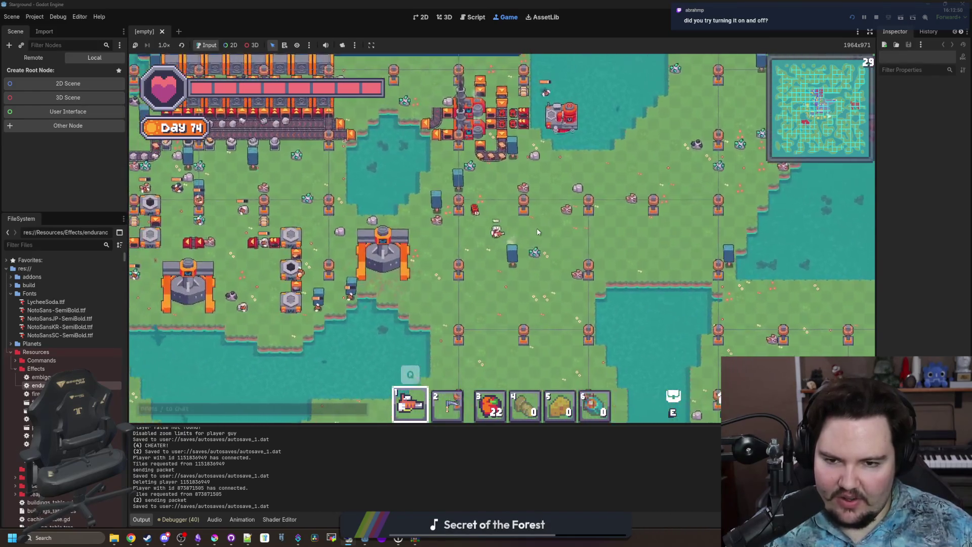
key(a)
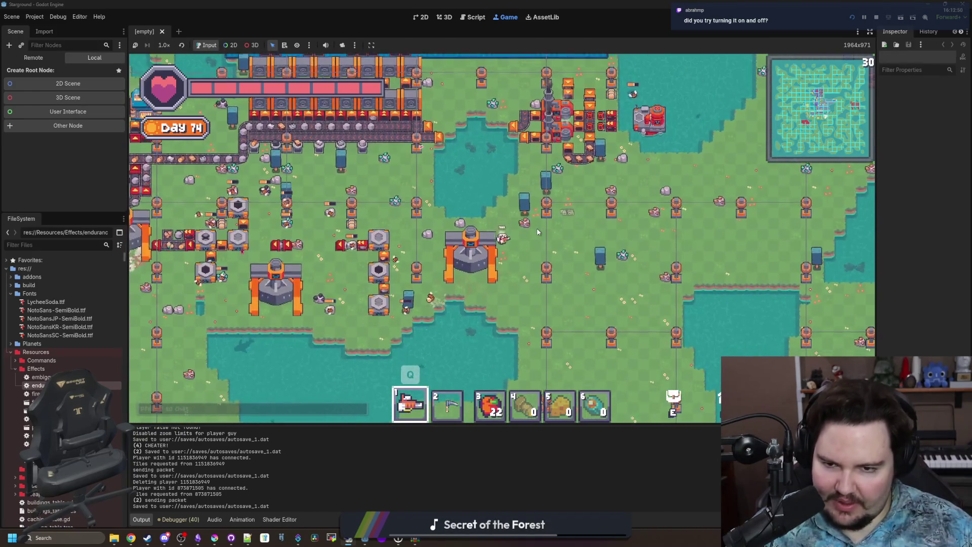
key(w)
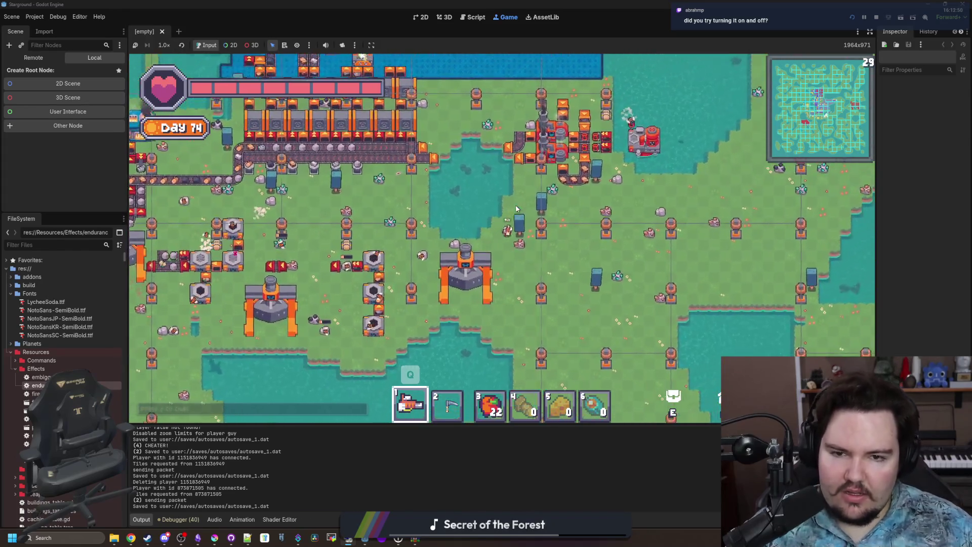
key(w)
key(d)
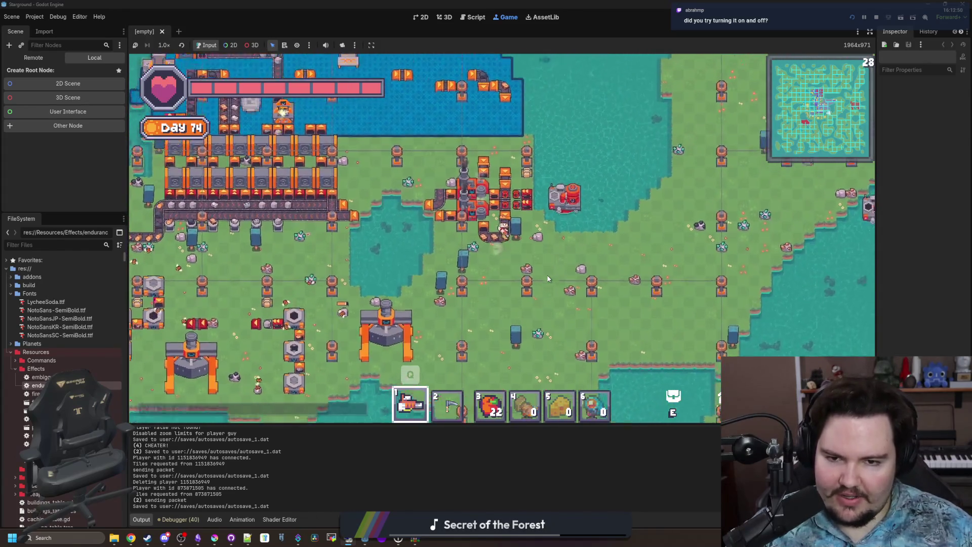
key(w)
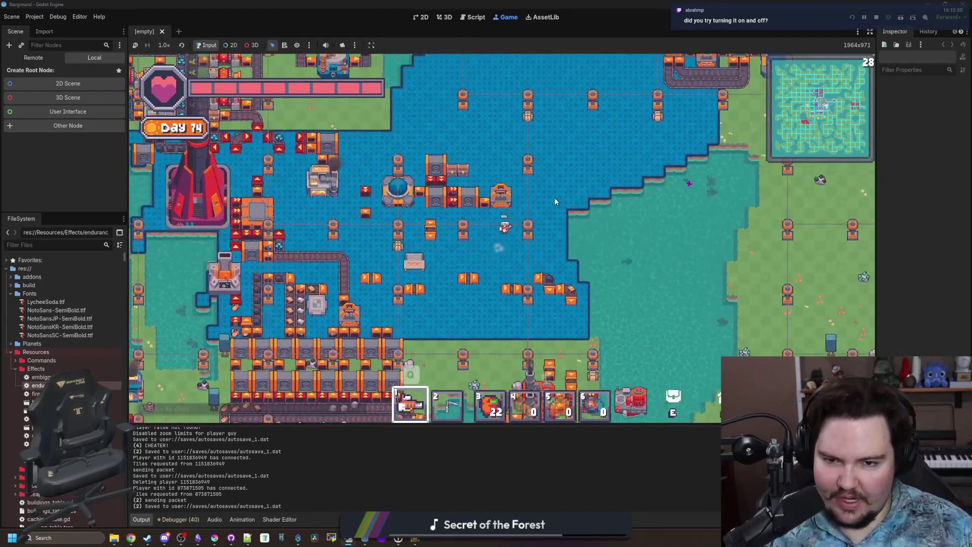
key(w)
key(a)
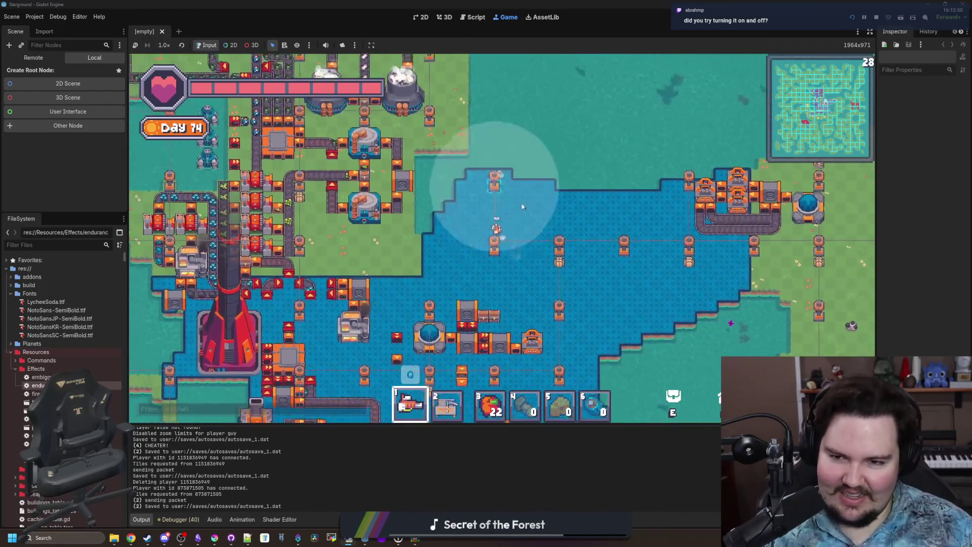
key(s)
key(a)
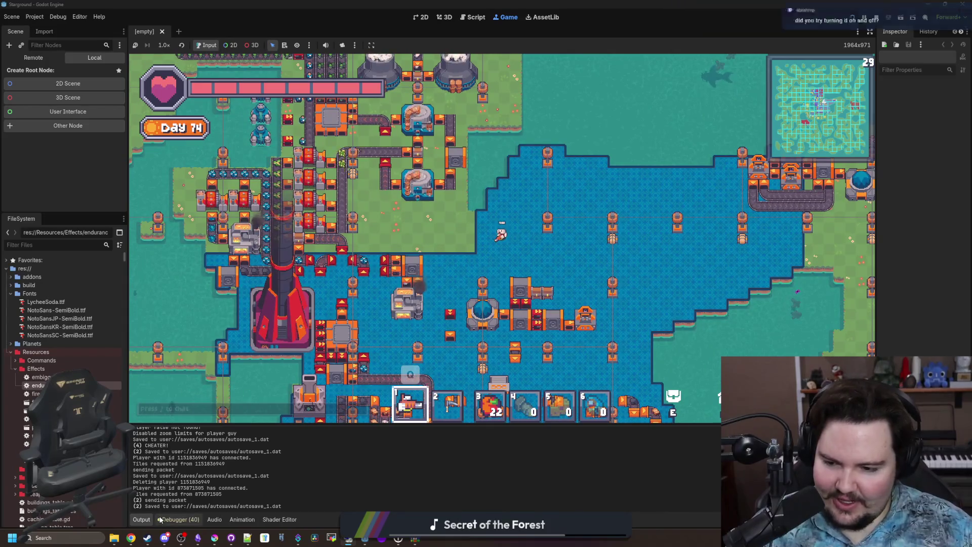
click(172, 520)
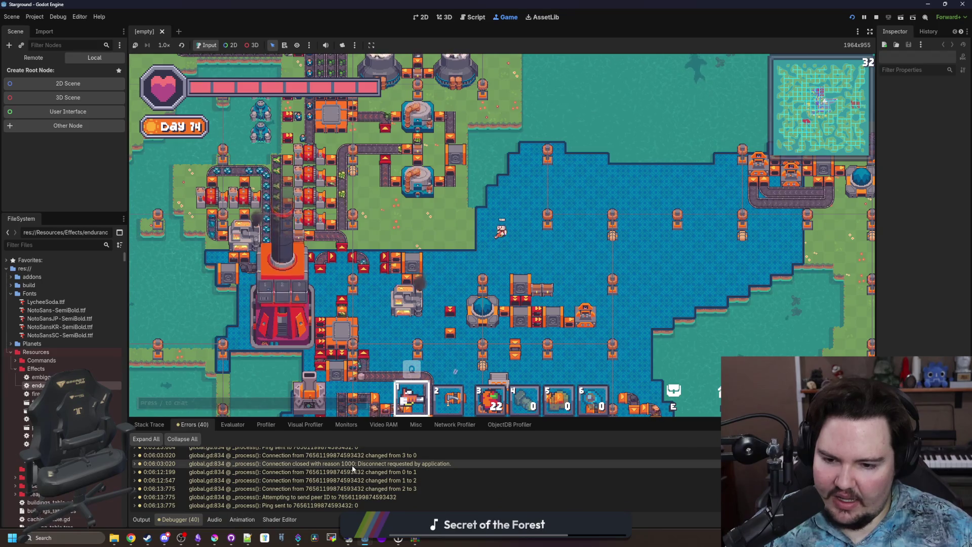
- Zoom the game camera and walk the character north past the factory
scroll(548, 264, down, 5)
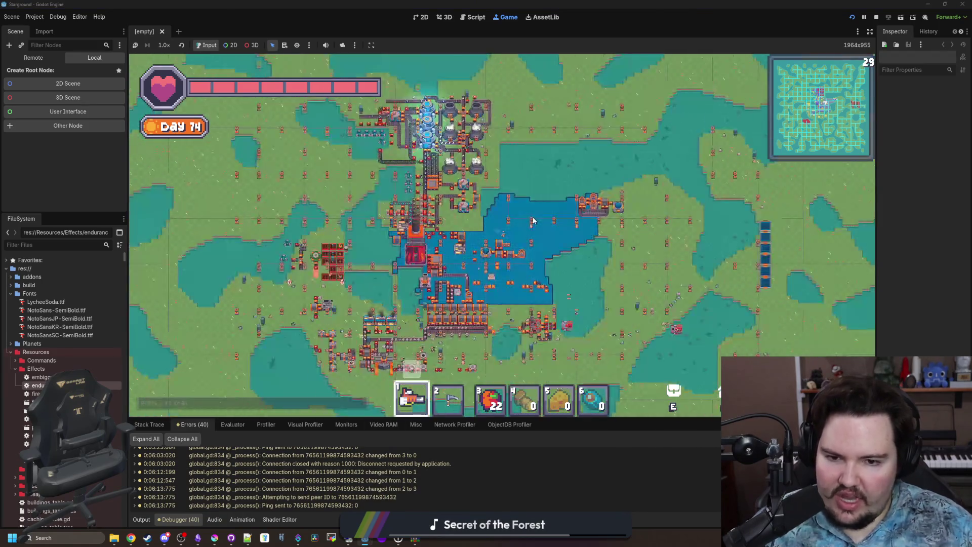
scroll(530, 215, up, 3)
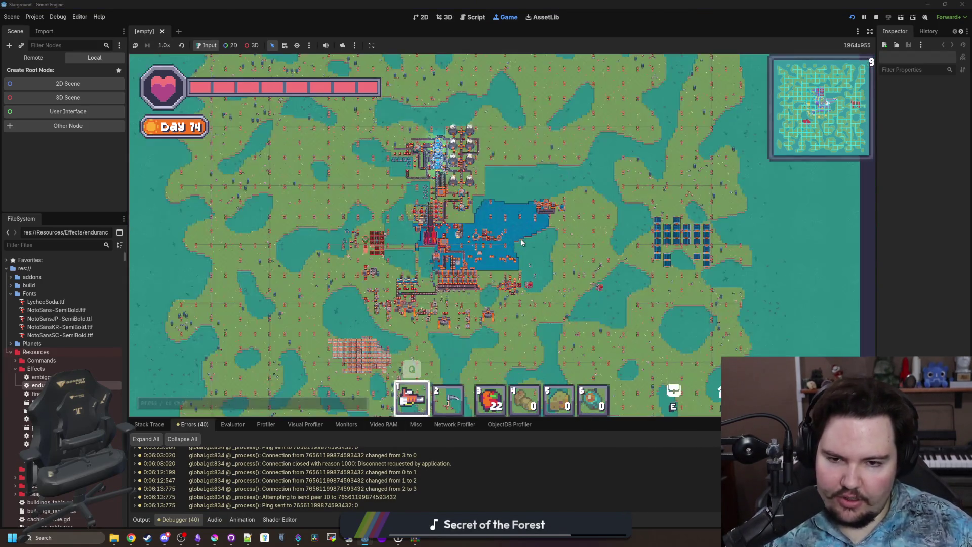
scroll(522, 242, up, 3)
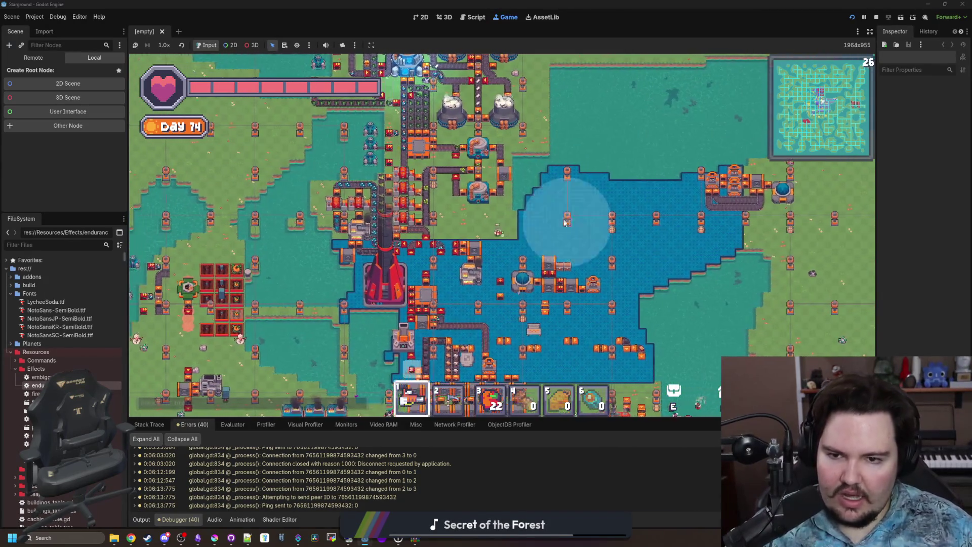
key(w)
key(a)
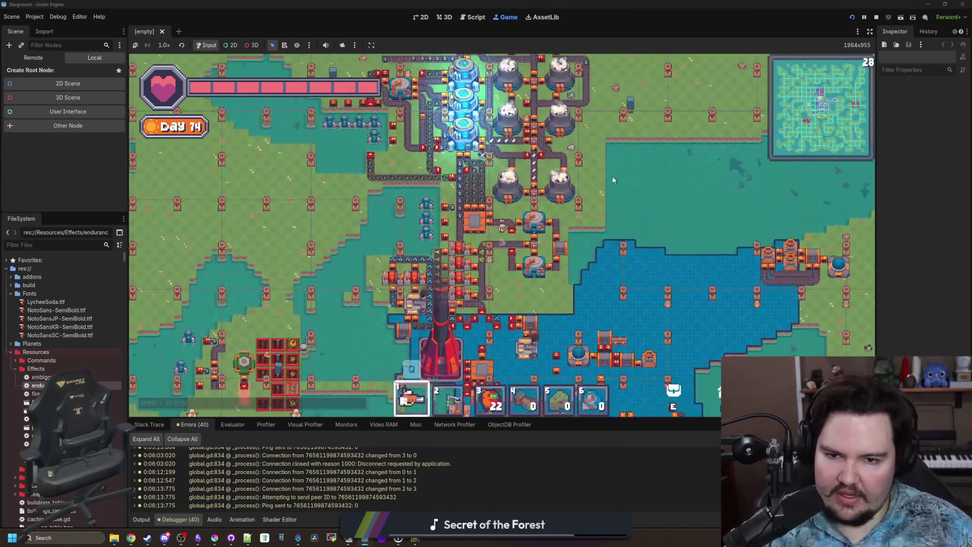
key(d)
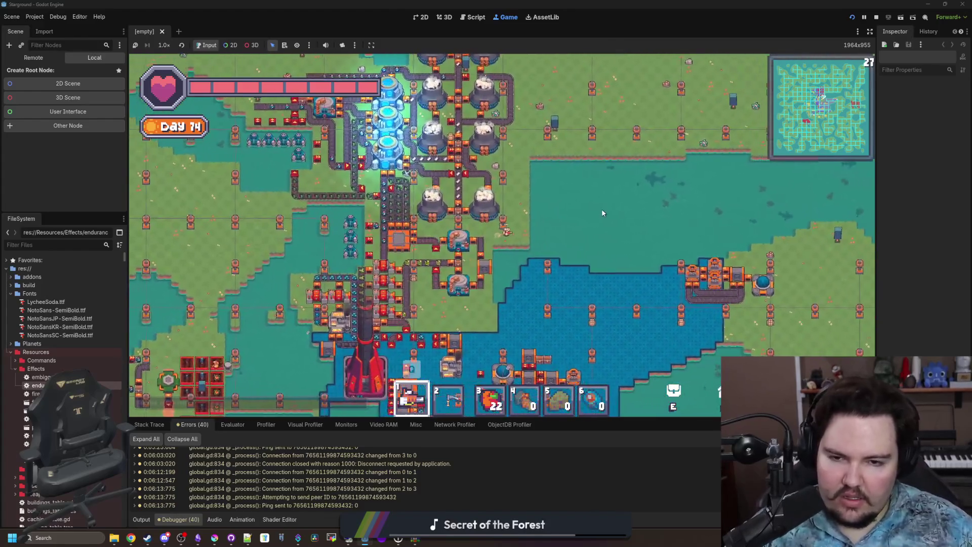
key(w)
key(d)
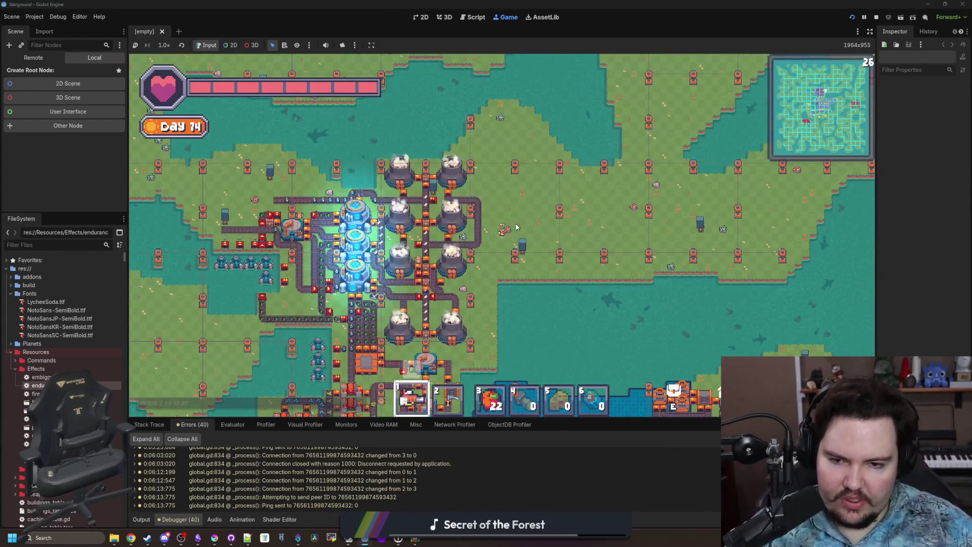
key(w)
key(d)
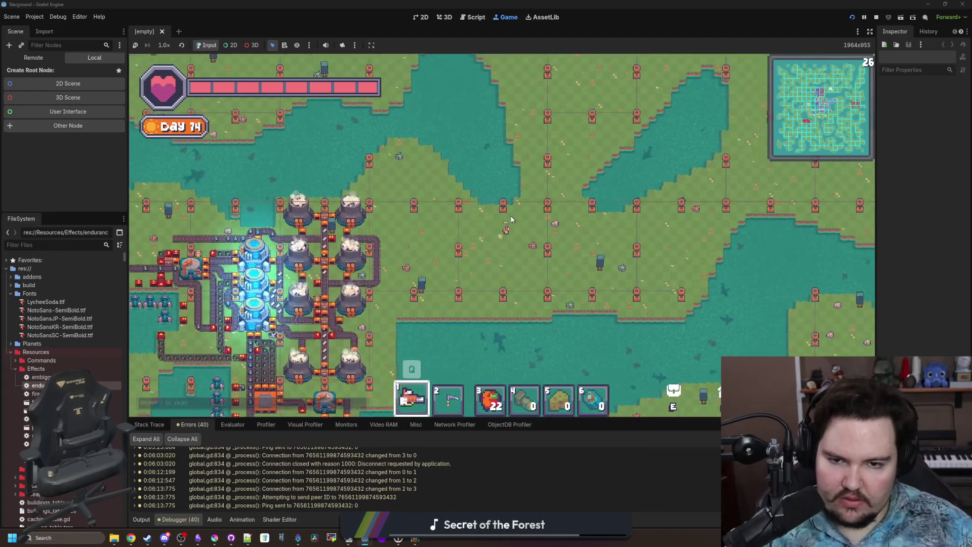
key(w)
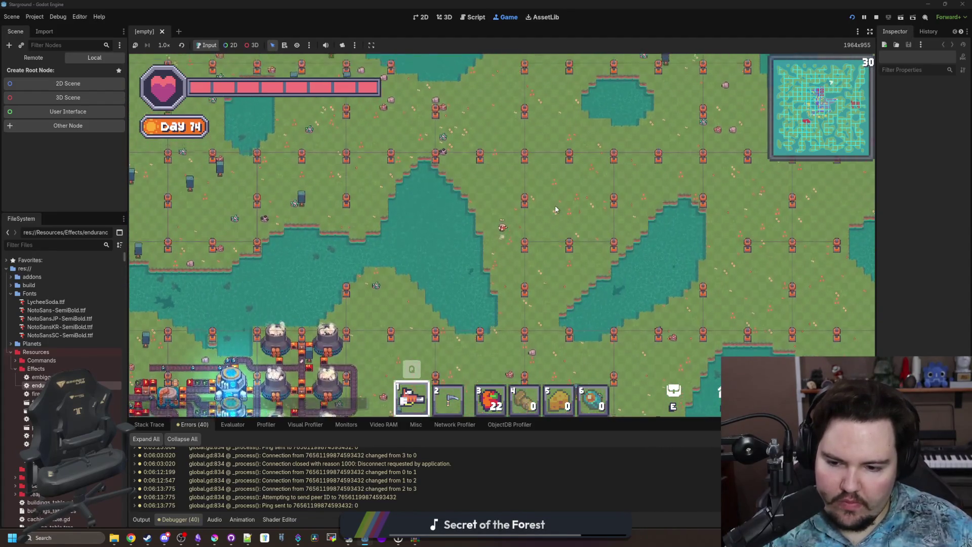
key(w)
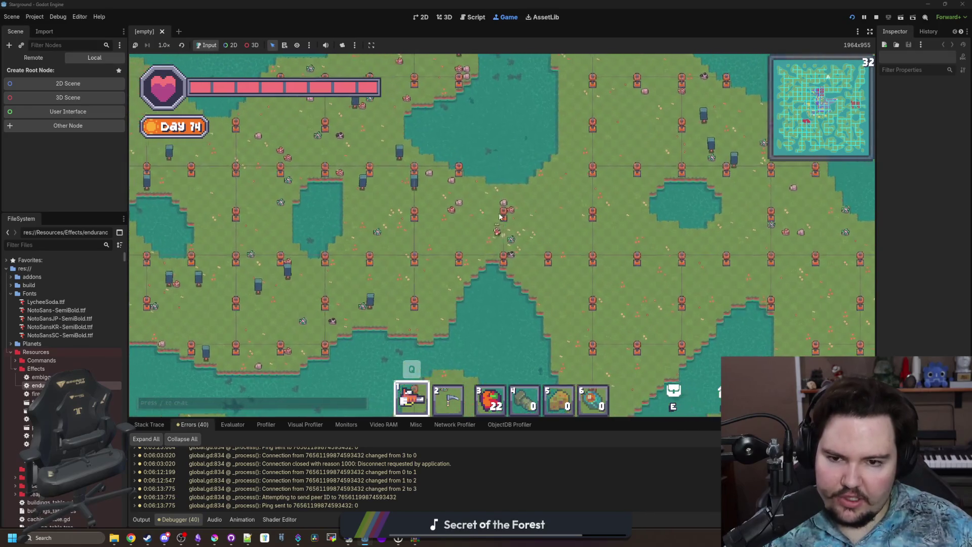
- Walk the character back down-left past the factory toward the lake
key(s)
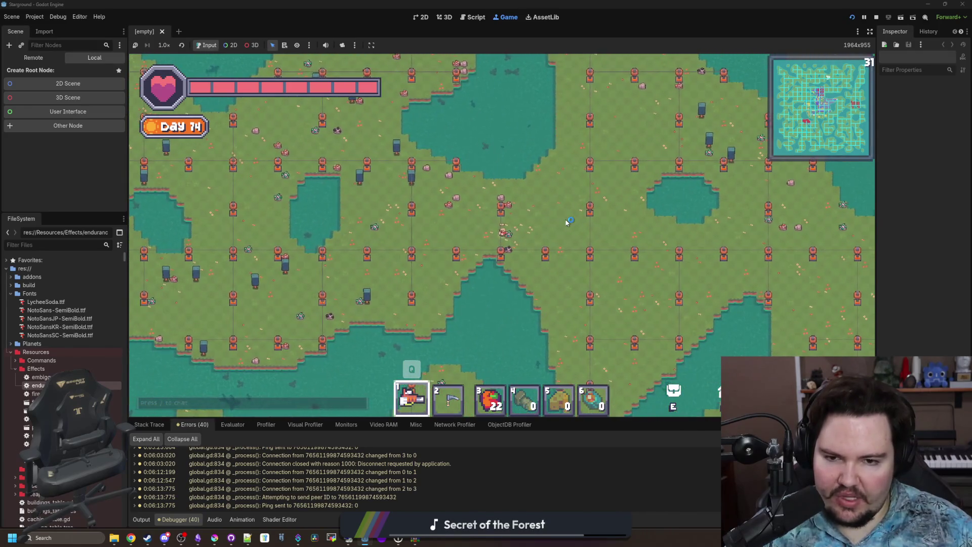
key(s)
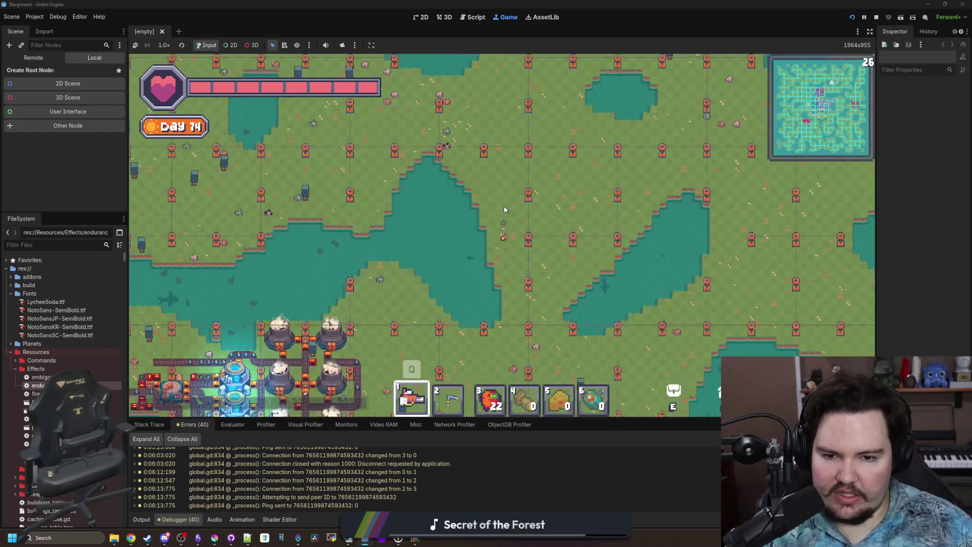
key(s)
key(a)
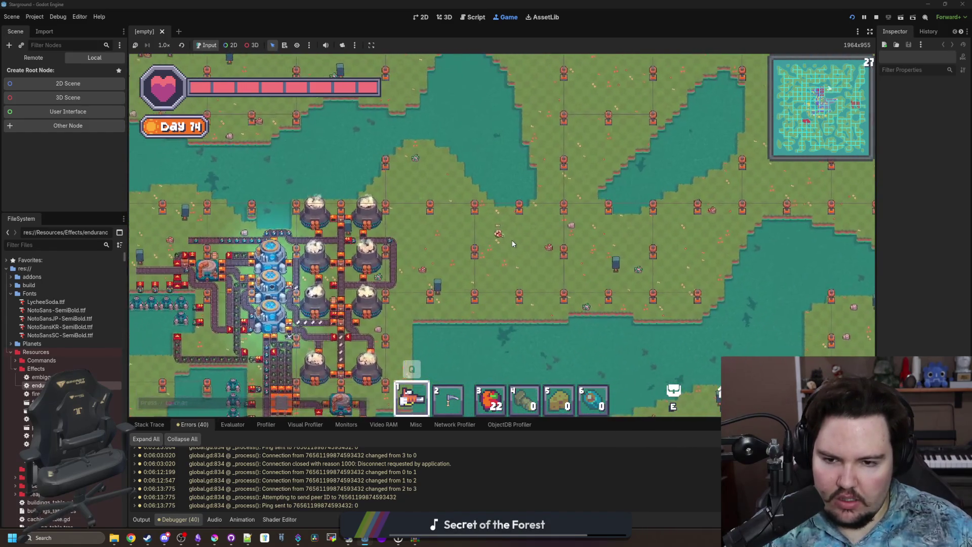
key(s)
key(a)
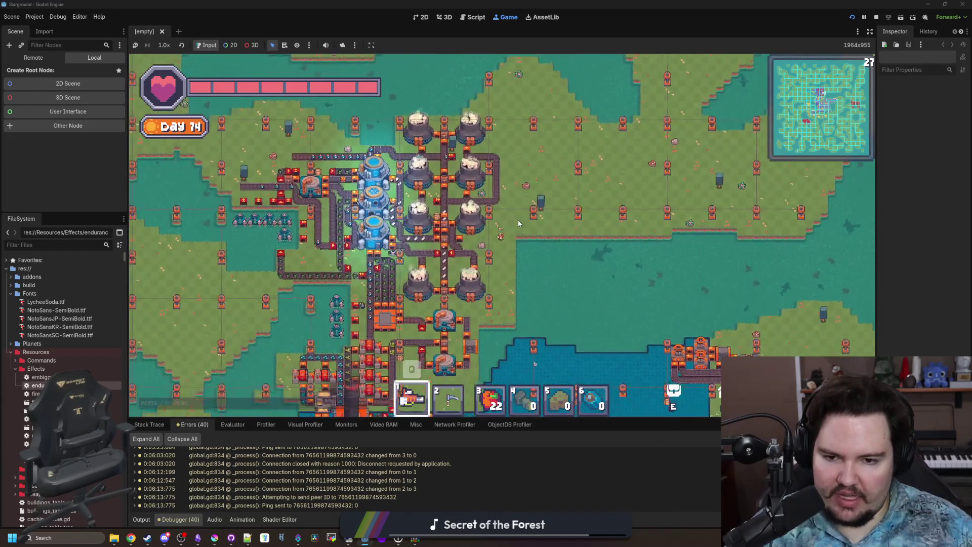
key(s)
key(a)
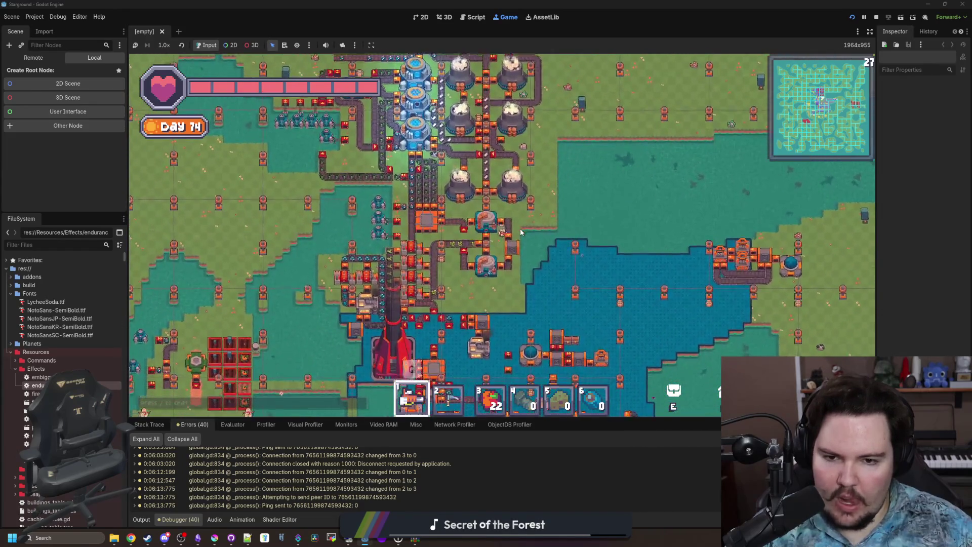
- Walk the character up, left and down-right, zooming the camera in closer
key(w)
key(s)
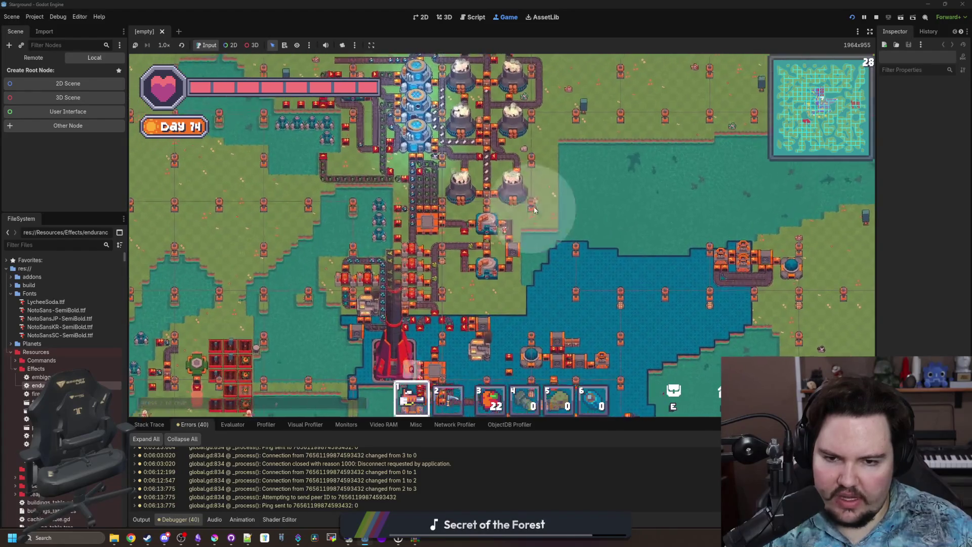
key(a)
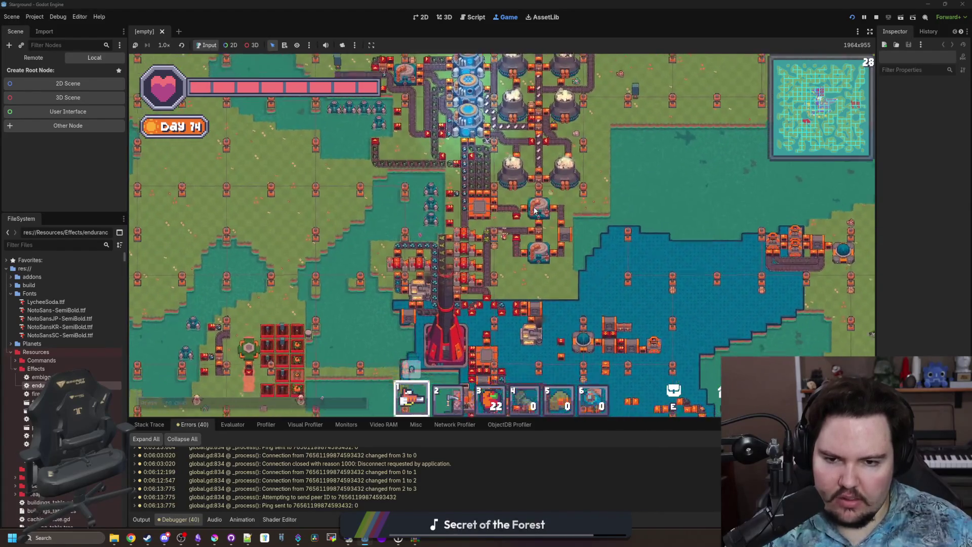
key(s)
key(d)
scroll(537, 209, up, 1)
scroll(474, 180, up, 1)
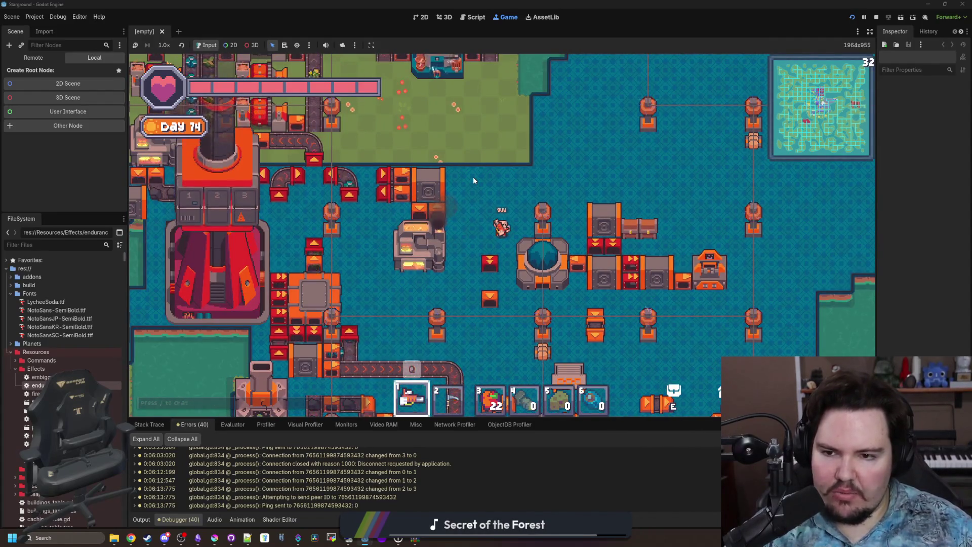
scroll(474, 181, down, 1)
- Walk the character right and left along the lake shore at closer zoom
key(w)
key(d)
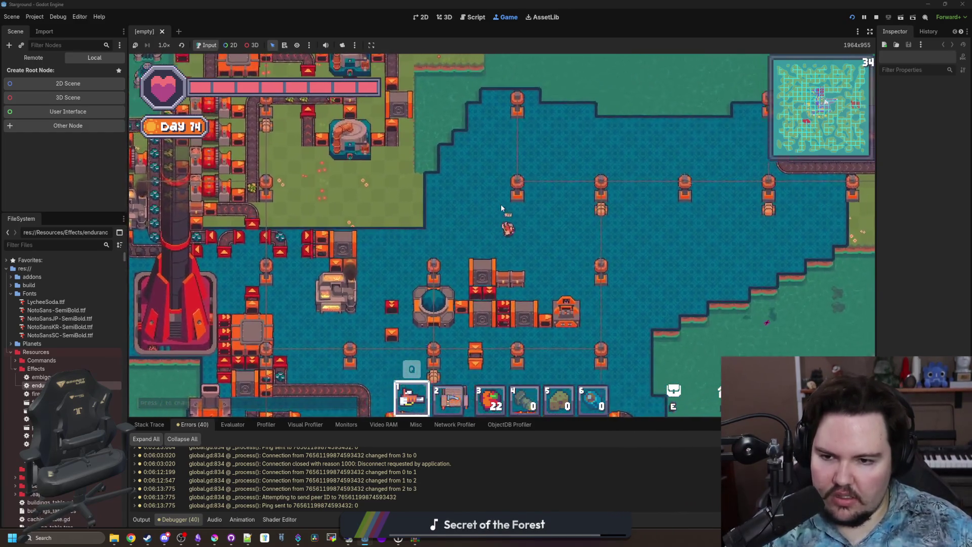
key(d)
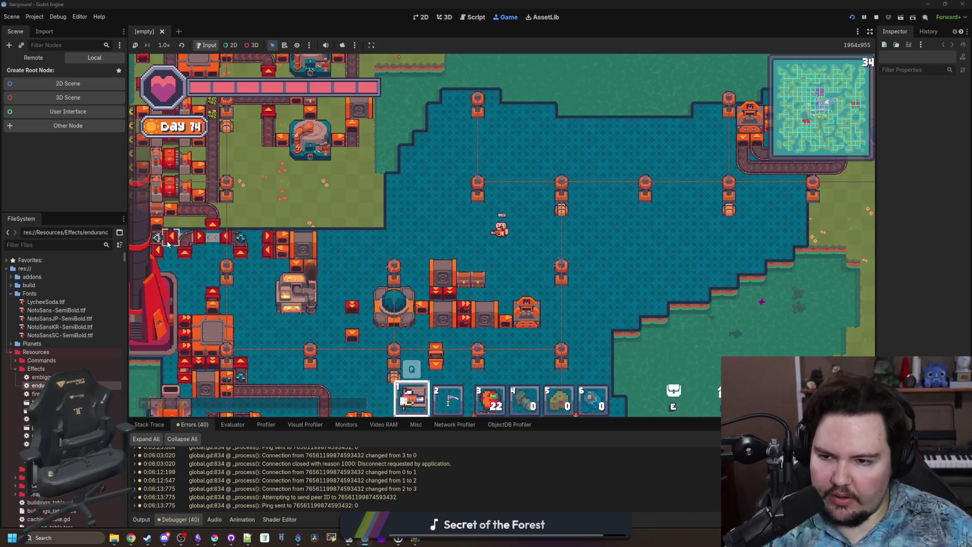
key(a)
scroll(203, 241, up, 1)
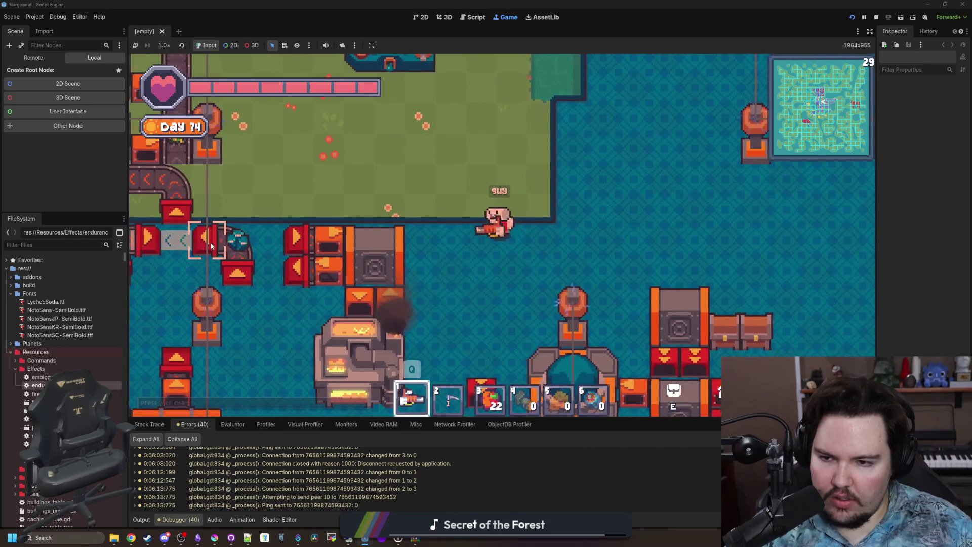
key(a)
scroll(329, 290, down, 1)
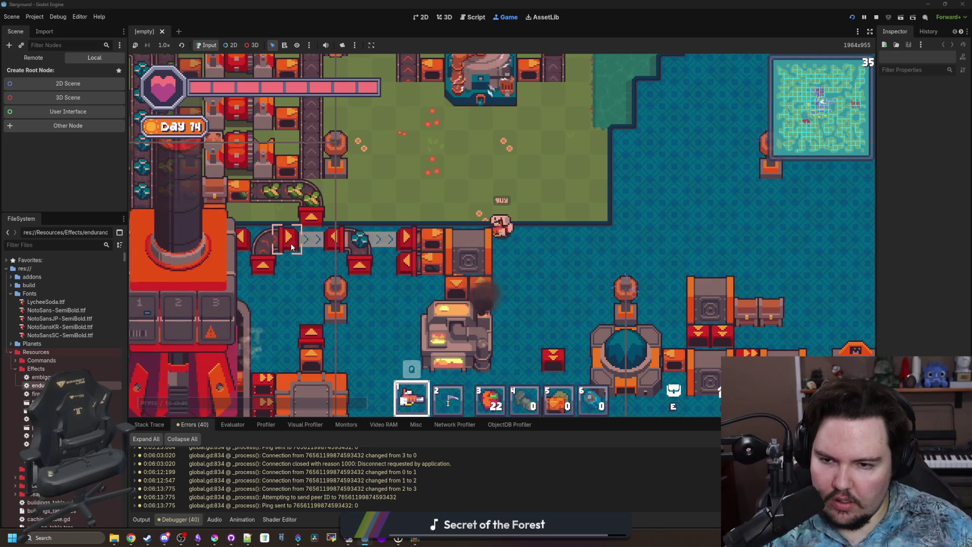
key(d)
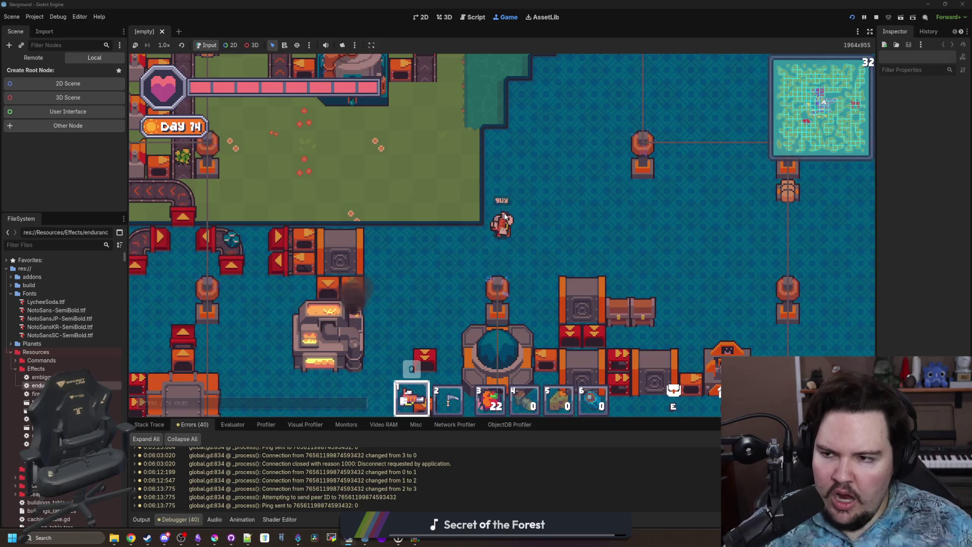
scroll(521, 211, down, 3)
scroll(405, 279, up, 3)
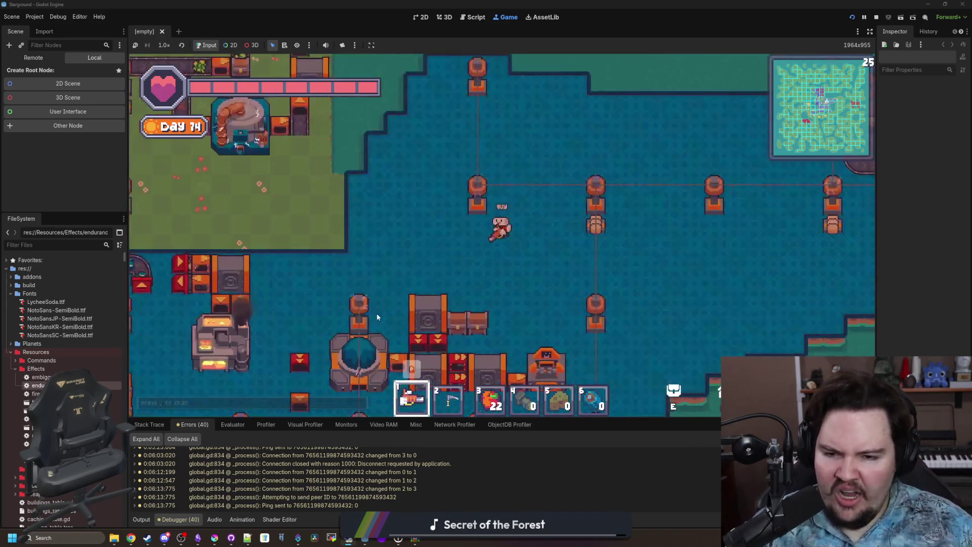
- Leave the game view and return to the endurance.gd script in the editor
key(ctrl+F3)
click(504, 260)
key(ctrl+shift+f)
- Run a project-wide search for 'rpc'
click(575, 221)
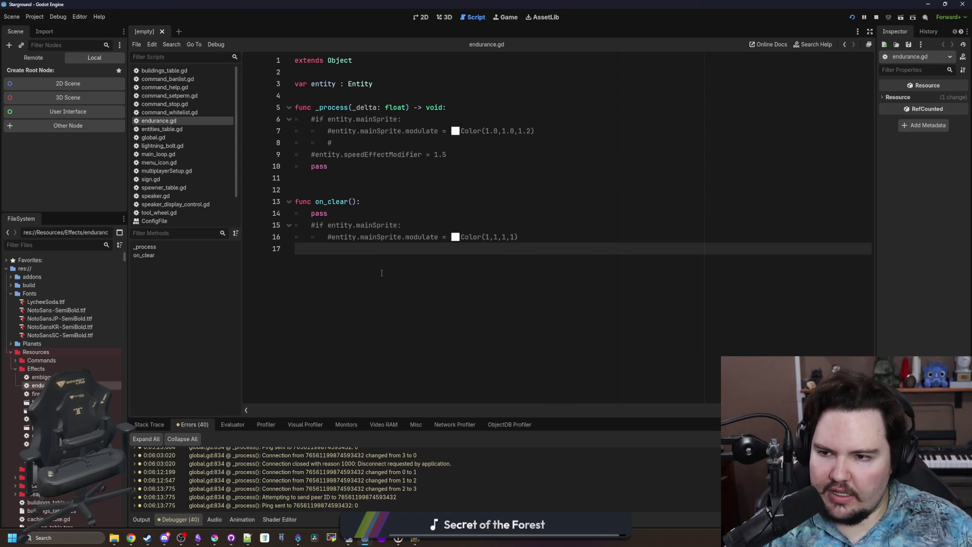
key(ctrl+shift+f)
text(rpc)
key(Return)
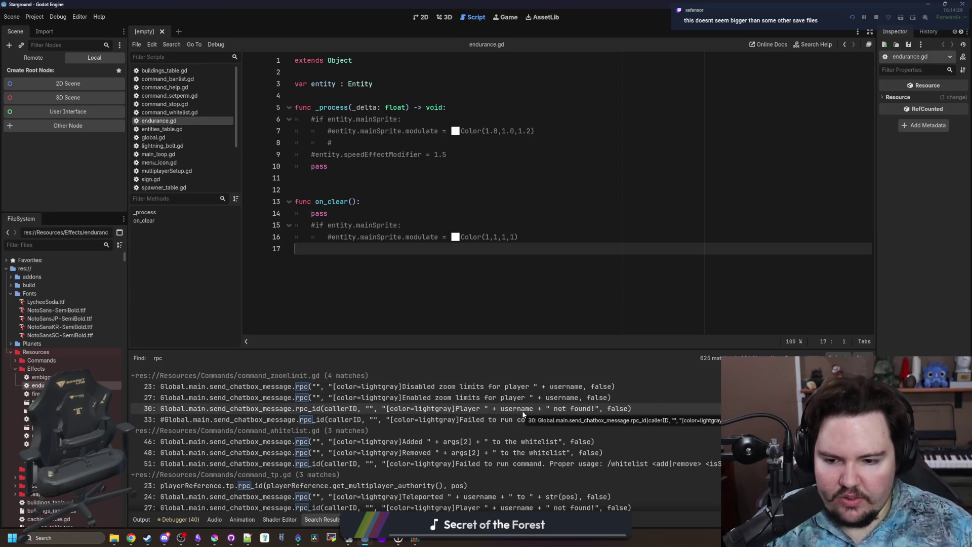
- Scroll through the 625 rpc matches, then go back to multiplayerSetup.gd at kick_player
scroll(451, 414, down, 5)
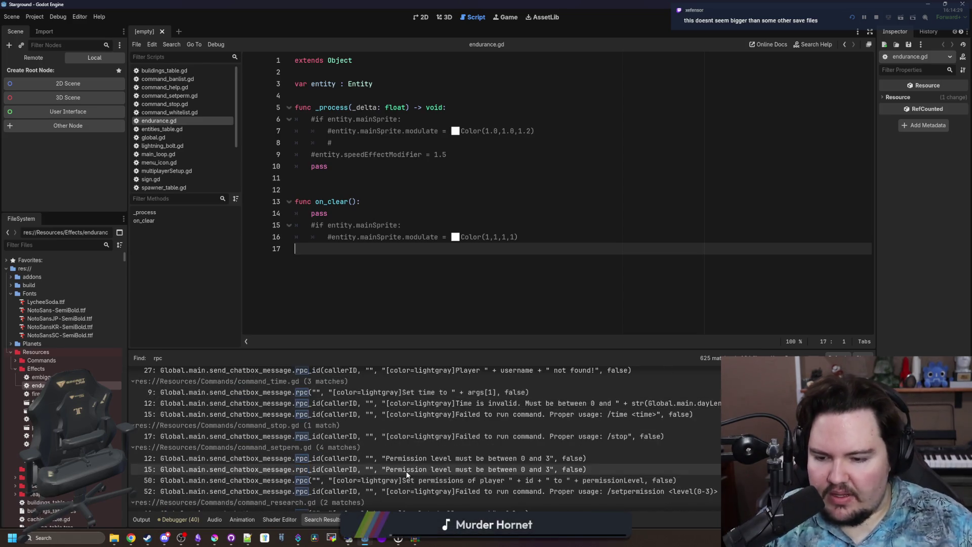
scroll(430, 472, down, 5)
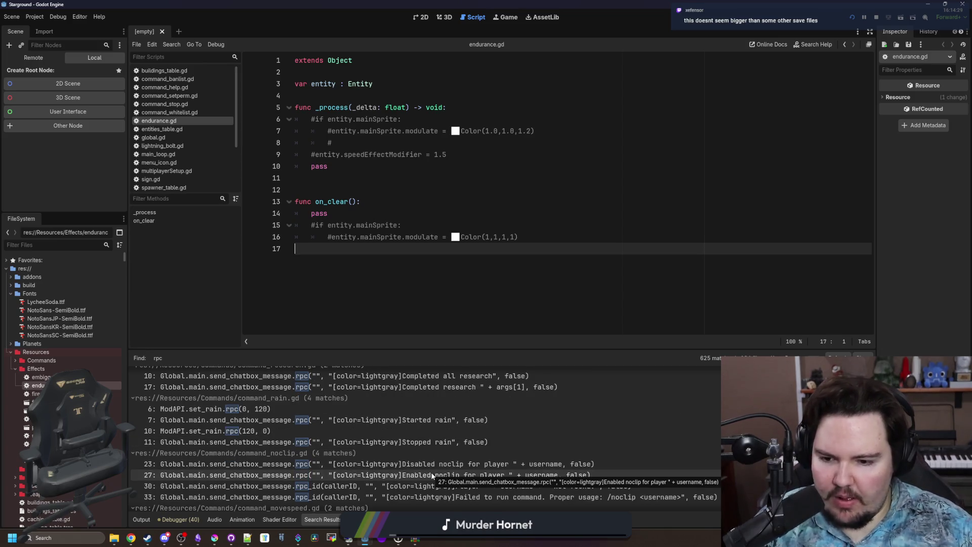
scroll(430, 472, down, 4)
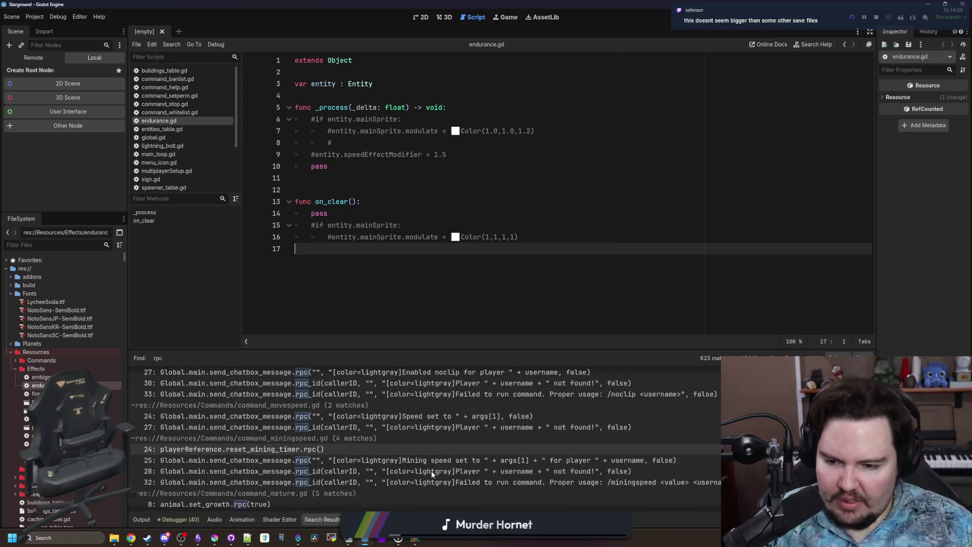
scroll(430, 470, down, 3)
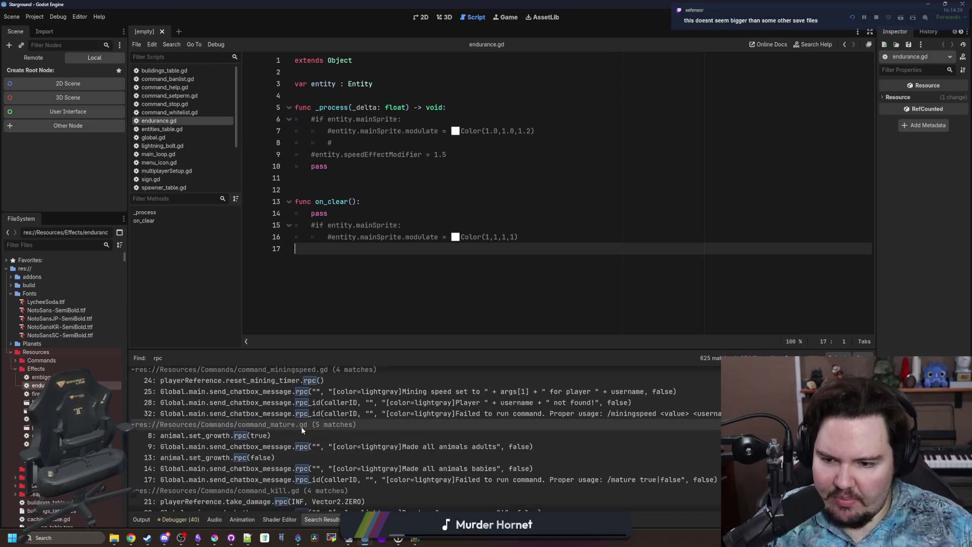
scroll(308, 435, down, 2)
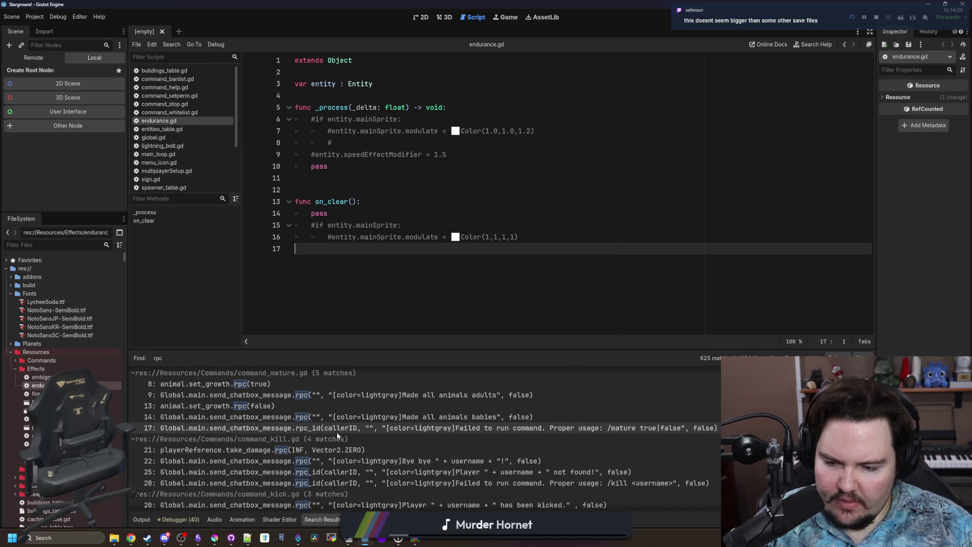
scroll(336, 432, down, 2)
scroll(336, 431, down, 3)
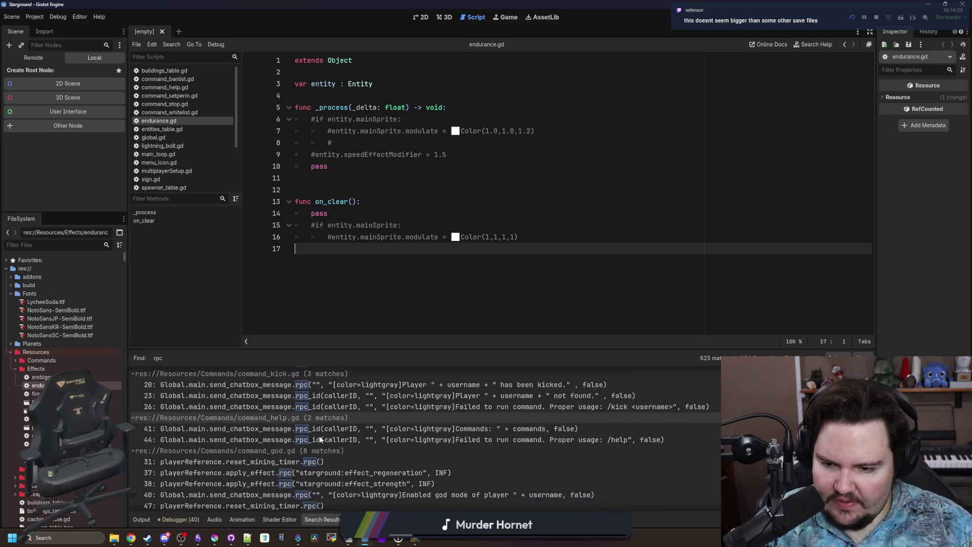
scroll(322, 440, down, 4)
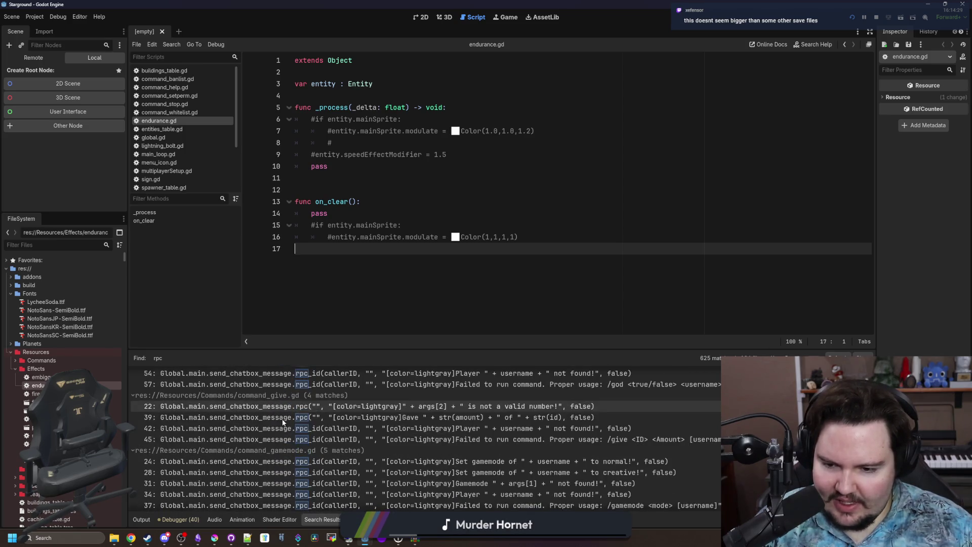
scroll(329, 457, down, 8)
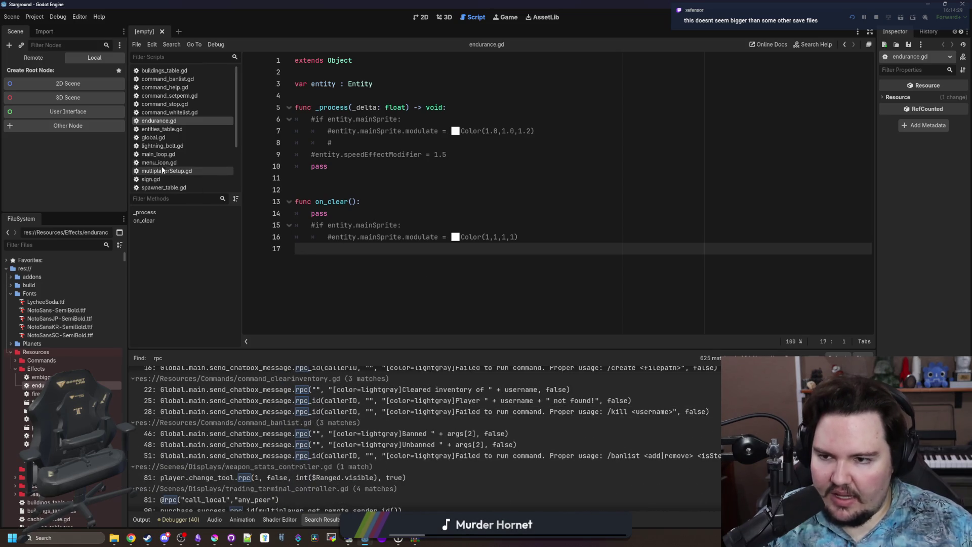
key(alt+Left)
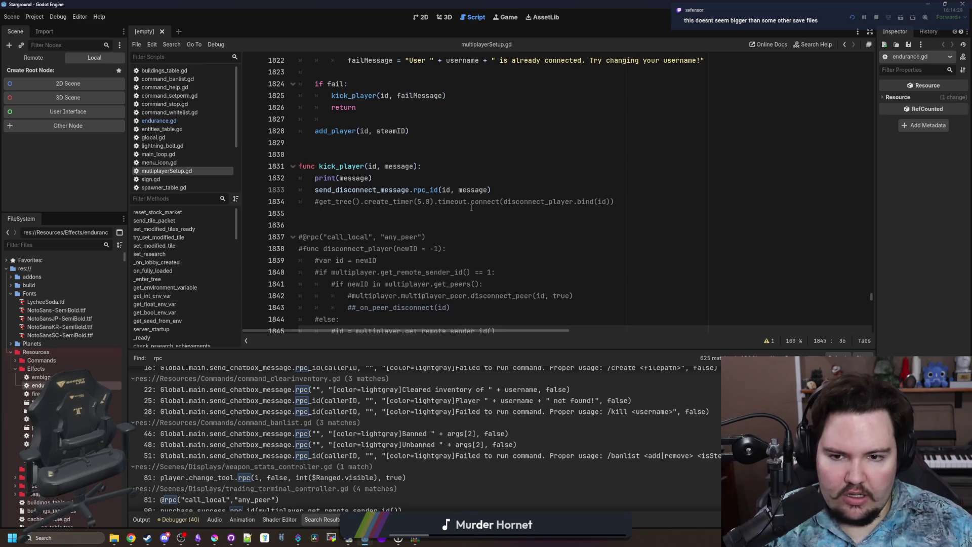
- Filter the FileSystem for 'player' to locate player.gd
click(471, 203)
click(299, 224)
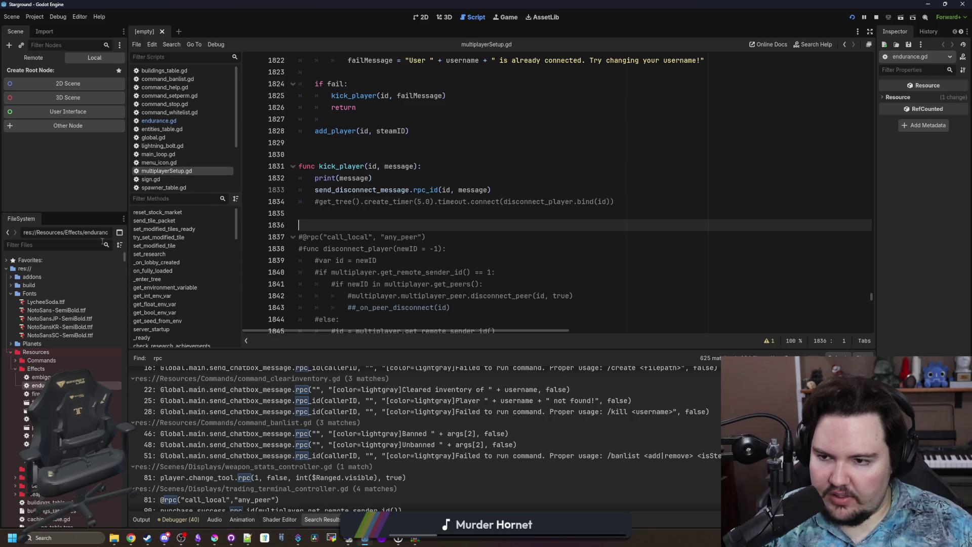
text(player)
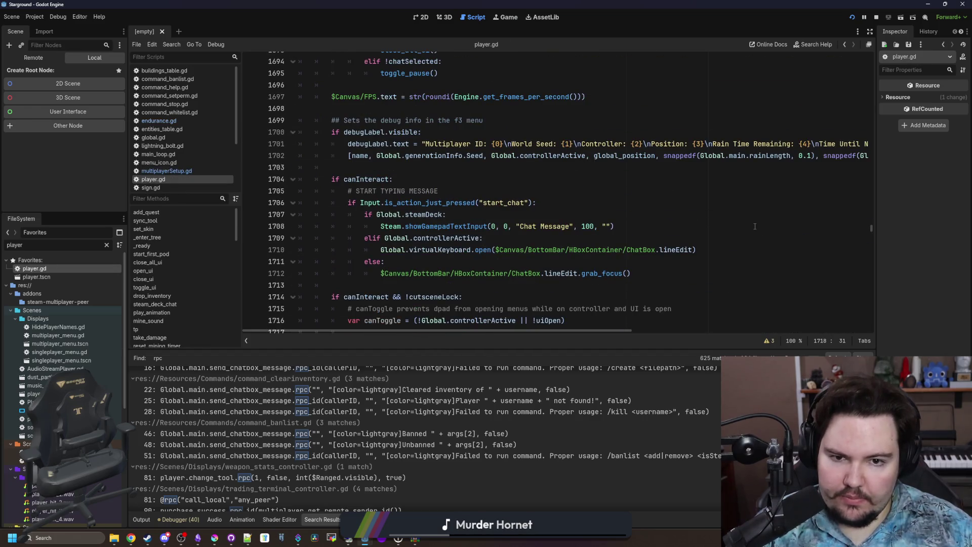
- Search all files for Global.activePlayer.rolled and open the Tutorial.gd match at line 25
key(ctrl+shift+f)
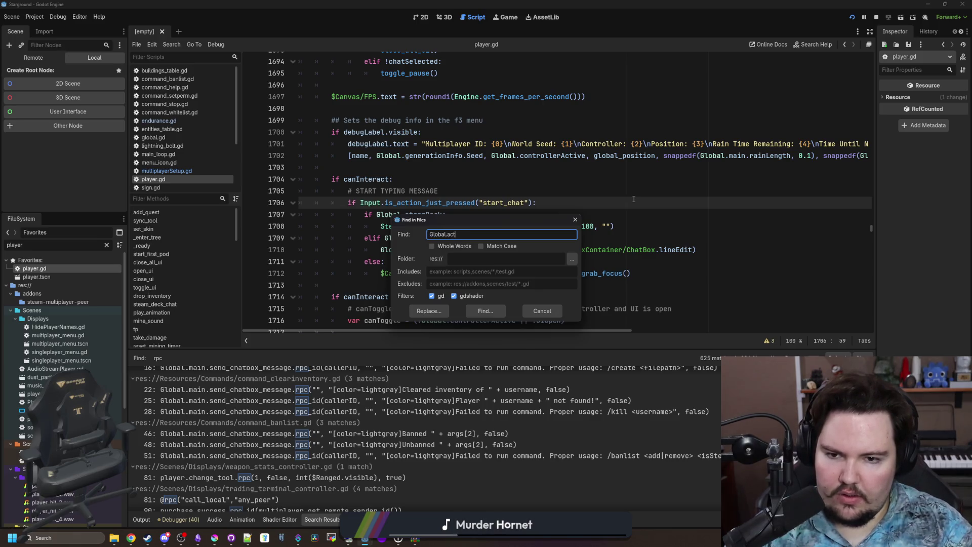
text(lled)
key(Return)
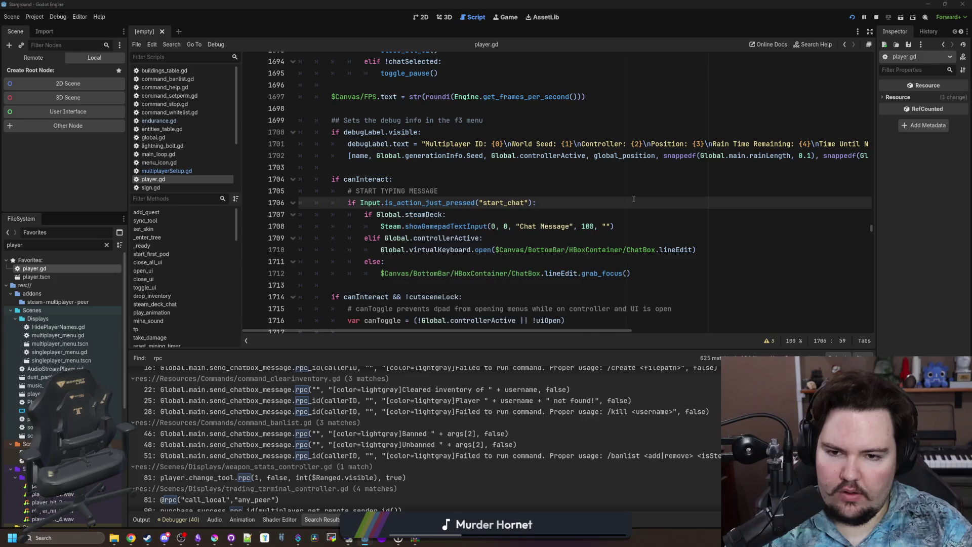
click(224, 388)
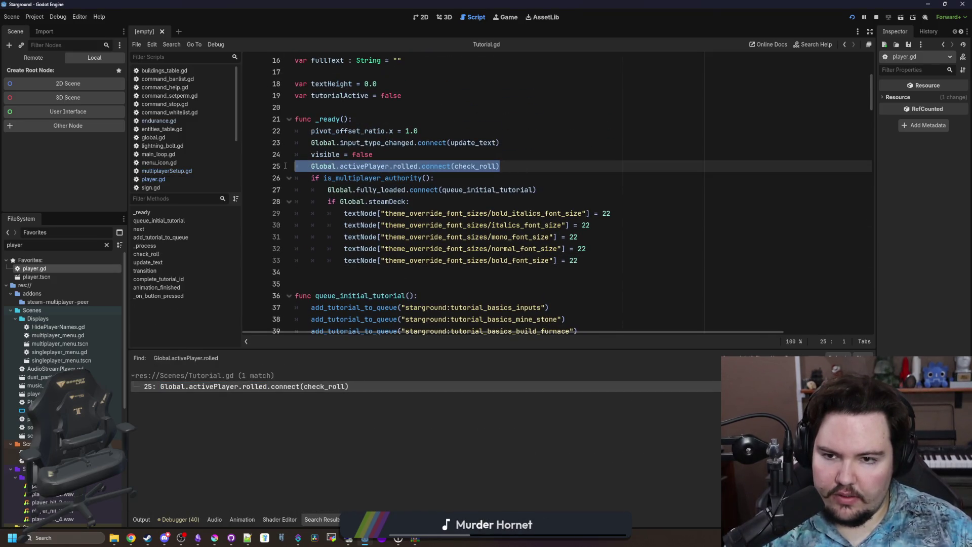
- Move the rolled connection below the authority check and fix its indent
key(Delete)
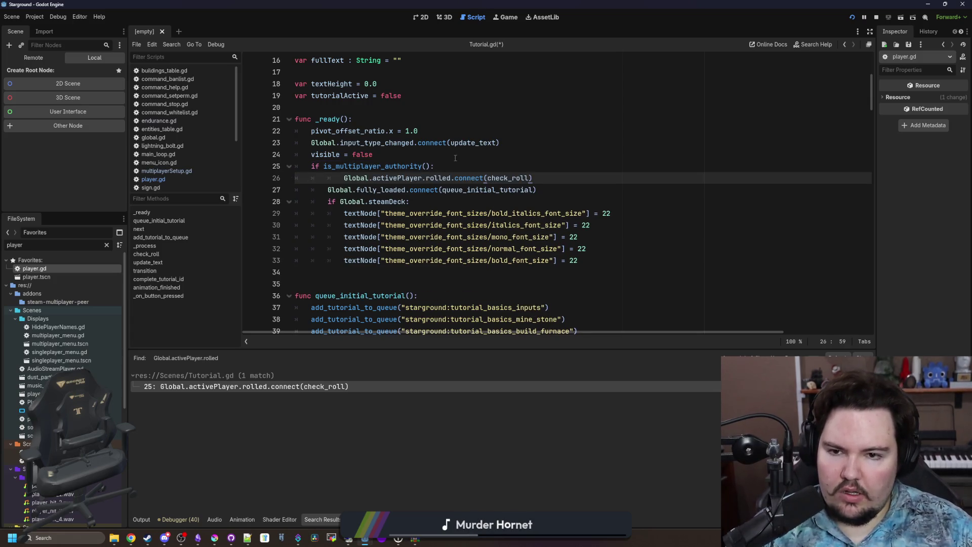
key(Home)
key(BackSpace)
- Cut the input_type_changed connection and paste it inside the is_multiplayer_authority() block
drag(520, 137, 311, 142)
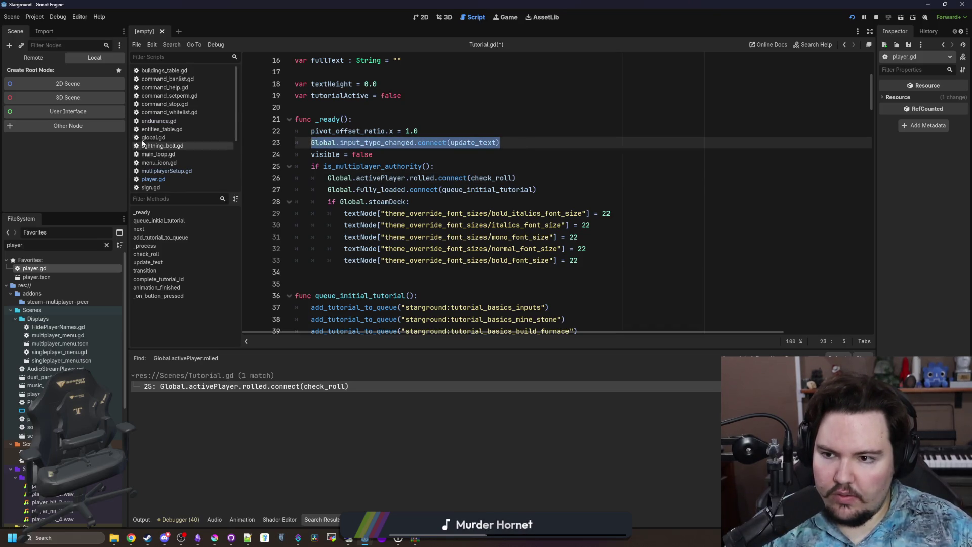
scroll(187, 163, down, 1)
scroll(202, 165, down, 3)
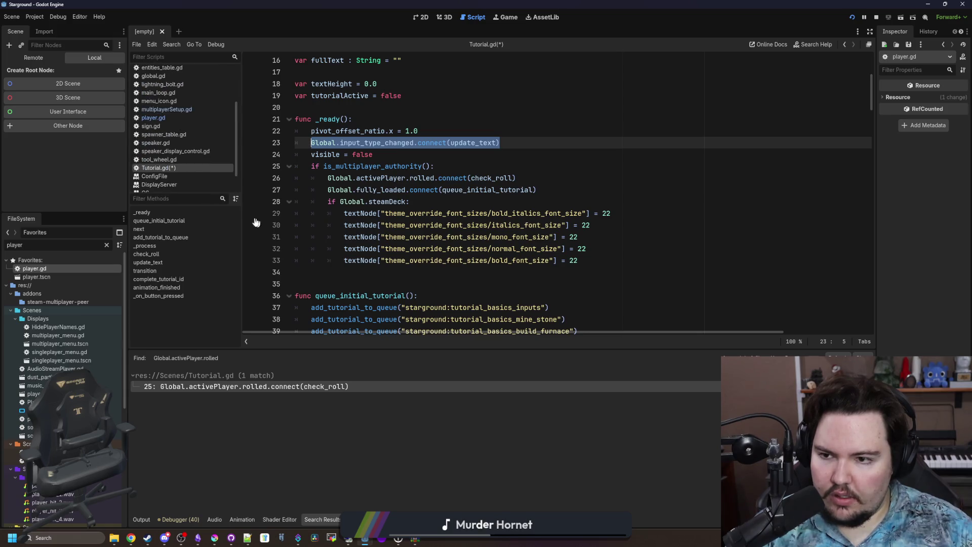
key(ctrl+x)
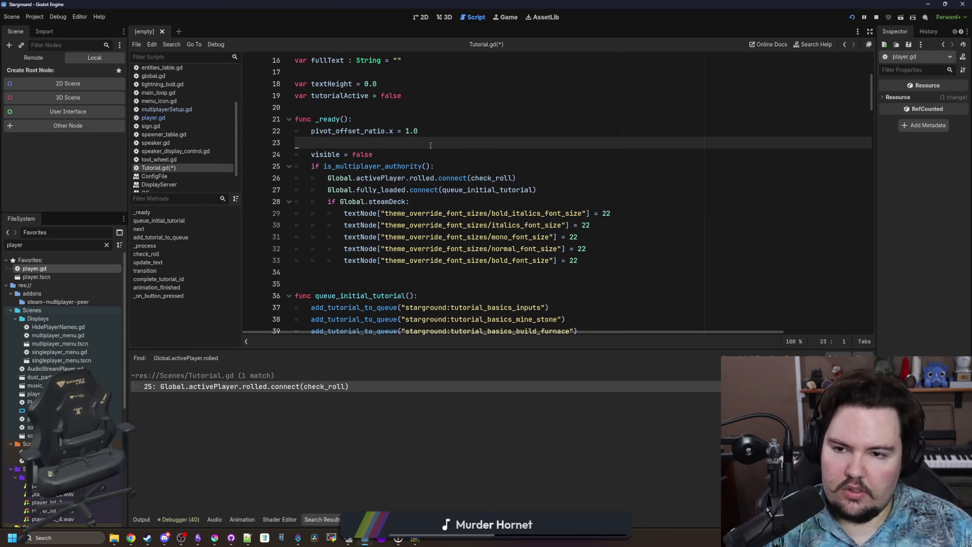
key(BackSpace)
click(446, 152)
key(Return)
key(ctrl+v)
- Review the rest of Tutorial.gd, including the authority check line in _process
scroll(456, 229, down, 4)
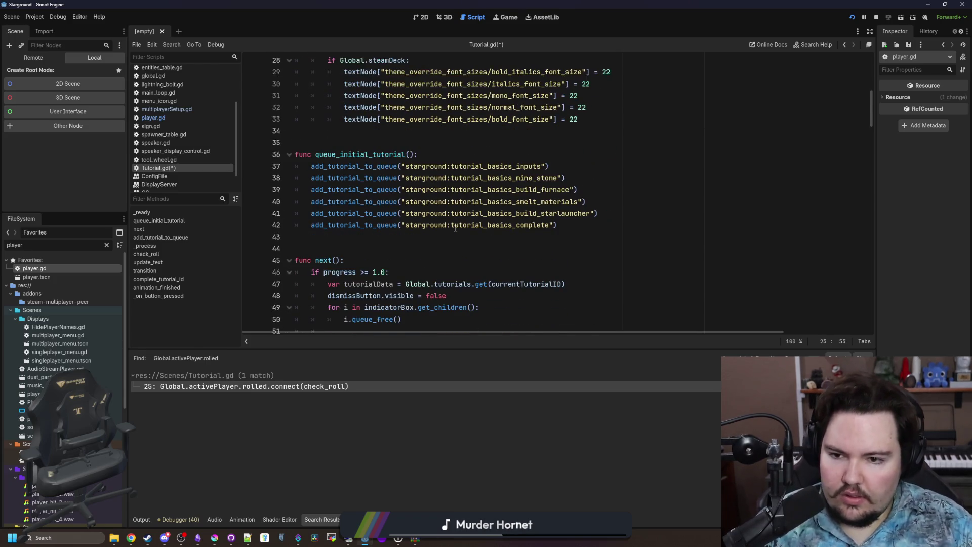
scroll(456, 229, down, 2)
scroll(417, 206, down, 1)
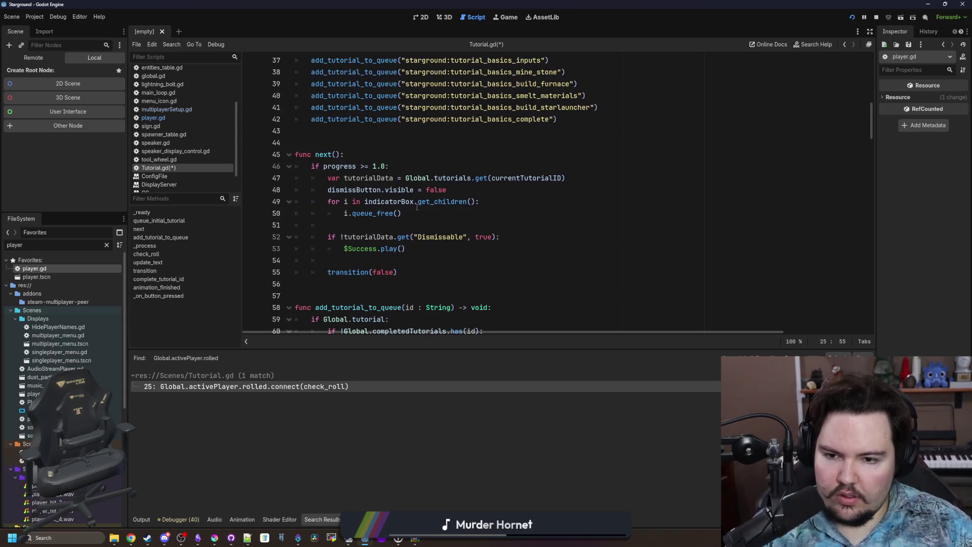
click(395, 283)
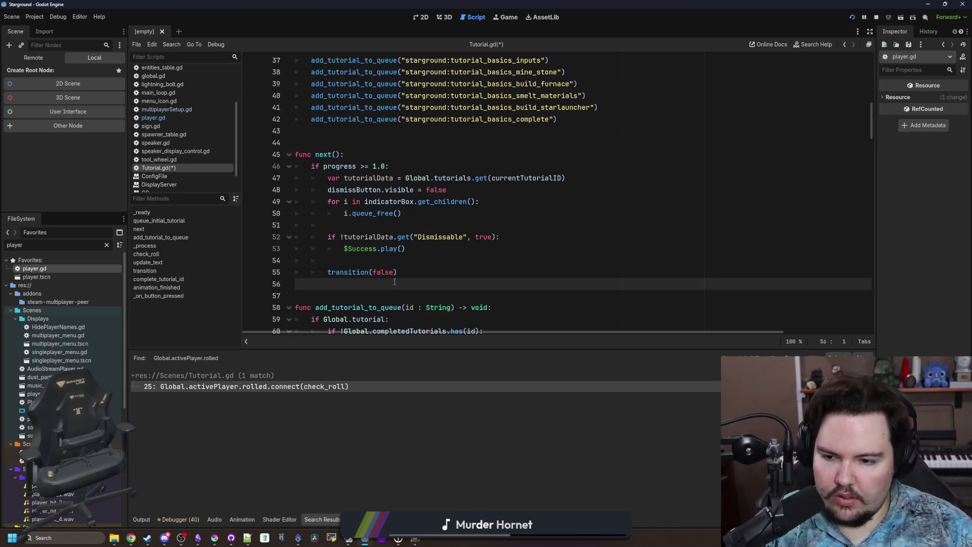
scroll(476, 215, down, 7)
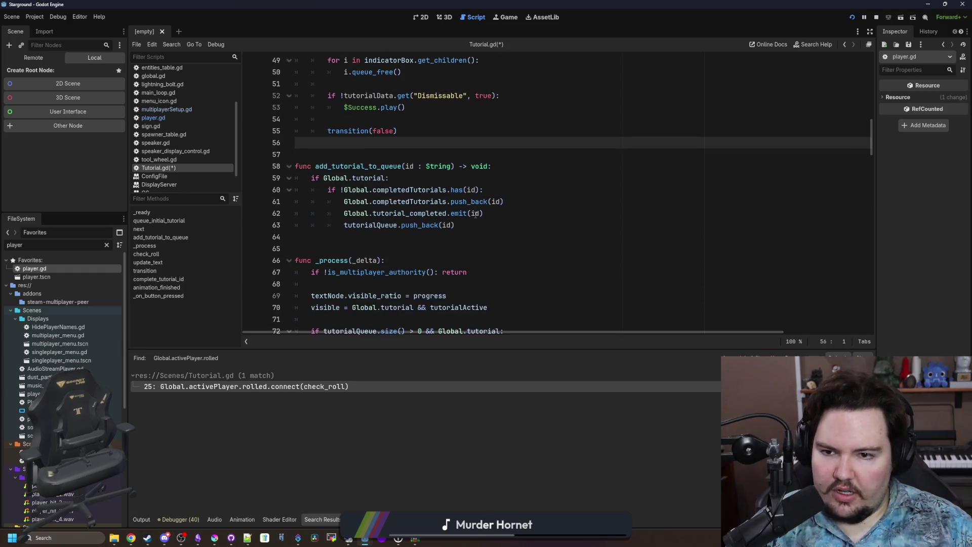
triple_click(355, 173)
scroll(375, 213, up, 10)
scroll(375, 212, up, 9)
scroll(456, 182, down, 4)
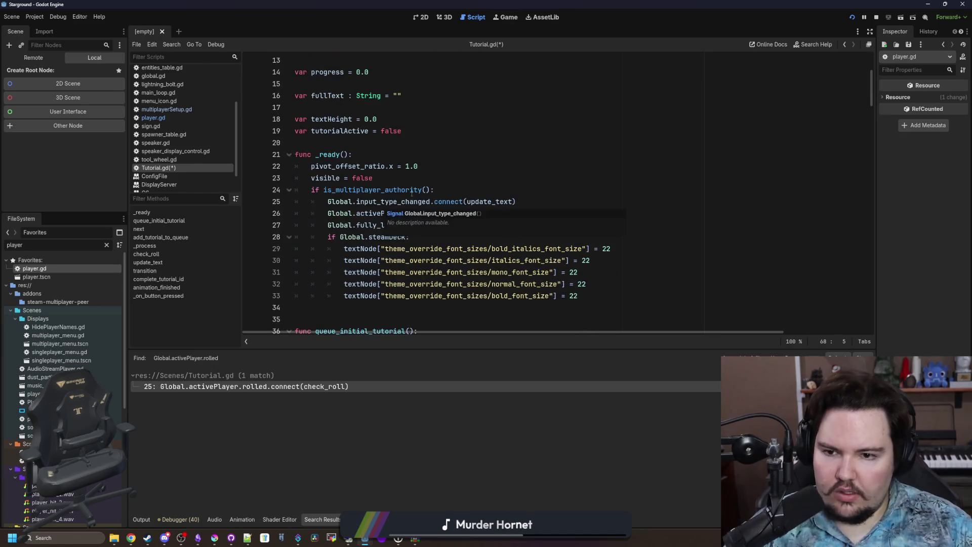
click(496, 163)
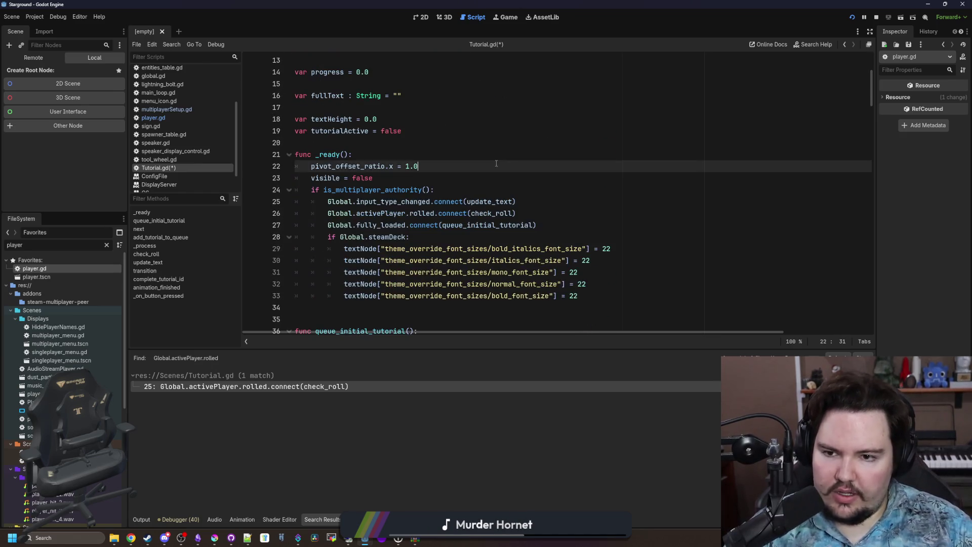
click(336, 142)
- Save Tutorial.gd, then stop the client's project stuck on Joining Game
key(ctrl+s)
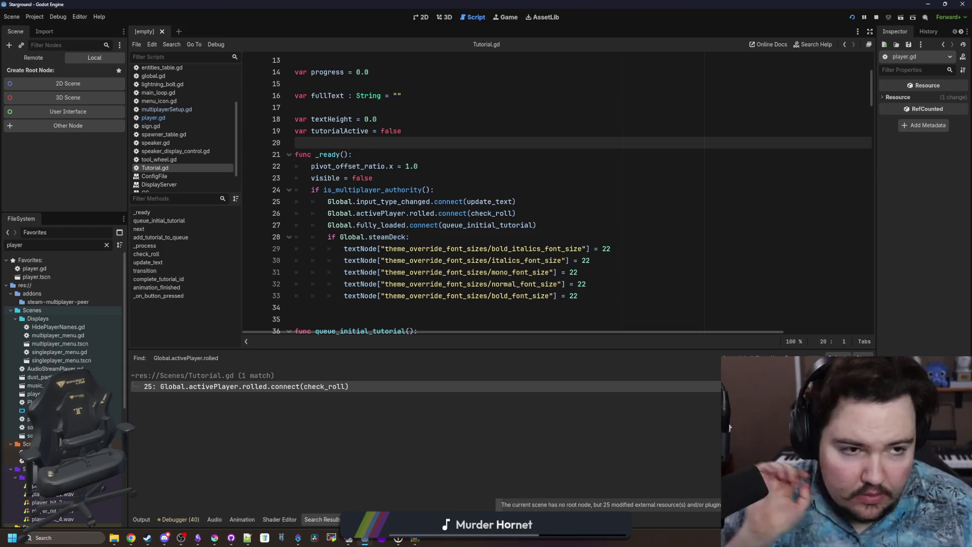
key(F5)
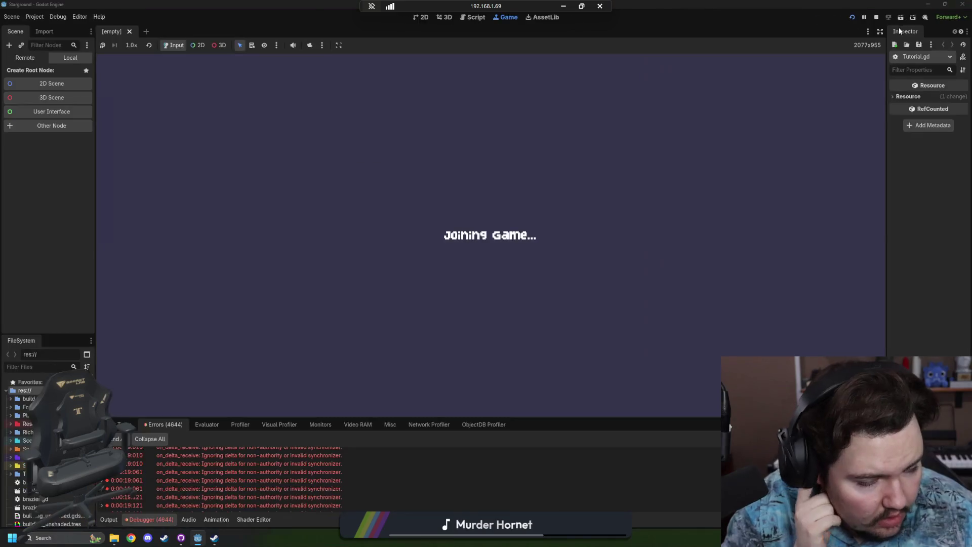
click(877, 19)
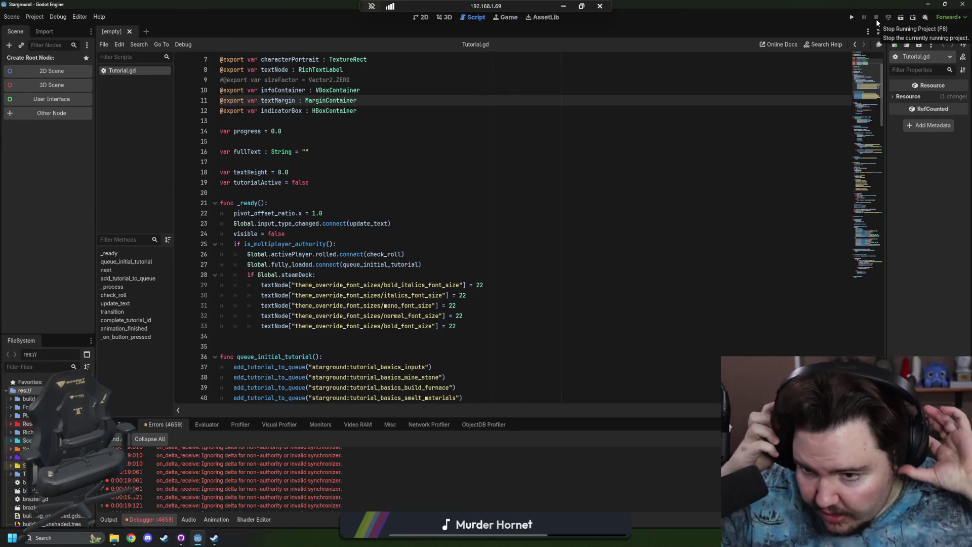
click(395, 223)
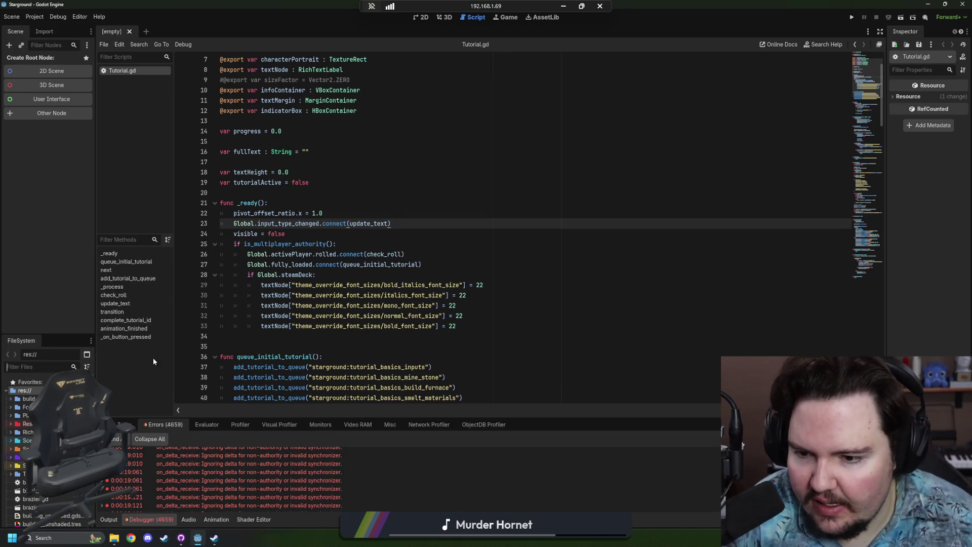
- In multiplayerSetup.gd, find the request_tile_data.rpc_id(1) call and comment it out
text(multi)
key(Down)
key(Return)
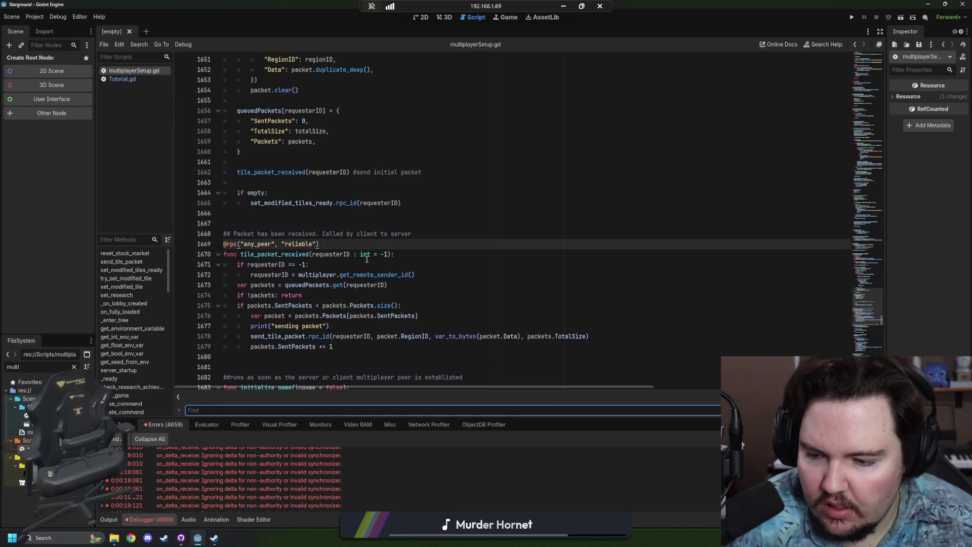
text(request_tile)
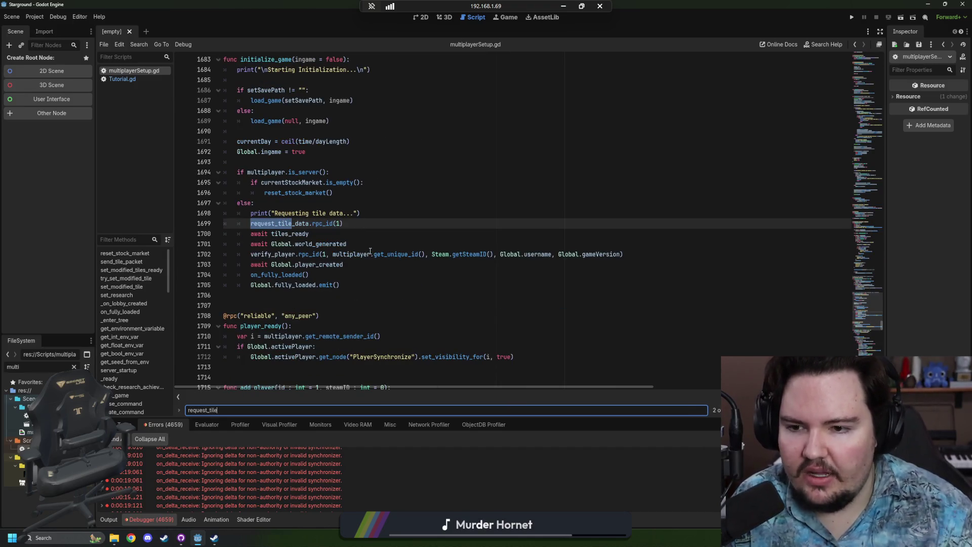
click(251, 223)
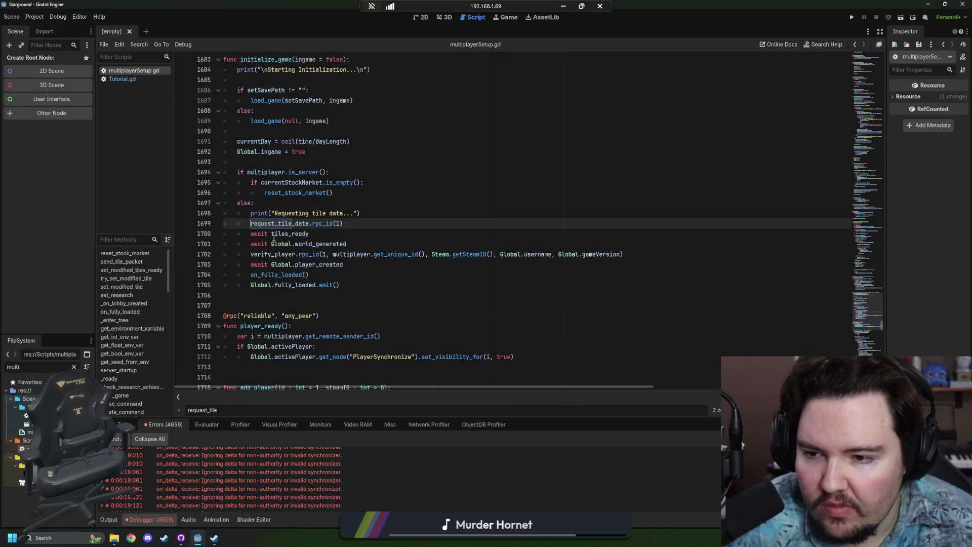
click(369, 224)
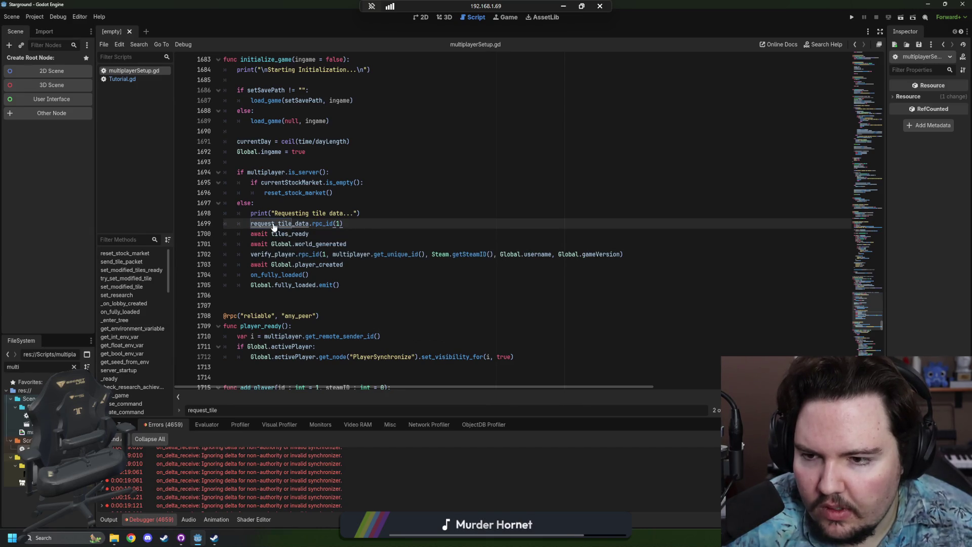
click(252, 227)
text(#)
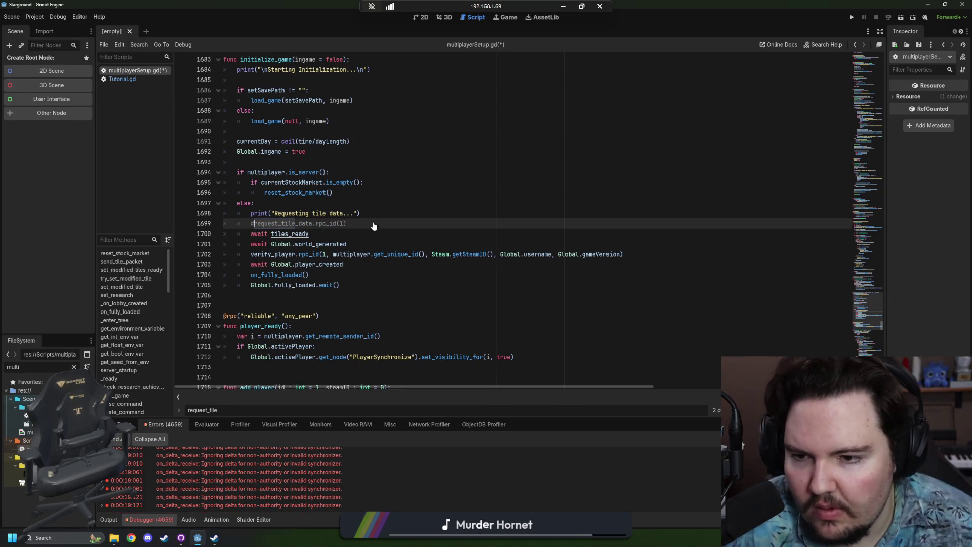
- Add get_tree().create_timer(1.0).timeout.connect(func(): tiles_ready.emit()) below the commented call
key(Return)
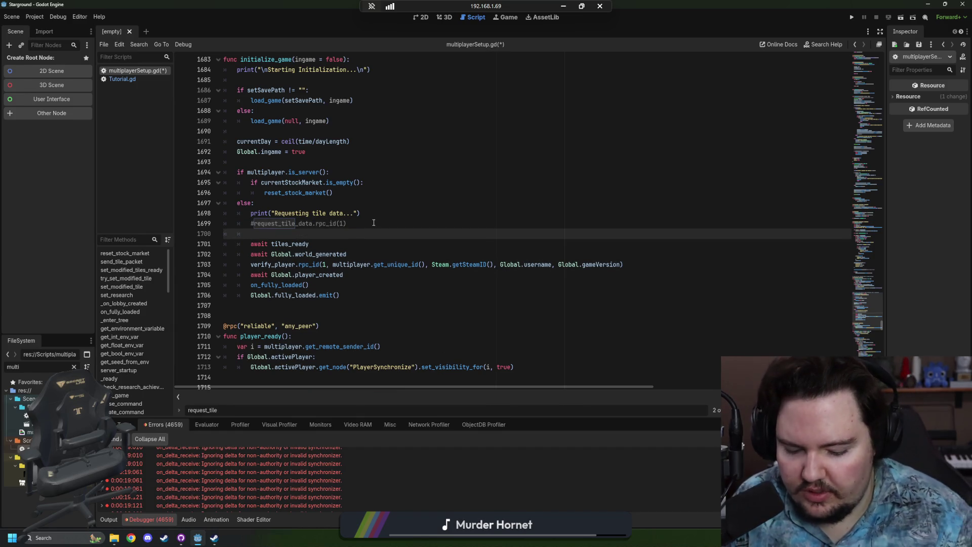
key(BackSpace)
text(_ready)
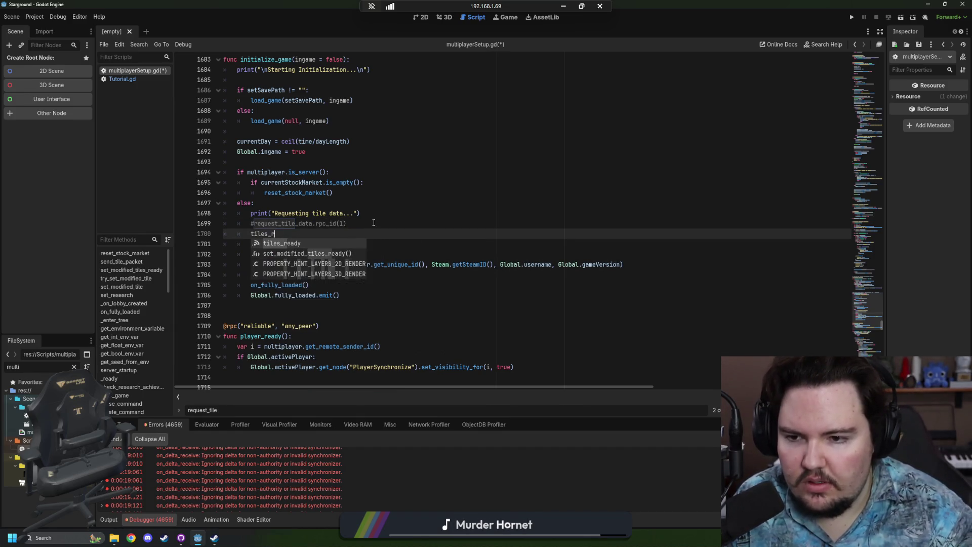
text(.emit())
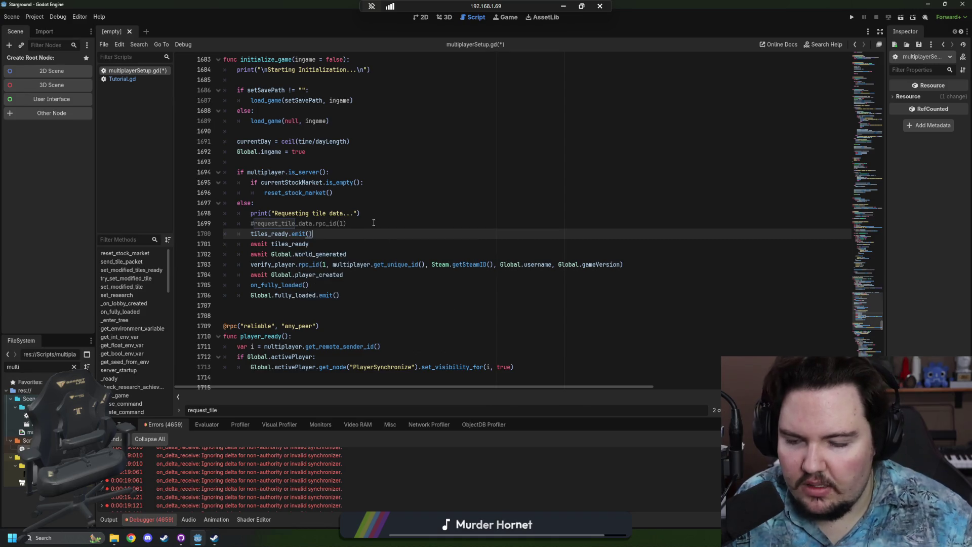
click(374, 223)
key(Return)
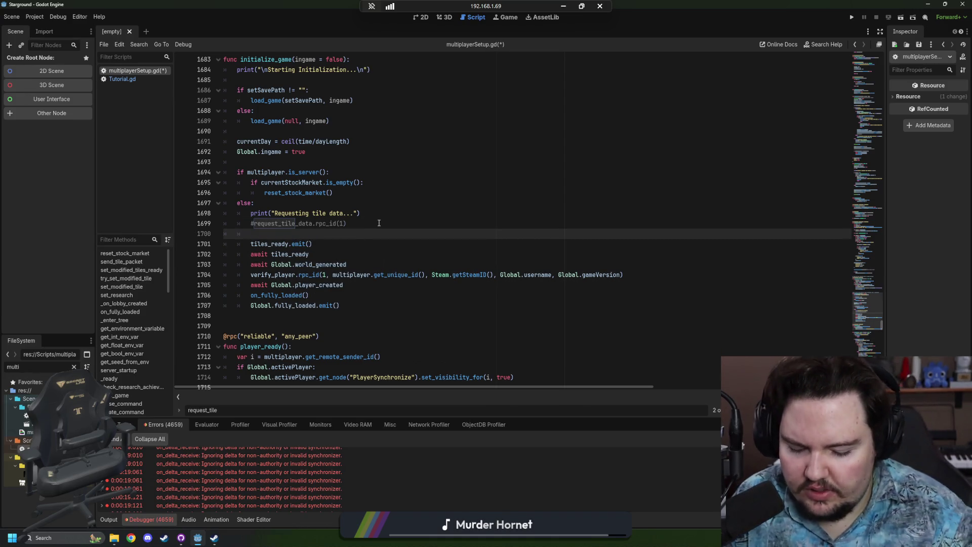
key(BackSpace)
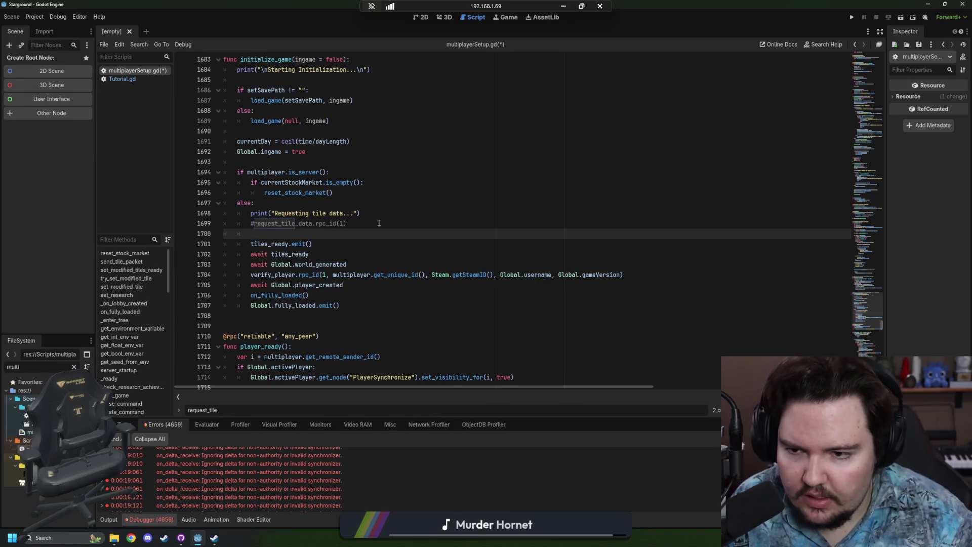
text(creda)
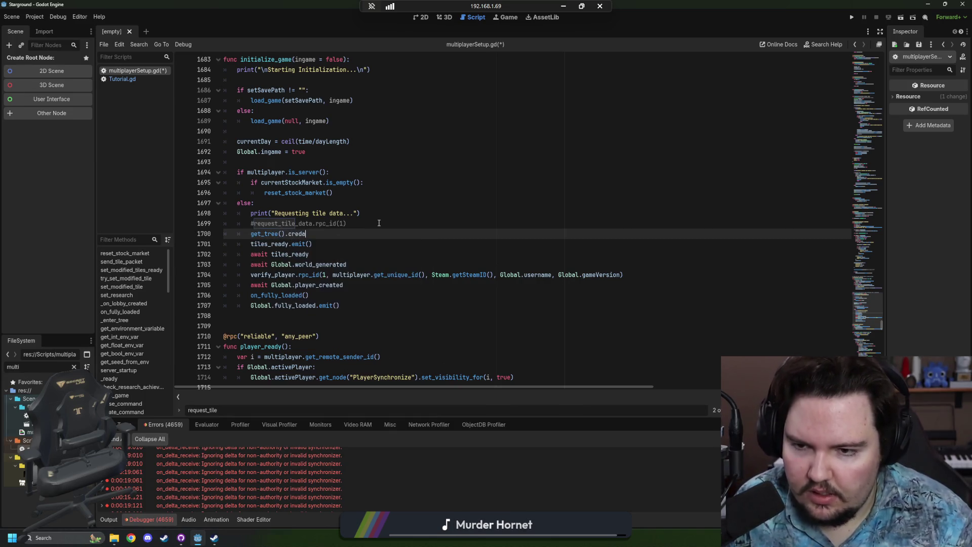
text(timer)
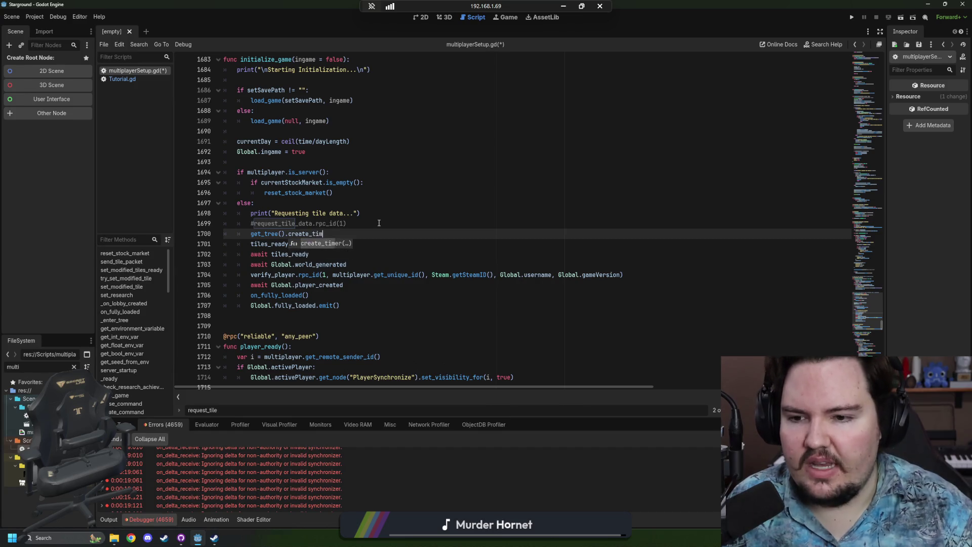
key(Return)
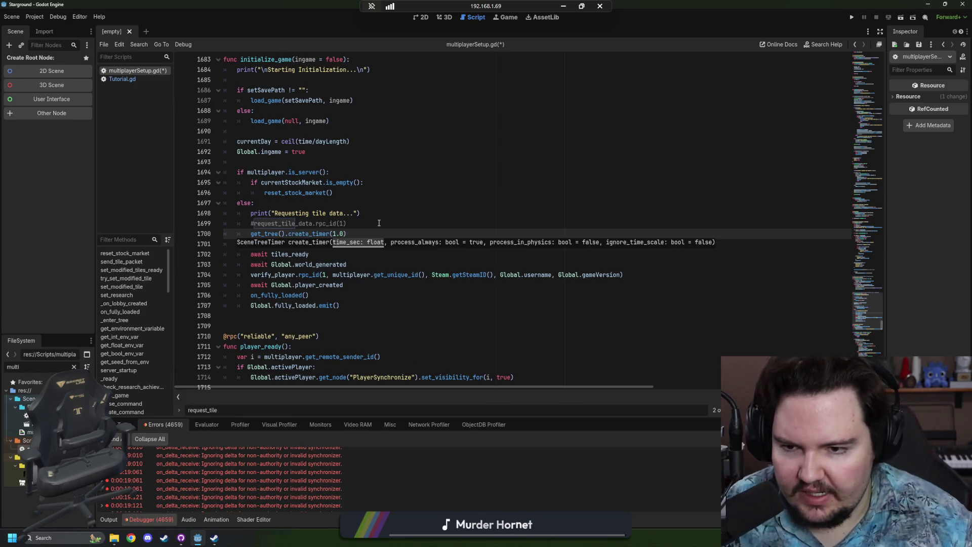
text(.timeout.connec)
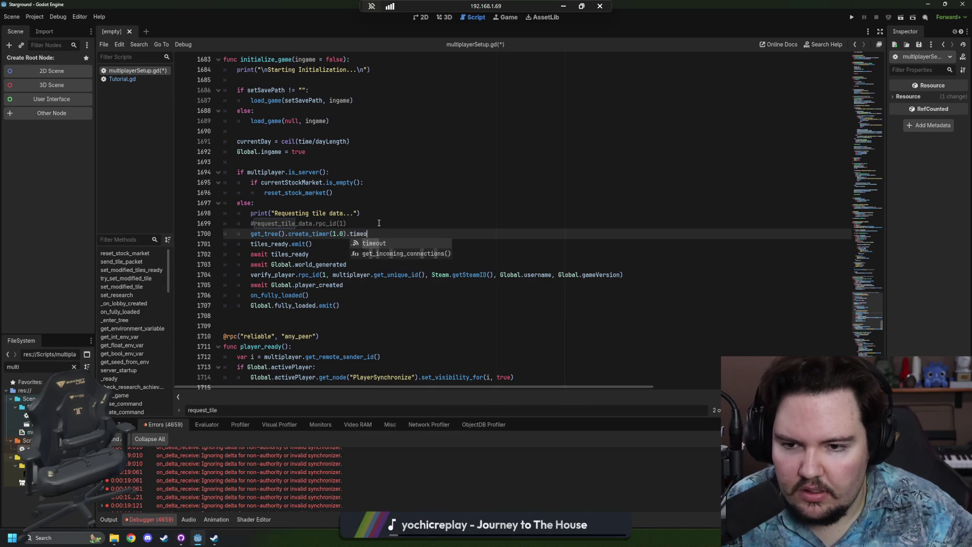
text(t(tiles_ready)
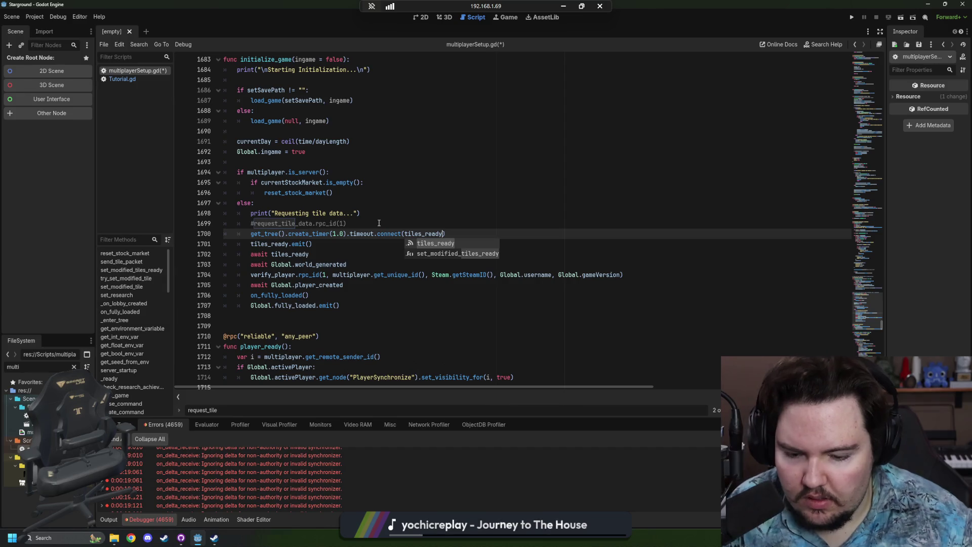
key(BackSpace)
key(BackSpace)
key(BackSpace)
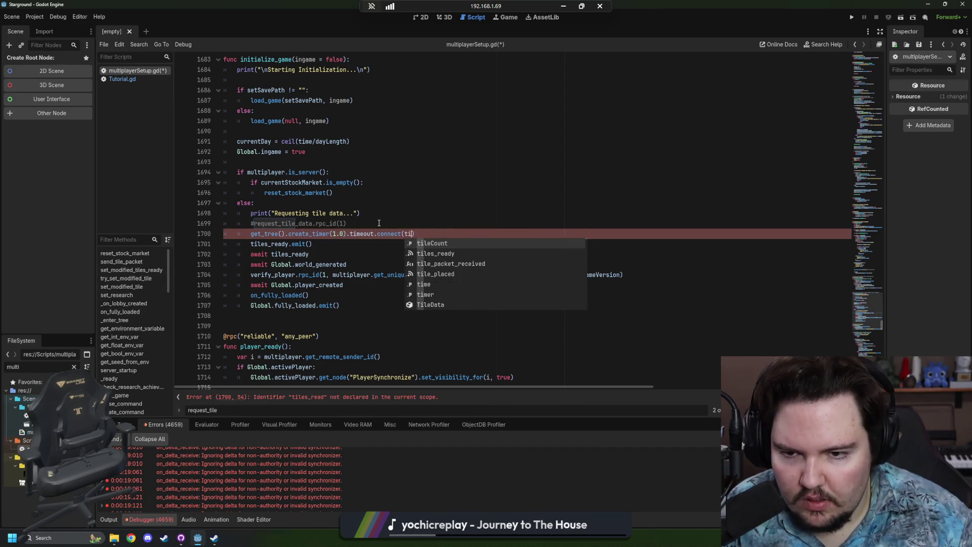
text(func(): tiles_)
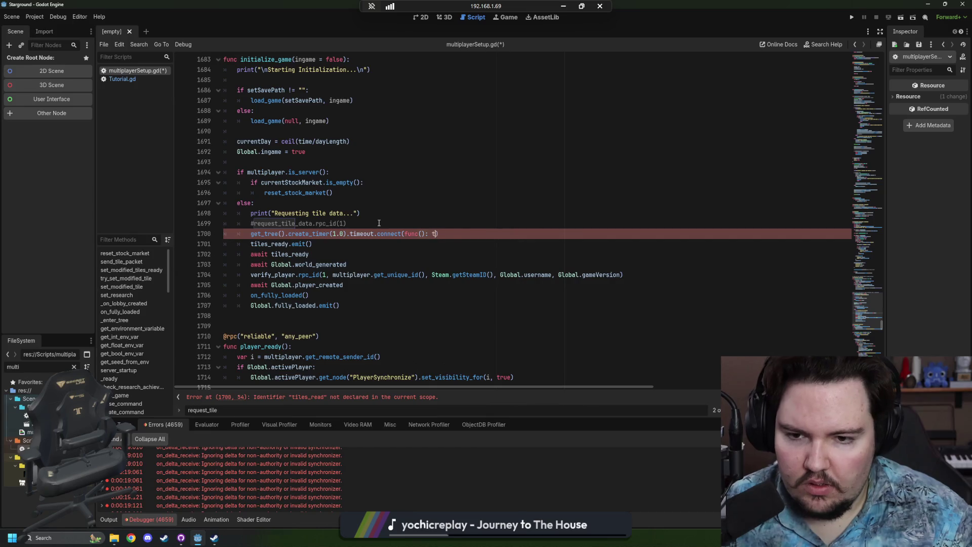
text(ready.emit())
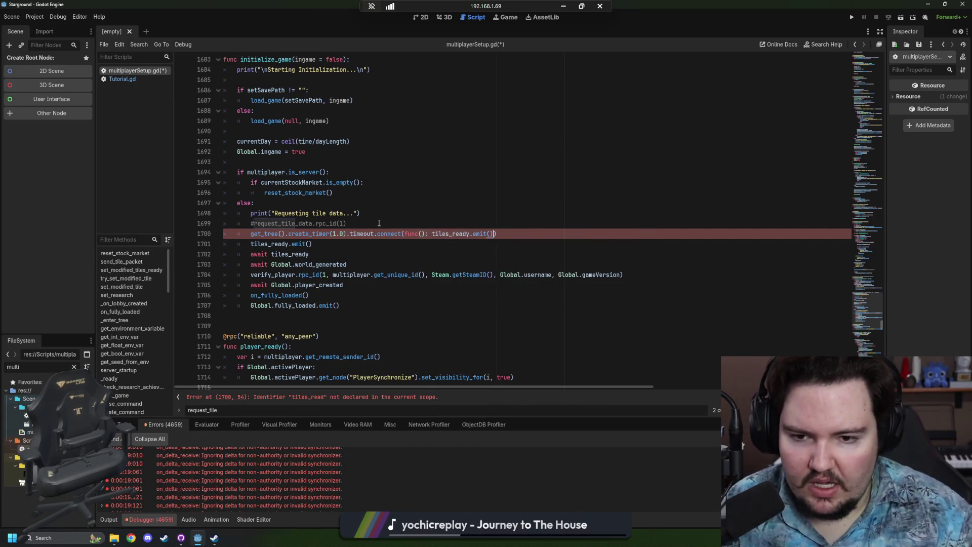
- Delete the redundant tiles_ready.emit() line and save multiplayerSetup.gd
scroll(295, 224, right, 1)
click(295, 244)
key(shift+Home)
key(BackSpace)
key(BackSpace)
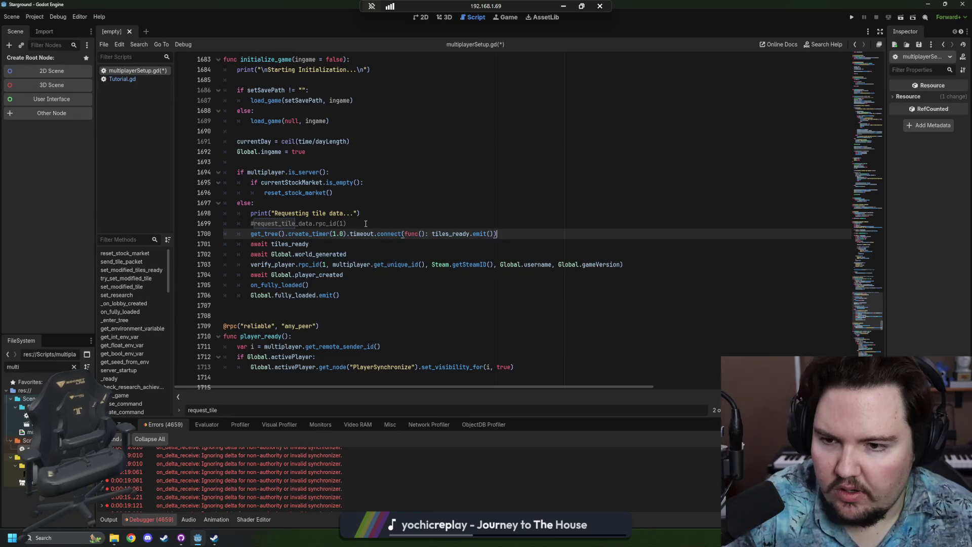
click(333, 204)
key(ctrl+s)
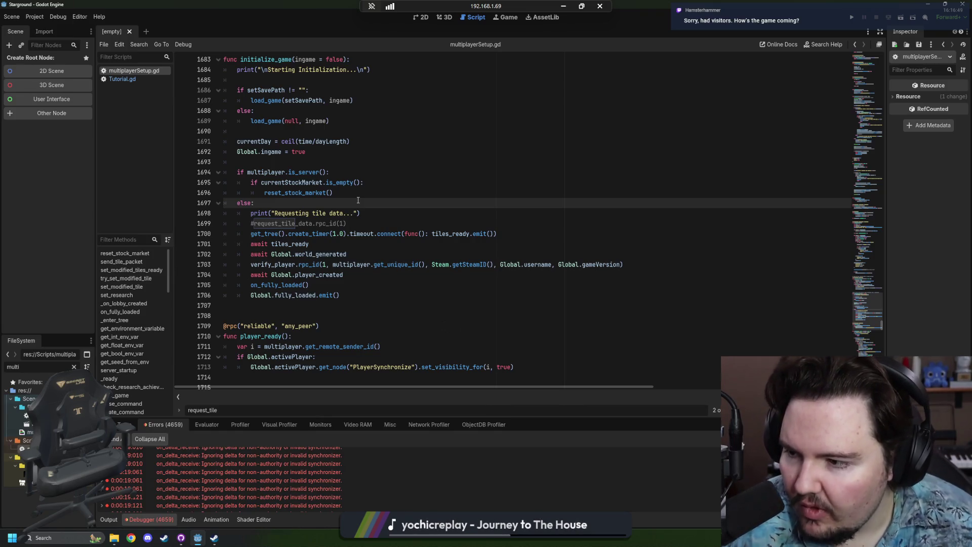
- Return to the local editor and place the caret at line 21 of the Tutorial script
click(563, 6)
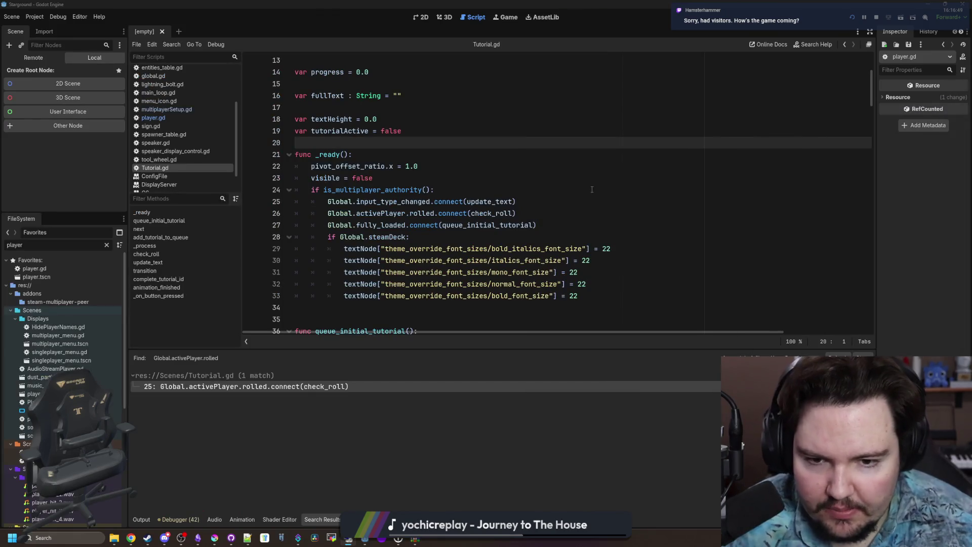
click(439, 170)
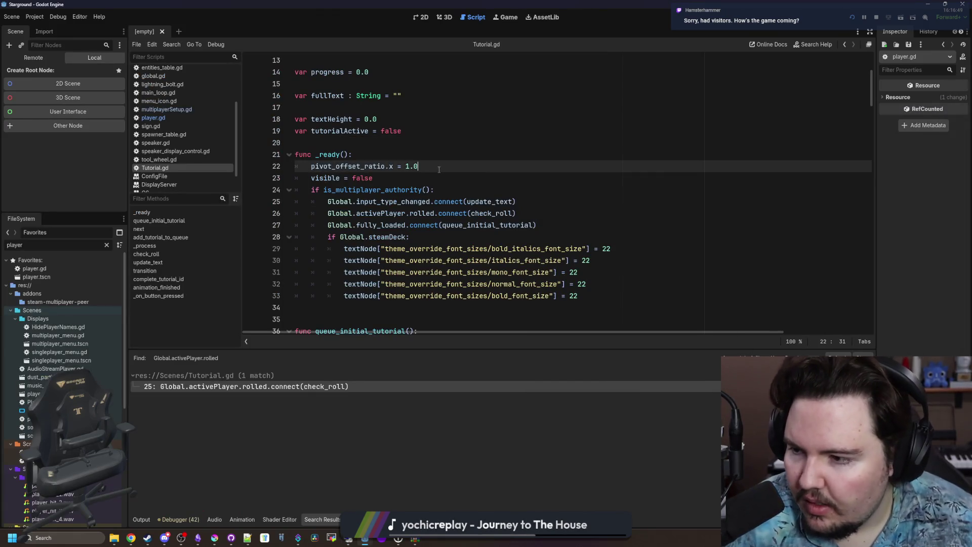
click(451, 151)
- In the running game, select hotbar slot 1 and walk the player around in all directions
click(499, 19)
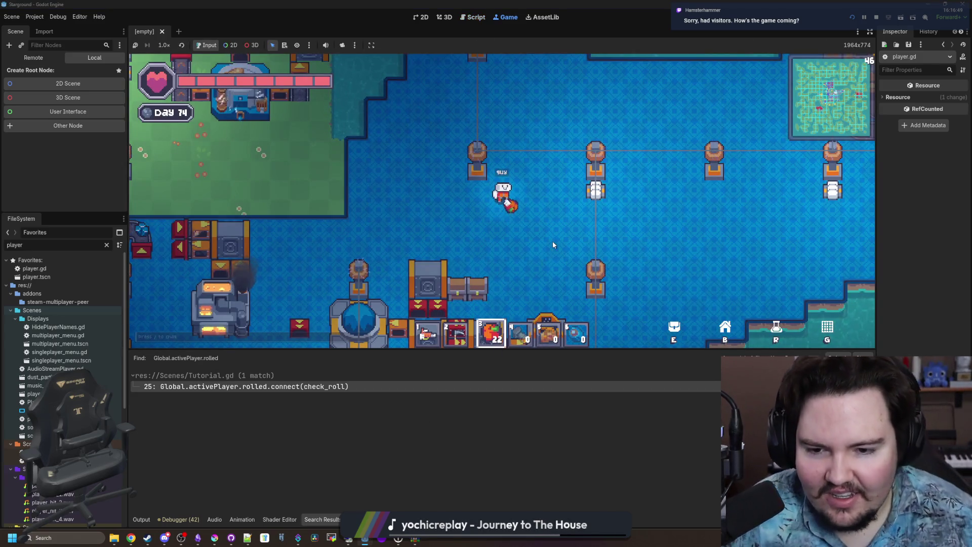
key(1)
scroll(551, 241, down, 3)
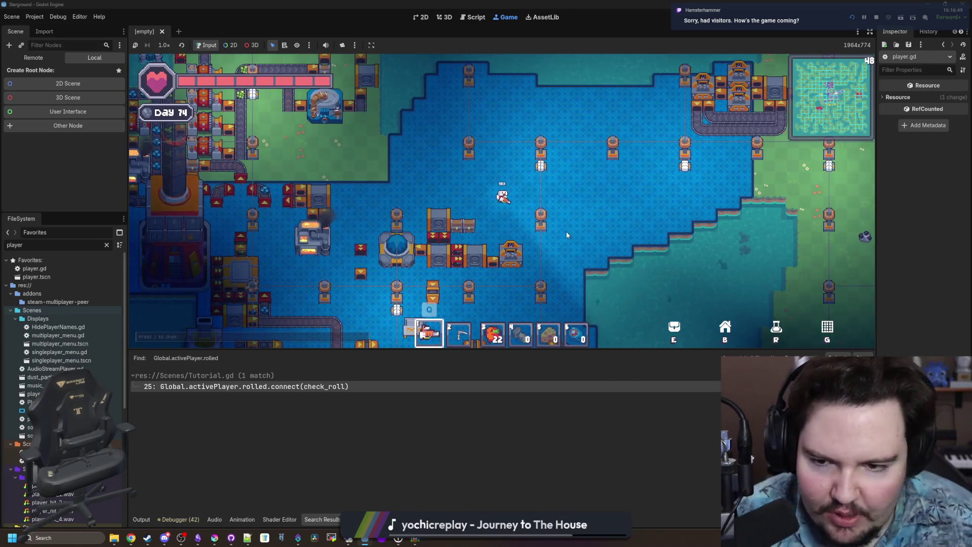
key(a)
key(s)
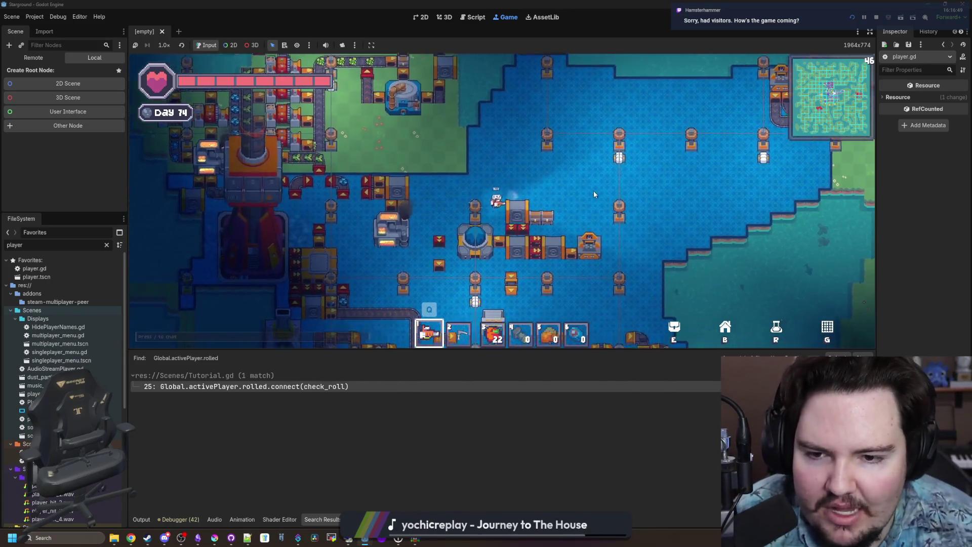
key(w)
key(d)
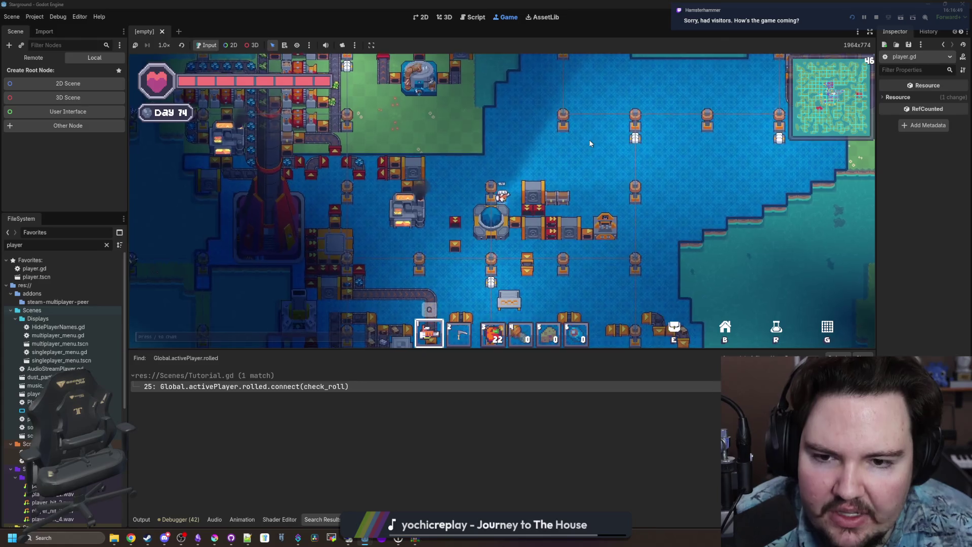
key(s)
key(d)
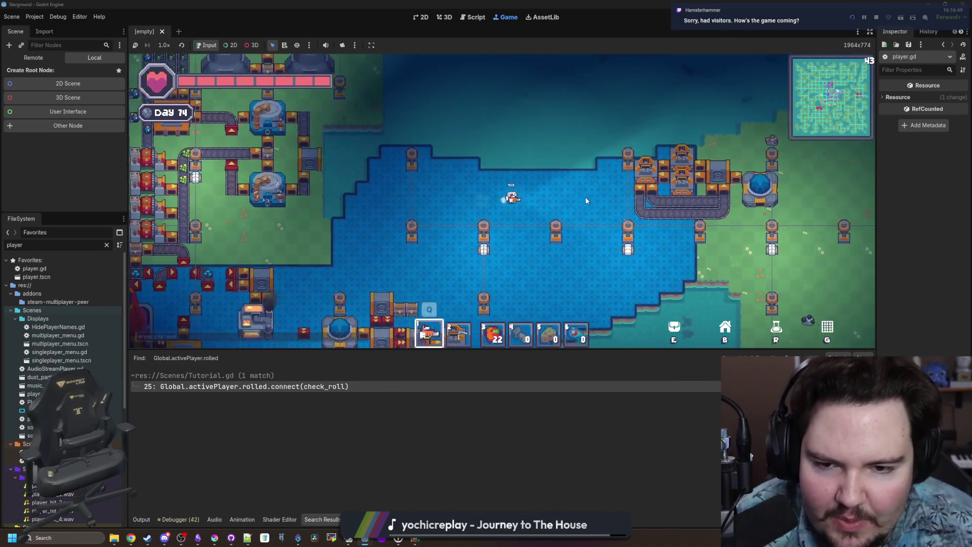
key(w)
key(d)
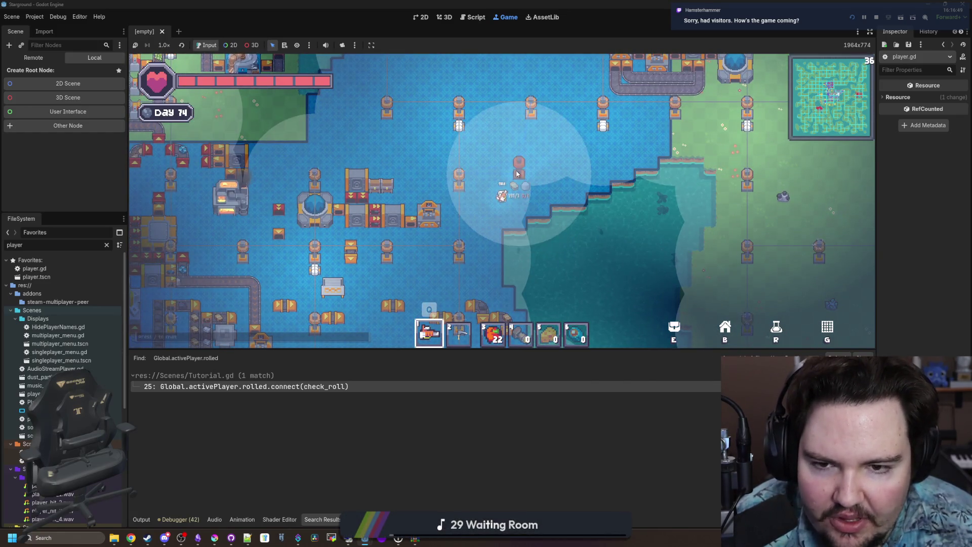
key(w)
key(a)
key(w)
key(a)
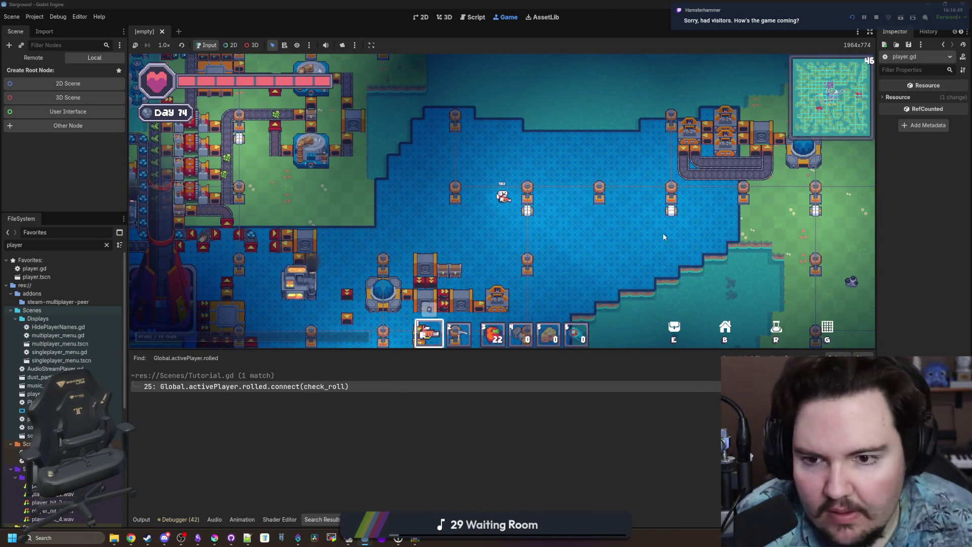
key(s)
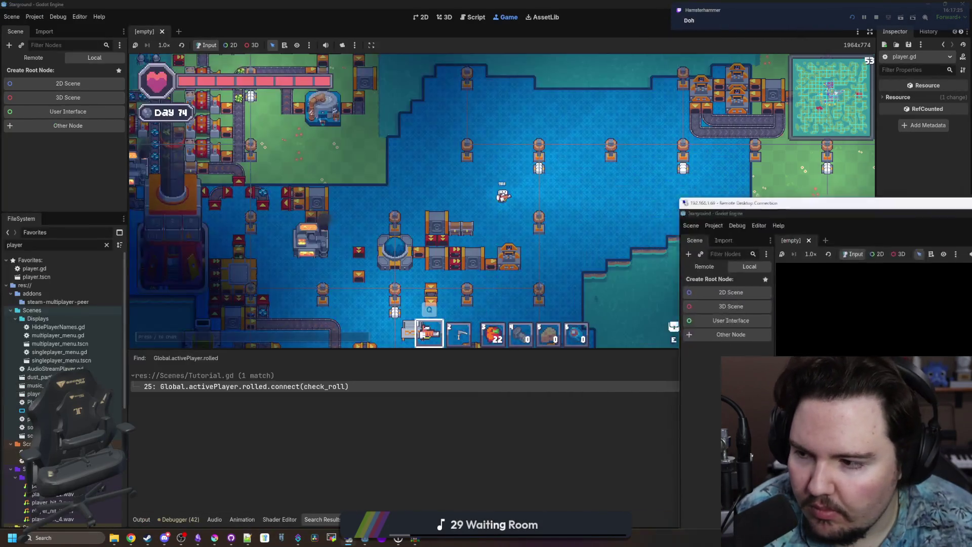
key(d)
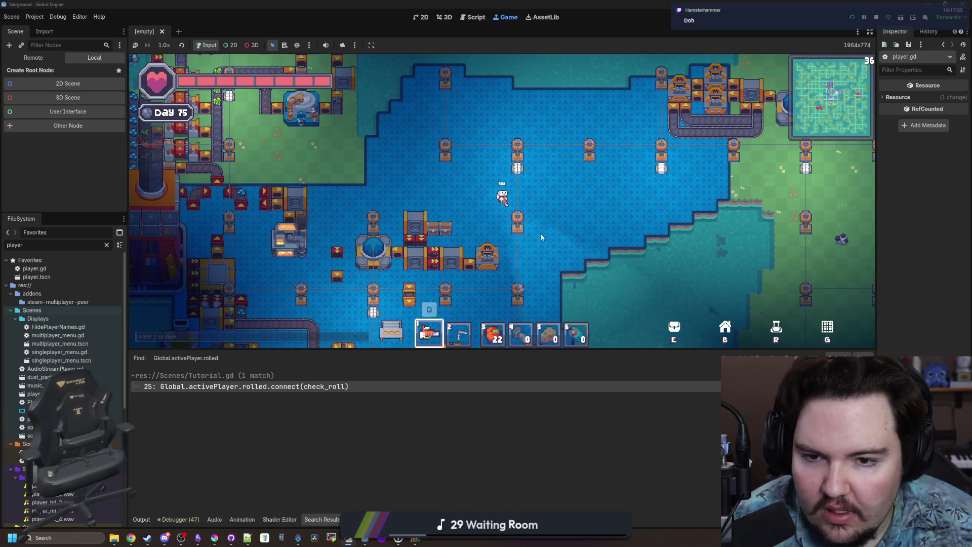
key(a)
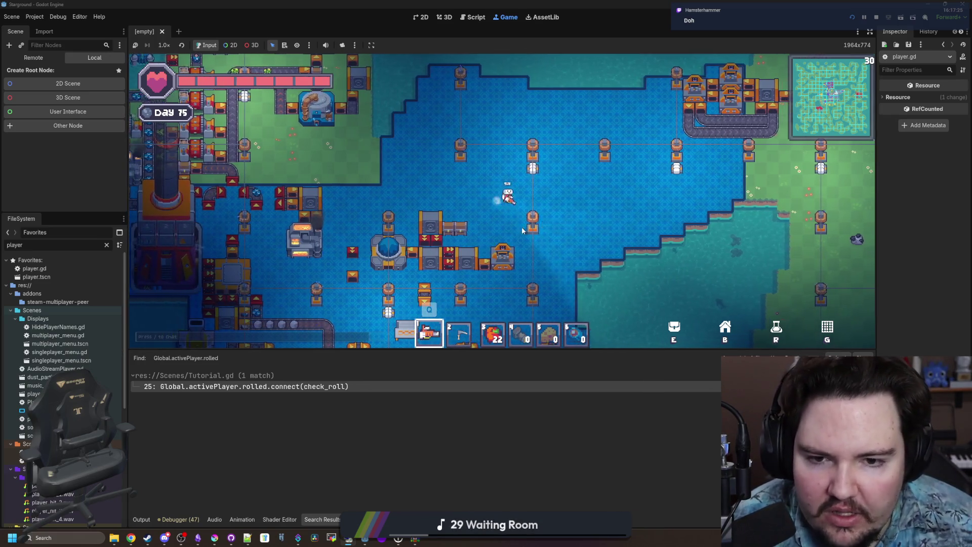
- Preview and cancel a building placement, walk past the lamp post, then stop the game with F8
key(1)
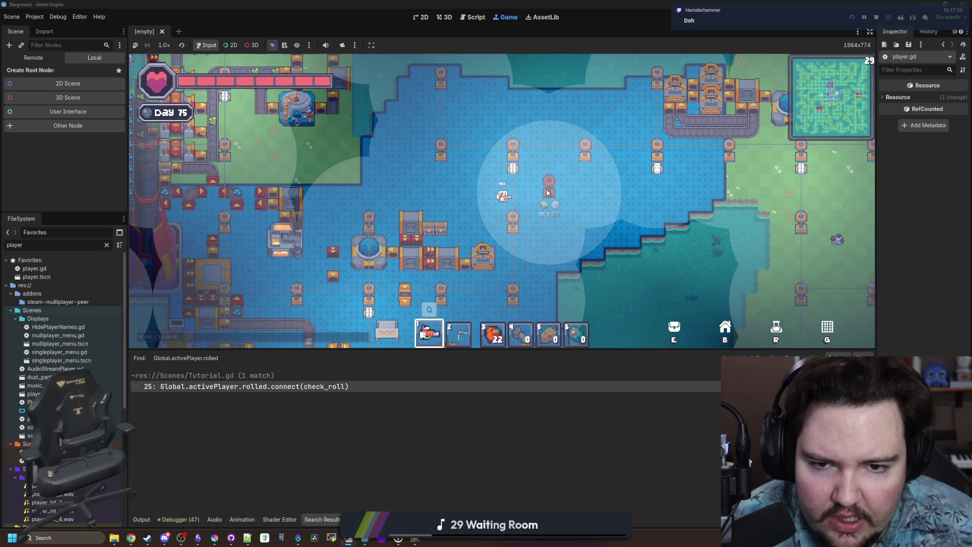
key(q)
key(w+a)
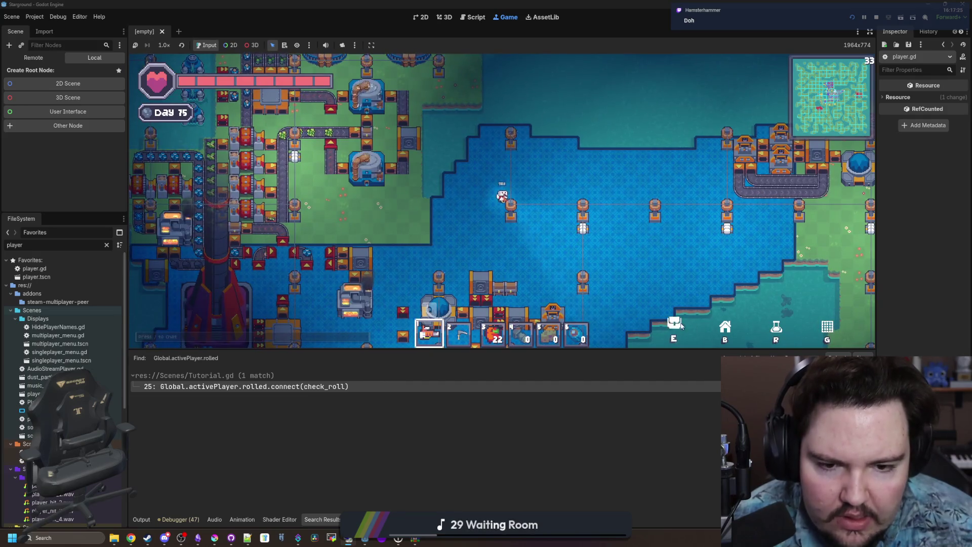
key(s)
key(s)
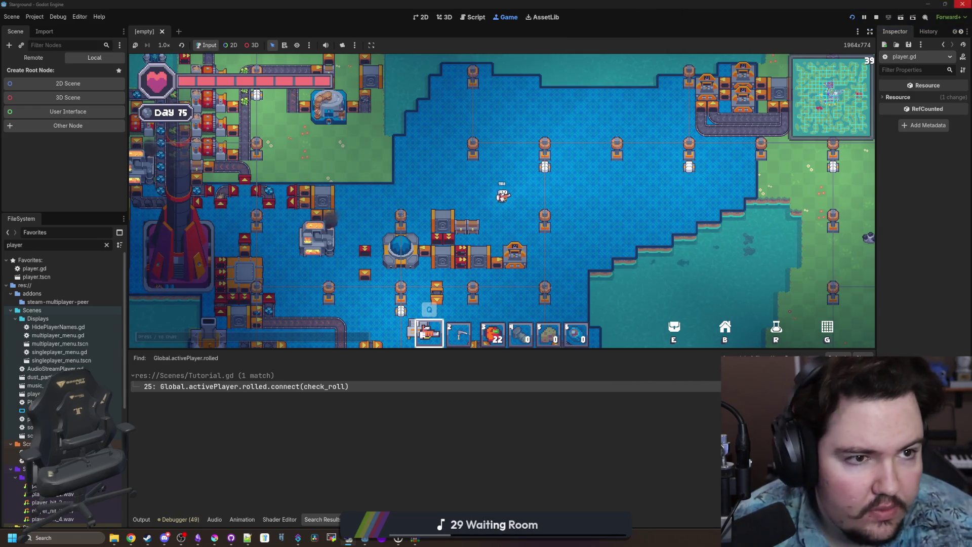
key(F8)
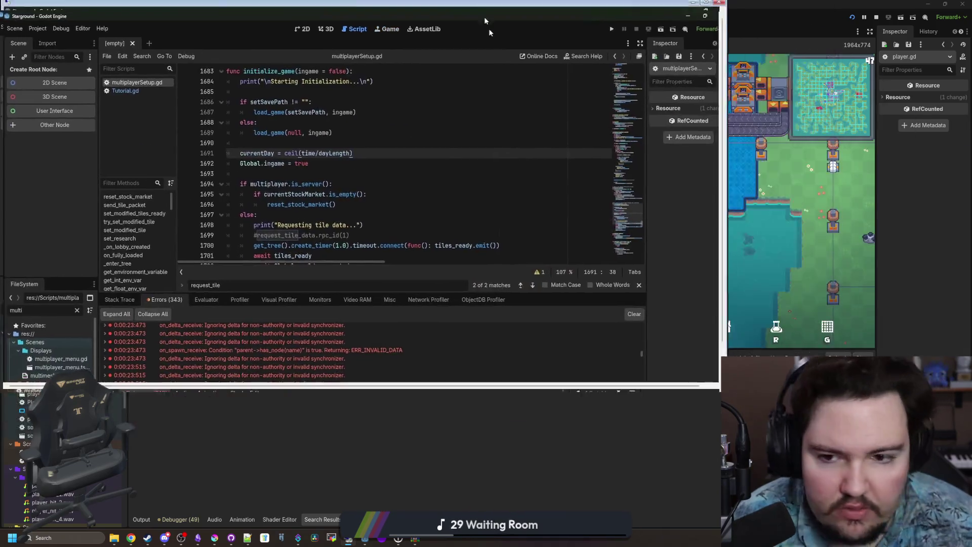
click(380, 233)
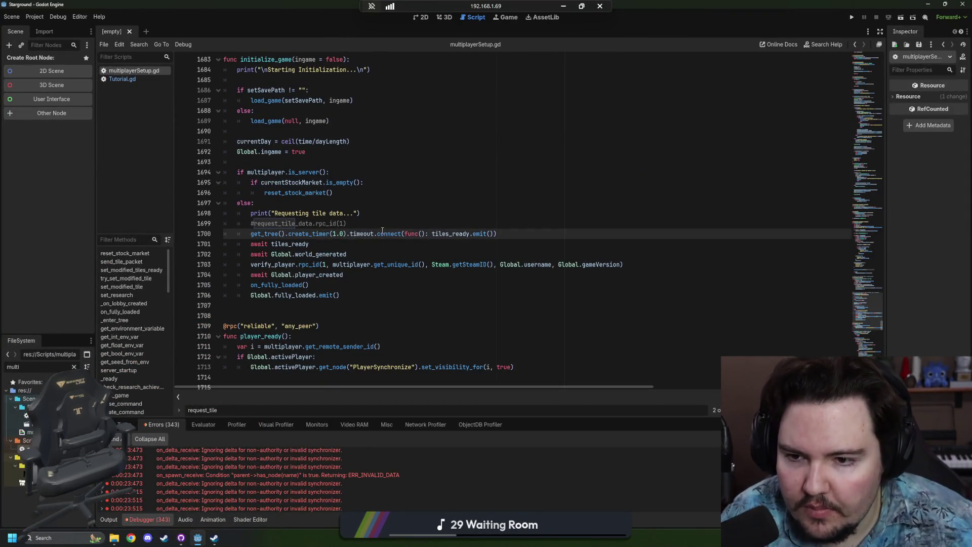
scroll(299, 491, up, 20)
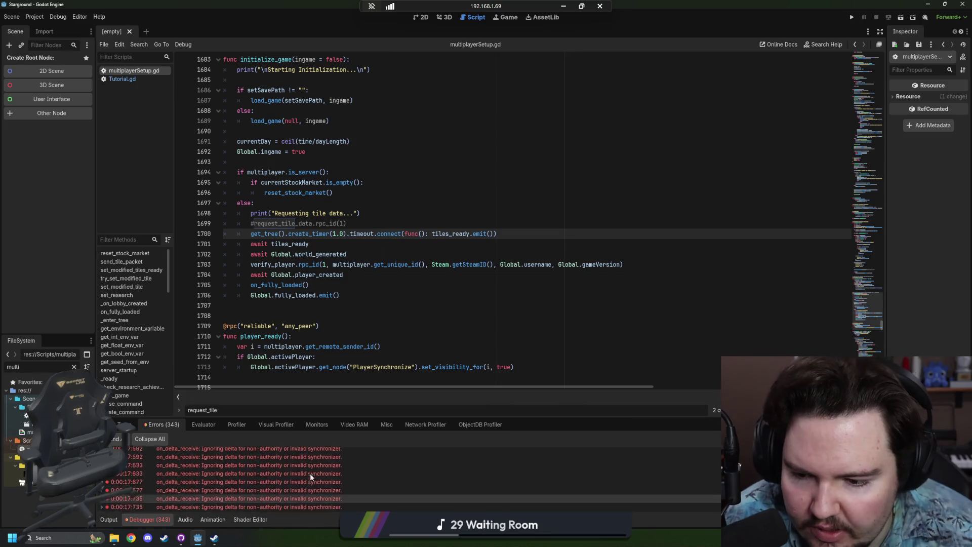
scroll(310, 473, down, 10)
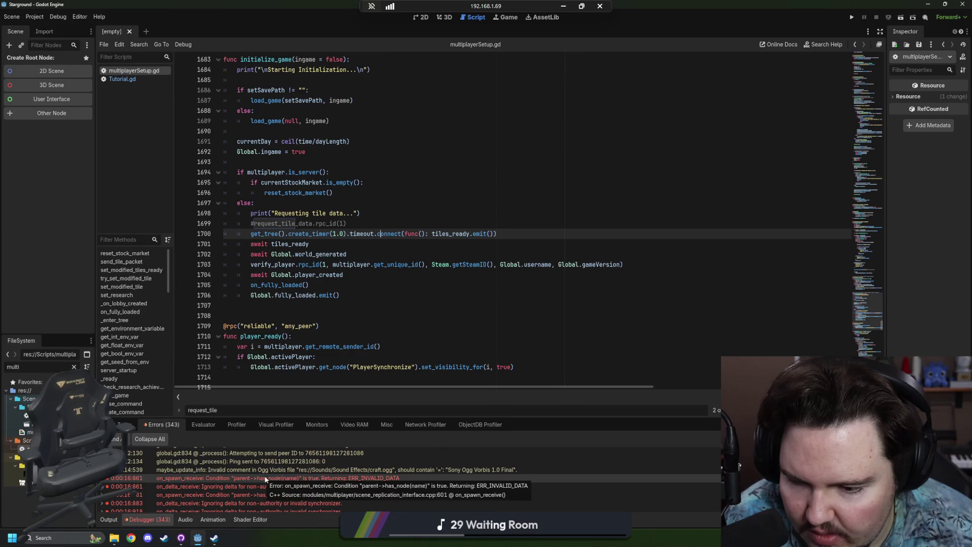
click(504, 318)
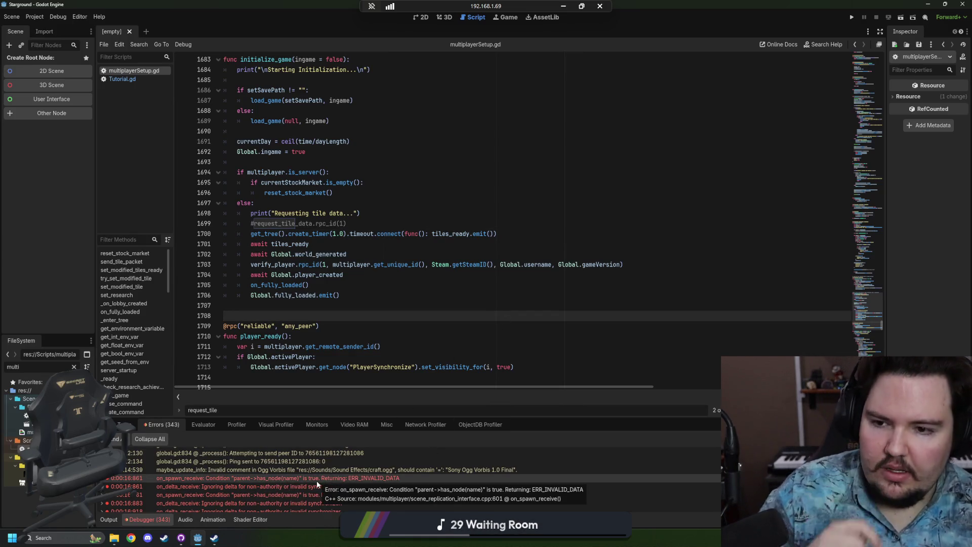
click(357, 266)
click(359, 250)
click(372, 241)
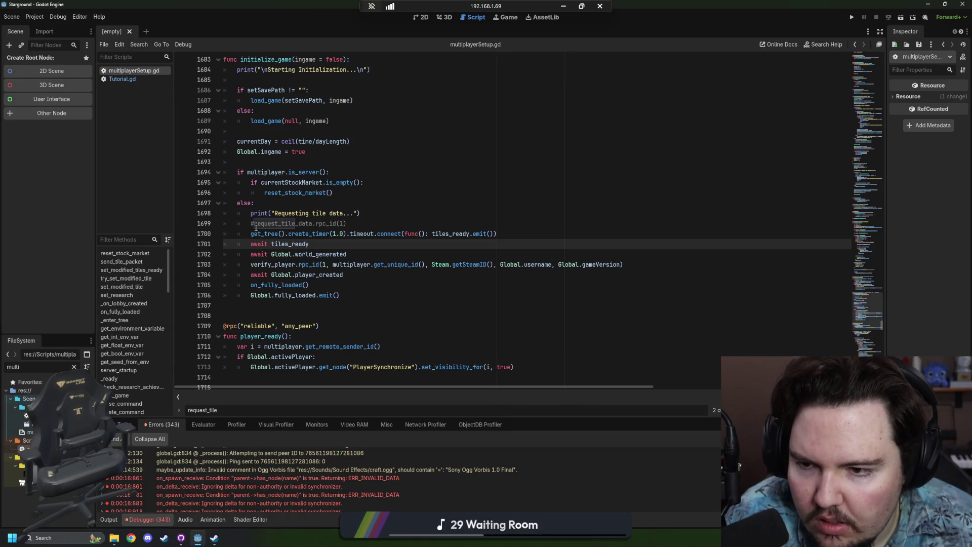
- Comment out the timer and await tiles_ready lines, then inspect the request_tile_data definition
click(255, 227)
key(BackSpace)
ctrl+click(271, 225)
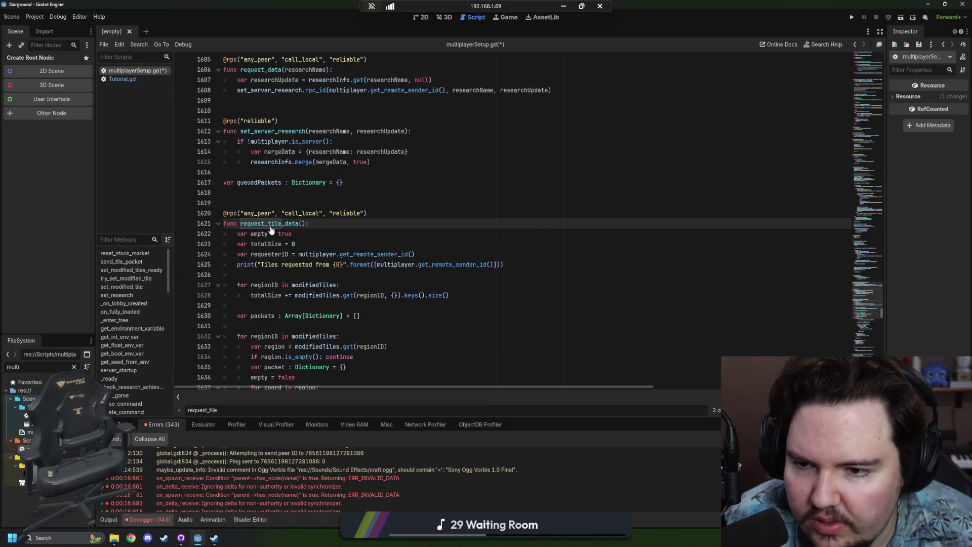
scroll(321, 224, down, 10)
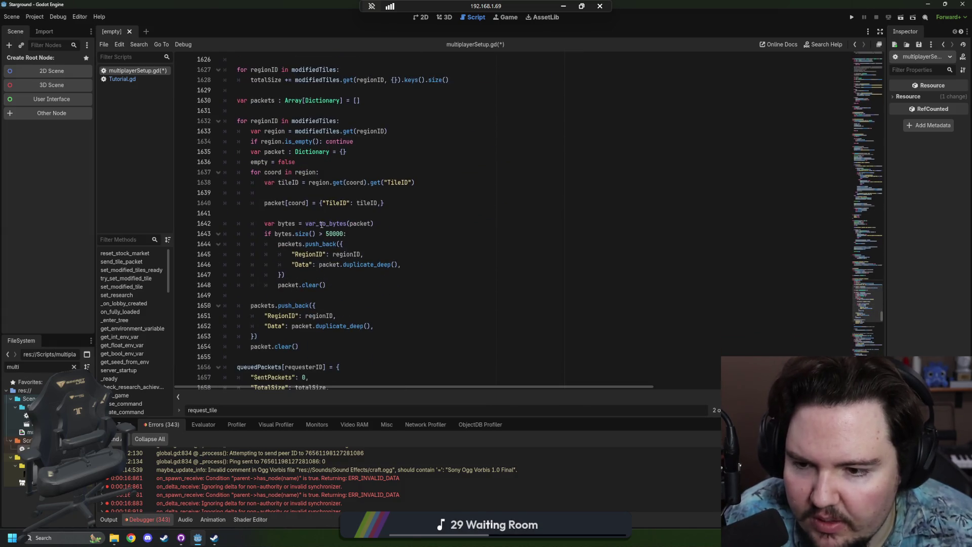
scroll(322, 225, down, 1)
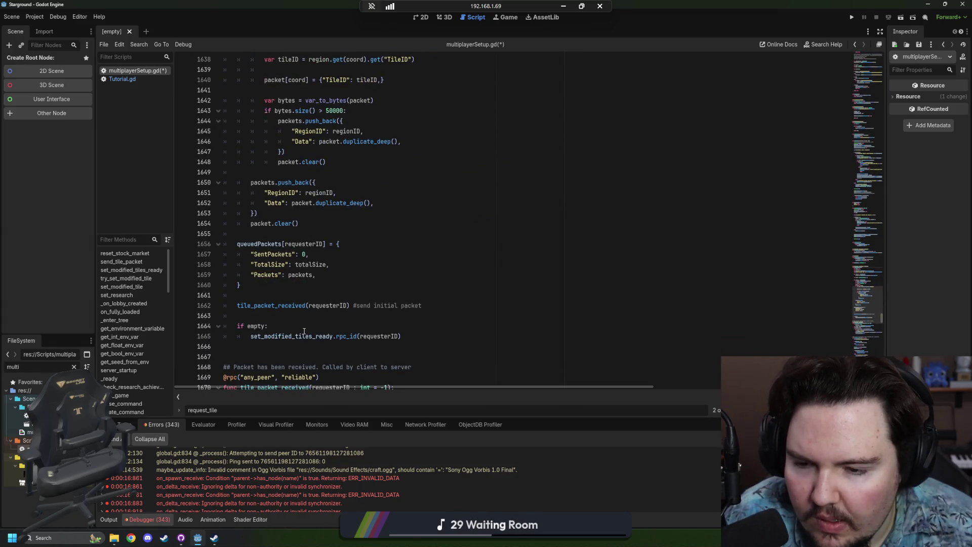
scroll(304, 330, up, 6)
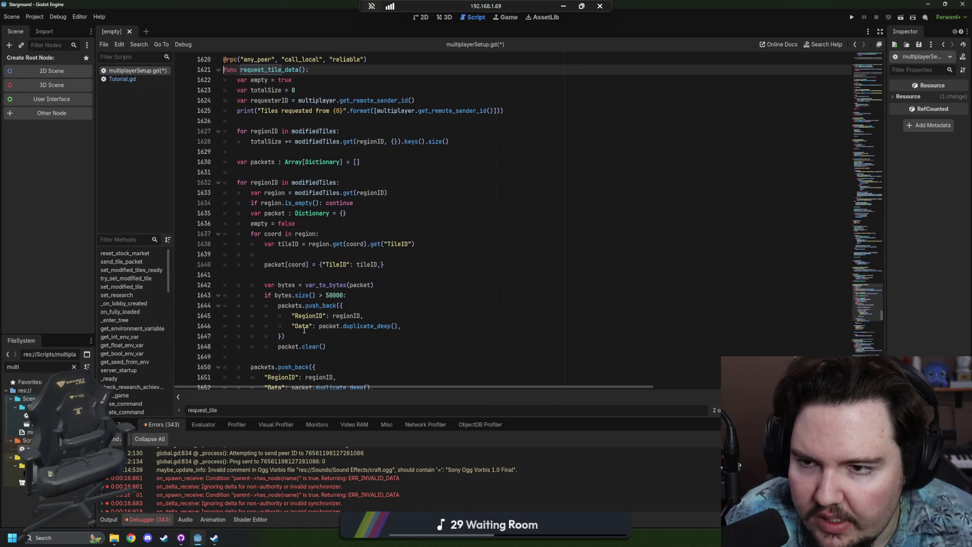
scroll(304, 330, down, 6)
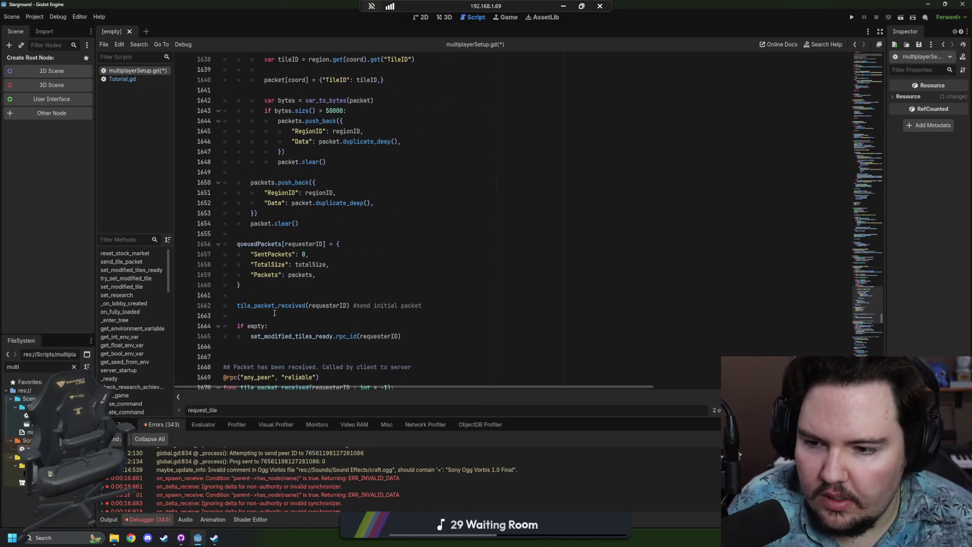
- Follow tile_packet_received to send_tile_packet and select its set_modified_tiles_ready call on line 120
ctrl+click(286, 309)
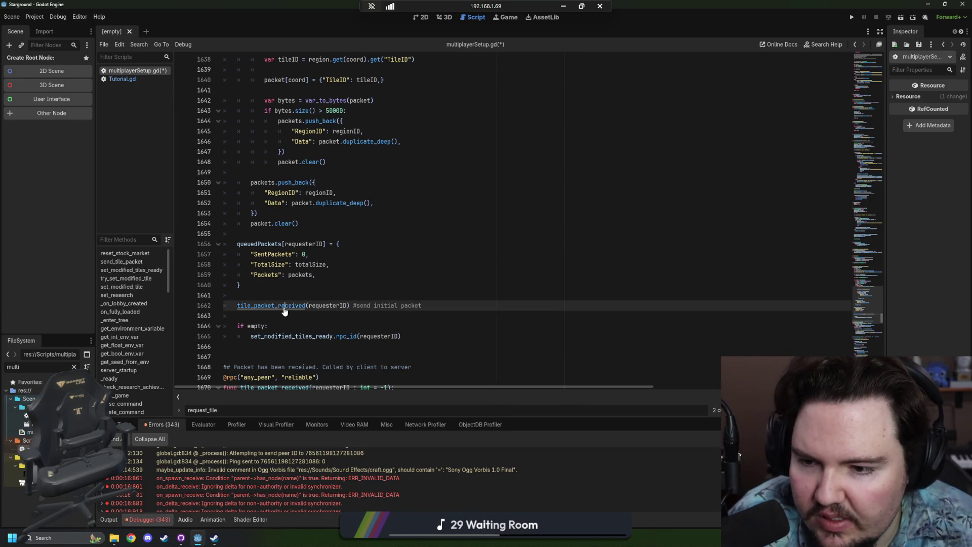
click(365, 290)
ctrl+click(276, 306)
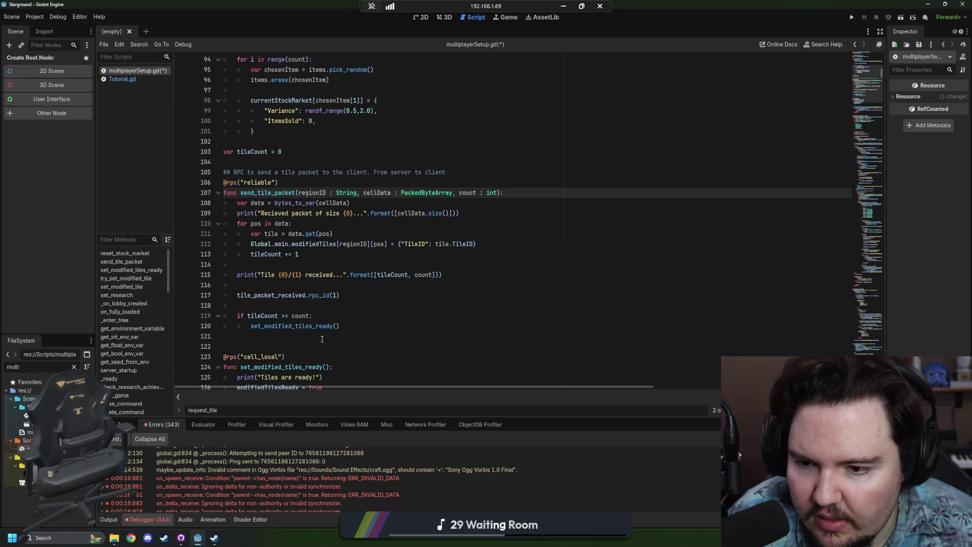
click(340, 325)
drag(340, 325, 251, 326)
key(ctrl+c)
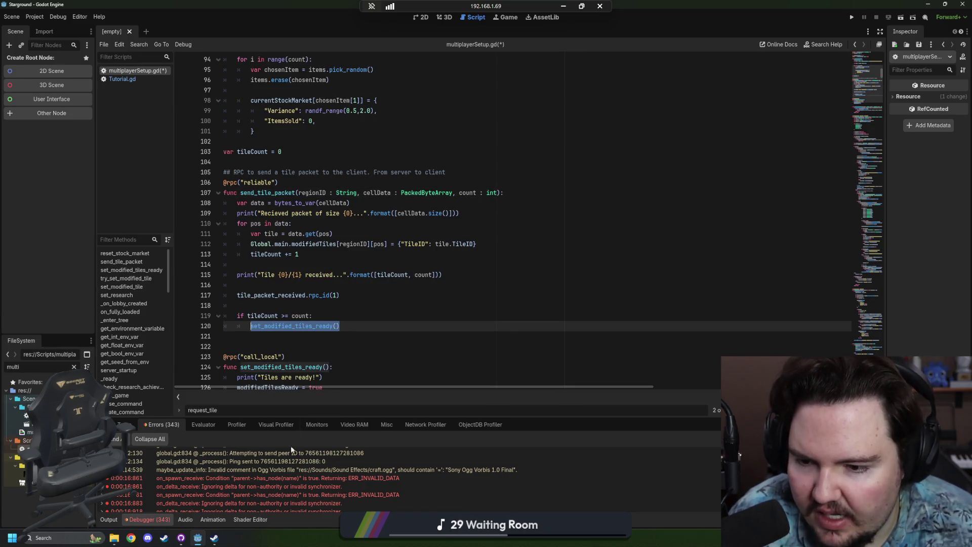
click(384, 305)
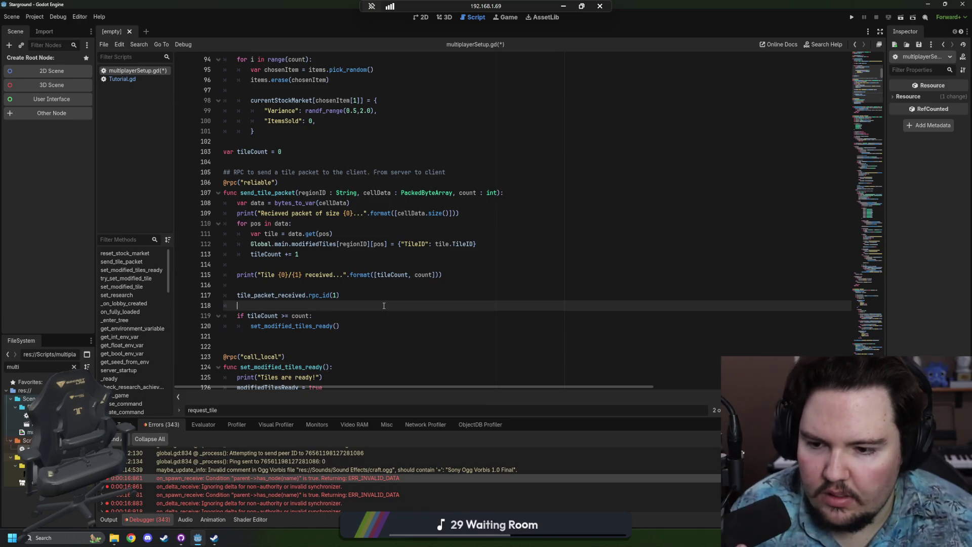
- Paste set_modified_tiles_ready() under the commented #await tiles_ready line in initialize_game
key(ctrl+f)
text(request_tile_data)
click(344, 245)
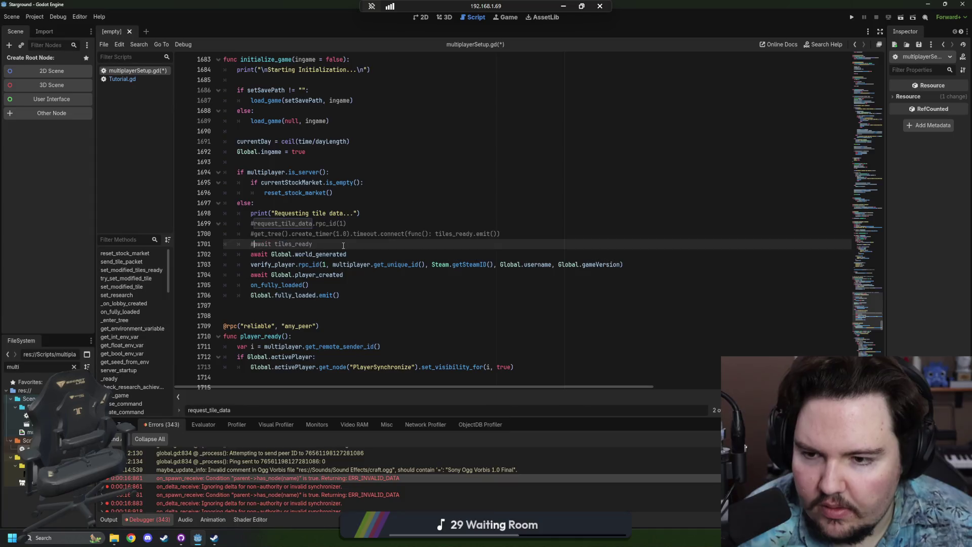
key(ctrl+v)
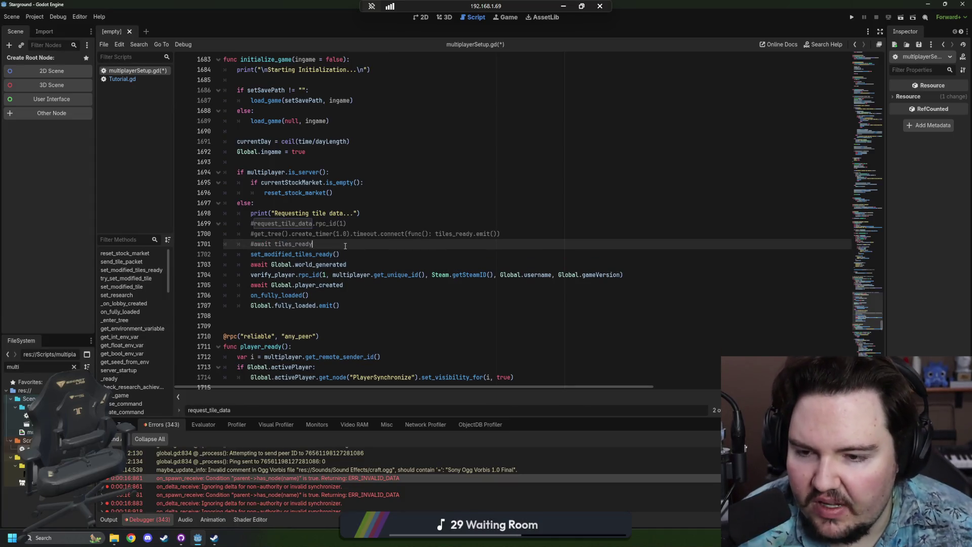
click(326, 204)
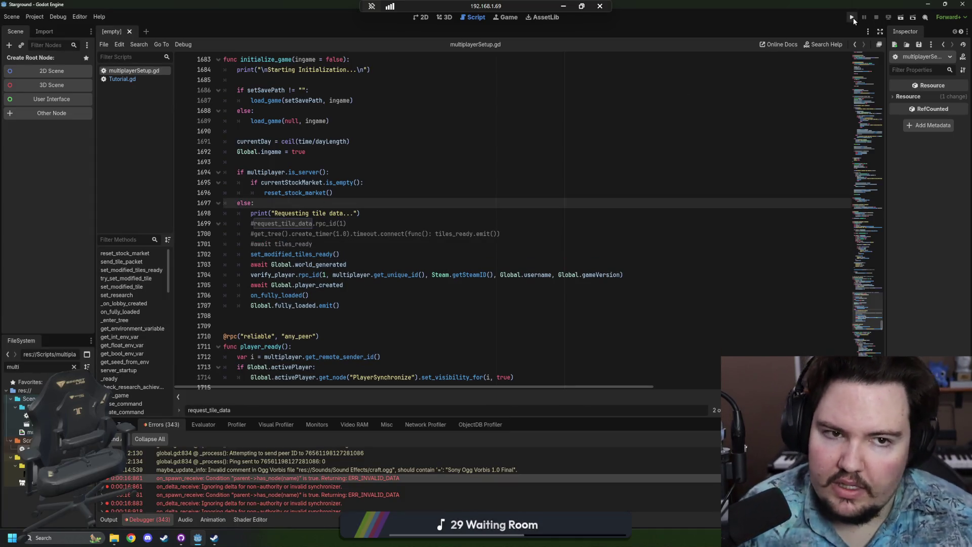
- Run the project and move the player character up and left
click(853, 18)
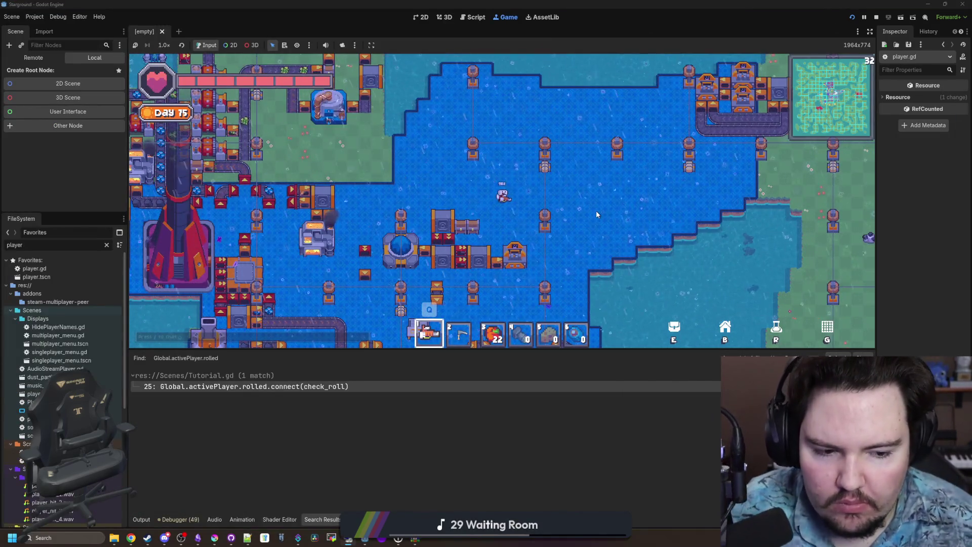
key(w)
key(a)
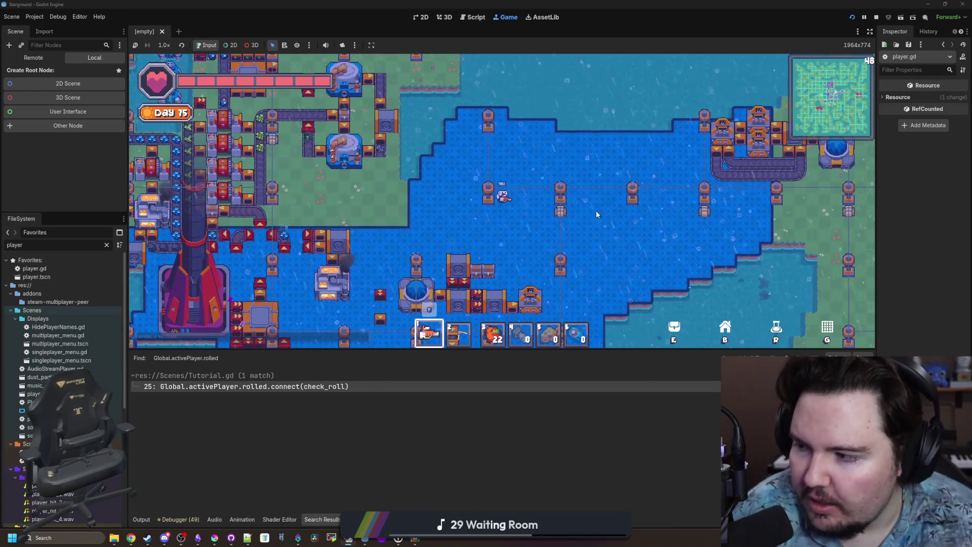
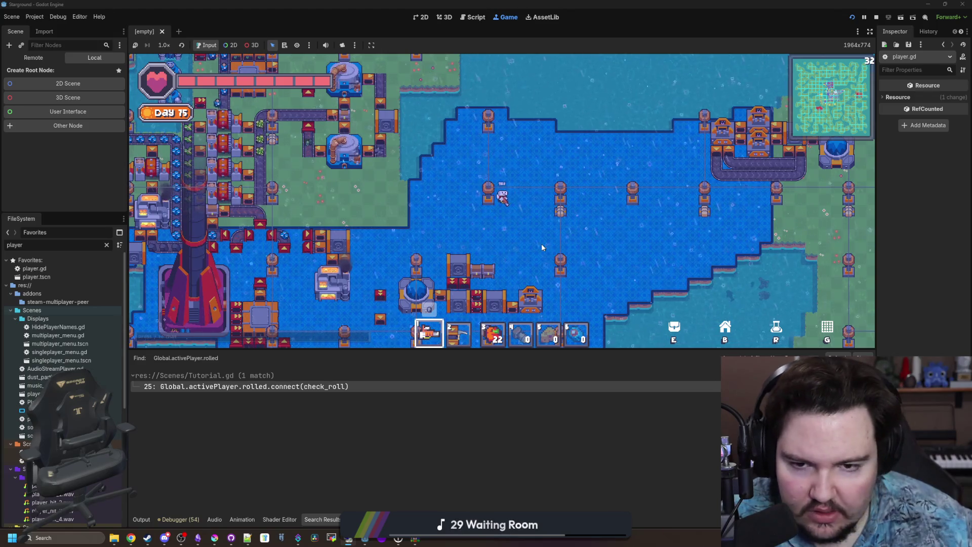
- Switch the player to the pickaxe and back to the gun, then stop the running game
key(2)
key(1)
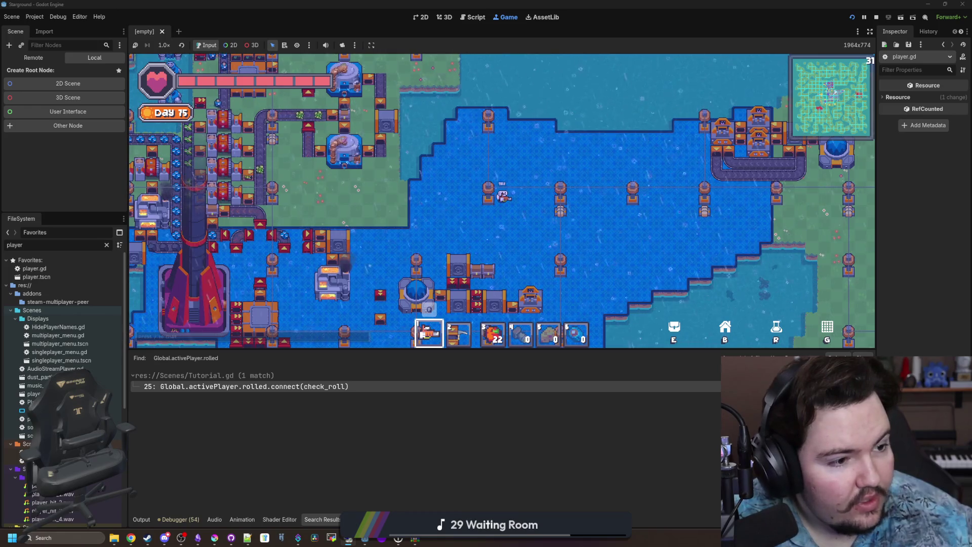
key(F8)
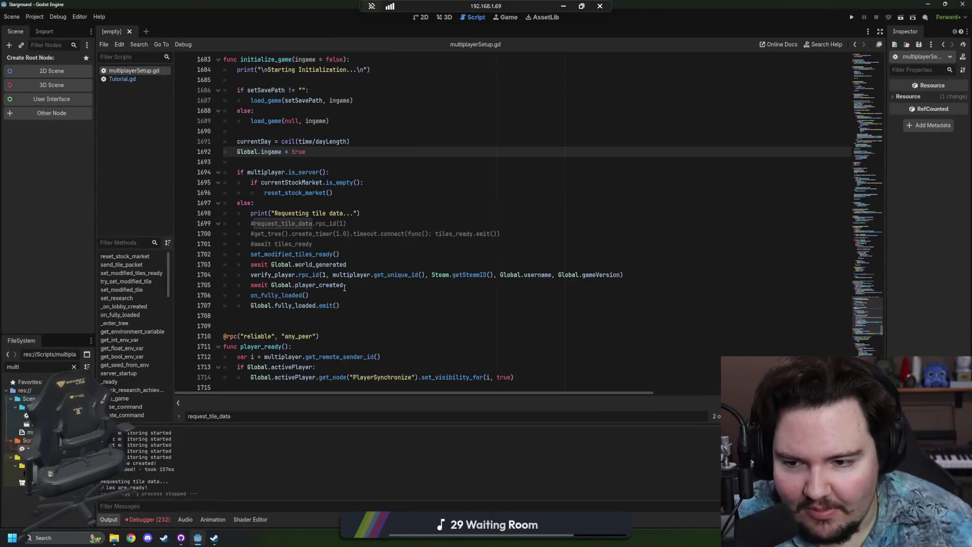
click(334, 336)
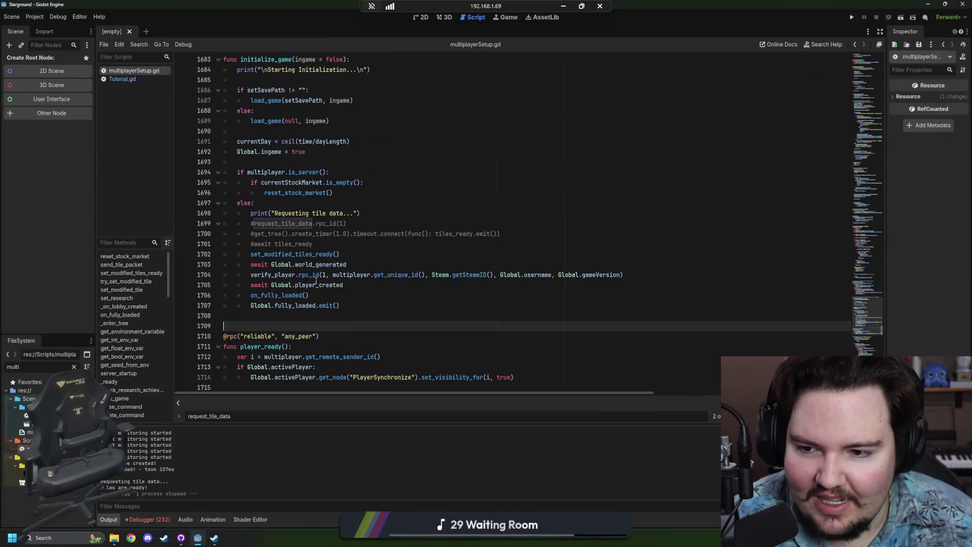
click(333, 246)
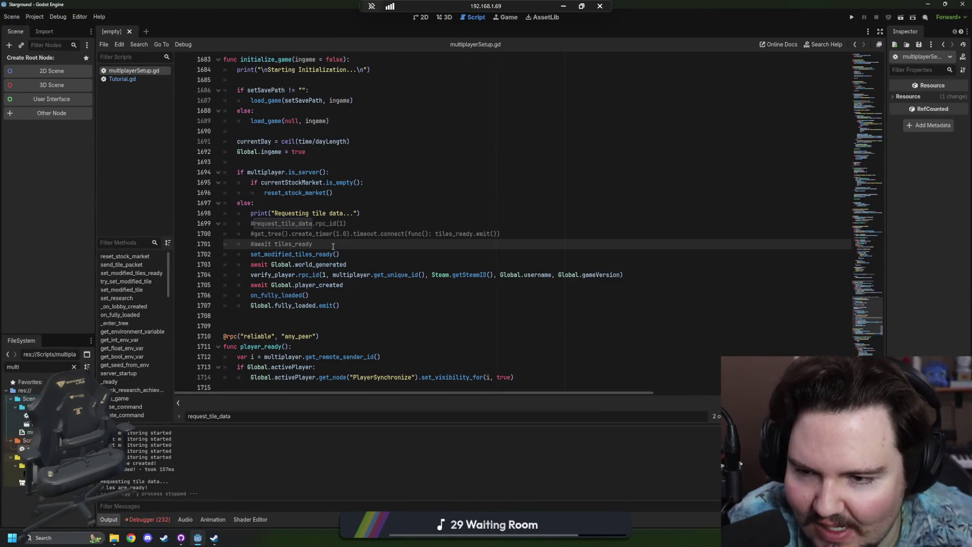
click(365, 187)
click(265, 213)
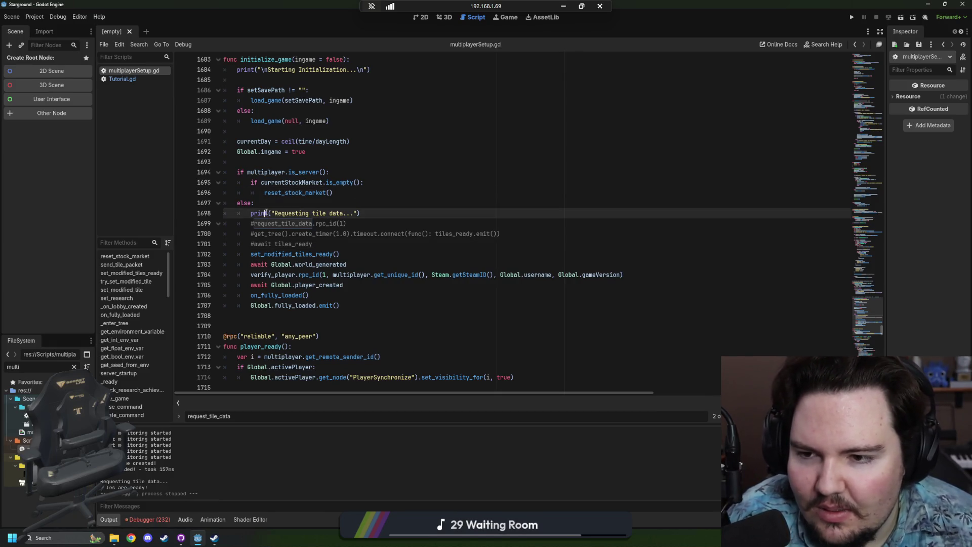
click(265, 208)
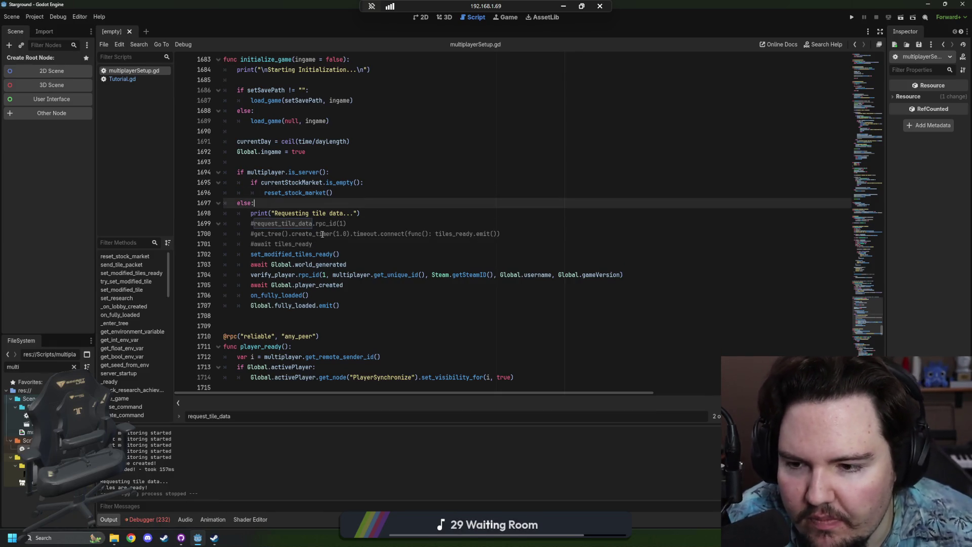
click(332, 224)
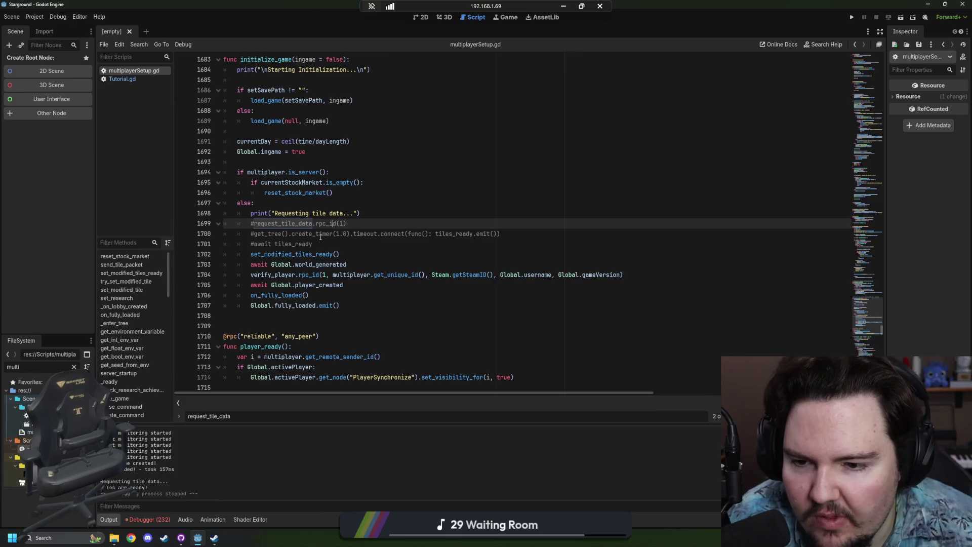
ctrl+click(277, 275)
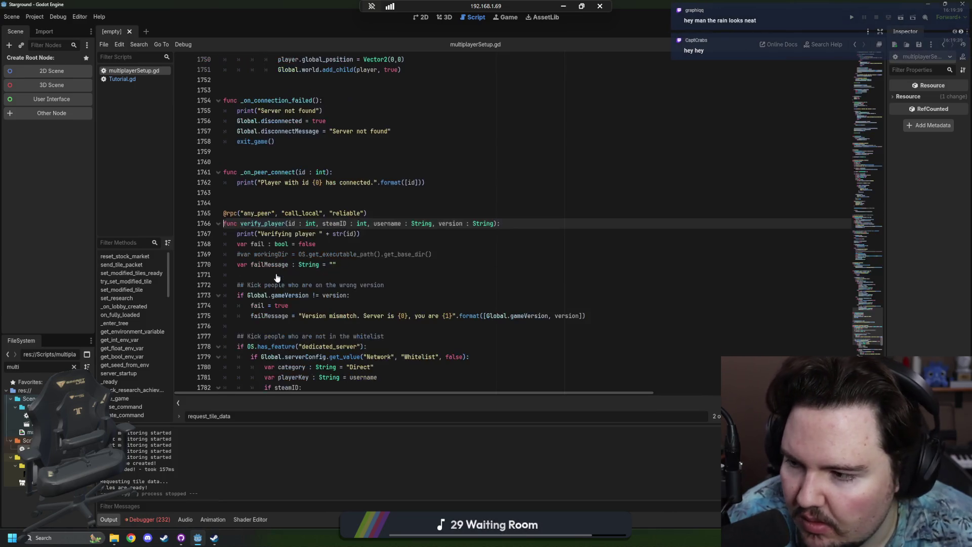
click(292, 196)
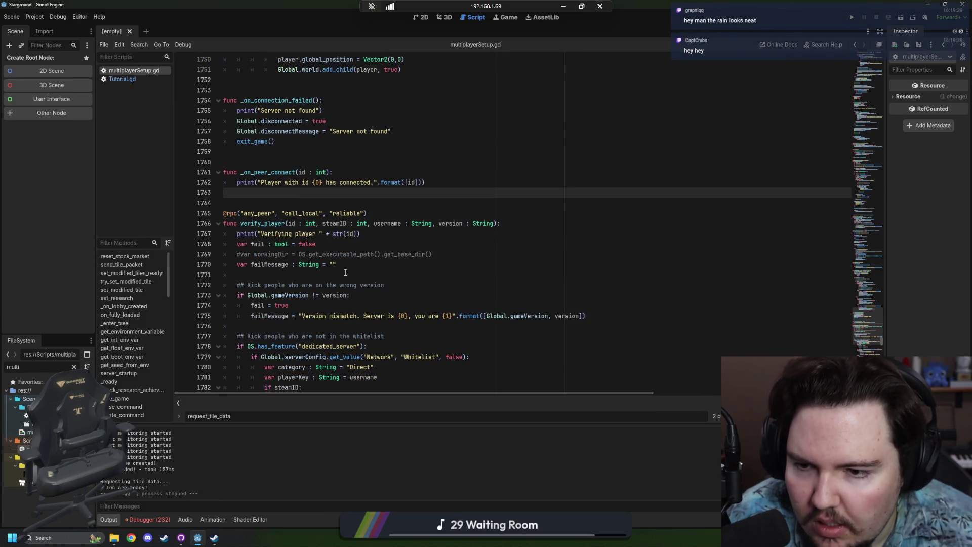
scroll(343, 237, down, 4)
scroll(343, 237, down, 9)
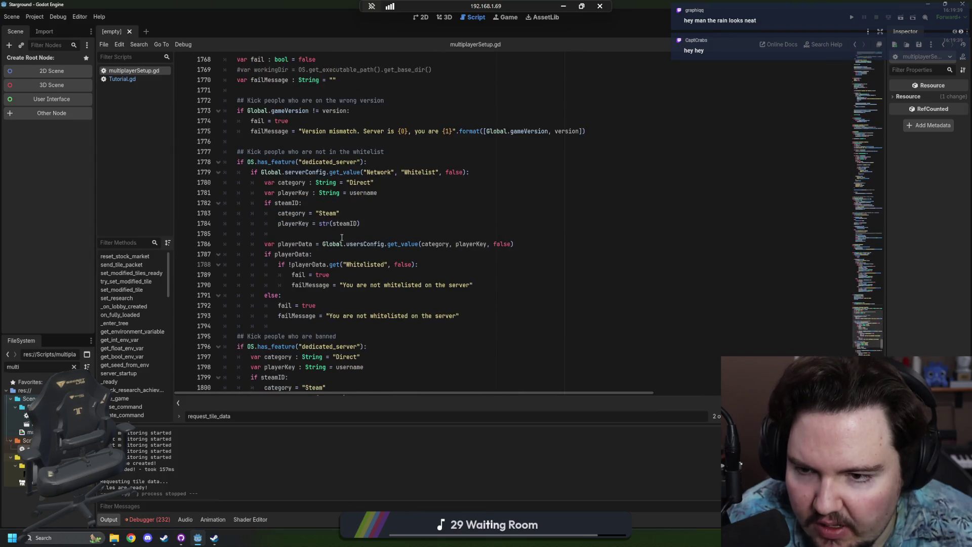
scroll(335, 220, down, 8)
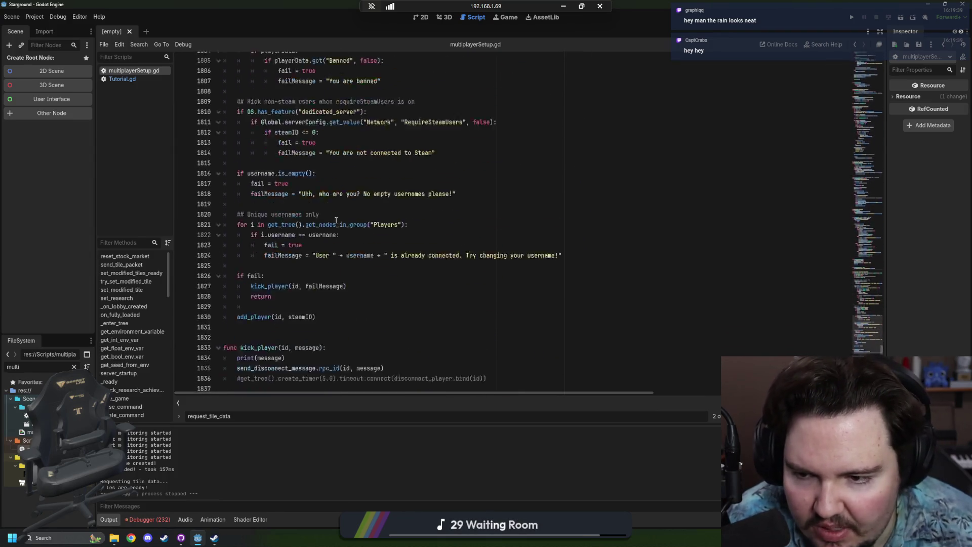
click(272, 223)
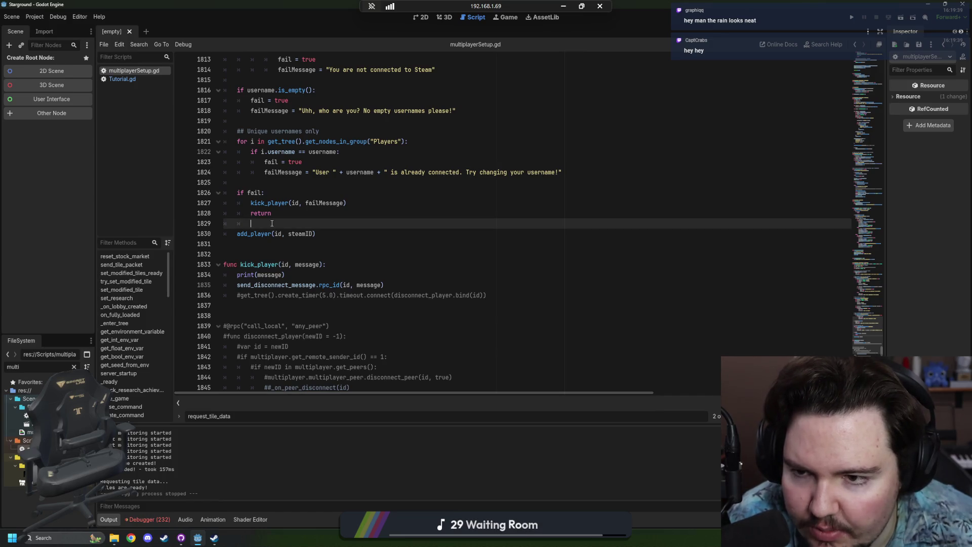
scroll(272, 224, down, 8)
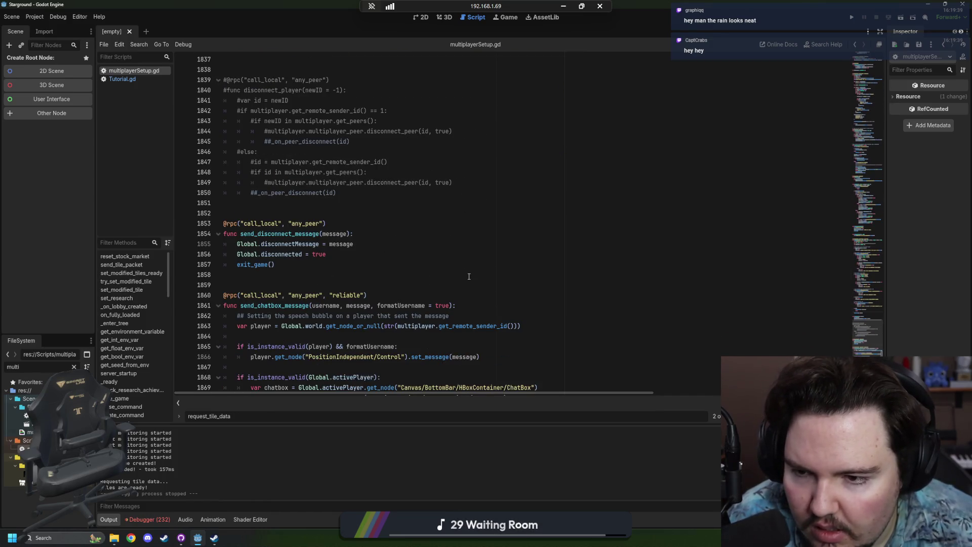
click(469, 276)
- Search all project scripts for '.rpc' and scroll the 435 matches in an enlarged results panel
key(ctrl+shift+f)
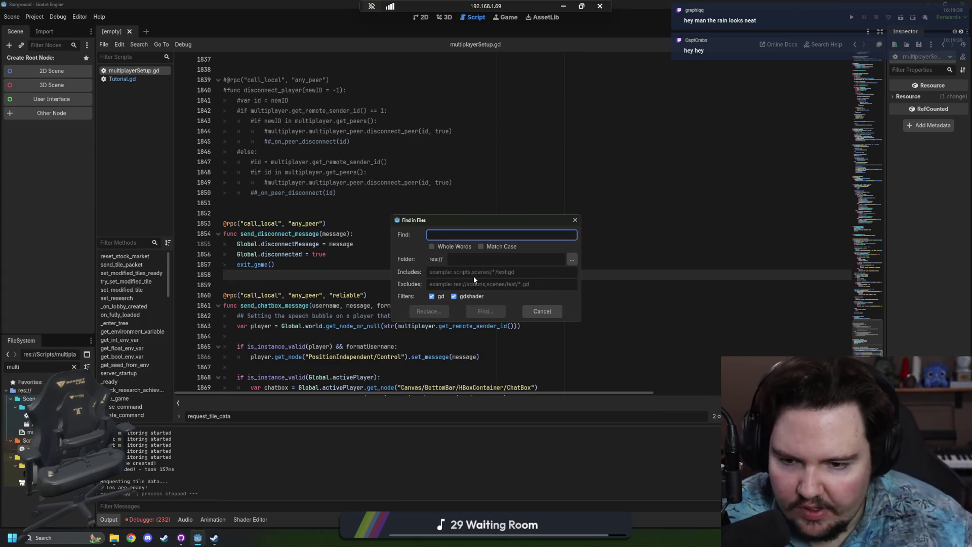
text(.rpc)
key(Return)
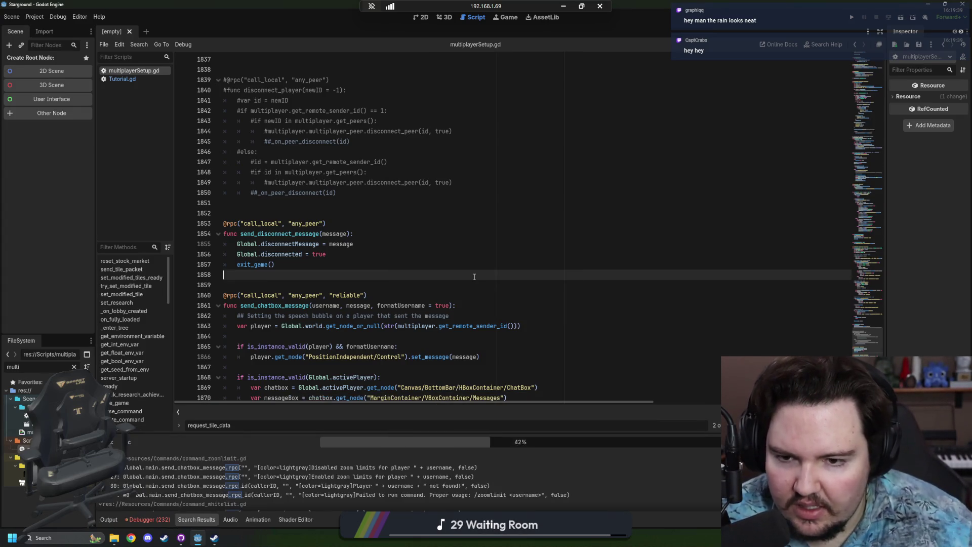
drag(362, 434, 362, 138)
scroll(368, 310, down, 10)
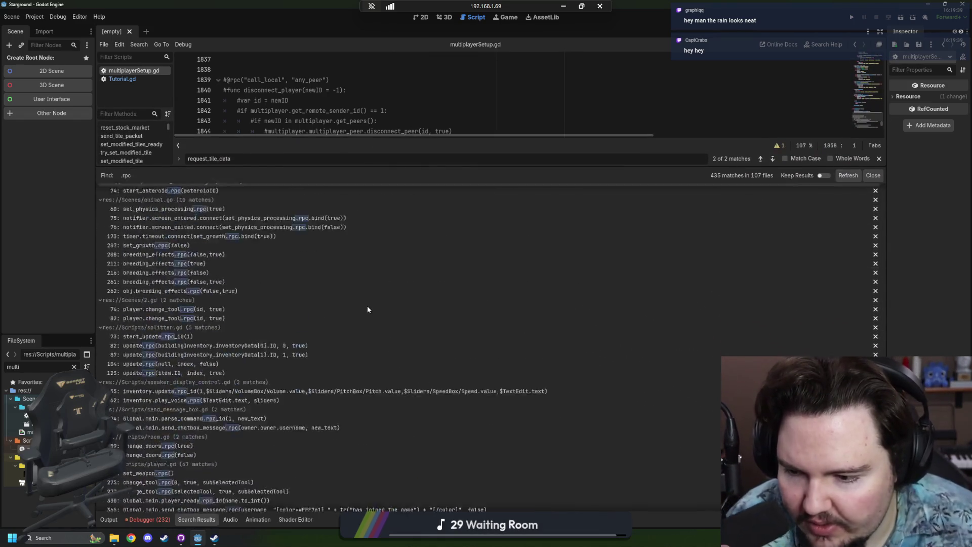
scroll(367, 305, down, 10)
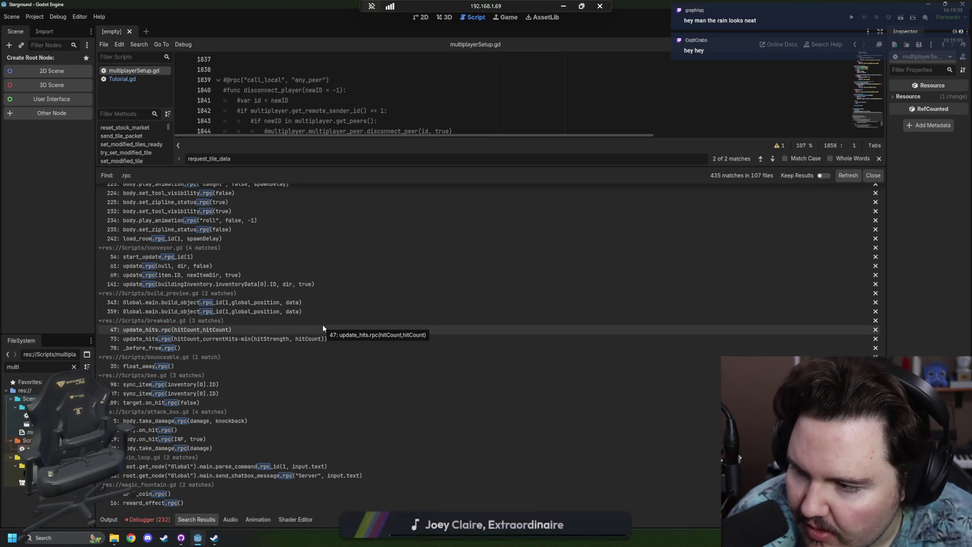
click(563, 5)
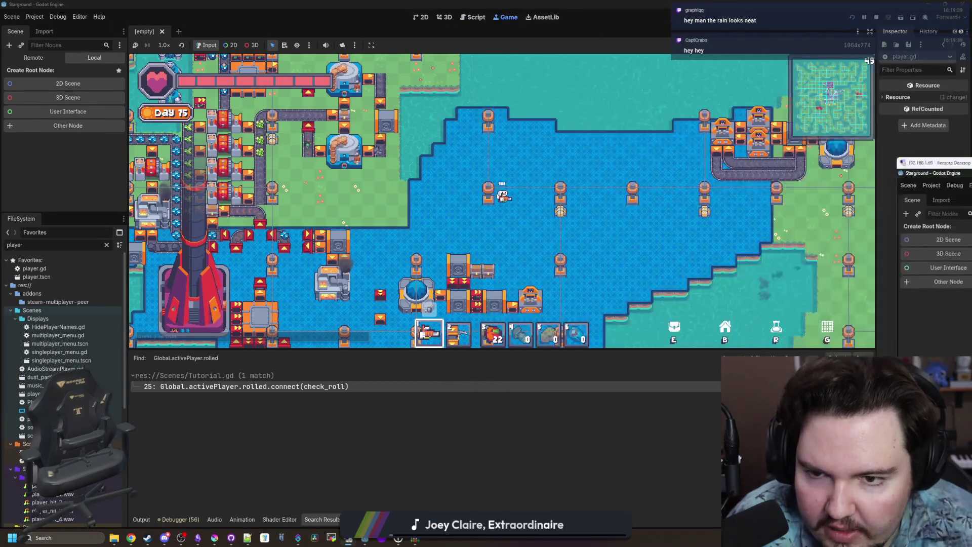
- Walk the player toward the blue hub and up onto the green area, zooming the game view
scroll(557, 141, up, 2)
key(a)
key(s)
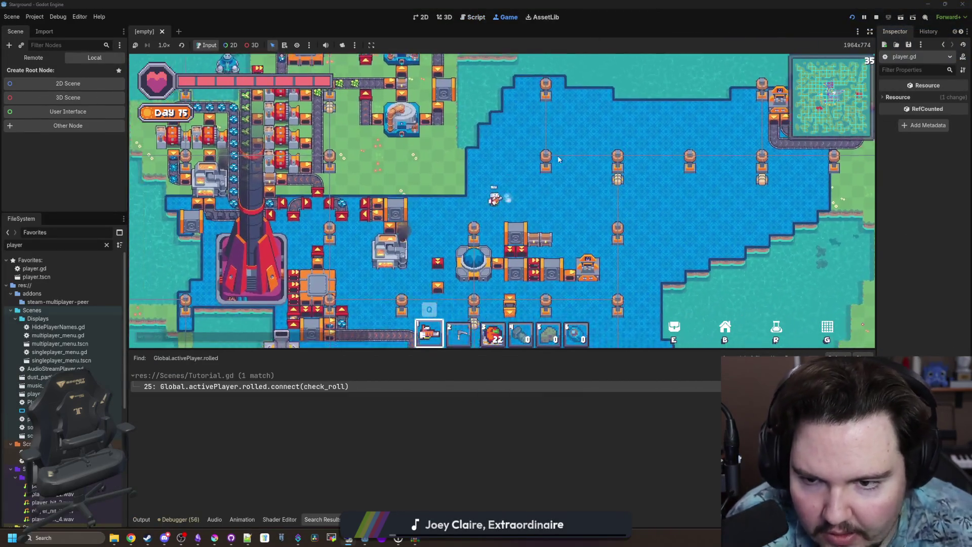
scroll(523, 148, up, 3)
key(w)
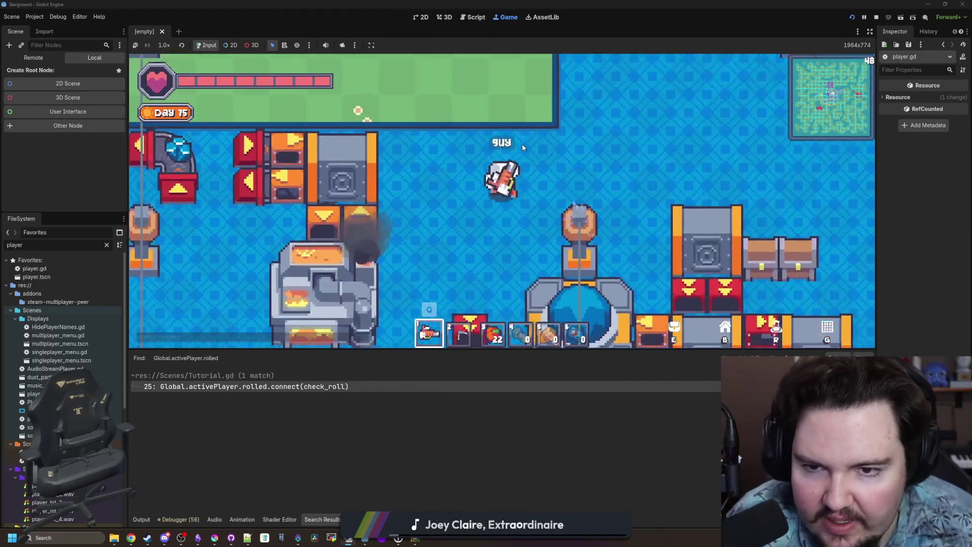
scroll(486, 213, down, 5)
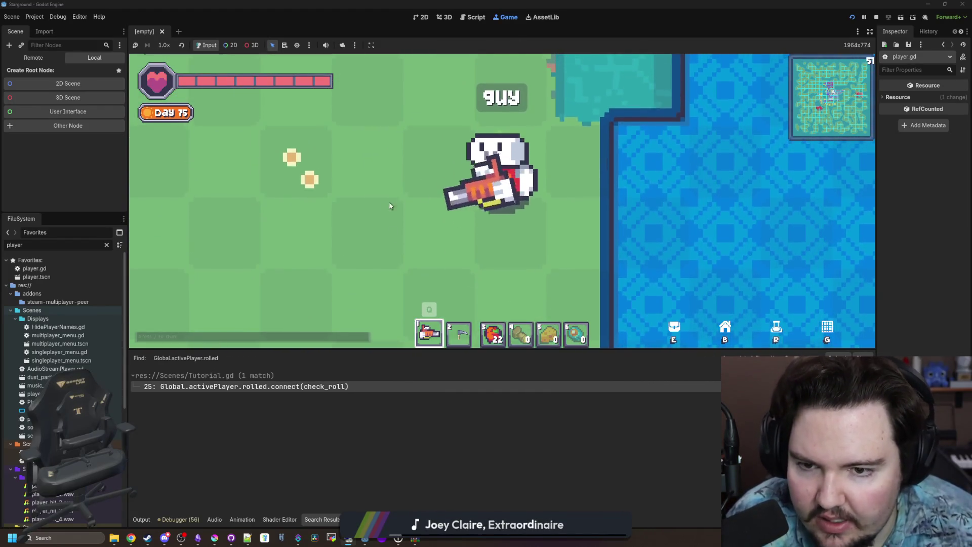
scroll(534, 198, up, 5)
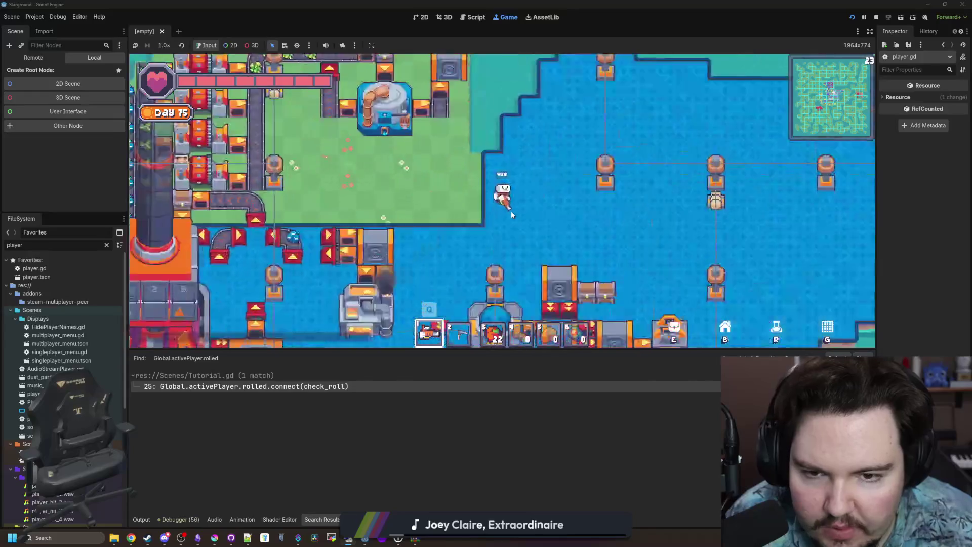
scroll(512, 211, down, 2)
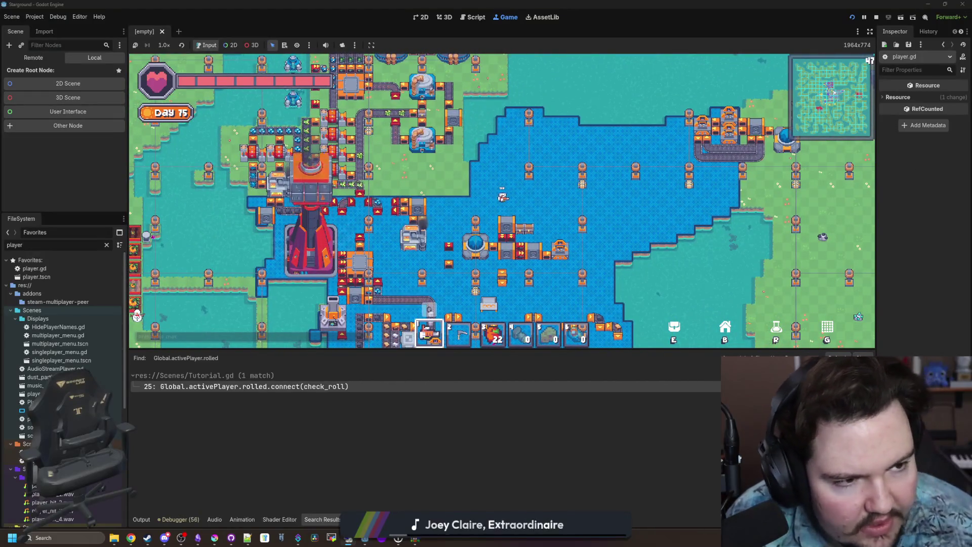
key(alt+Tab)
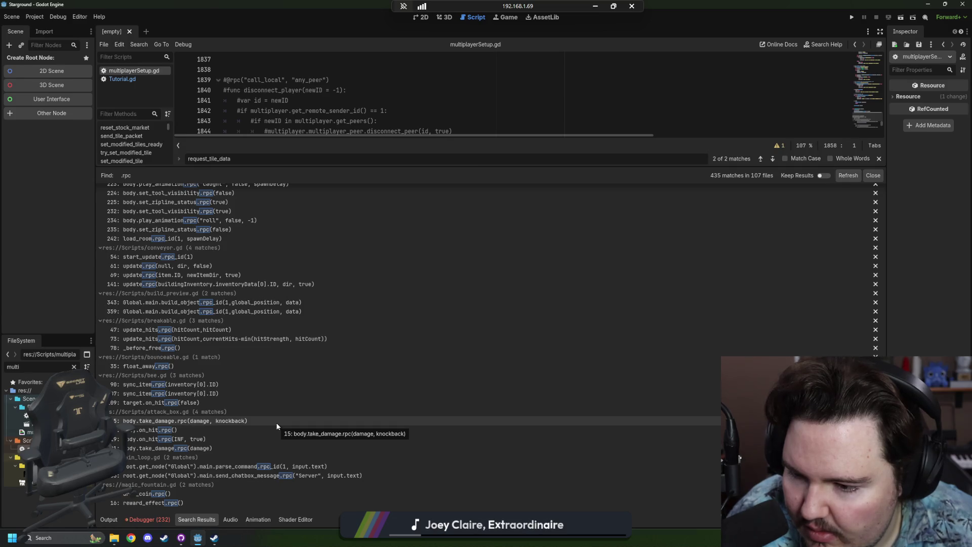
- Open bee.gd at its sync_item rpc call
click(196, 384)
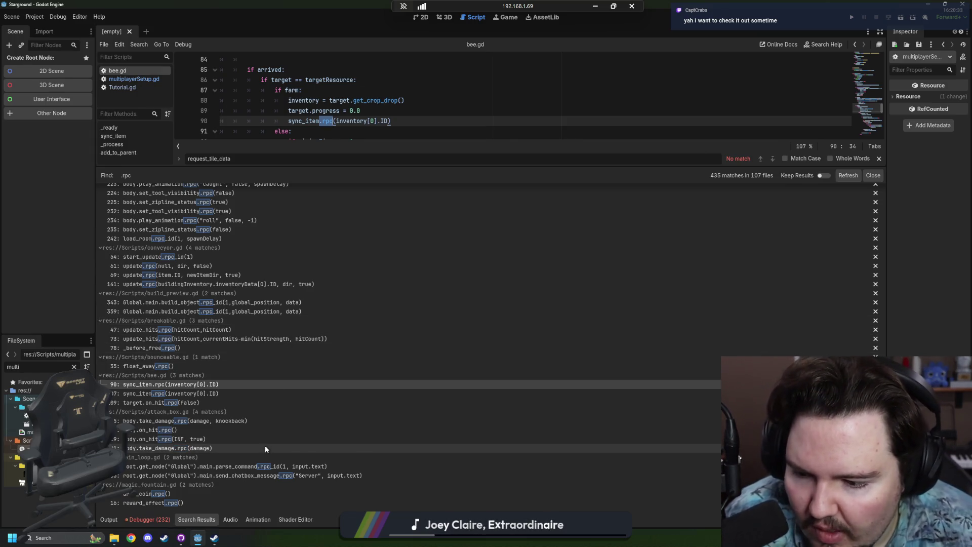
scroll(269, 400, up, 5)
scroll(269, 399, up, 15)
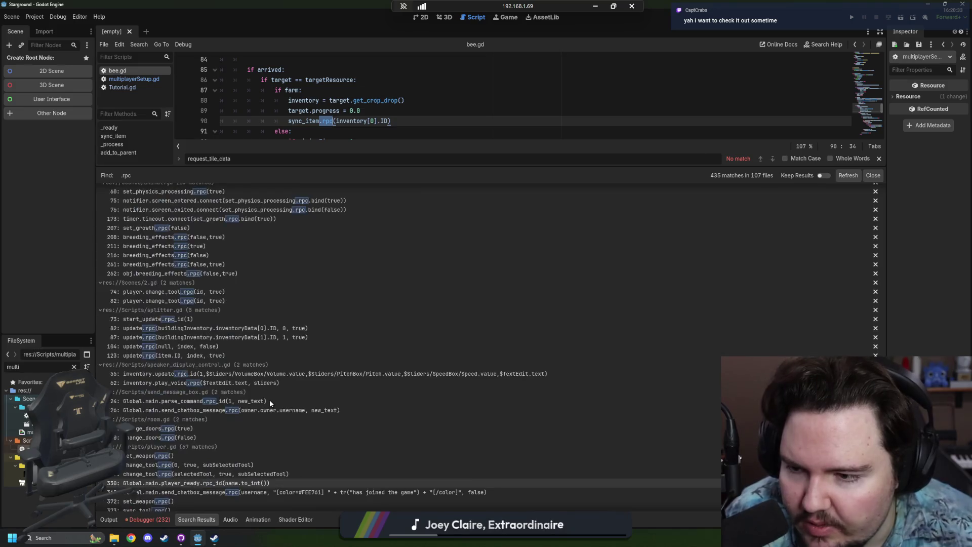
scroll(270, 400, up, 5)
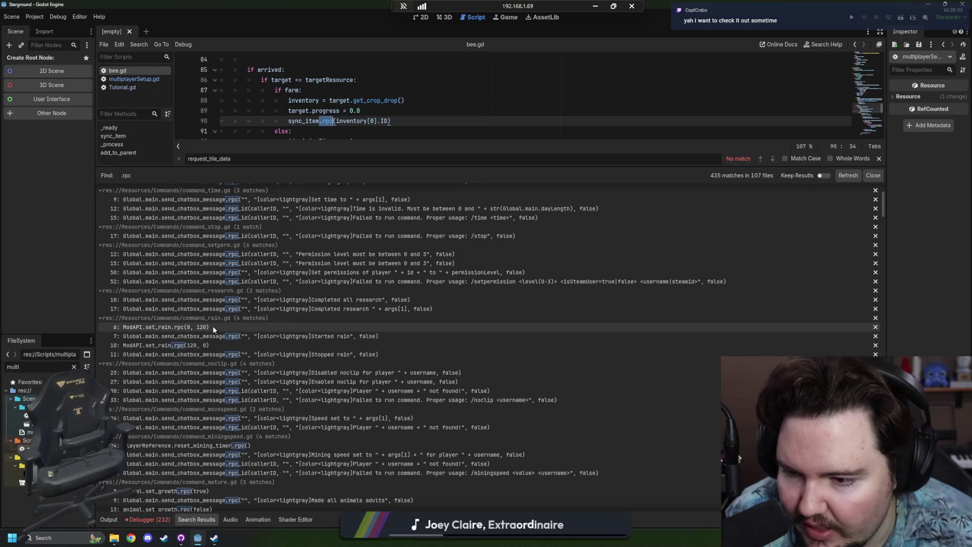
- Scroll through the remaining .rpc matches and open research_tree_node.gd at the line 91 request_data rpc_id call
scroll(204, 348, down, 7)
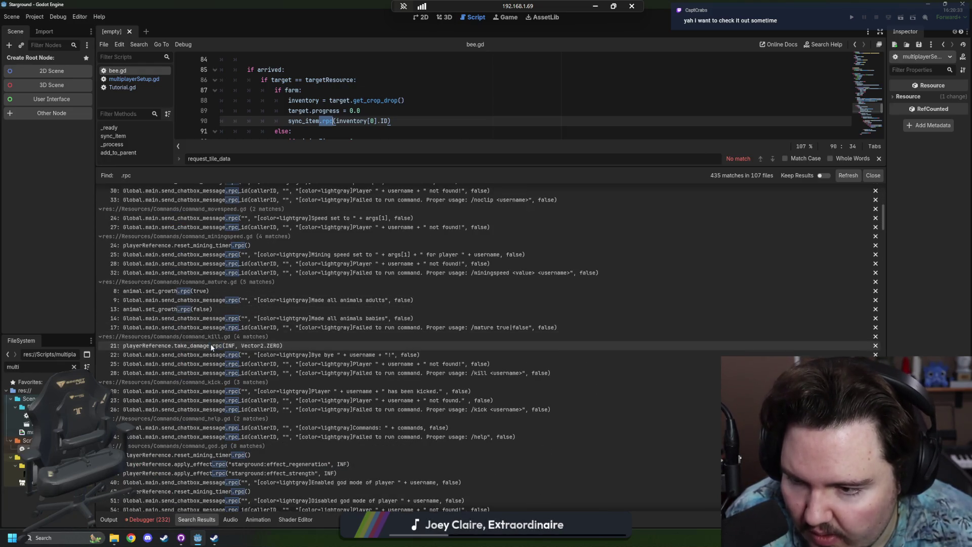
scroll(210, 342, down, 2)
scroll(204, 341, down, 3)
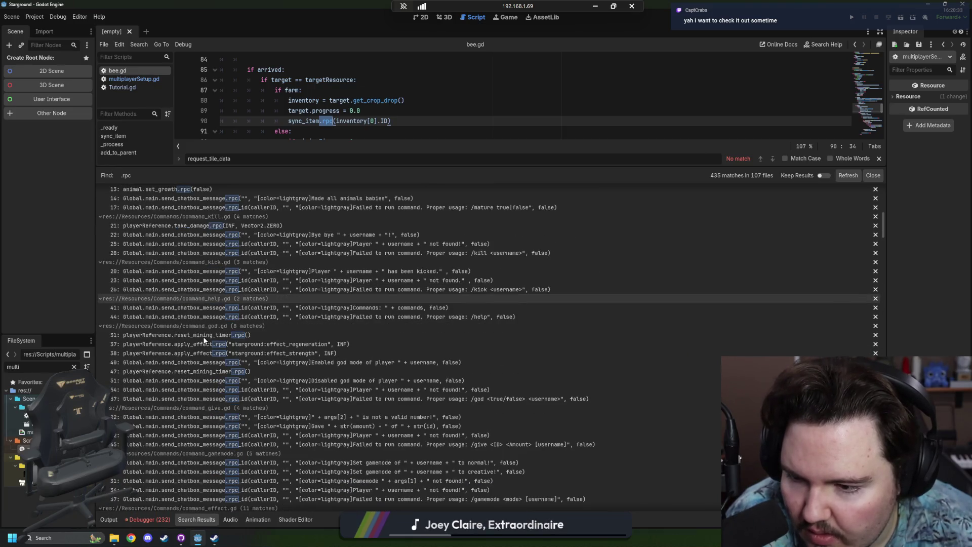
scroll(212, 332, down, 9)
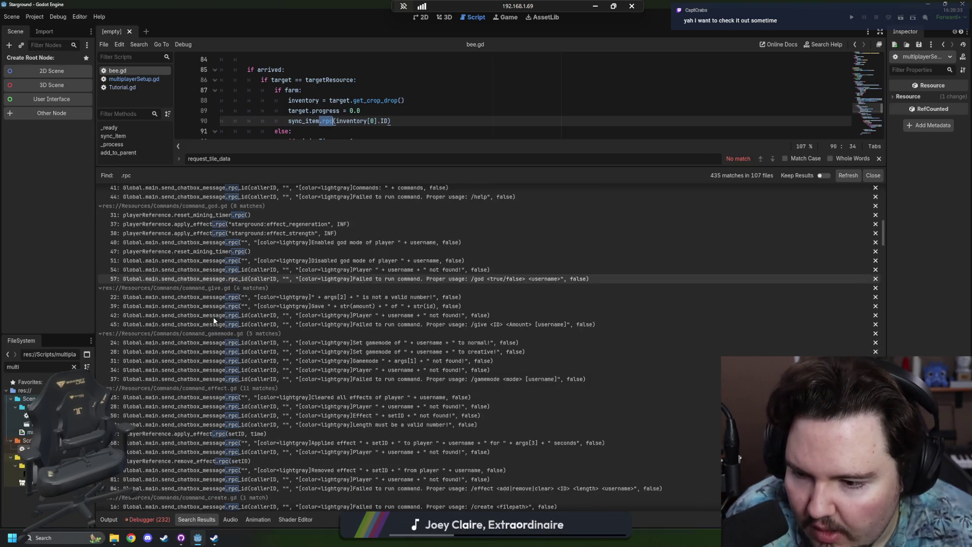
scroll(218, 315, down, 1)
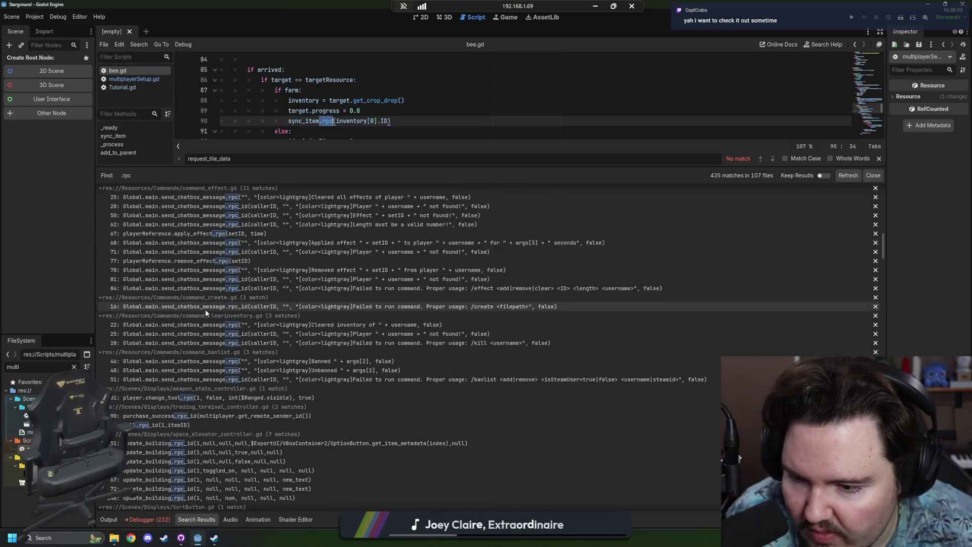
scroll(205, 309, down, 3)
scroll(175, 360, down, 2)
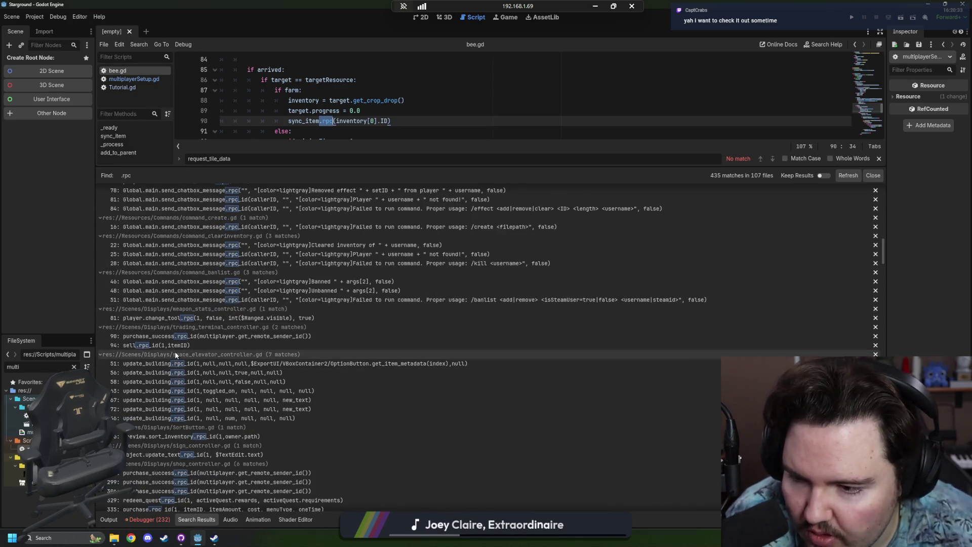
scroll(179, 334, down, 1)
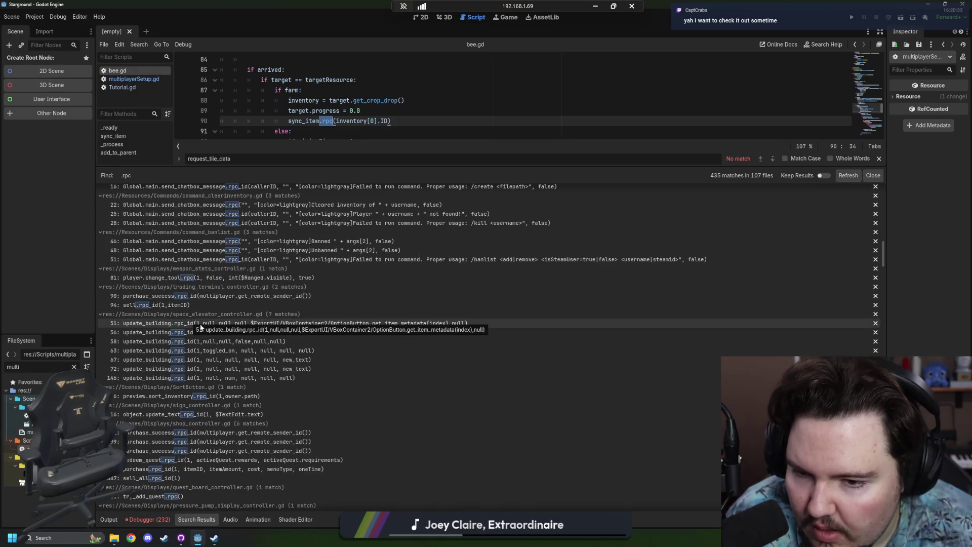
scroll(205, 320, down, 2)
scroll(213, 315, down, 1)
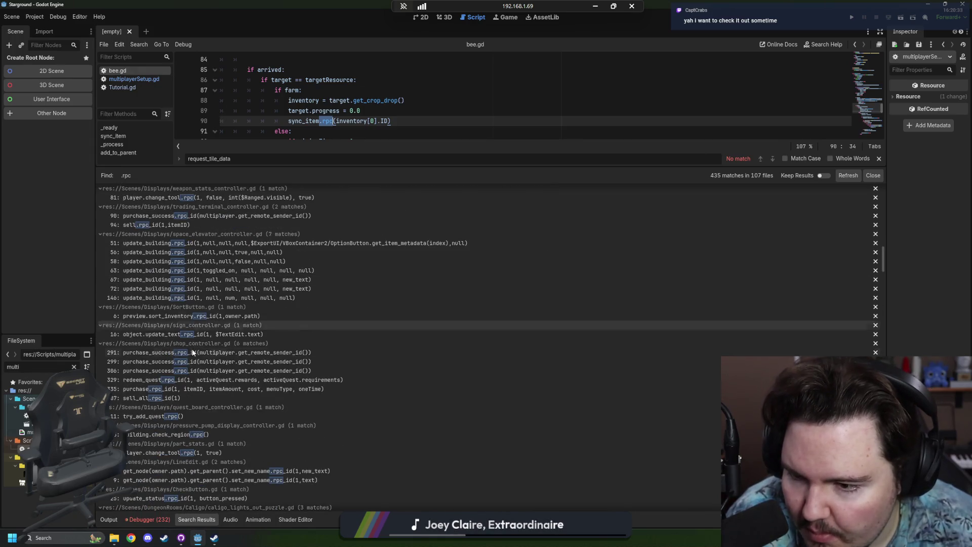
scroll(208, 334, down, 3)
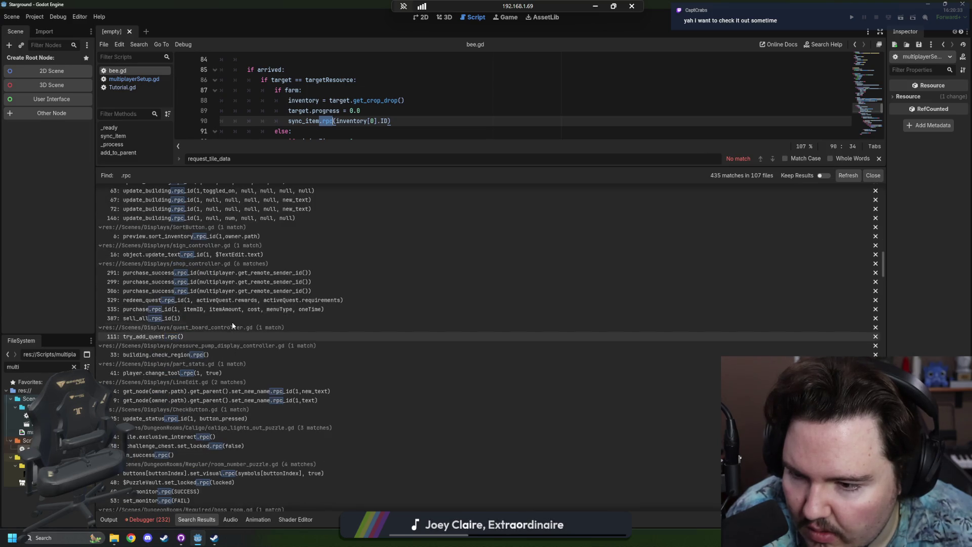
scroll(261, 327, down, 2)
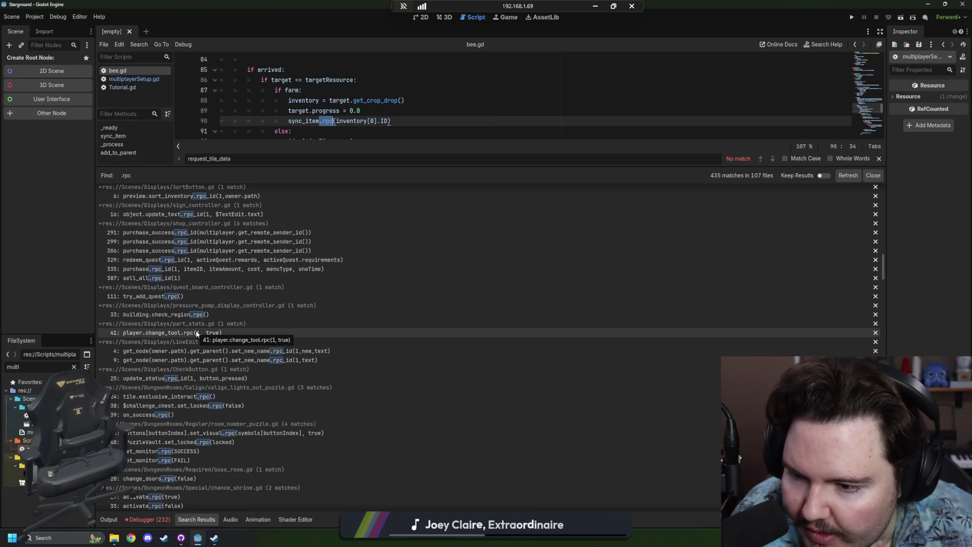
scroll(195, 357, down, 3)
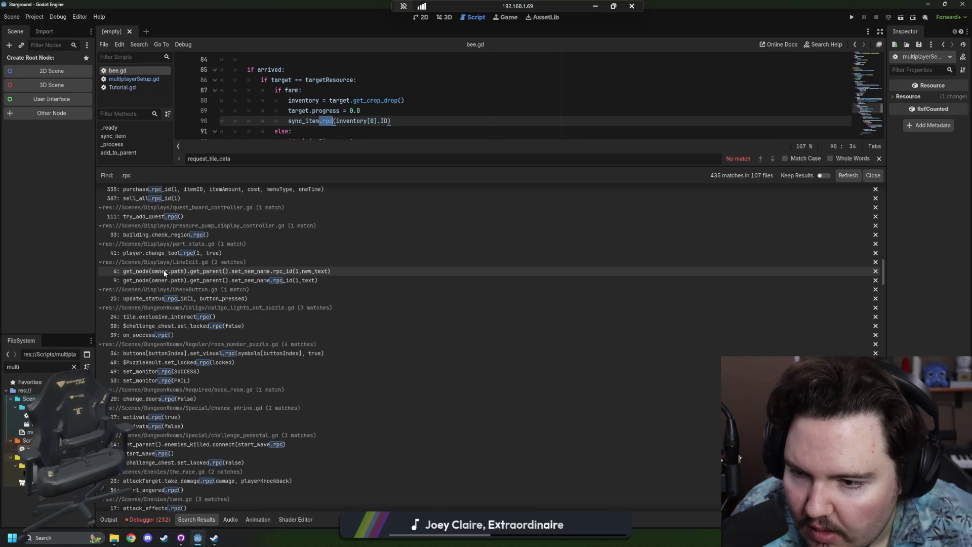
scroll(272, 292, down, 2)
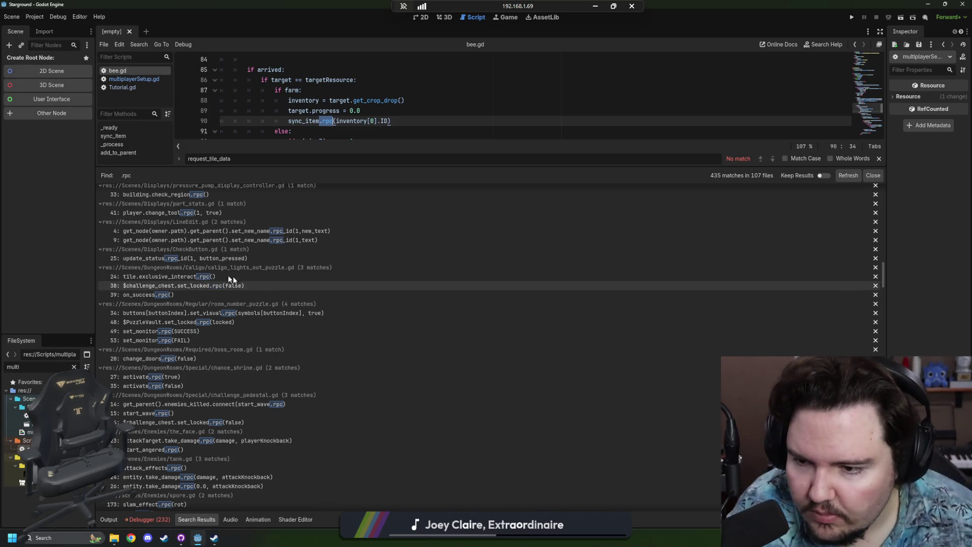
scroll(220, 272, down, 2)
scroll(211, 265, down, 2)
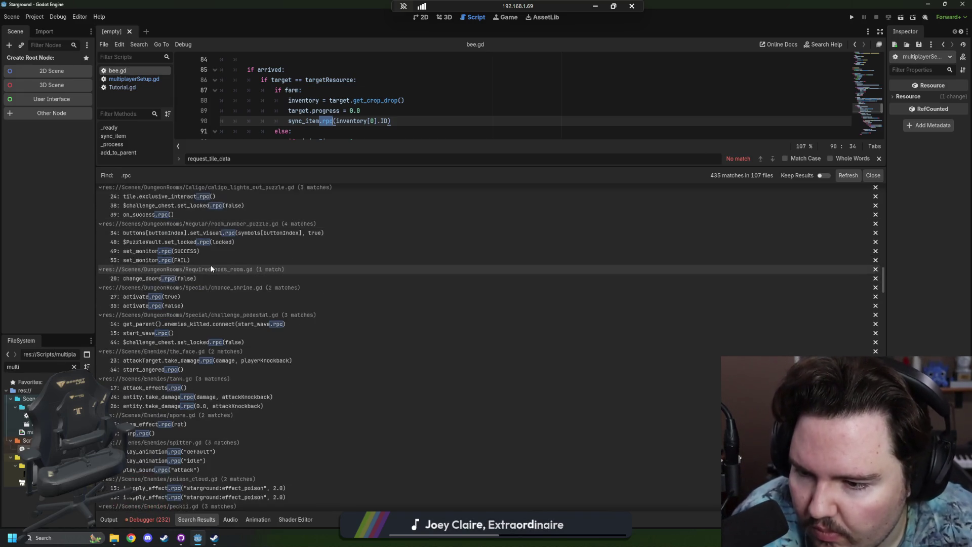
scroll(210, 266, down, 2)
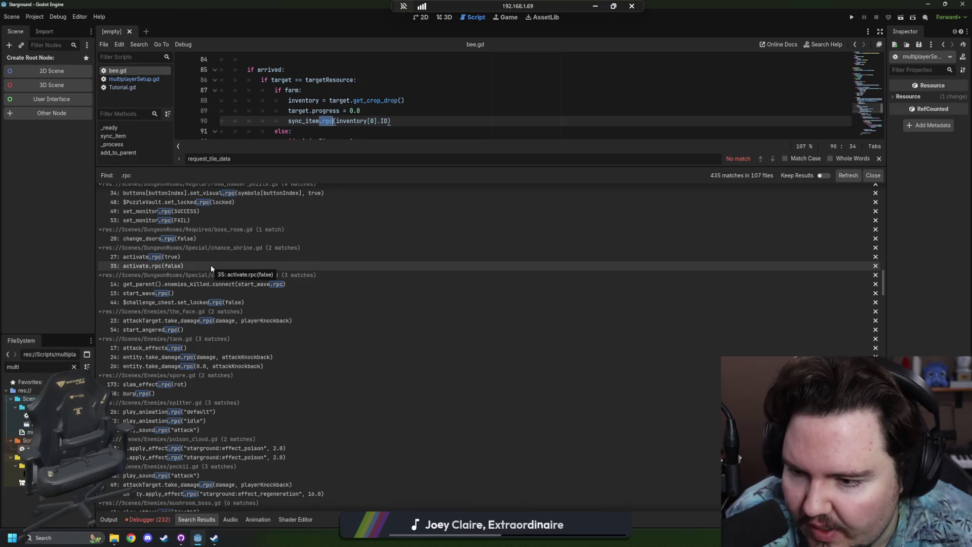
scroll(211, 266, down, 2)
scroll(194, 294, down, 3)
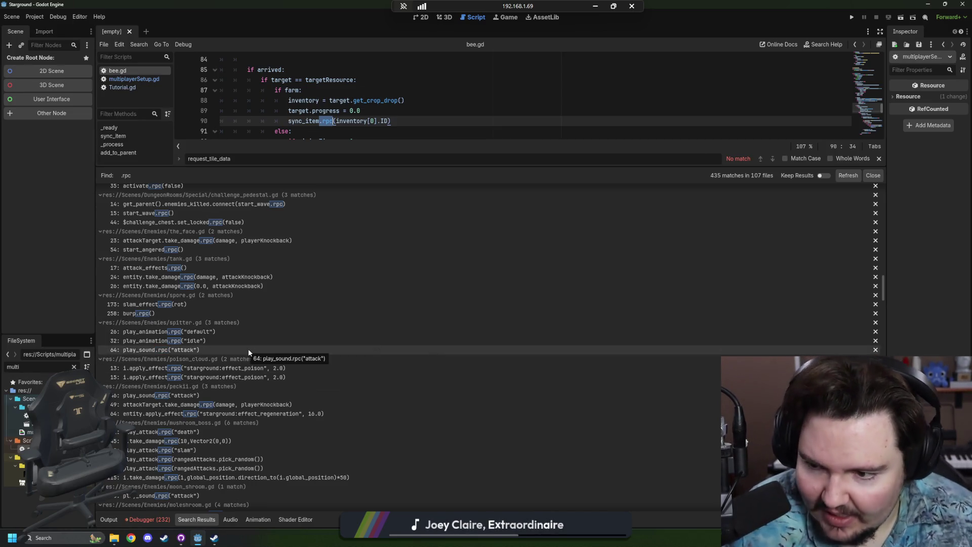
scroll(218, 319, down, 1)
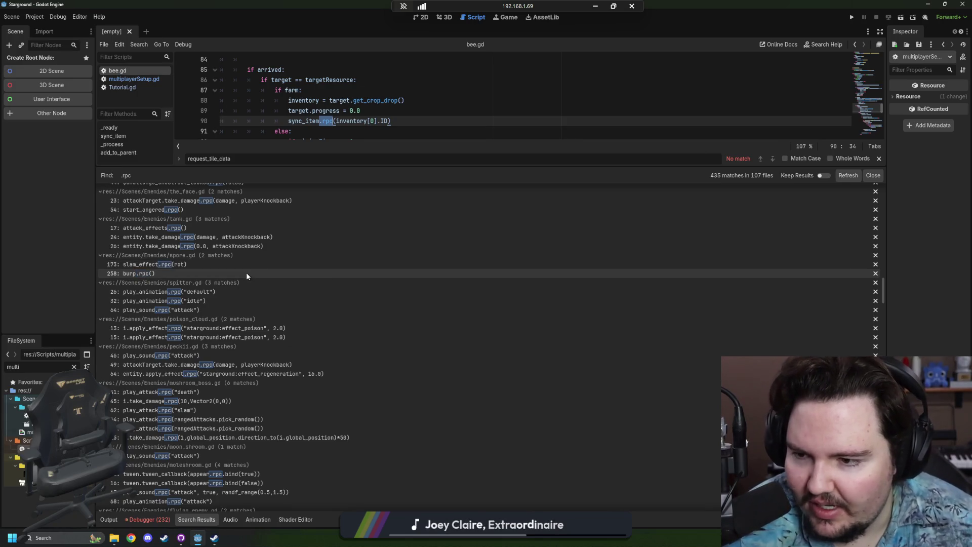
scroll(241, 275, down, 1)
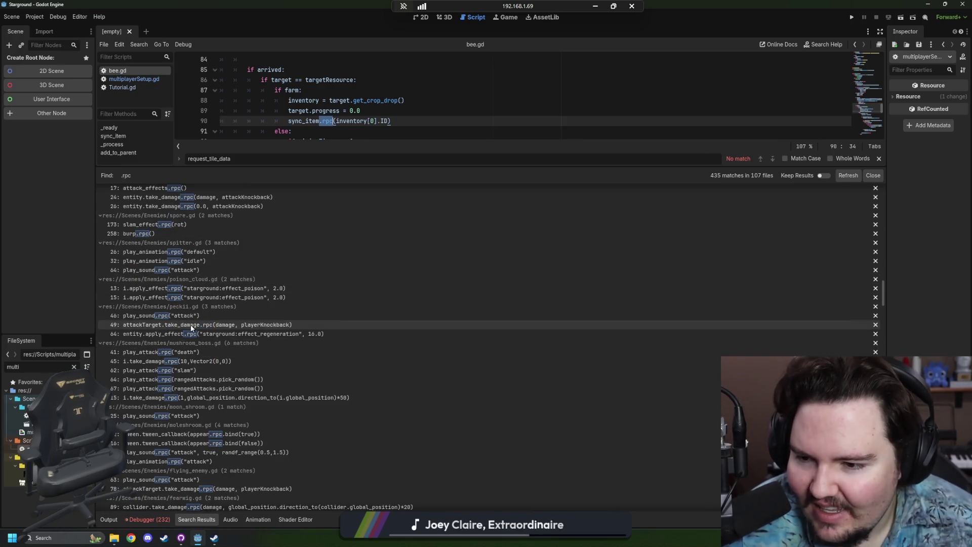
scroll(209, 290, down, 1)
scroll(208, 309, down, 1)
scroll(209, 324, down, 1)
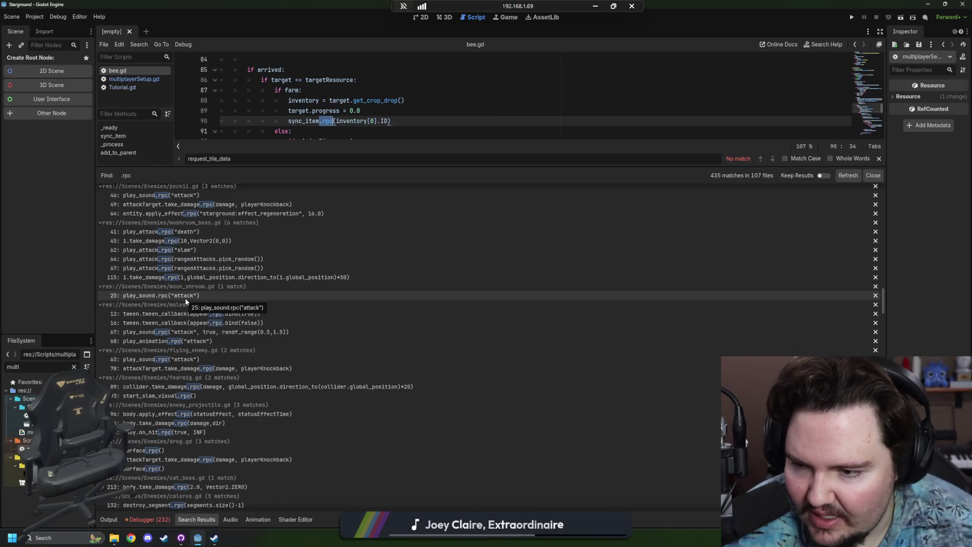
scroll(232, 315, down, 1)
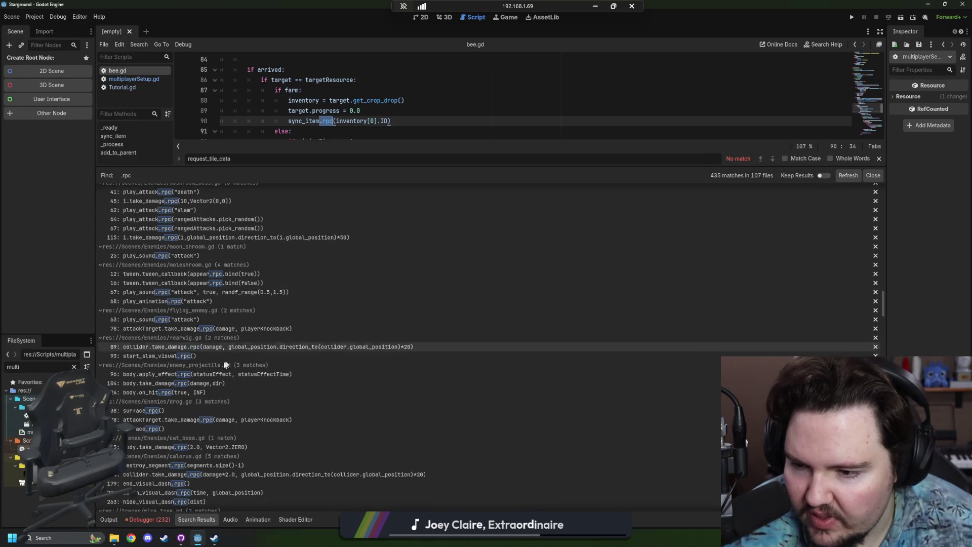
scroll(218, 376, down, 1)
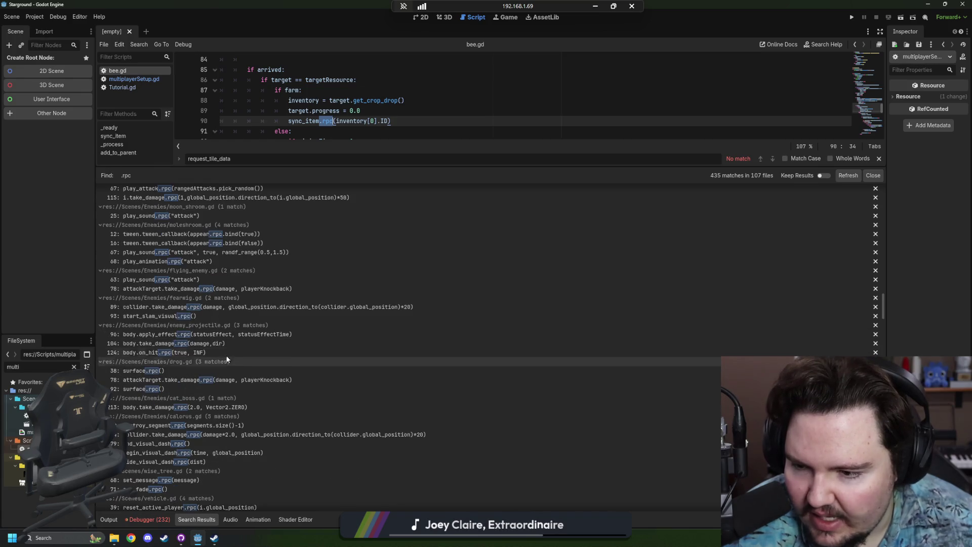
scroll(220, 347, down, 2)
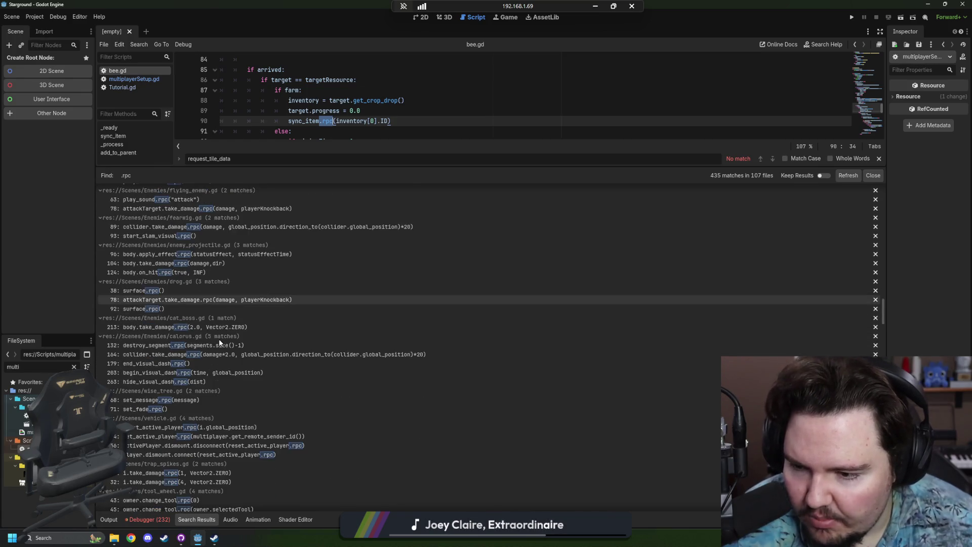
scroll(219, 342, down, 2)
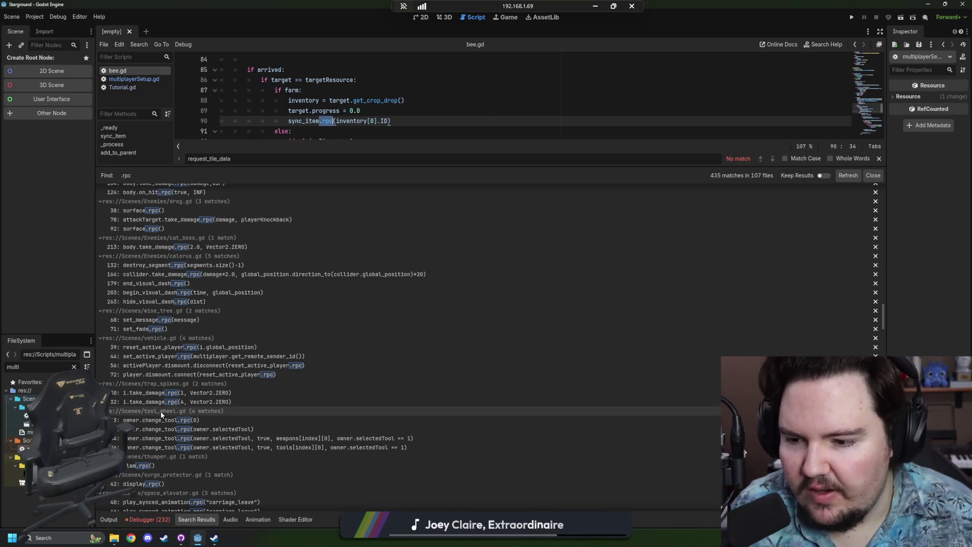
scroll(180, 345, down, 2)
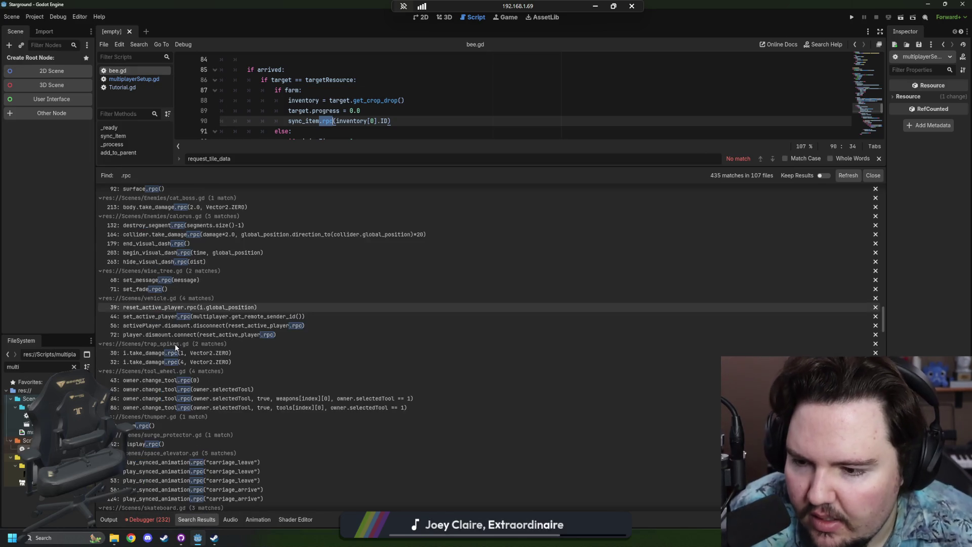
scroll(181, 344, down, 2)
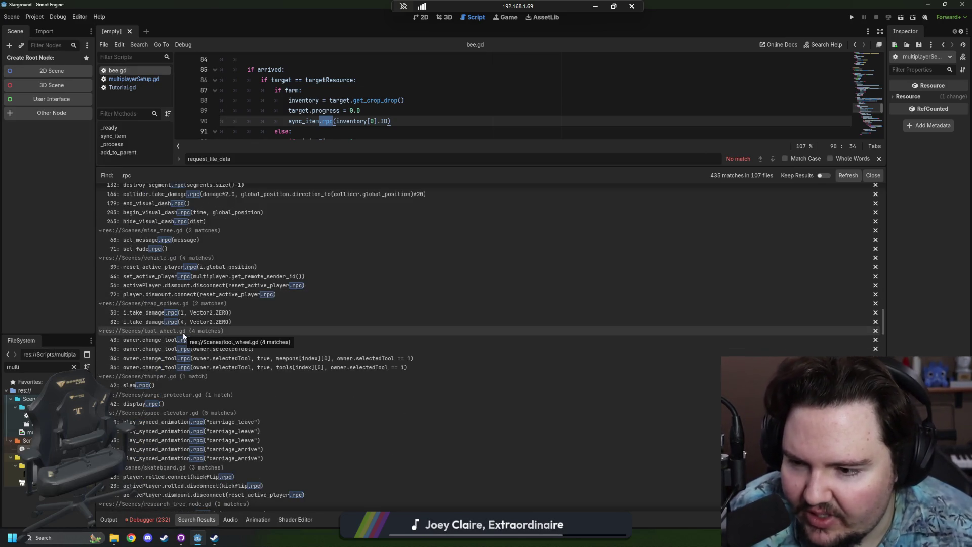
scroll(184, 334, down, 2)
scroll(184, 337, down, 2)
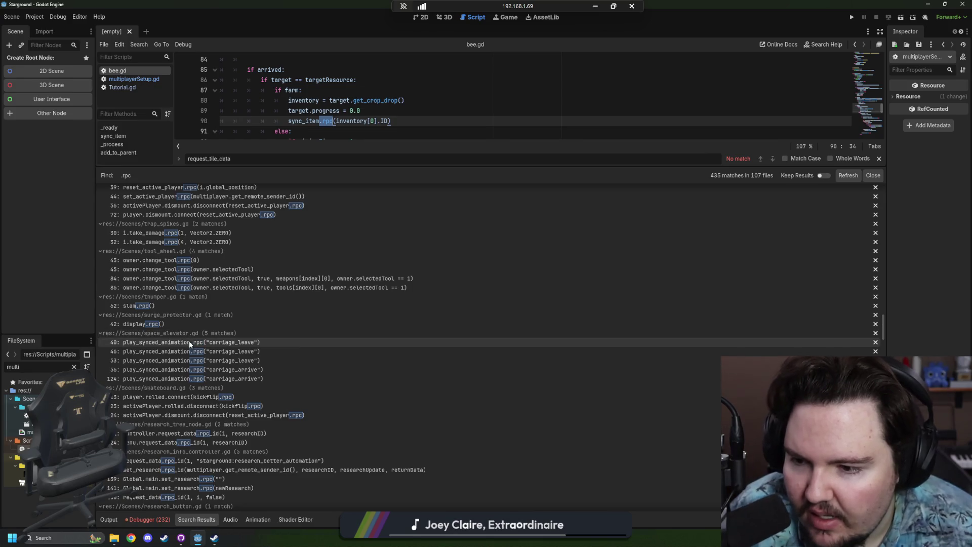
scroll(253, 360, down, 2)
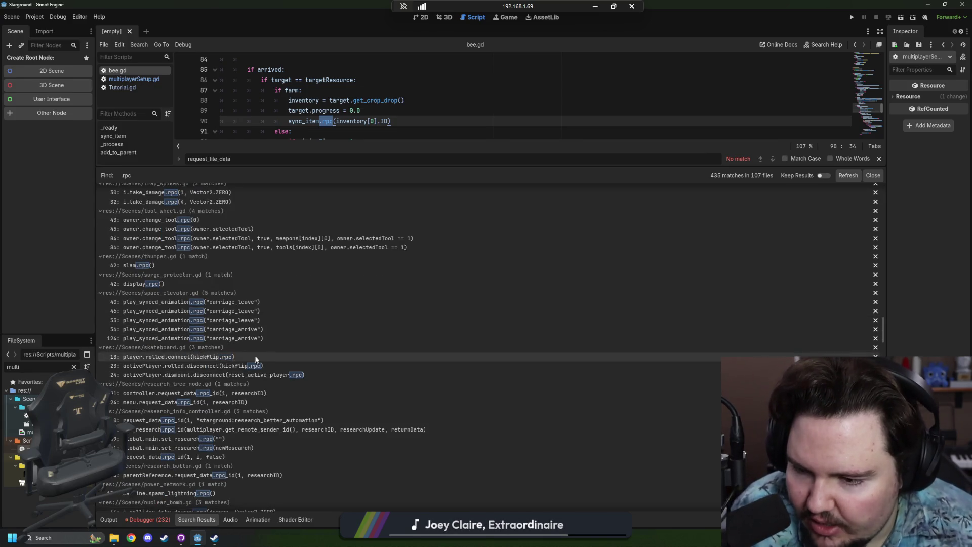
scroll(256, 360, down, 2)
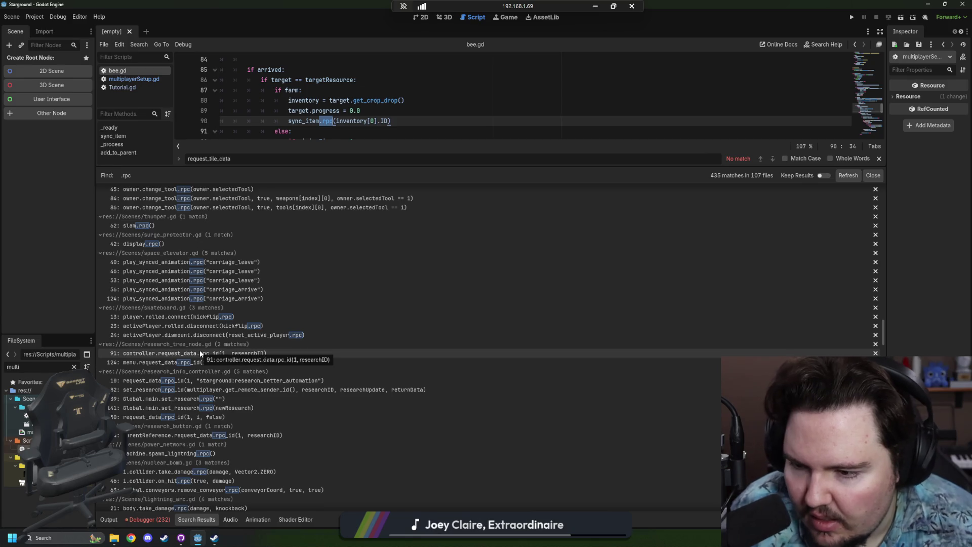
click(251, 355)
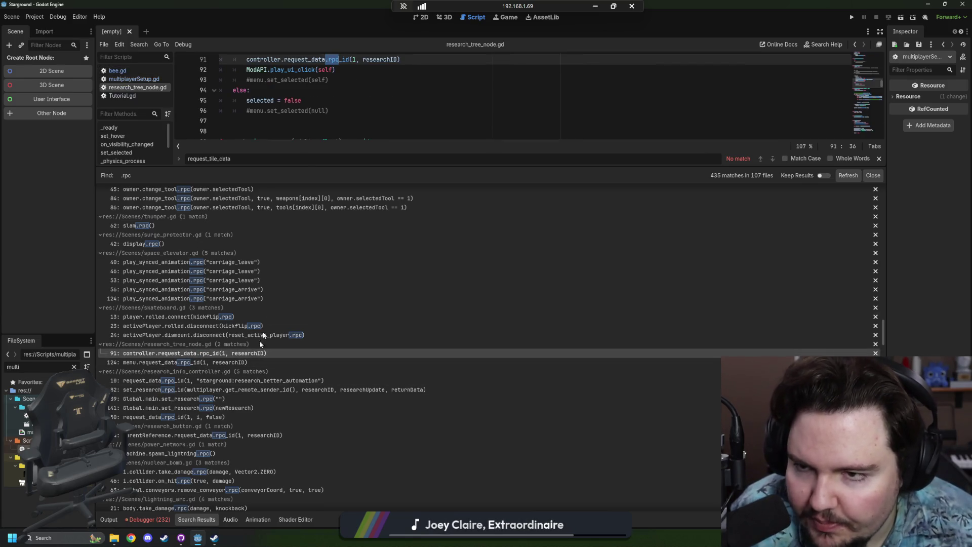
- Enlarge the code area to review the request_data rpc_id call at line 91
drag(357, 167, 355, 264)
scroll(315, 157, up, 3)
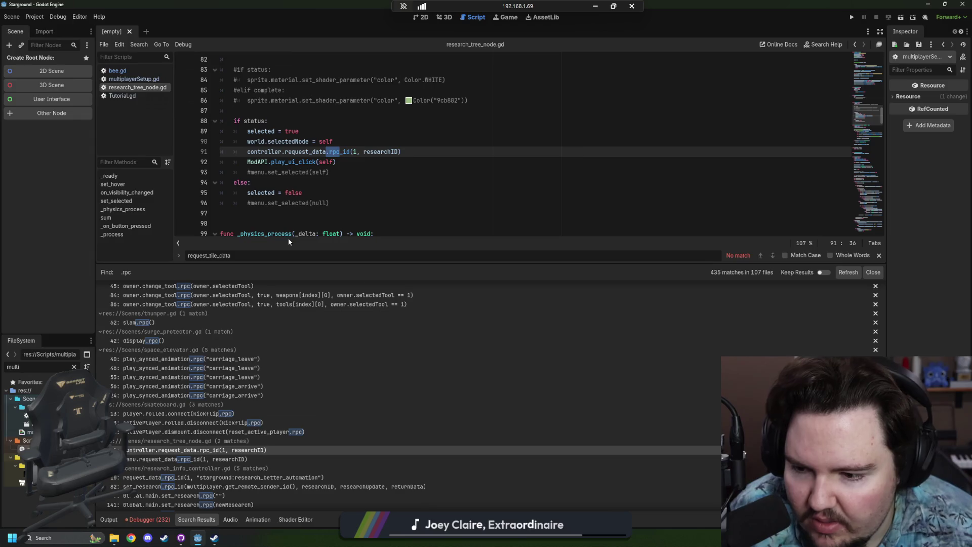
scroll(286, 193, up, 3)
scroll(251, 116, down, 3)
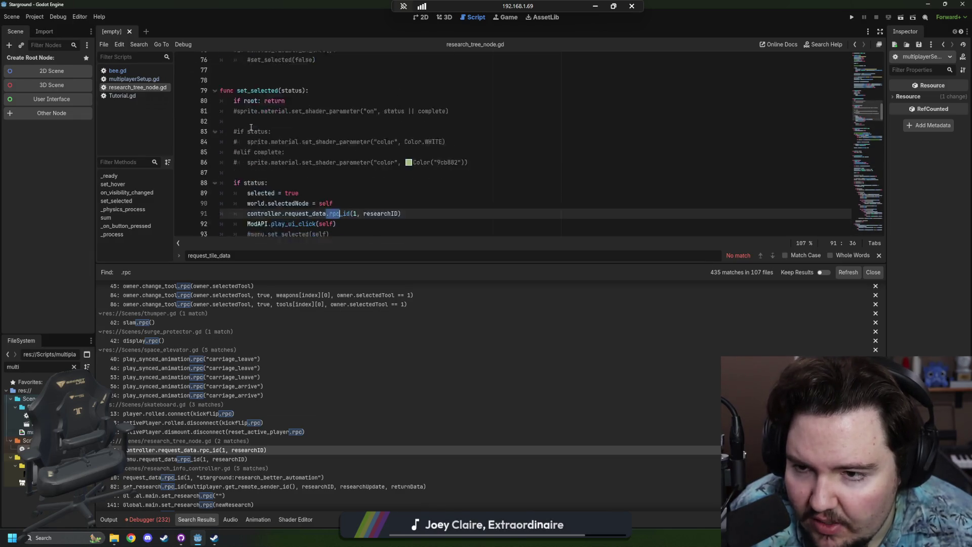
- Jump to the menu.request_data call at line 124, then scroll back up toward _ready
click(216, 460)
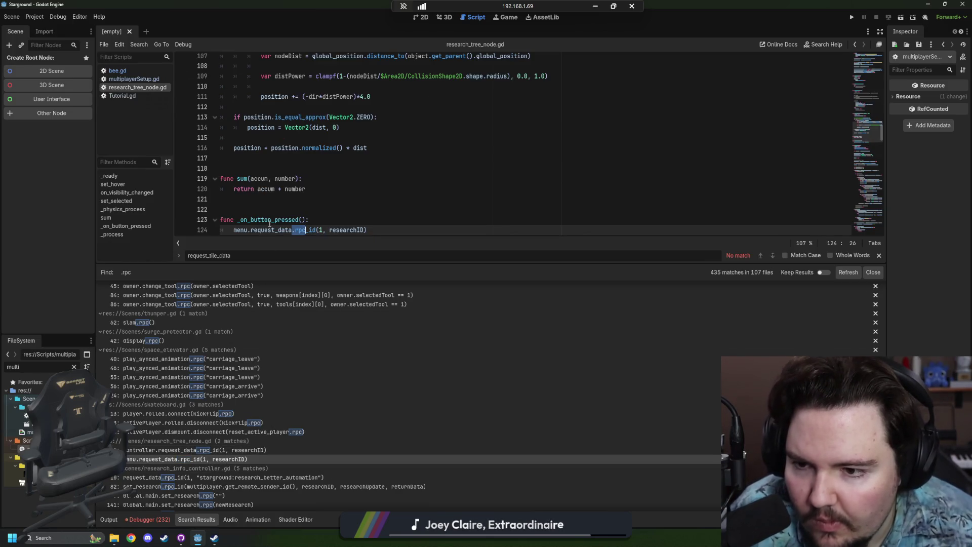
scroll(269, 224, down, 1)
click(358, 193)
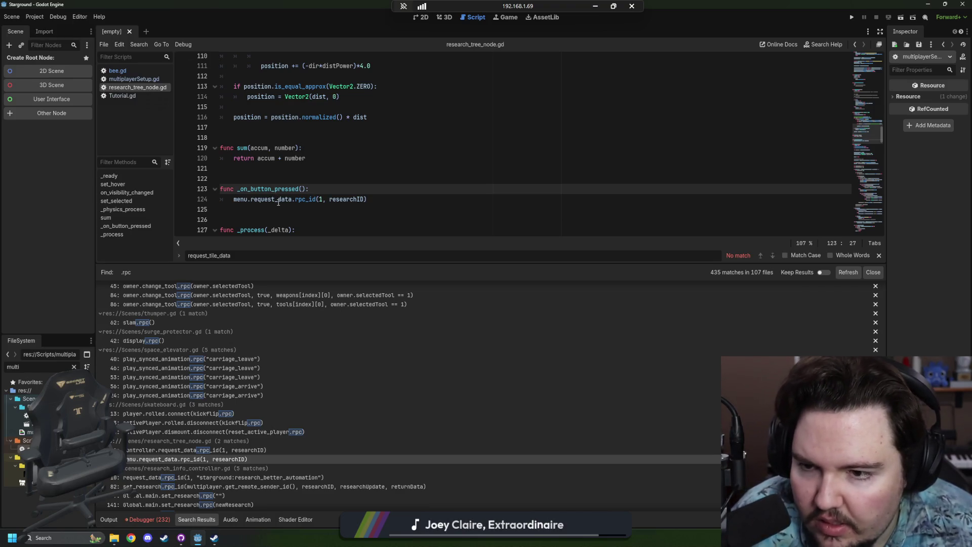
scroll(278, 202, up, 12)
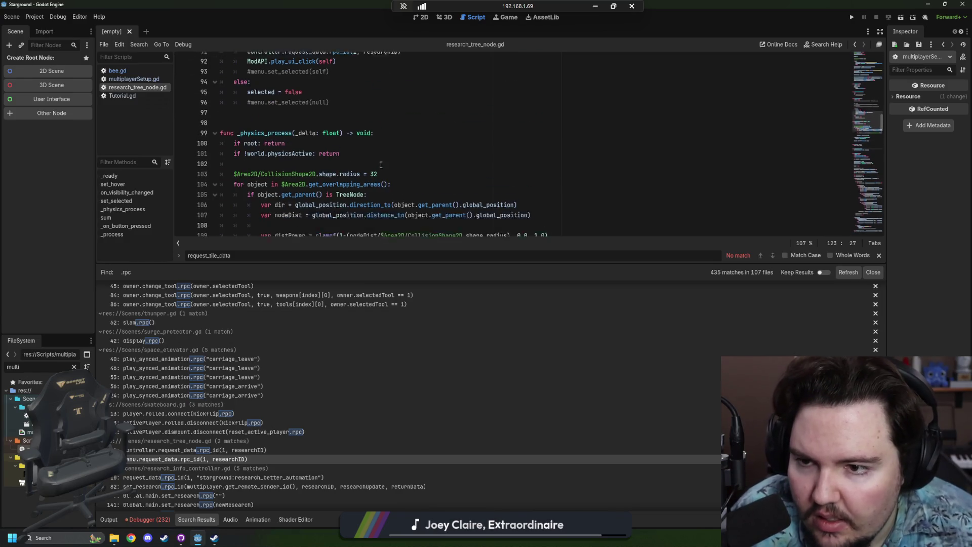
scroll(454, 168, up, 10)
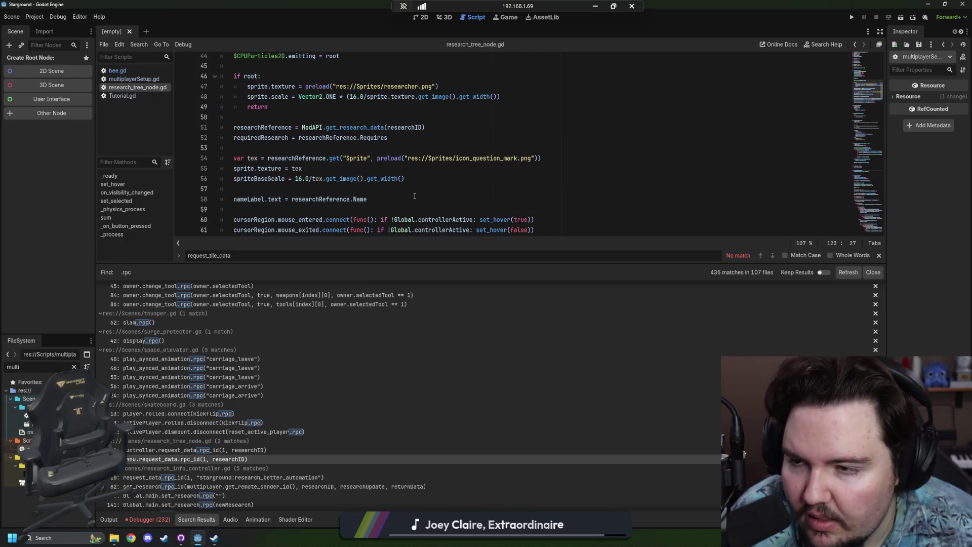
scroll(415, 196, up, 5)
click(75, 367)
text(researc)
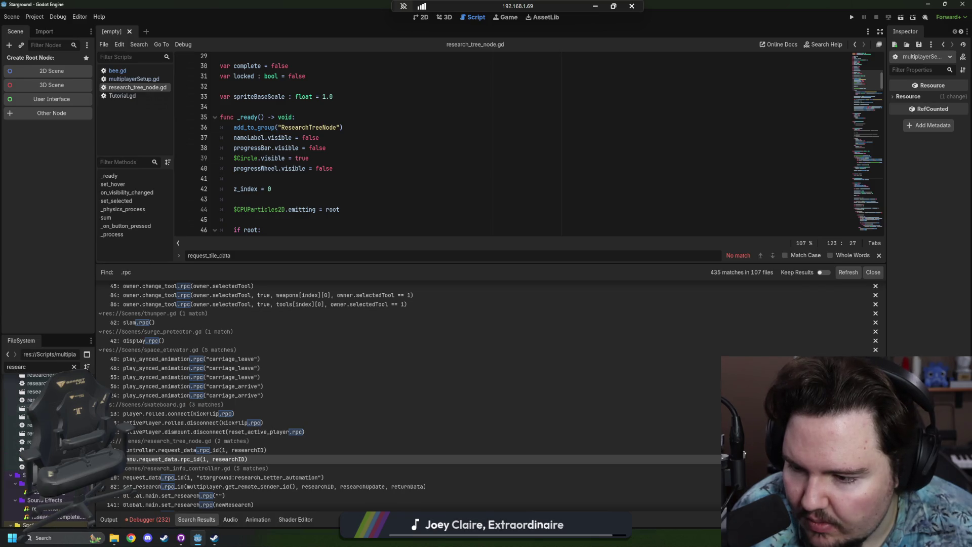
double_click(36, 398)
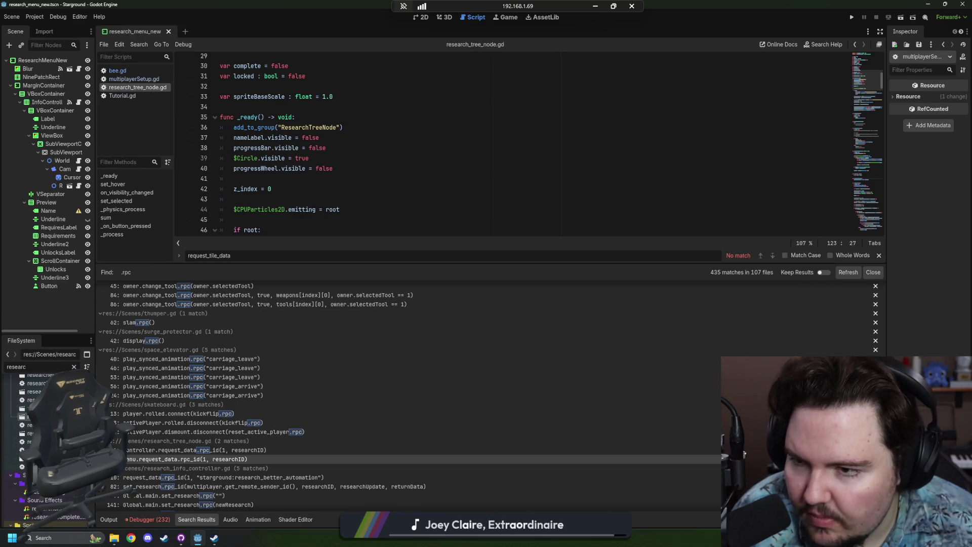
click(79, 102)
scroll(317, 153, down, 2)
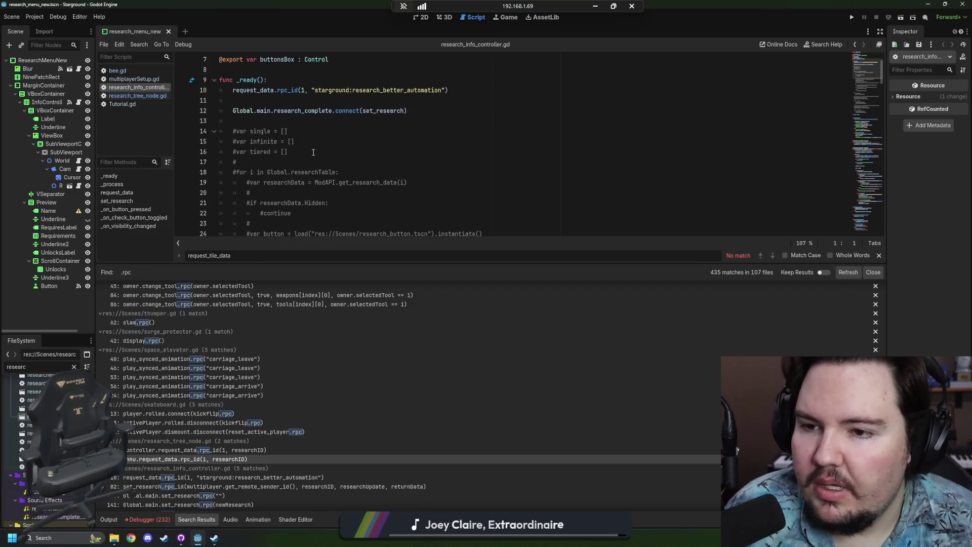
click(349, 99)
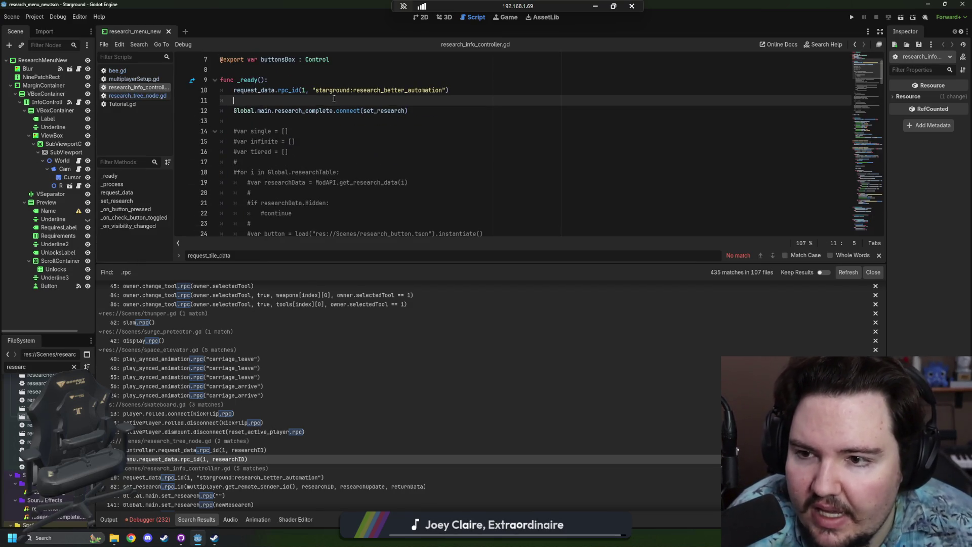
scroll(291, 171, down, 4)
scroll(291, 171, down, 10)
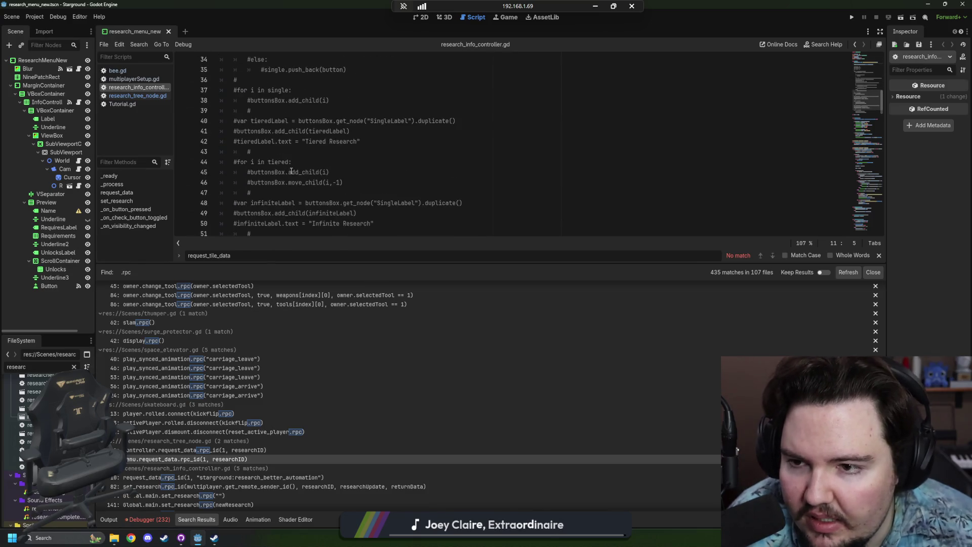
scroll(285, 146, down, 3)
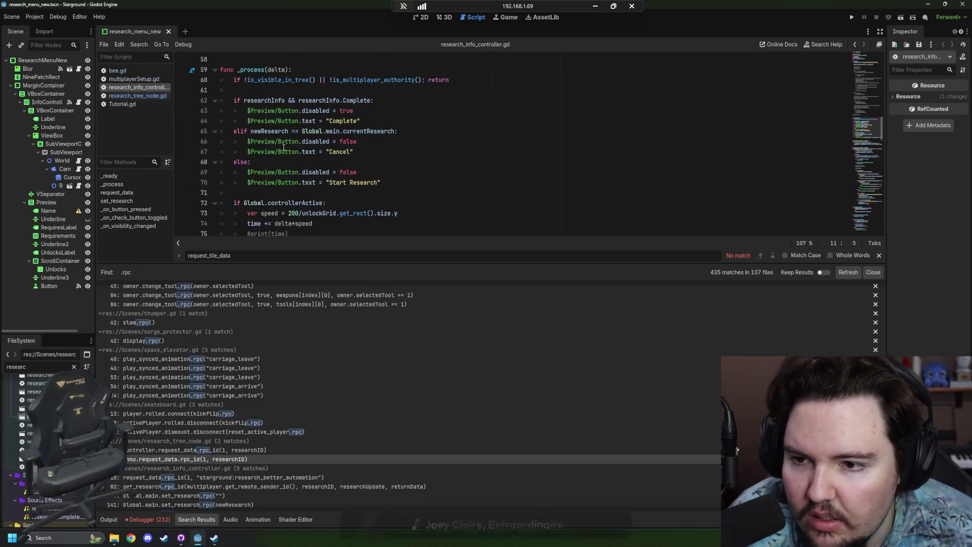
scroll(284, 147, down, 4)
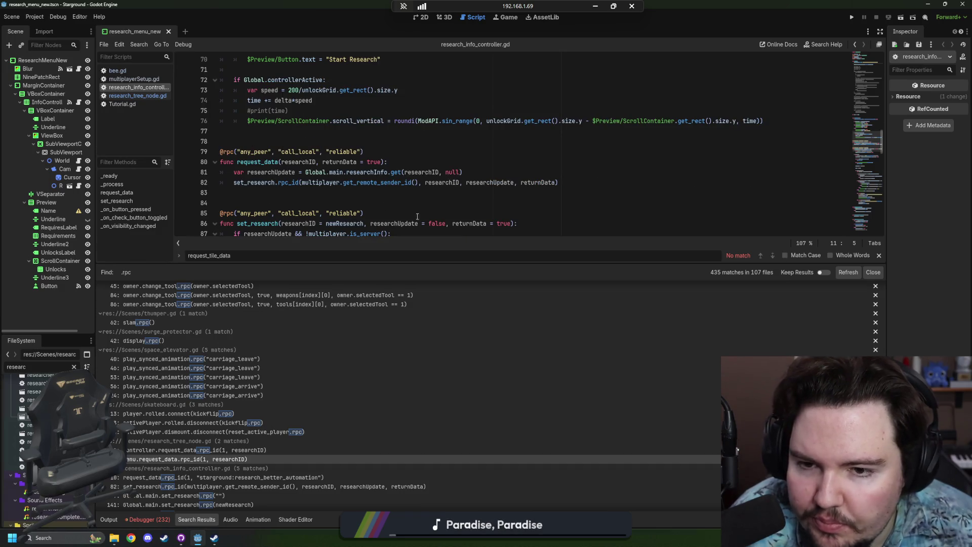
scroll(274, 187, down, 2)
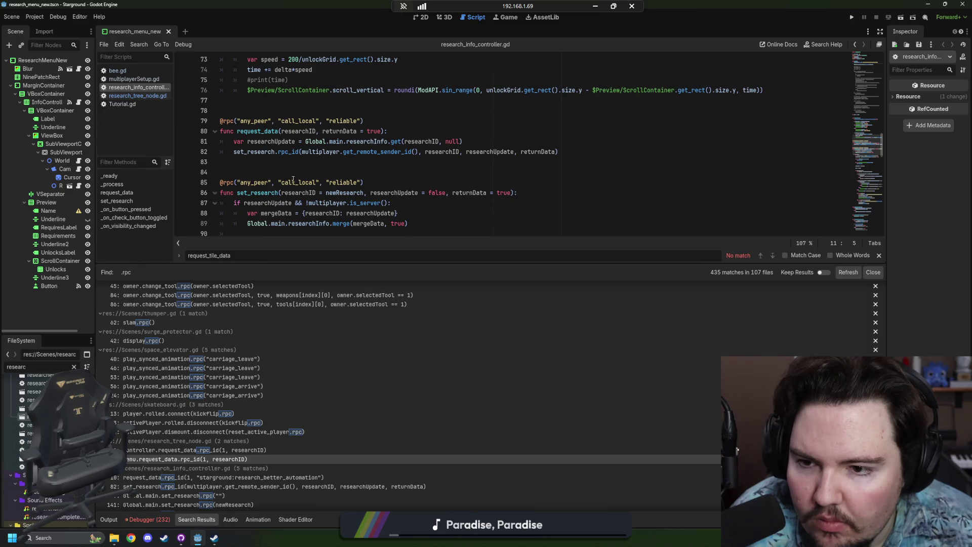
scroll(276, 172, down, 1)
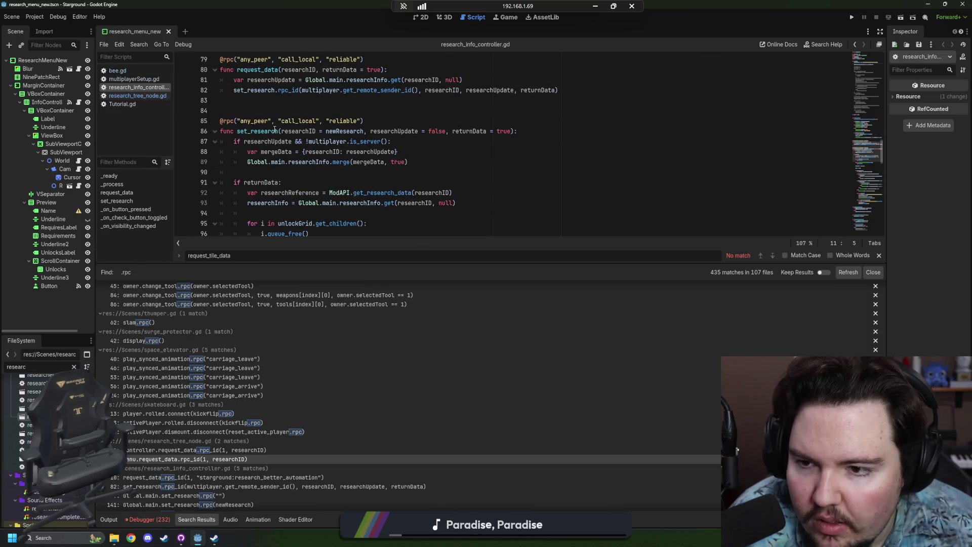
scroll(253, 127, down, 2)
scroll(278, 137, down, 10)
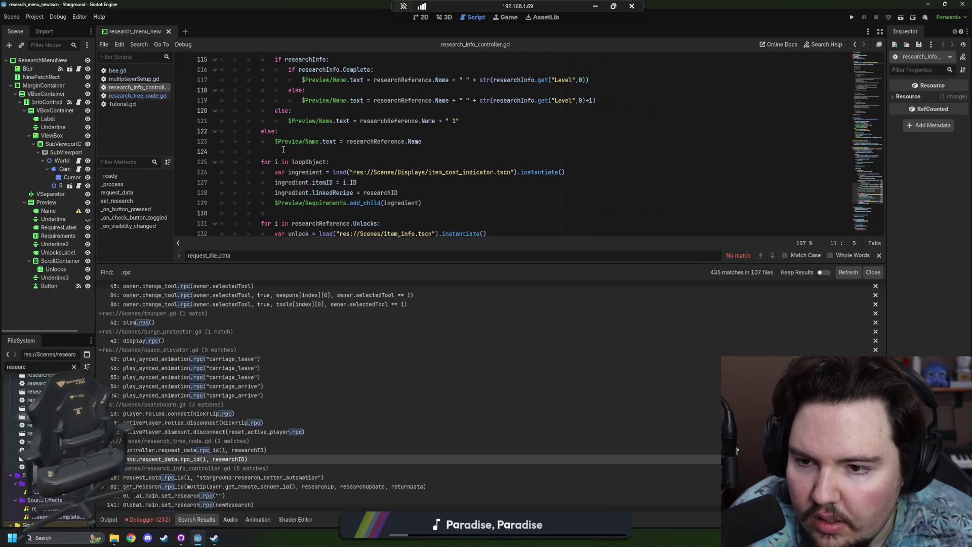
scroll(283, 149, down, 5)
scroll(246, 129, down, 3)
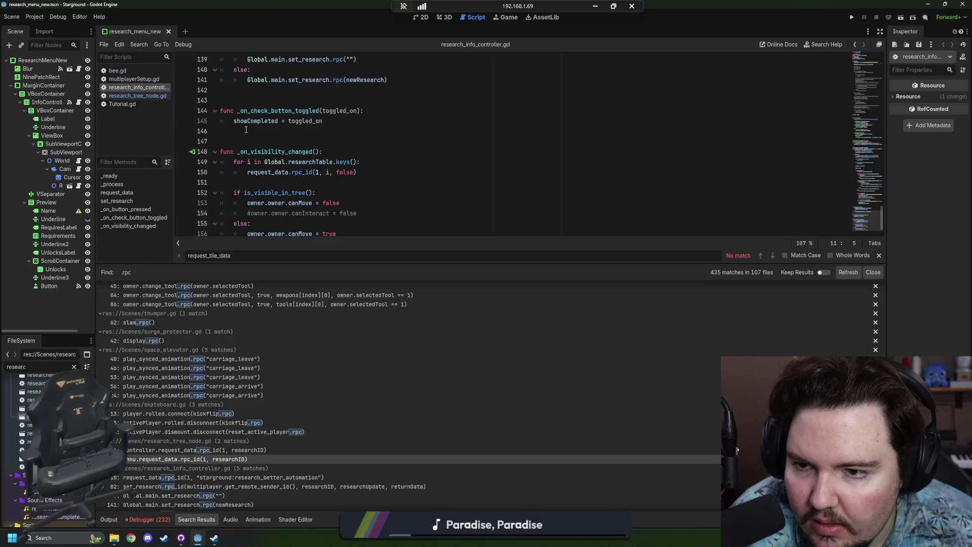
scroll(246, 130, down, 1)
scroll(260, 436, down, 2)
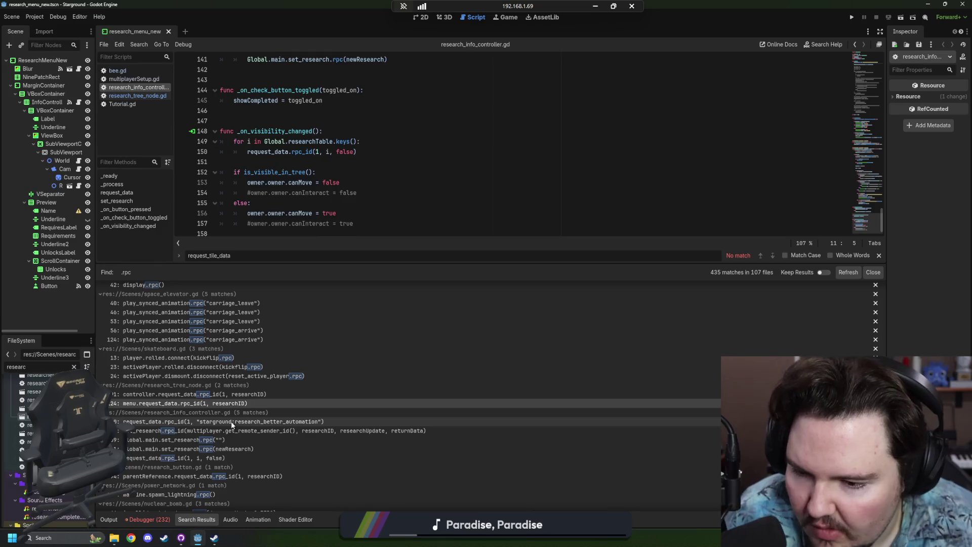
- Check the request_data rpc_id call on line 10, then open land_tile.gd at its commented-out rpc call
click(228, 422)
scroll(233, 425, down, 1)
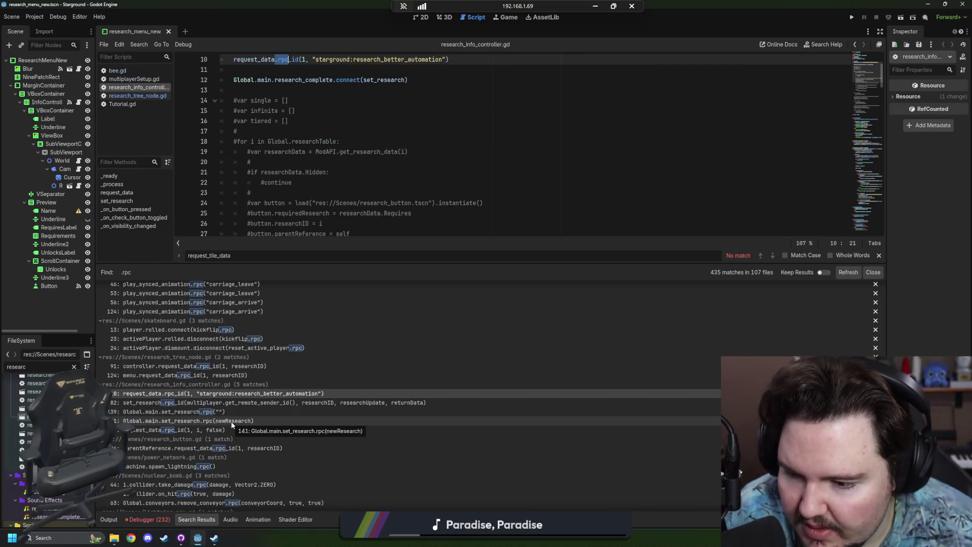
scroll(231, 421, down, 1)
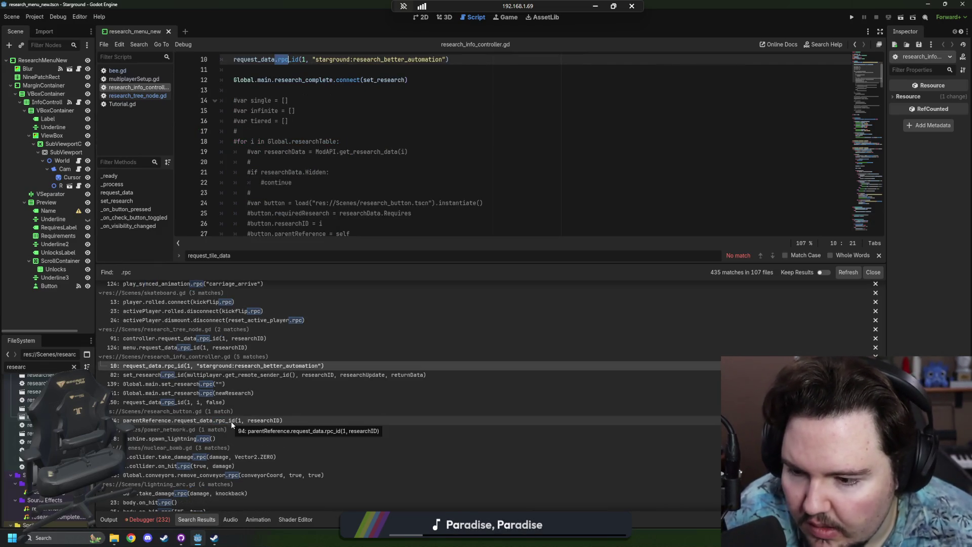
scroll(231, 422, down, 1)
scroll(216, 406, down, 1)
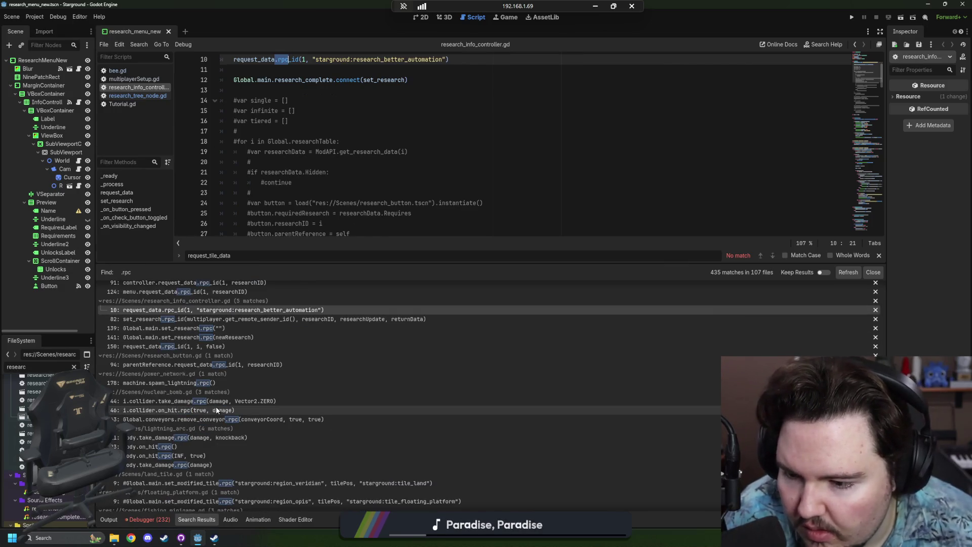
scroll(218, 401, down, 1)
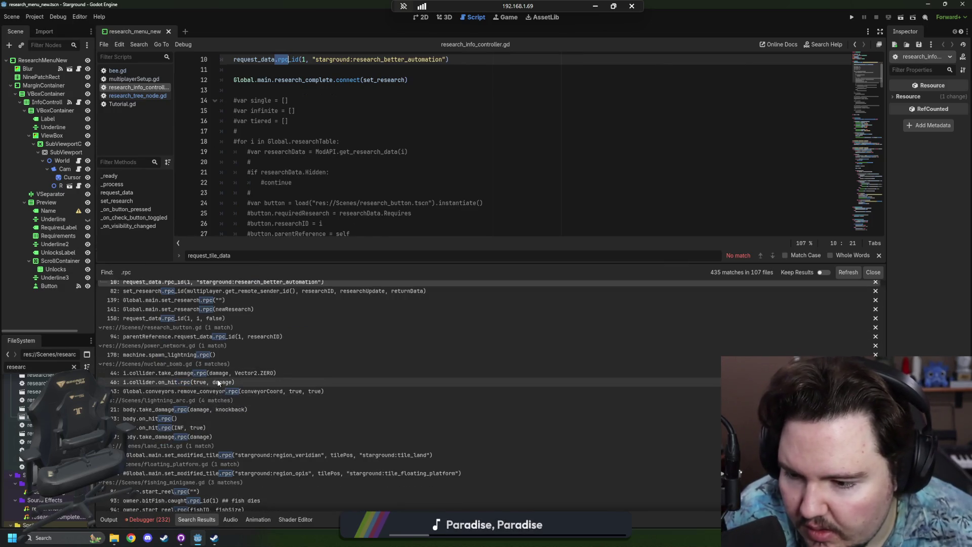
click(238, 457)
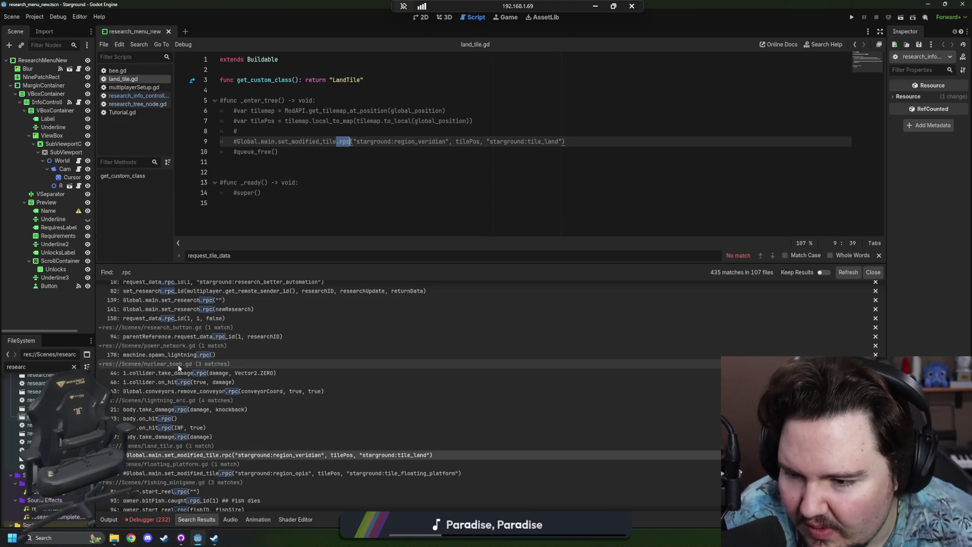
- Open power_network.gd at the spawn_lightning rpc call and read through its lightning-strike odds code
click(192, 354)
scroll(321, 171, up, 4)
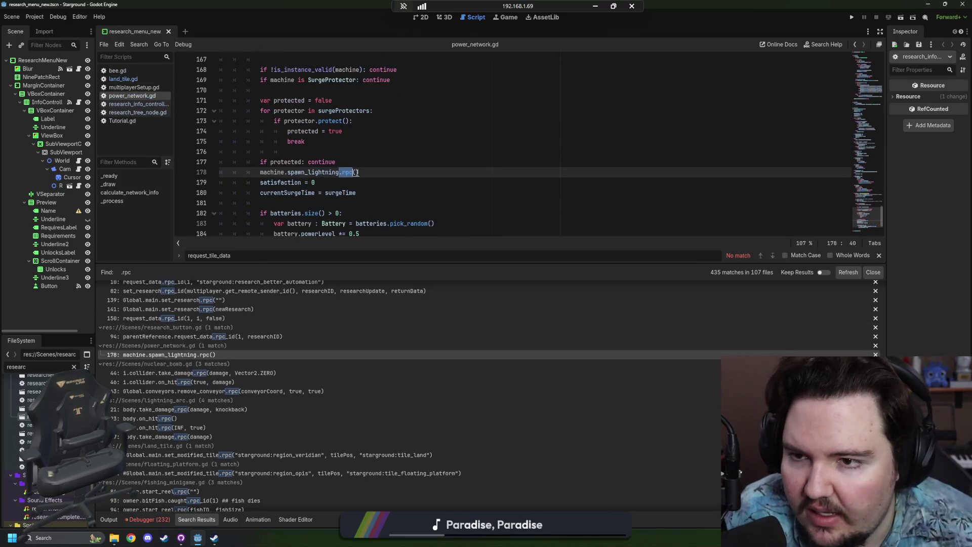
scroll(357, 162, up, 2)
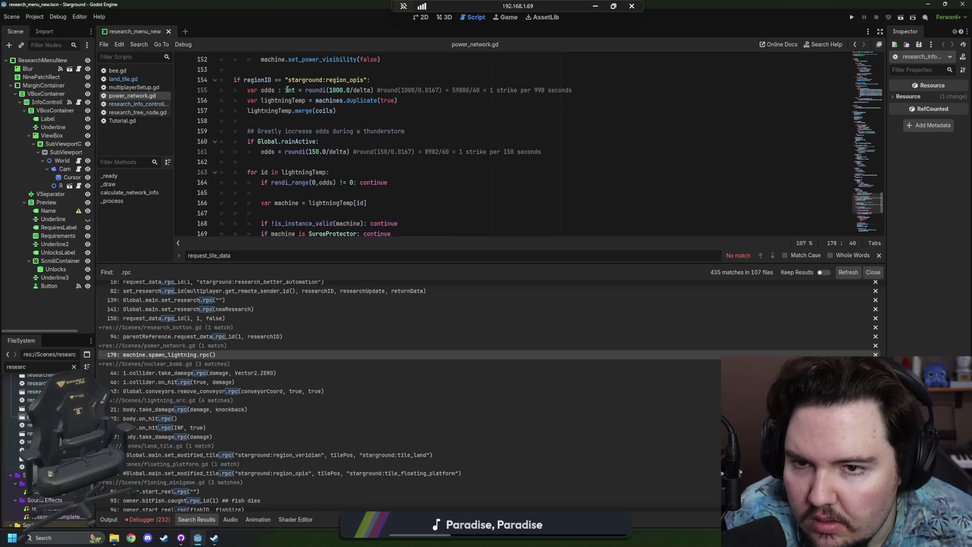
mouse_move(287, 89)
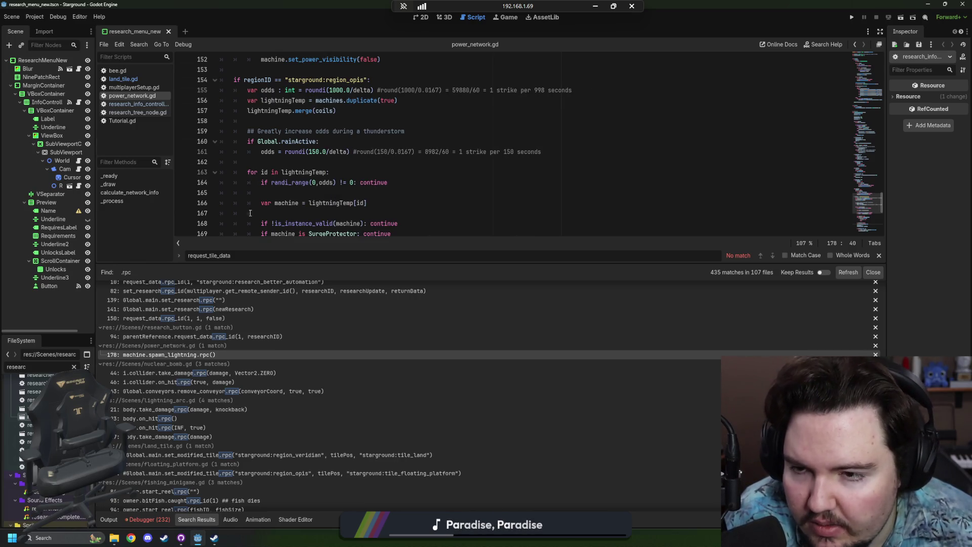
scroll(250, 373, down, 3)
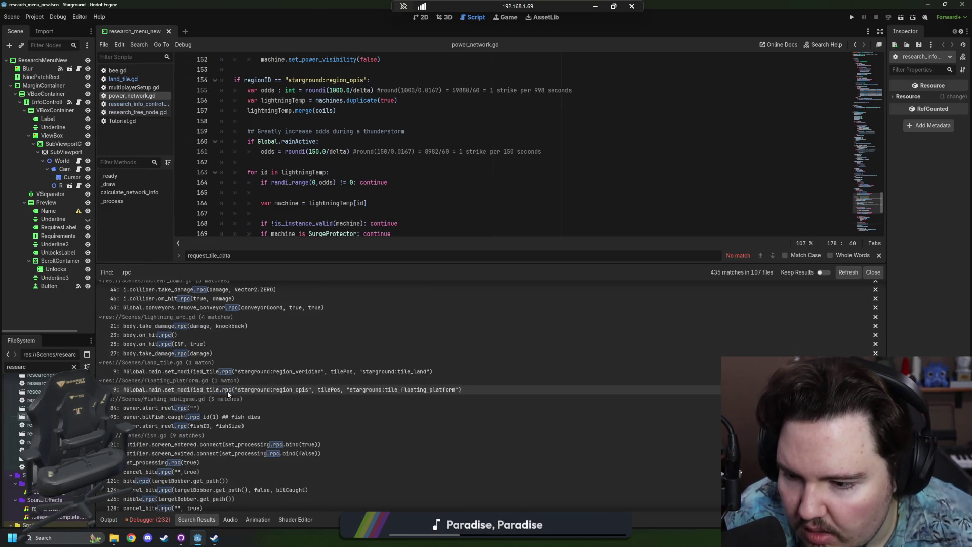
scroll(238, 405, down, 2)
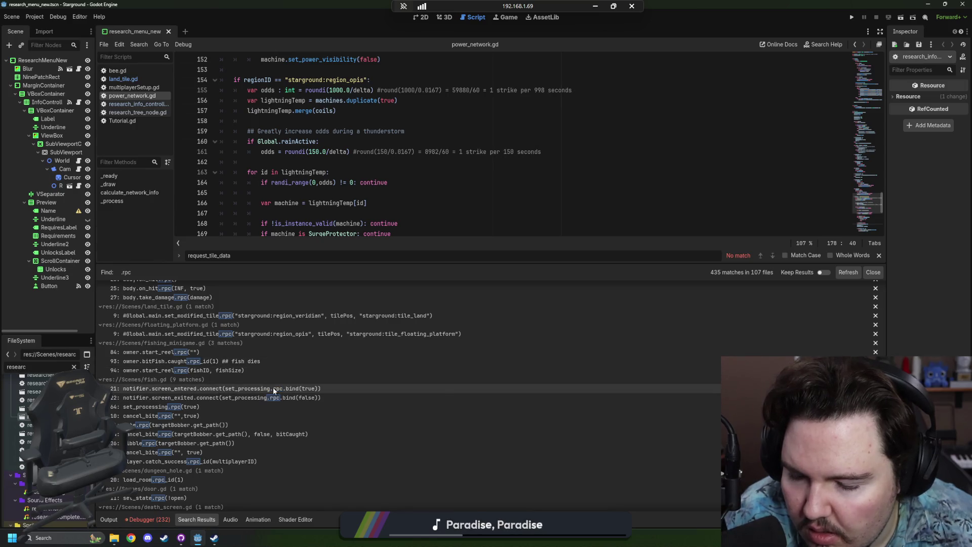
scroll(211, 427, down, 2)
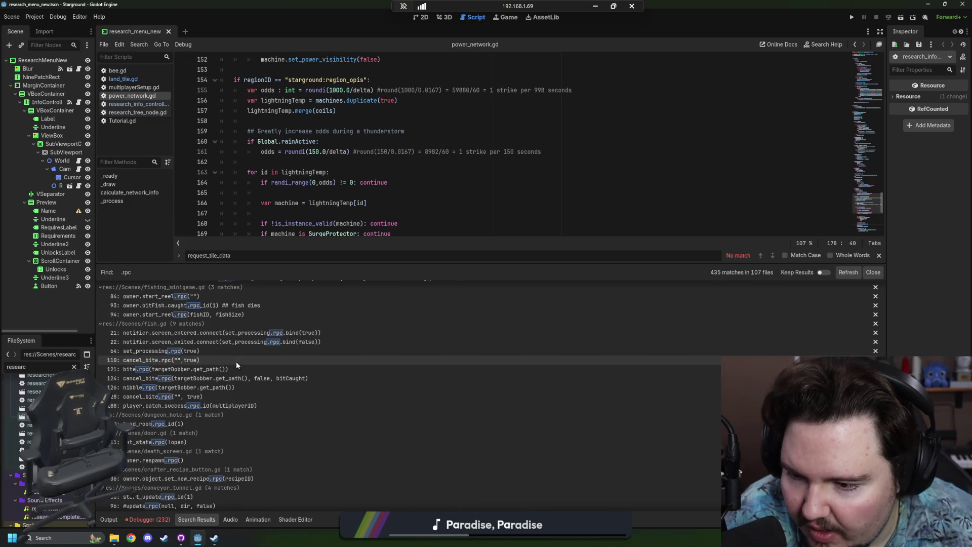
scroll(243, 377, down, 1)
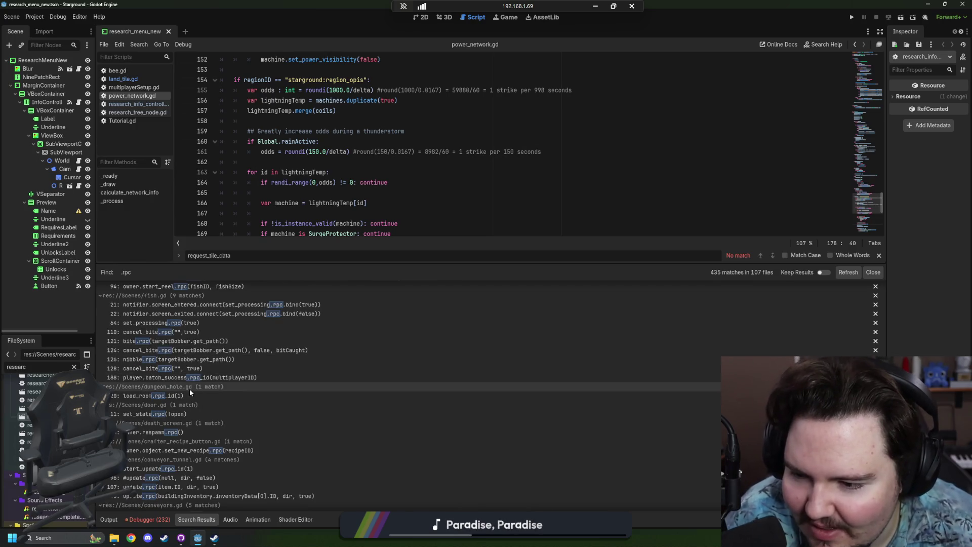
scroll(214, 386, down, 1)
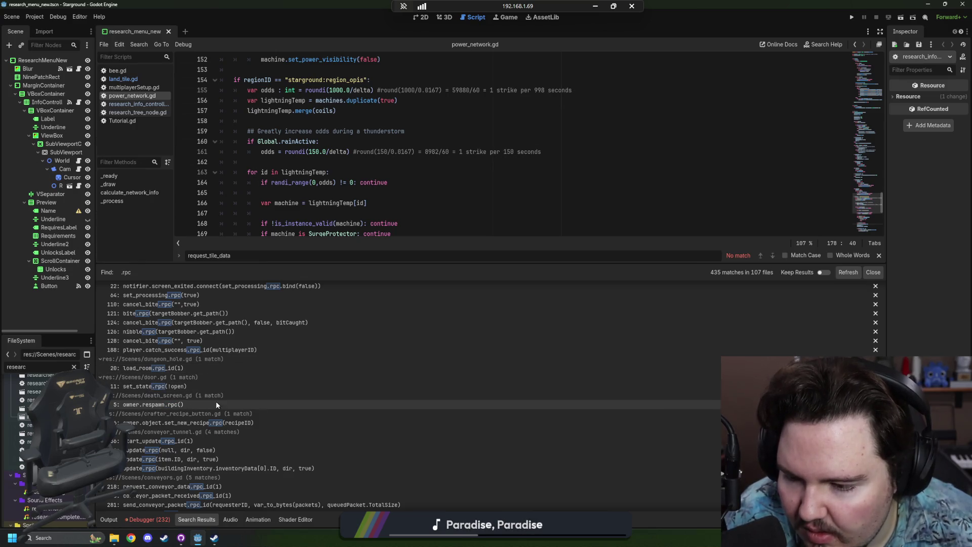
scroll(298, 367, down, 1)
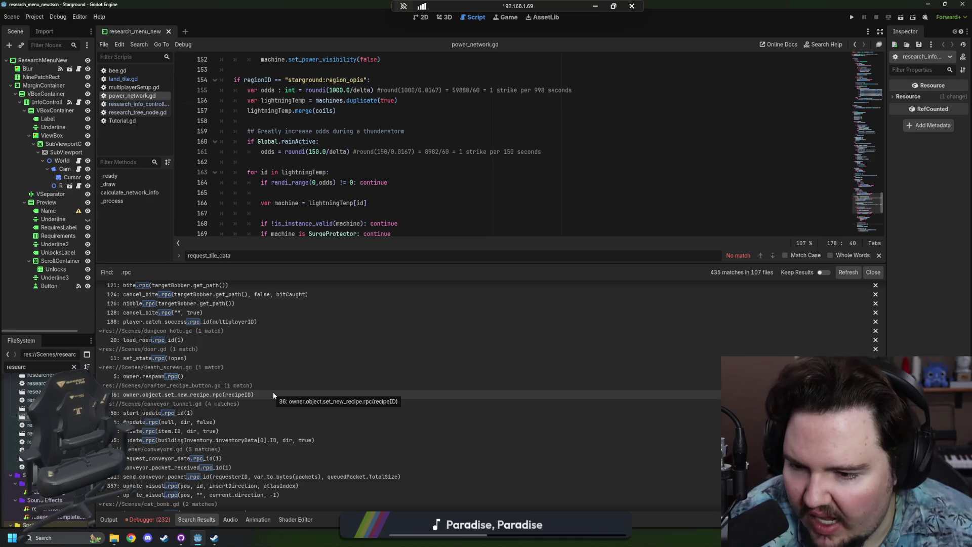
scroll(272, 392, down, 1)
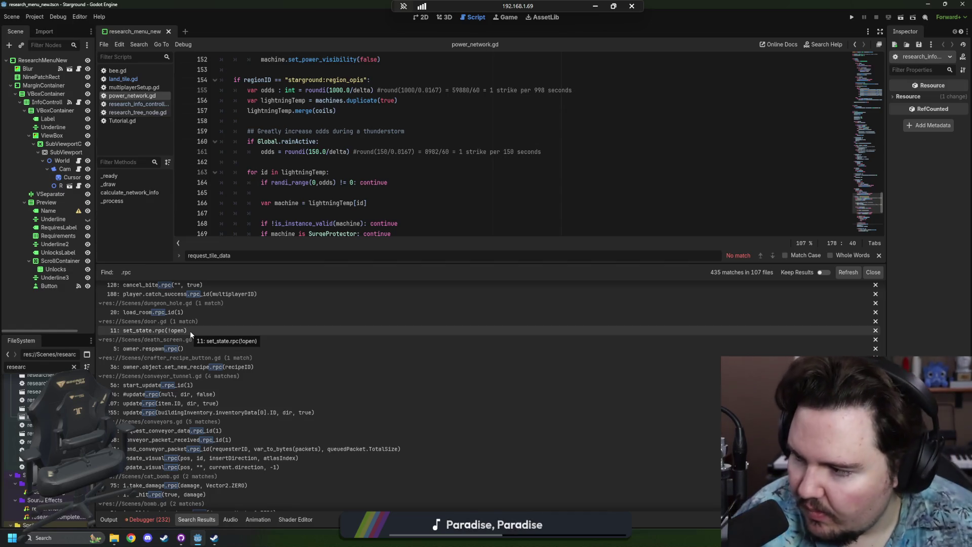
scroll(241, 330, down, 1)
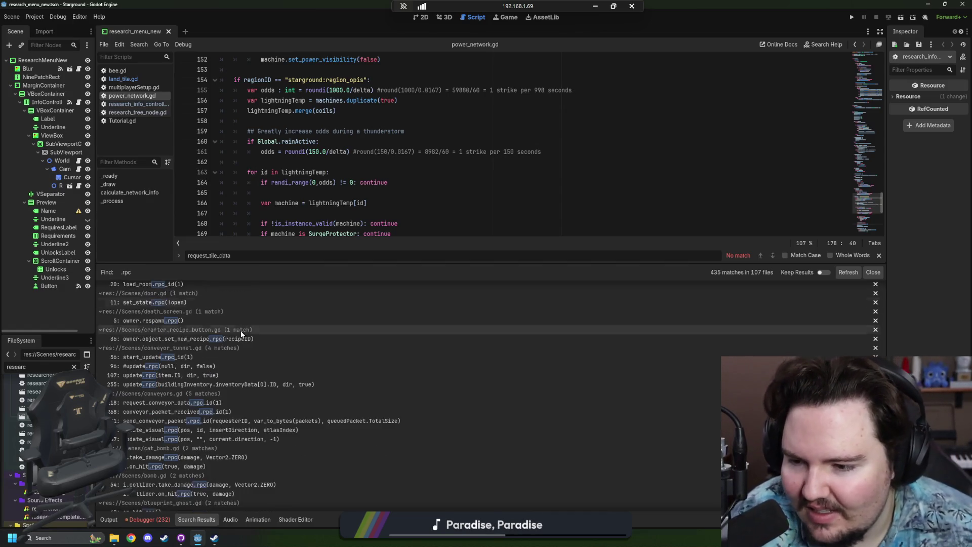
scroll(239, 335, down, 1)
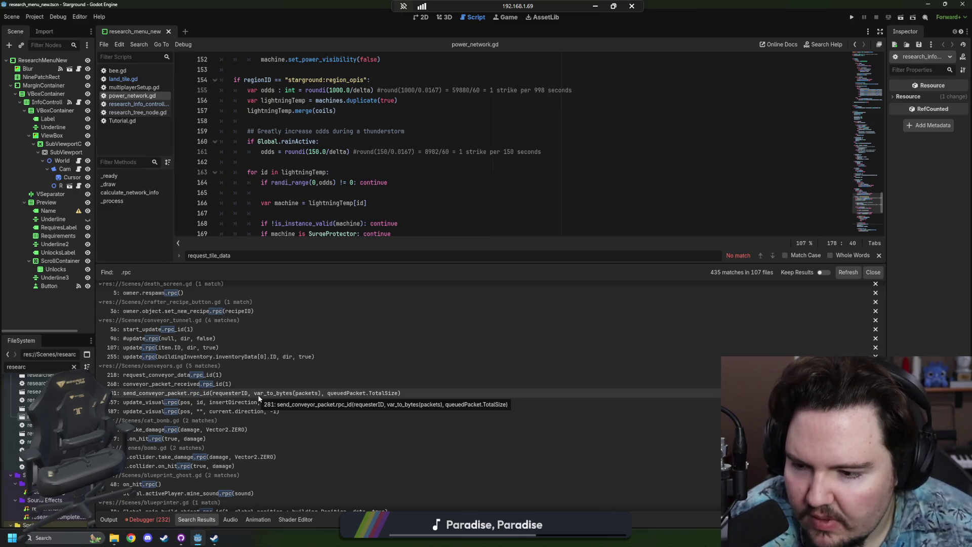
scroll(258, 398, down, 4)
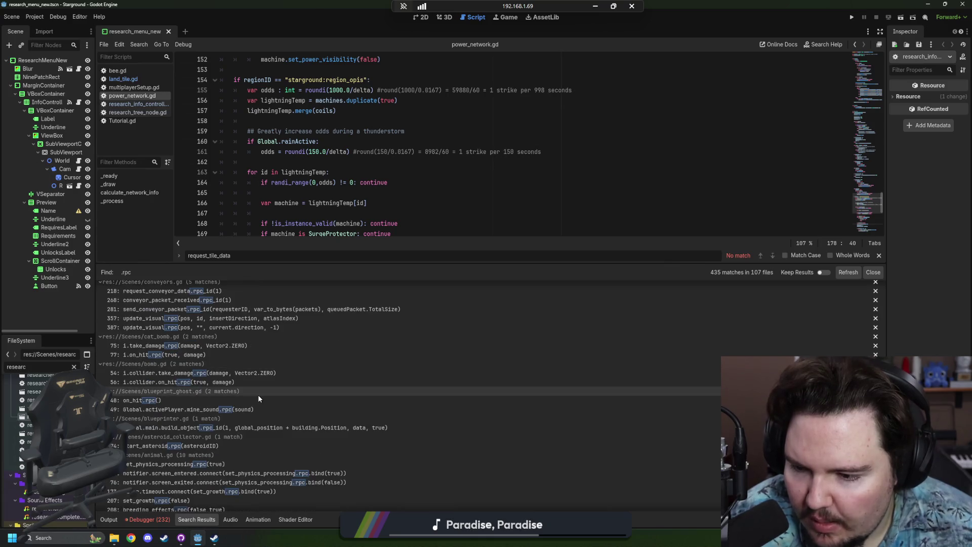
scroll(251, 409, down, 1)
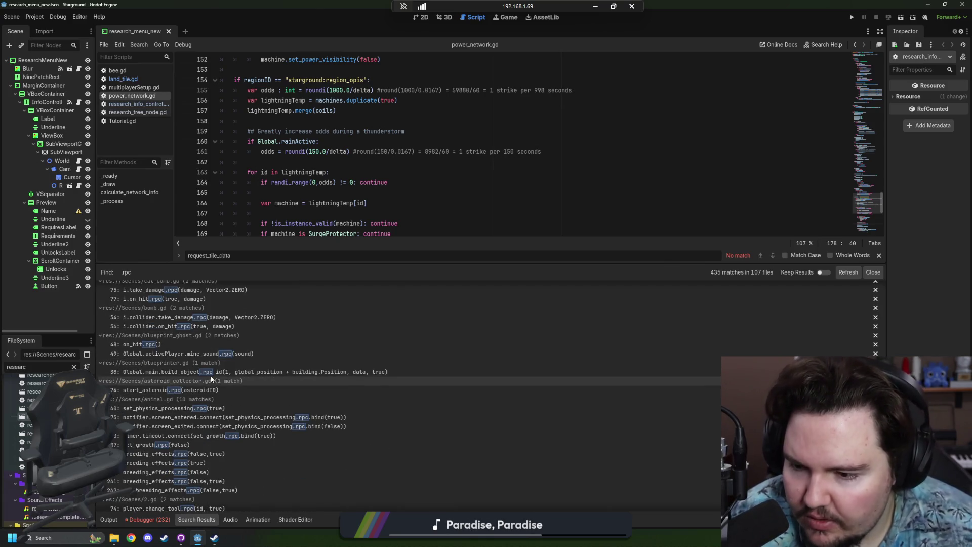
scroll(198, 405, down, 4)
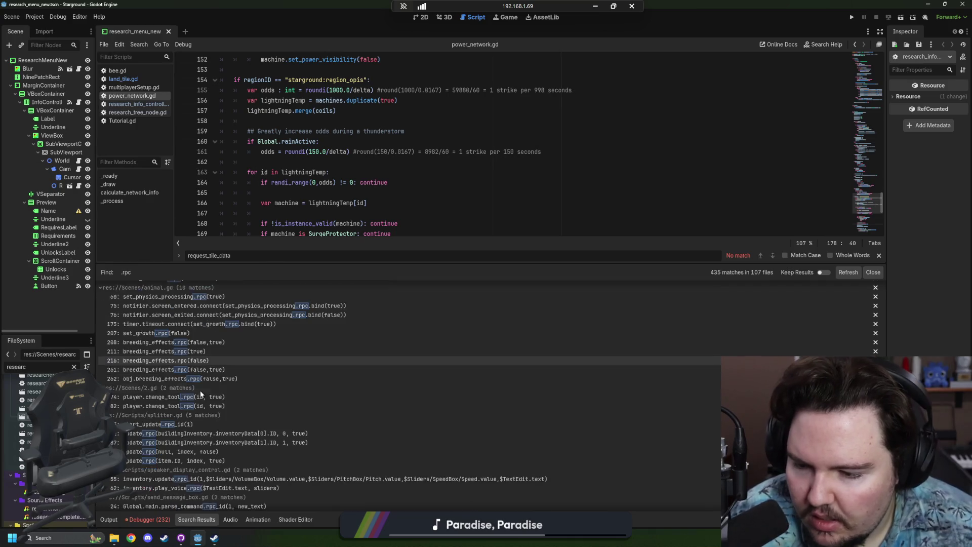
scroll(200, 394, down, 2)
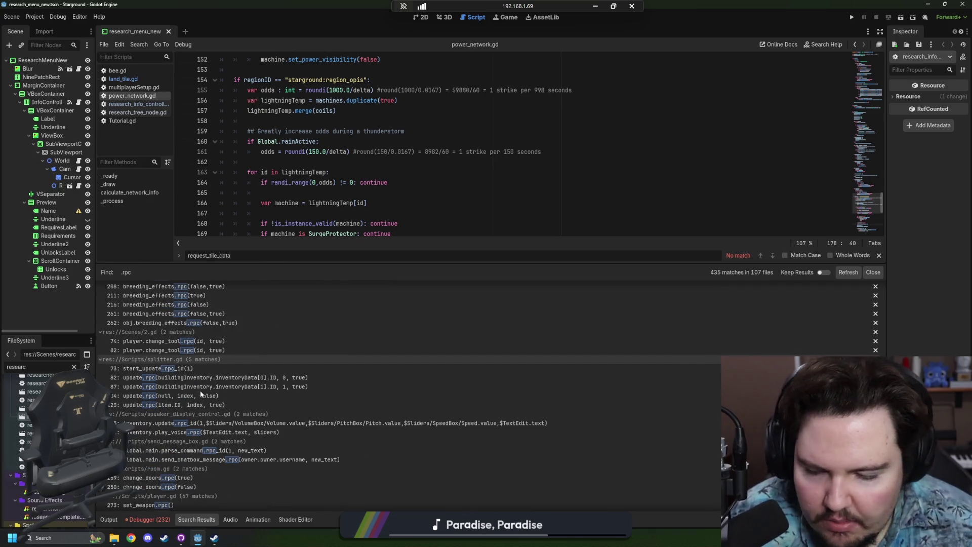
scroll(200, 394, down, 3)
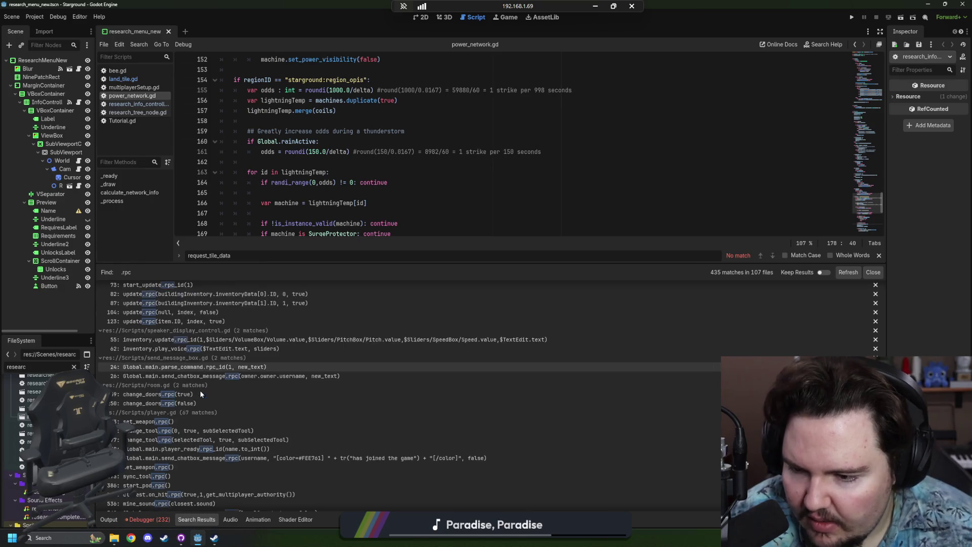
scroll(201, 394, down, 8)
scroll(201, 394, down, 10)
scroll(201, 393, down, 7)
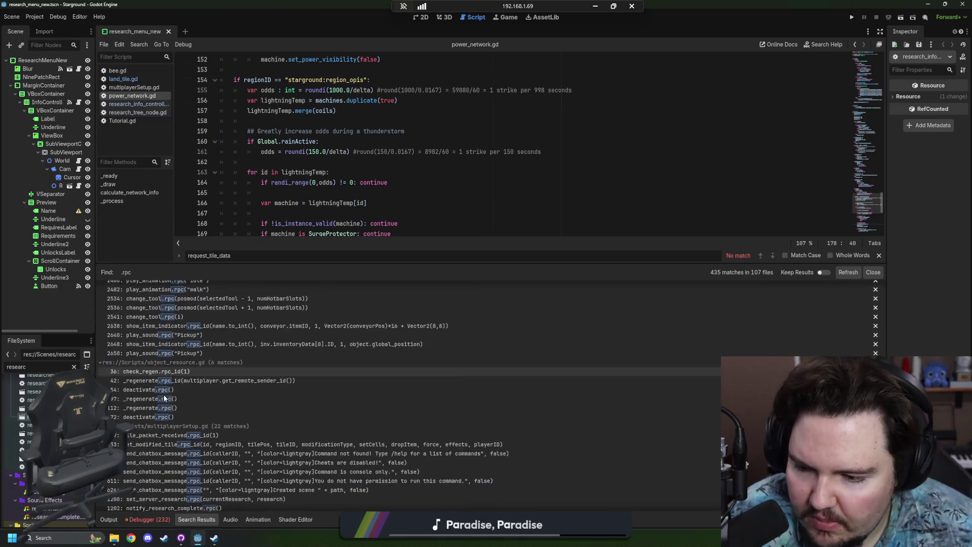
scroll(186, 387, down, 2)
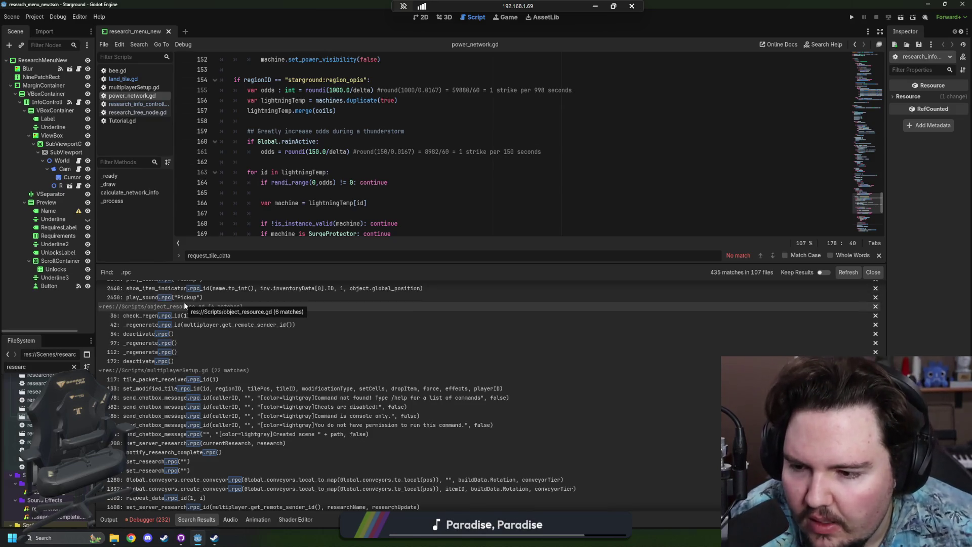
scroll(184, 301, down, 1)
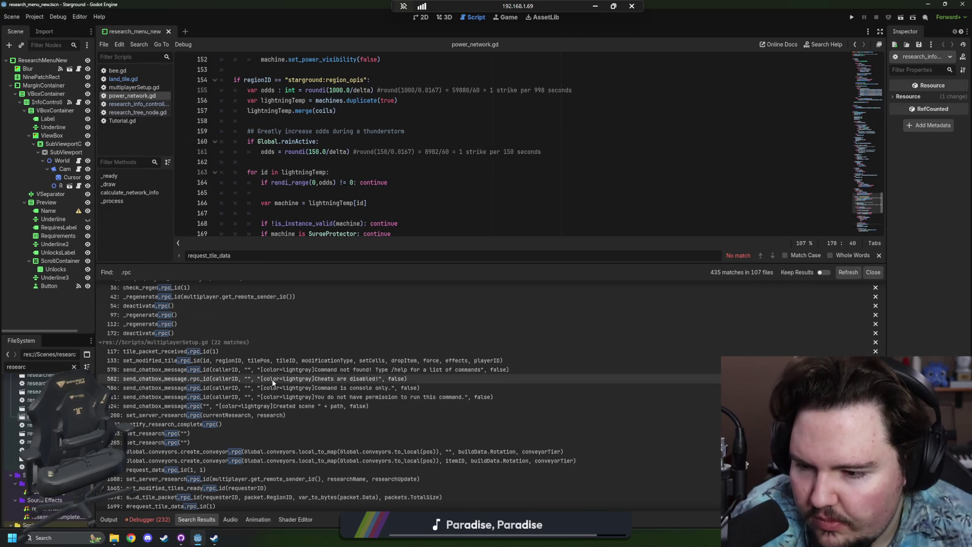
scroll(271, 379, down, 1)
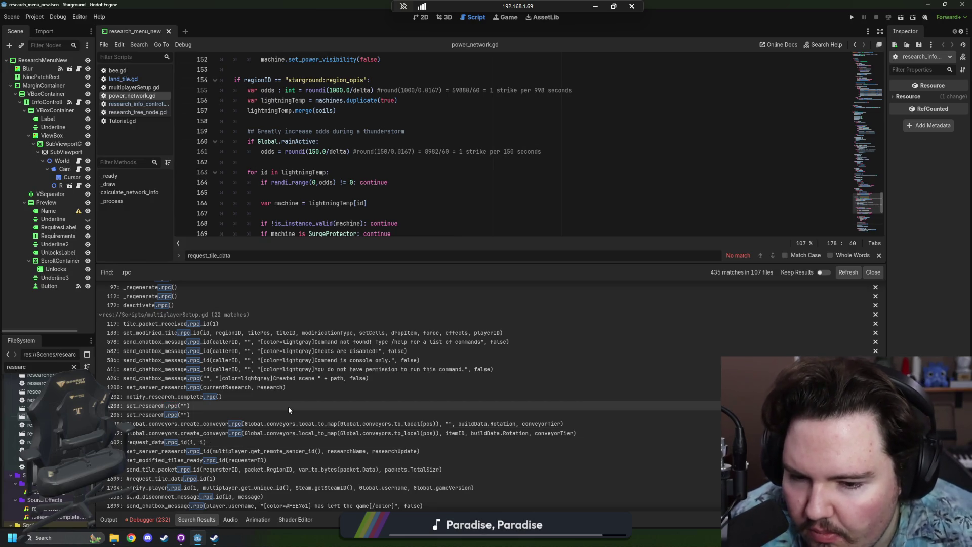
scroll(289, 408, down, 1)
scroll(297, 387, down, 1)
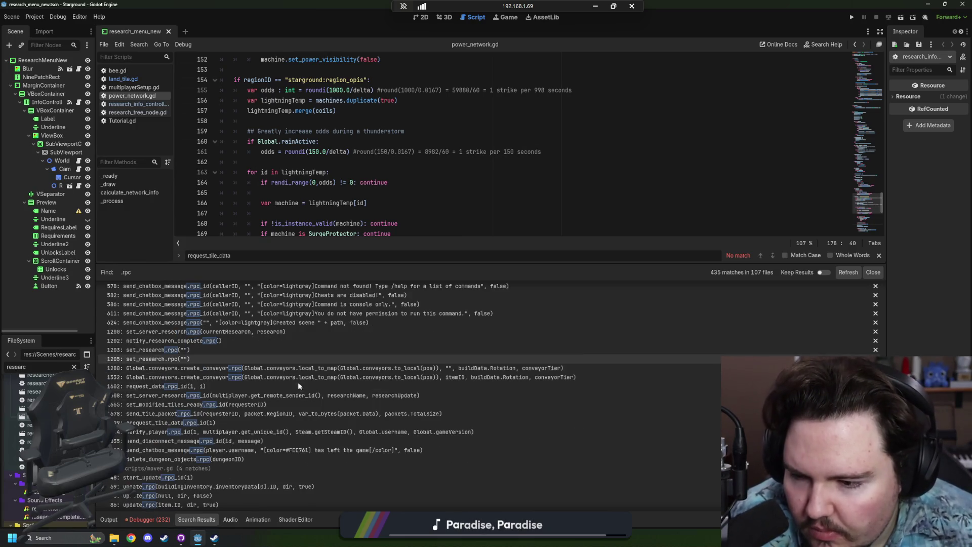
scroll(269, 400, down, 2)
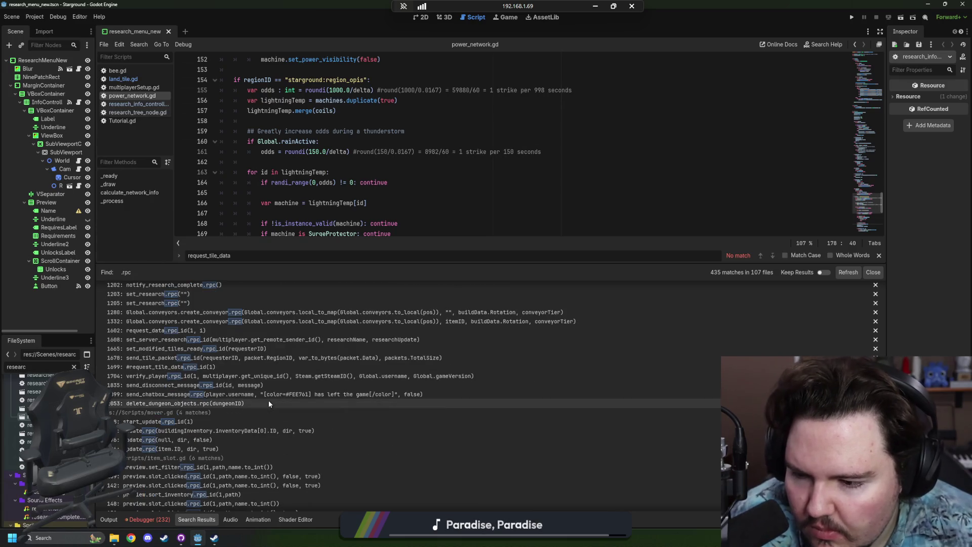
scroll(261, 393, down, 5)
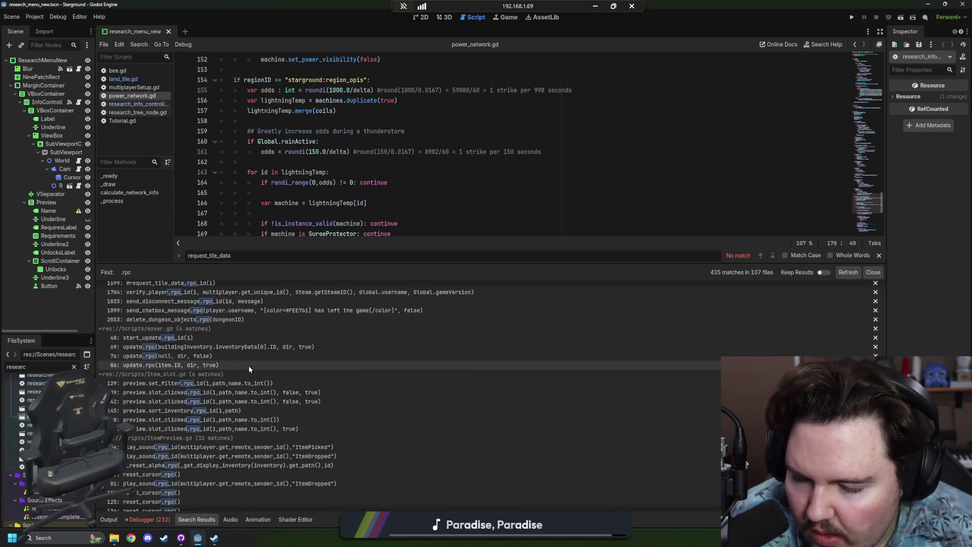
scroll(246, 376, down, 2)
scroll(243, 380, down, 4)
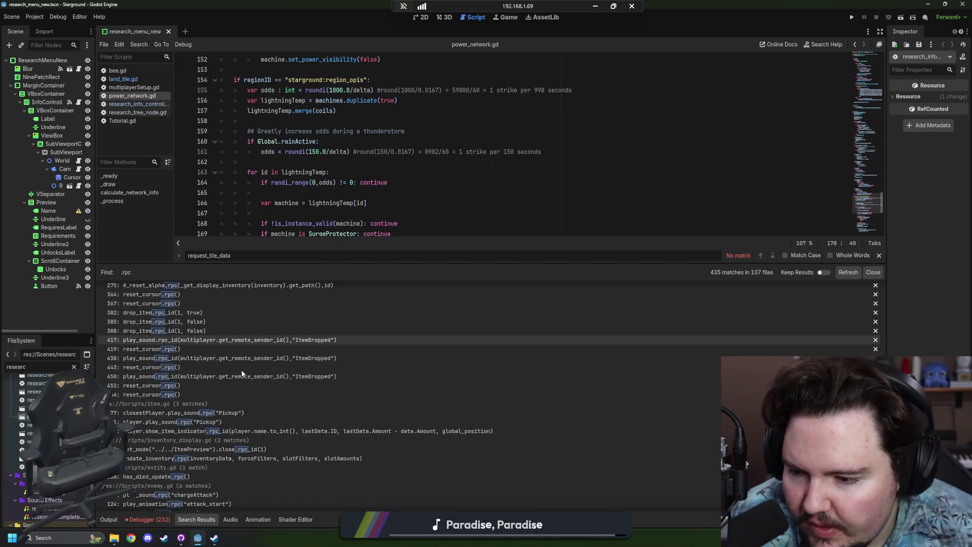
scroll(242, 373, down, 1)
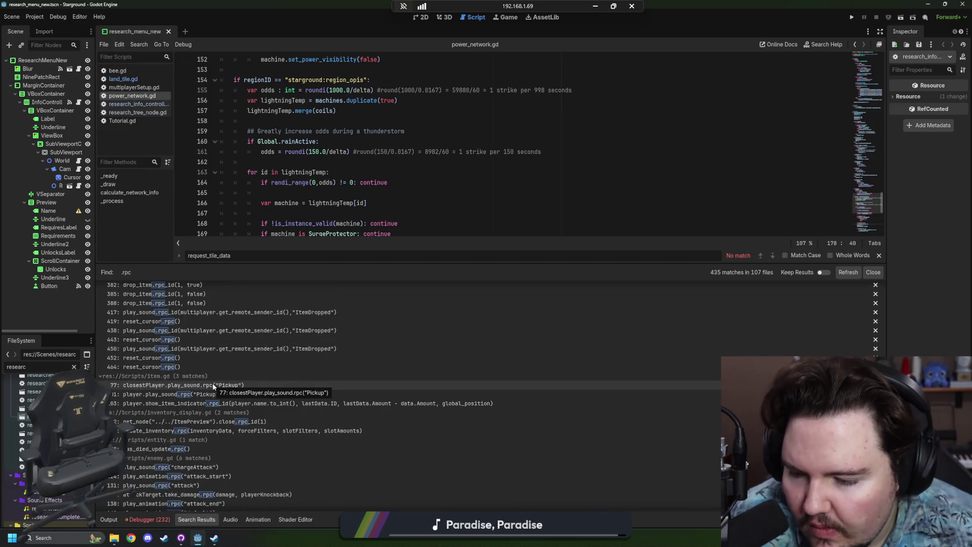
scroll(231, 378, down, 1)
scroll(233, 375, down, 5)
scroll(196, 364, down, 2)
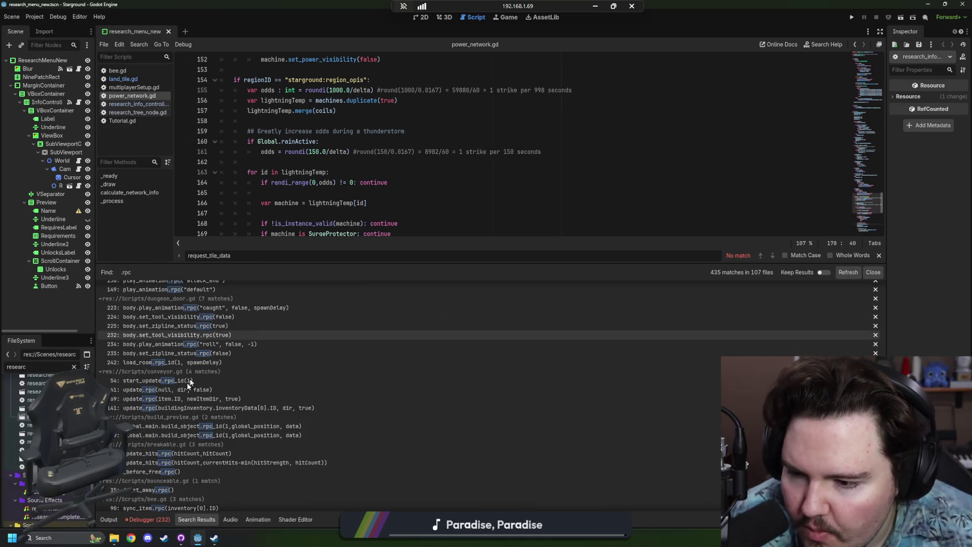
scroll(193, 375, down, 4)
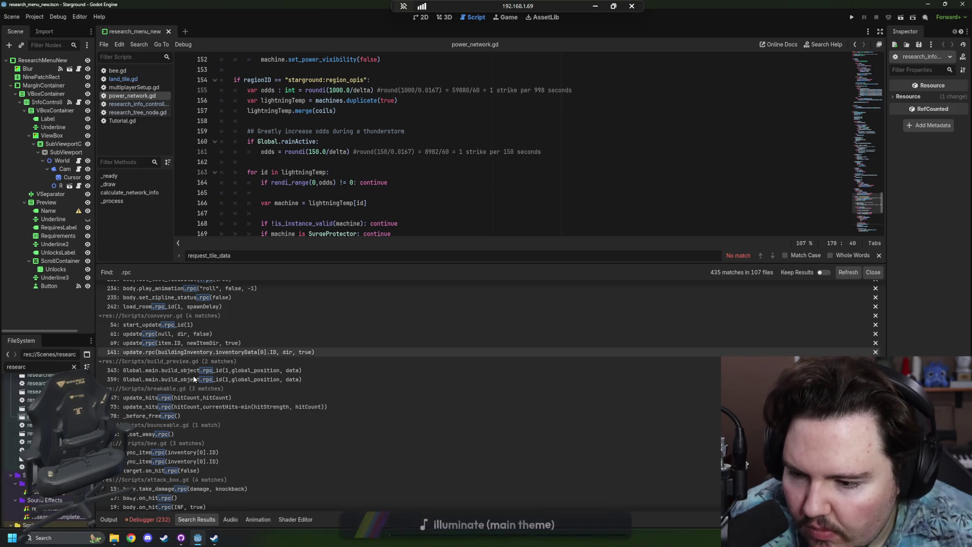
scroll(193, 378, down, 1)
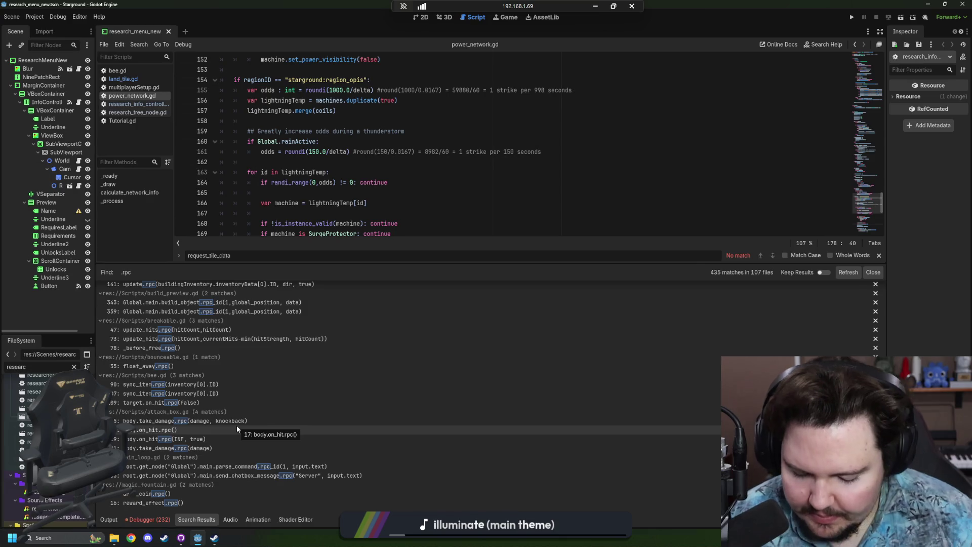
scroll(179, 357, down, 10)
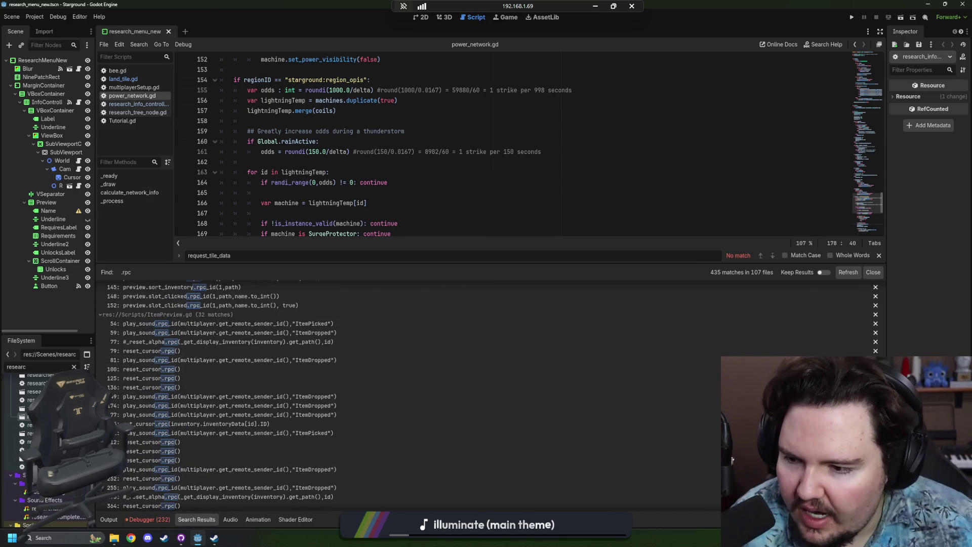
click(75, 366)
- Open multiplayerSetup.gd at the create_conveyor rpc call and inspect the conveyorTier check near line 1279
text(conveyor)
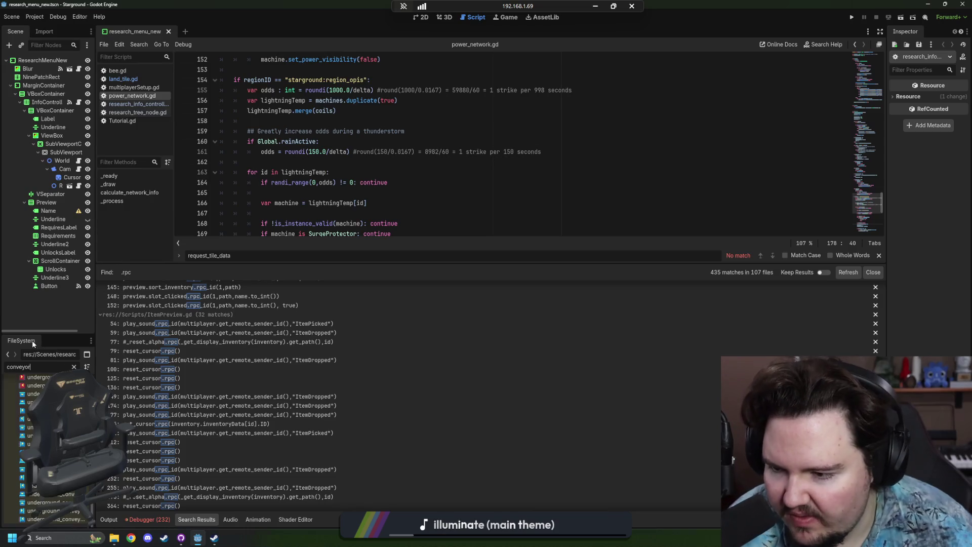
scroll(213, 405, down, 10)
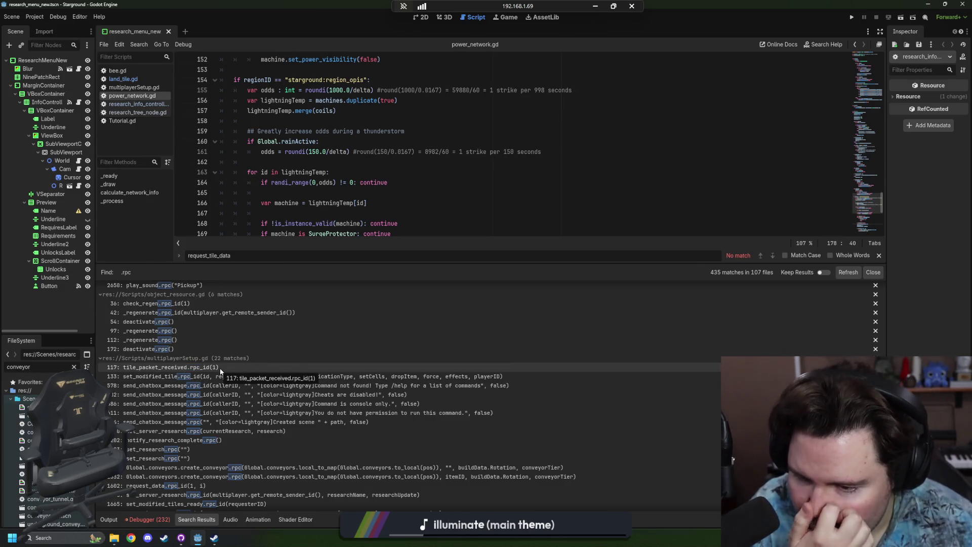
click(244, 469)
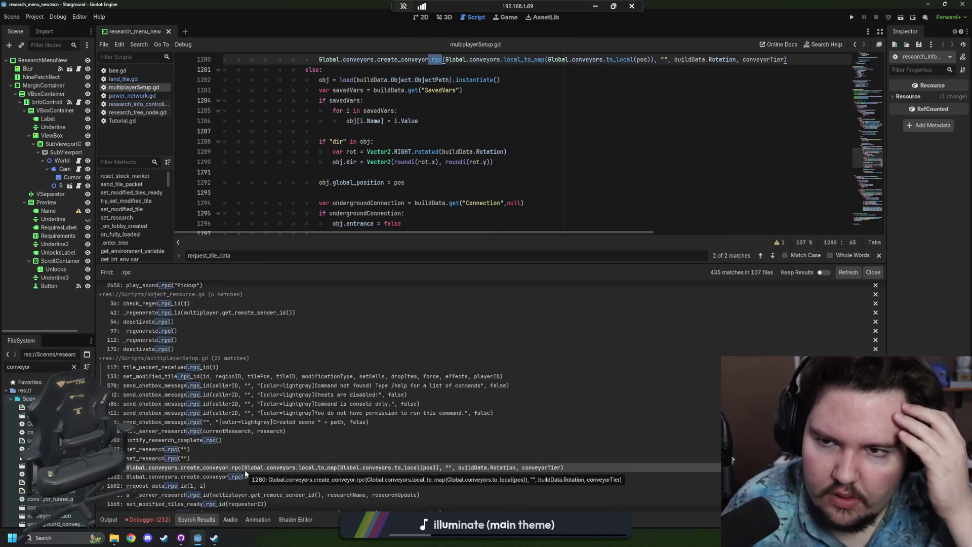
scroll(455, 142, up, 3)
click(378, 142)
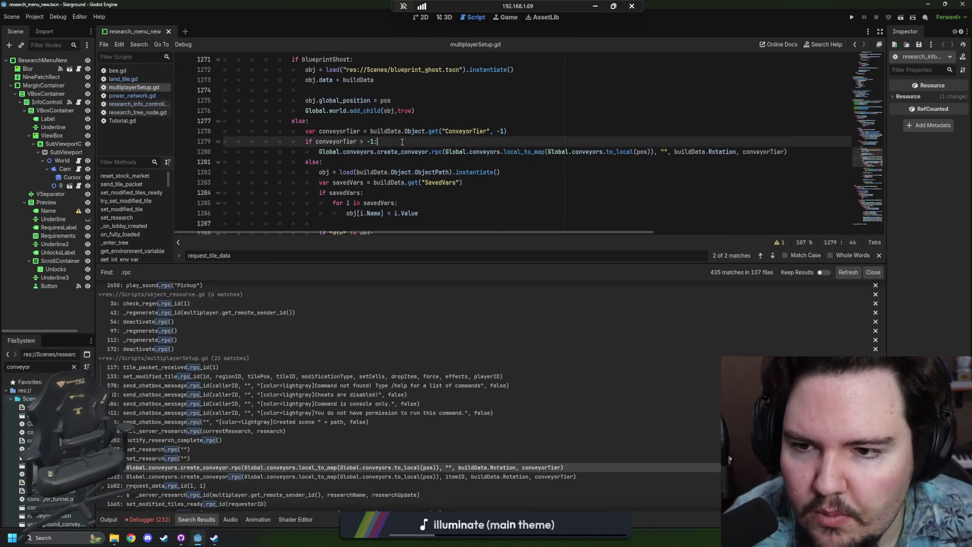
scroll(247, 402, up, 5)
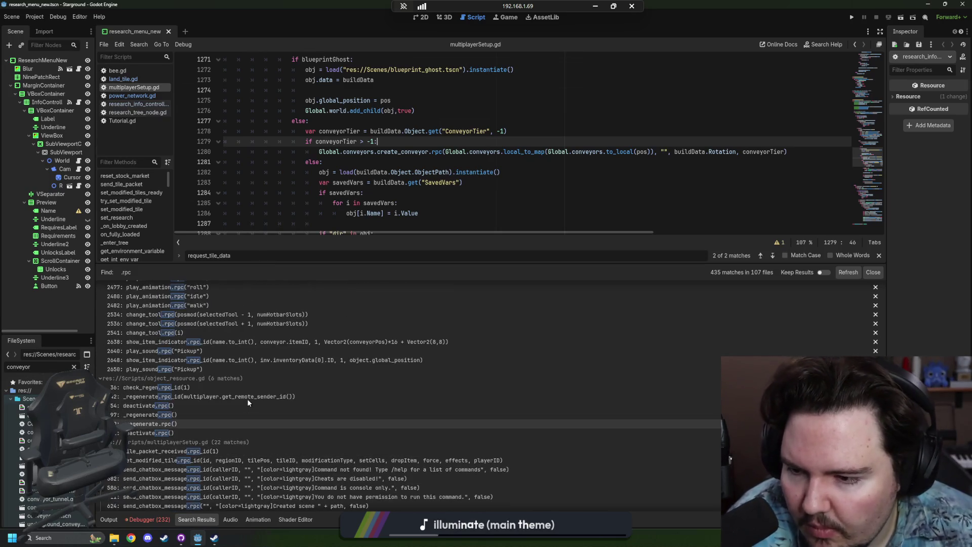
scroll(247, 399, up, 7)
click(409, 197)
- Search the whole project for 'conveyor', listing 383 matches in 20 files
key(ctrl+shift+f)
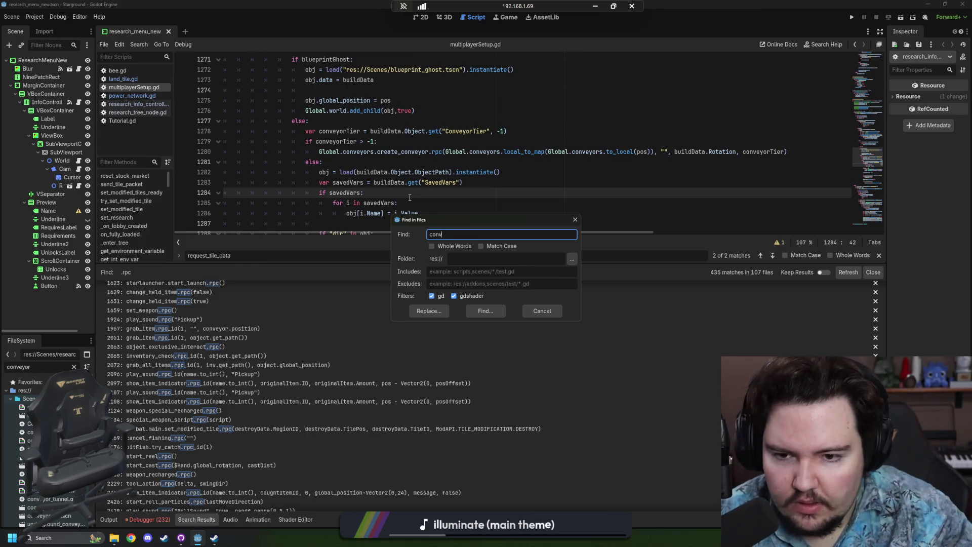
text(or)
key(Return)
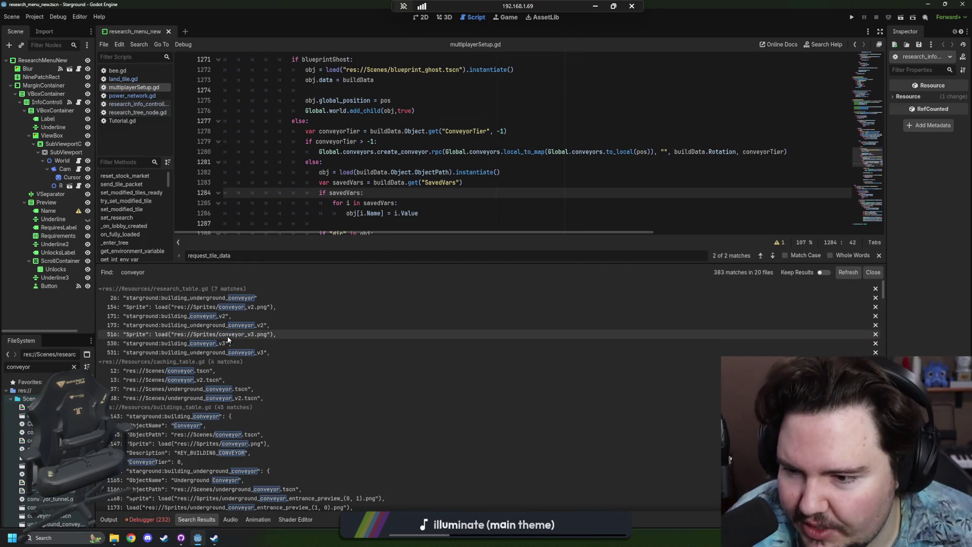
click(74, 365)
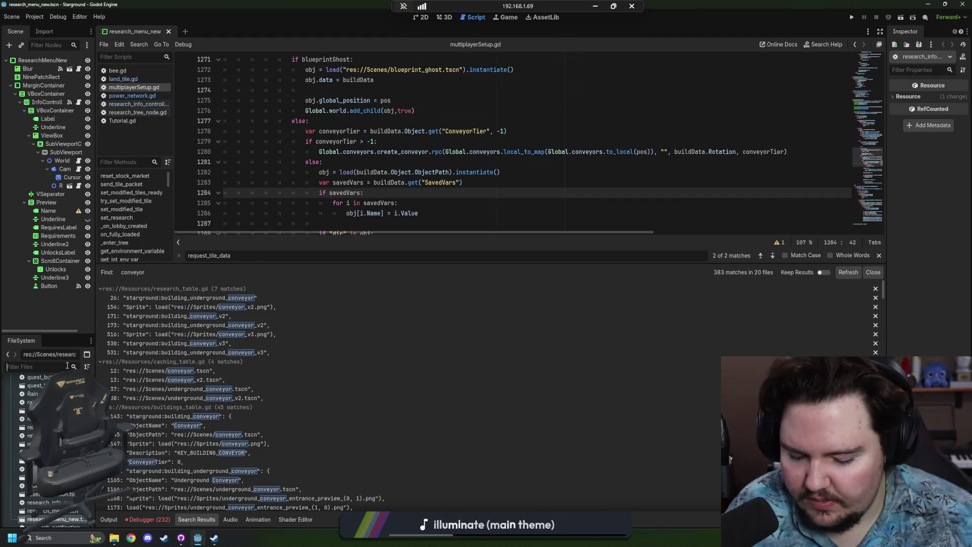
- Filter the FileSystem by name to open conveyor.gd, then conveyors.gd
text(conveyor.g)
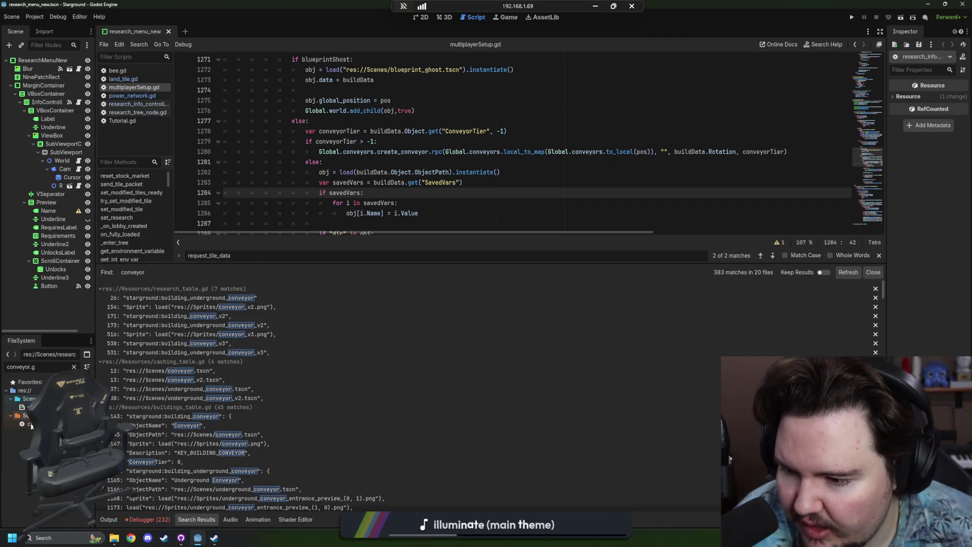
double_click(31, 425)
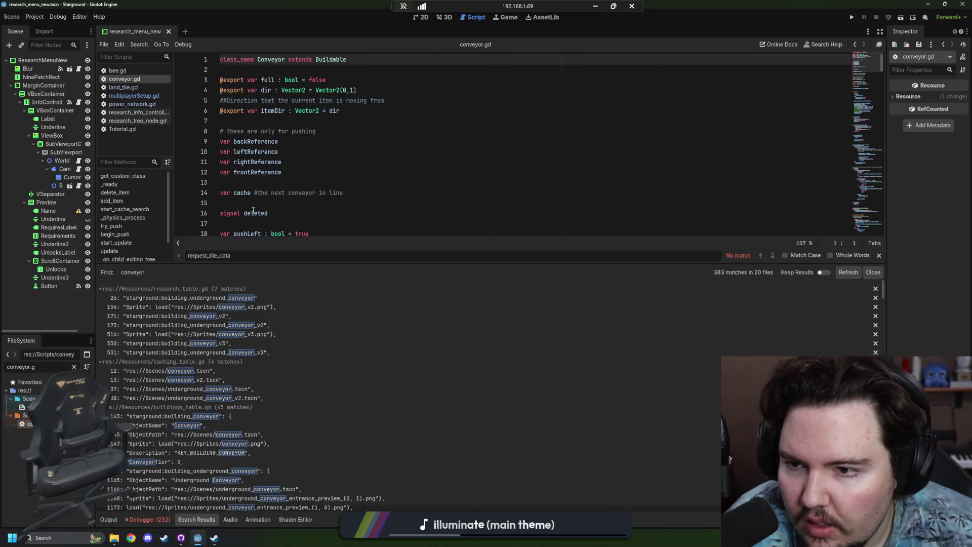
scroll(455, 147, down, 3)
key(BackSpace)
key(BackSpace)
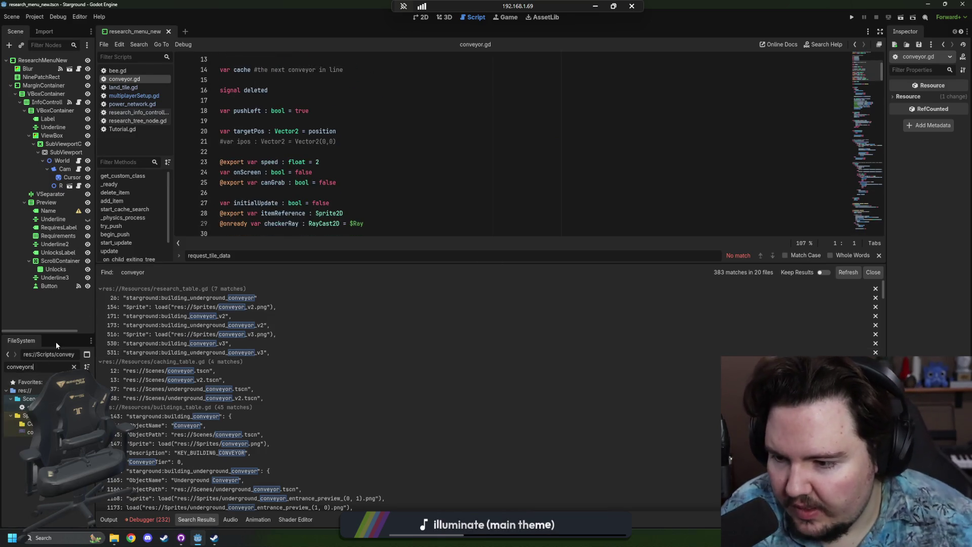
text(s)
double_click(30, 432)
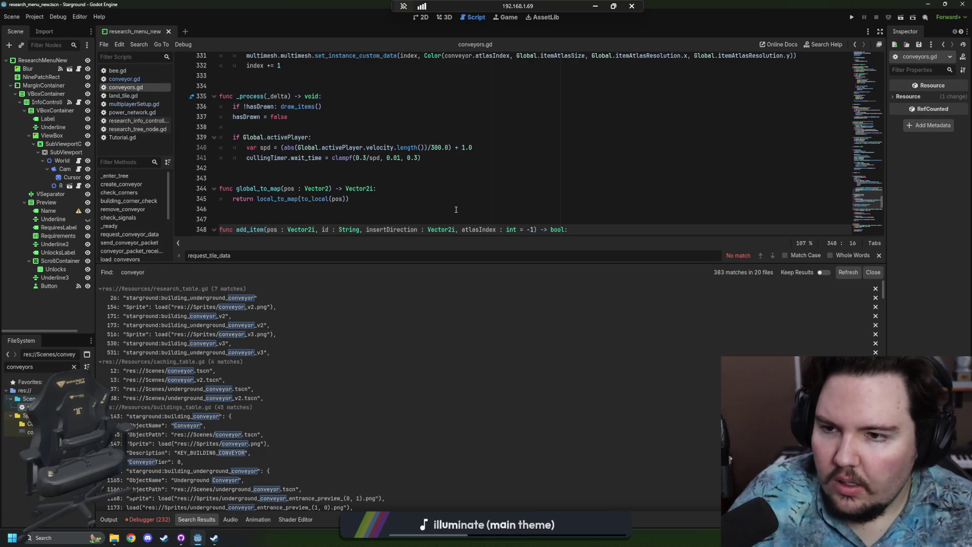
- Browse conveyors.gd, undoing an accidental edit in add_item
scroll(453, 210, up, 5)
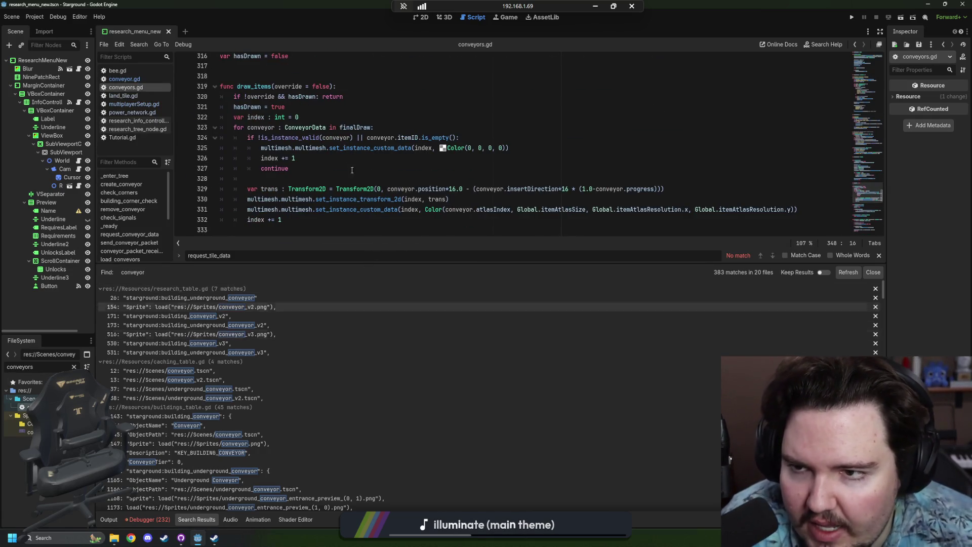
scroll(364, 223, up, 12)
drag(348, 263, 348, 355)
scroll(364, 202, up, 13)
scroll(364, 202, up, 12)
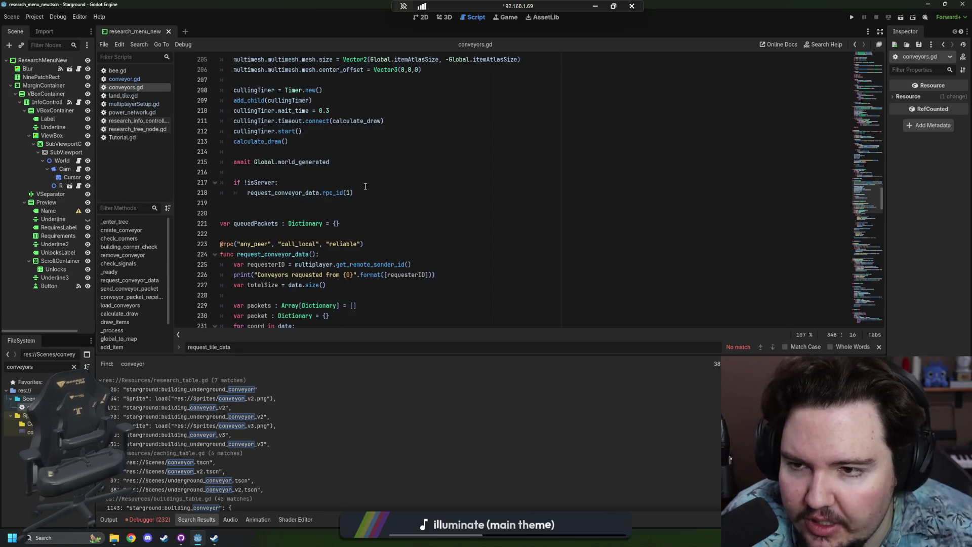
scroll(365, 186, up, 3)
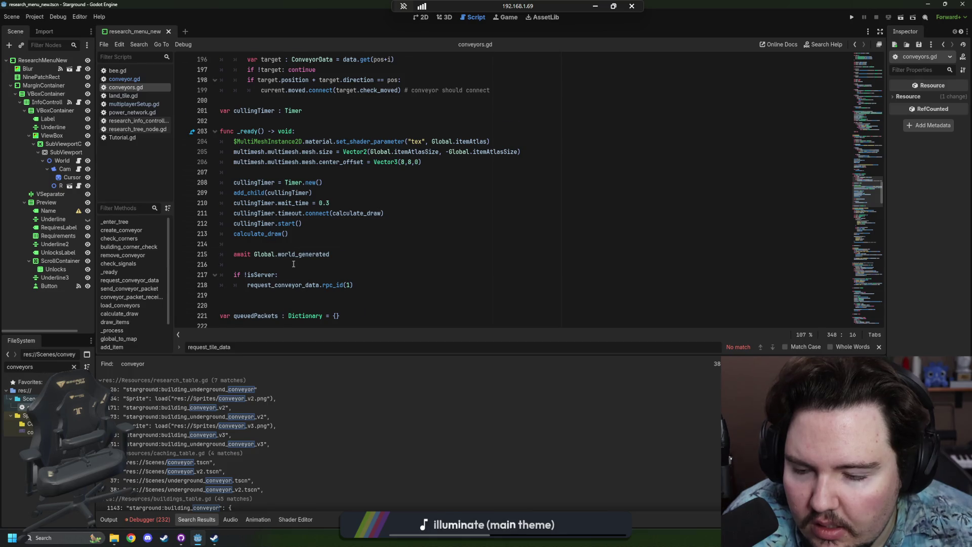
scroll(293, 264, down, 3)
scroll(283, 191, down, 5)
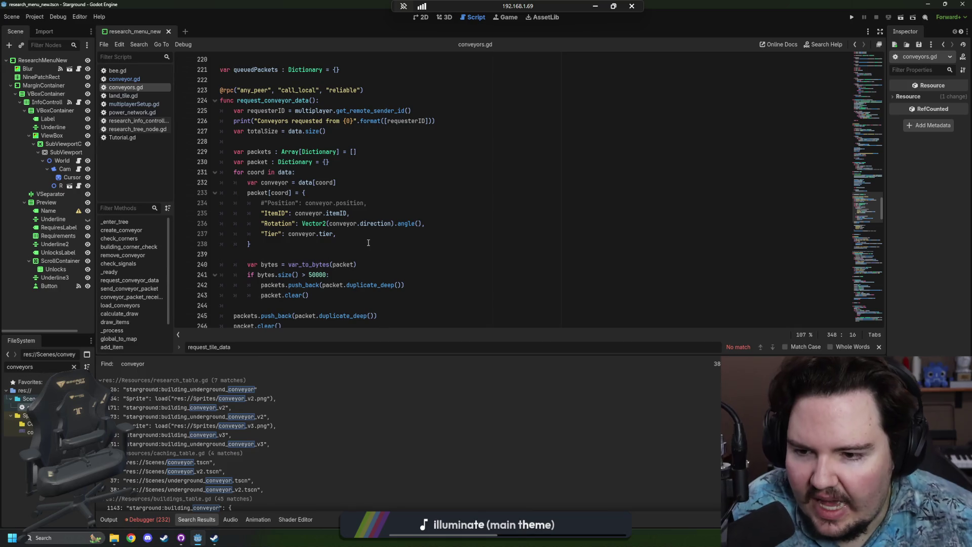
key(Up)
key(Up)
key(Up)
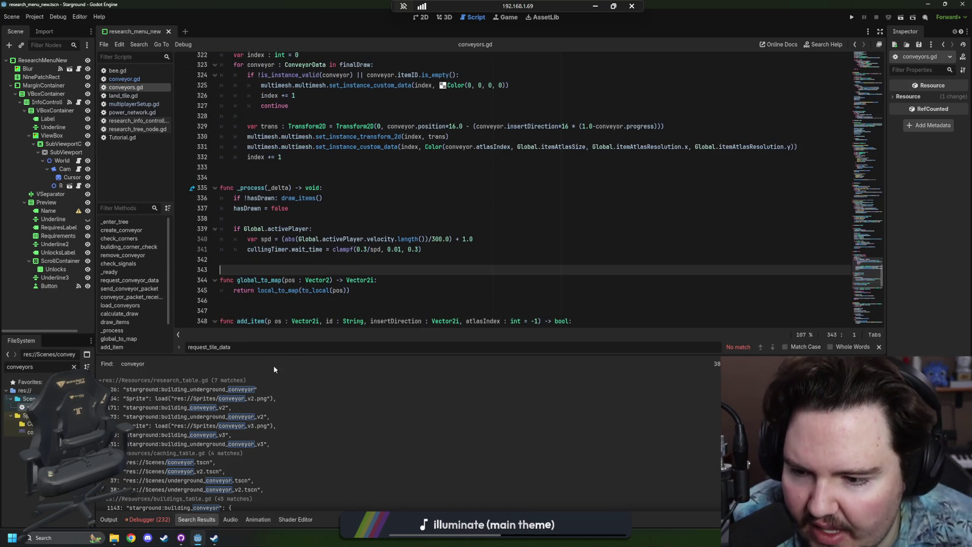
scroll(301, 281, down, 1)
key(ctrl+z)
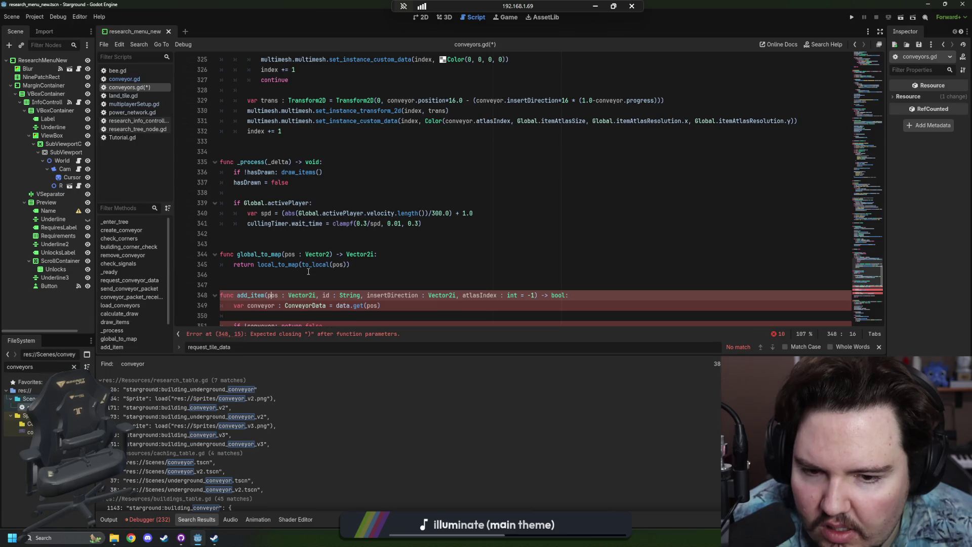
click(287, 283)
- Move the script editor aside and zoom the running game out over the base and back in
mouse_move(302, 4)
mouse_down()
mouse_move(506, 116)
mouse_move(539, 402)
mouse_move(456, 1)
mouse_up()
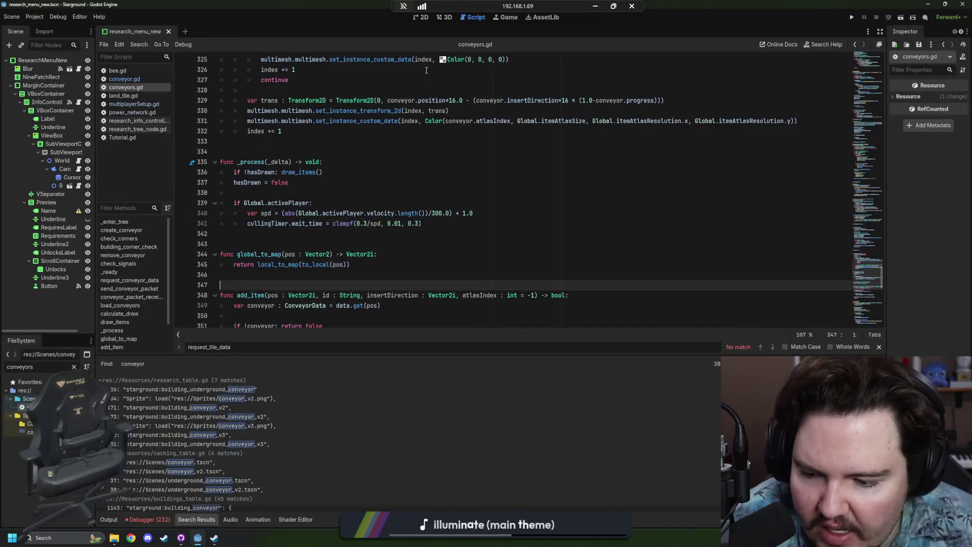
click(335, 187)
mouse_move(335, 4)
mouse_down()
mouse_move(522, 25)
mouse_move(718, 188)
mouse_move(398, 4)
mouse_up()
click(523, 215)
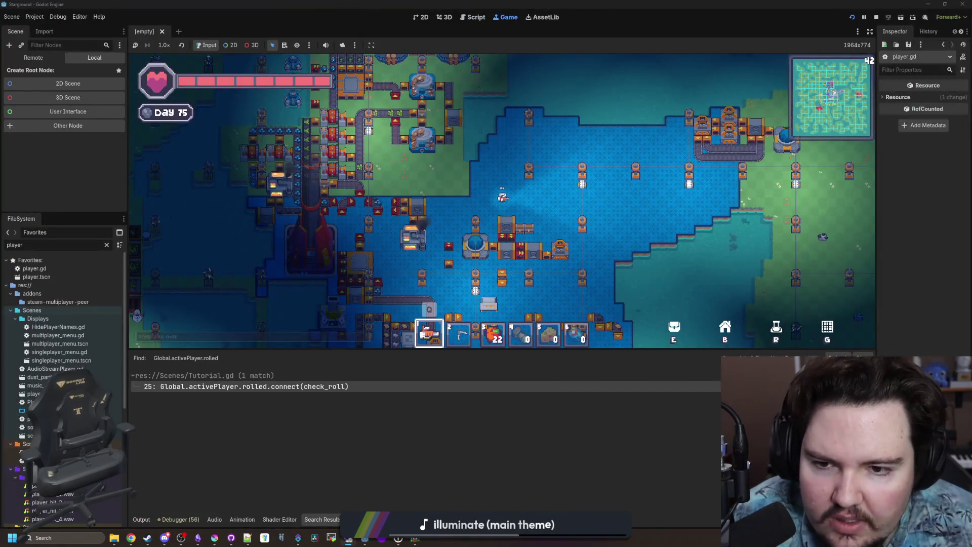
scroll(523, 215, down, 5)
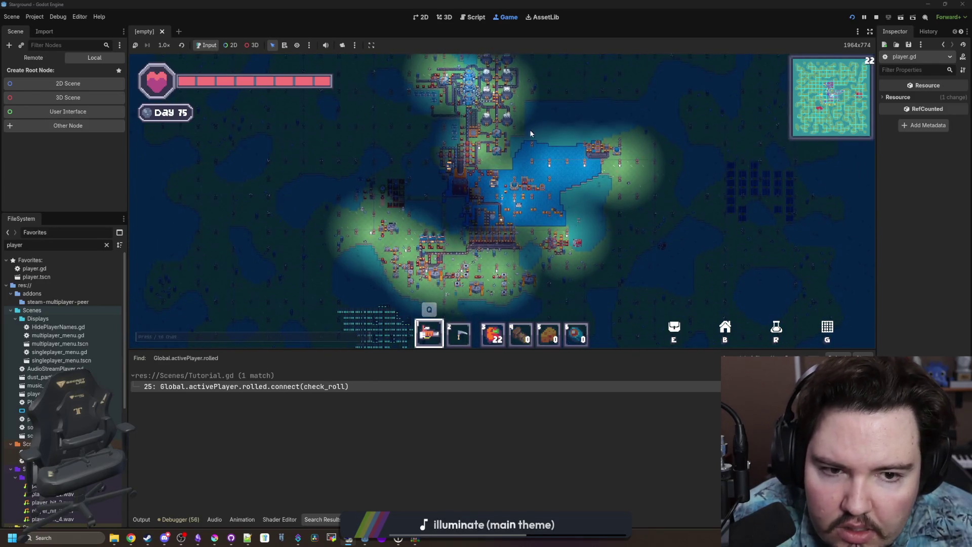
scroll(528, 120, up, 5)
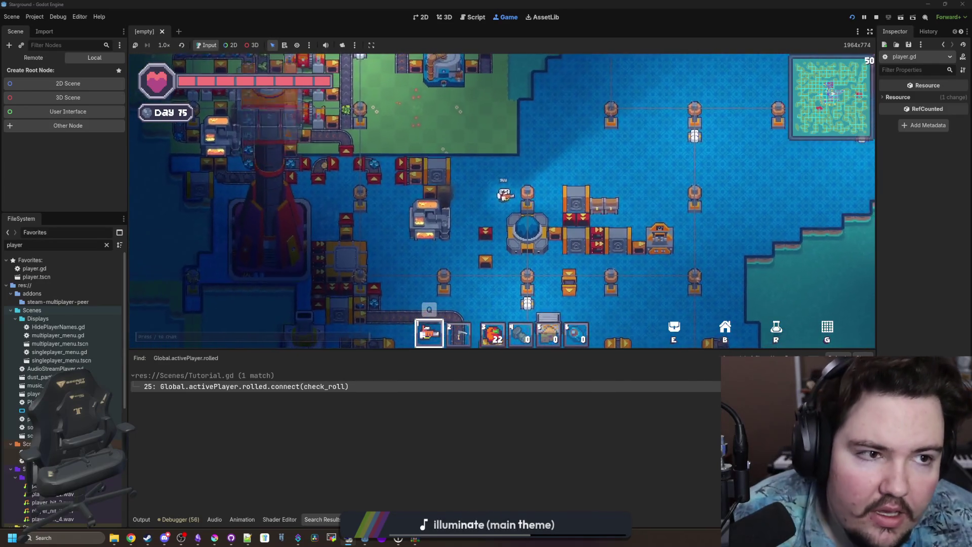
- Maximize the remote session and search conveyors.gd for its _ready function
key(alt+Tab)
double_click(580, 94)
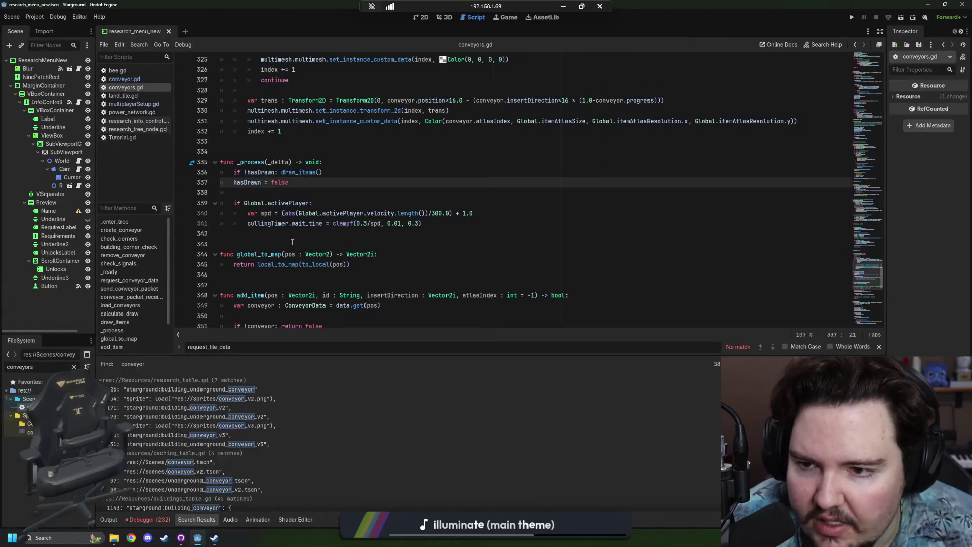
scroll(308, 204, up, 8)
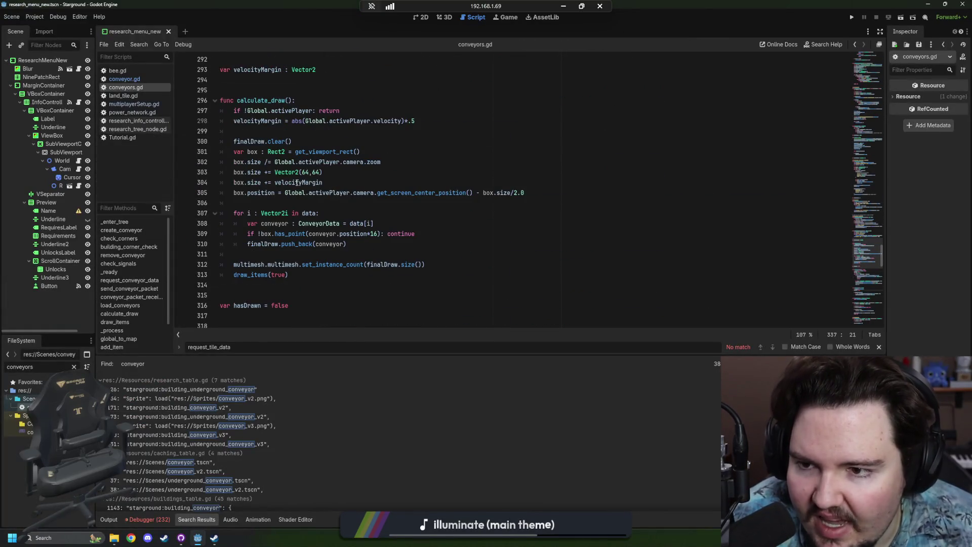
click(246, 127)
scroll(248, 129, up, 9)
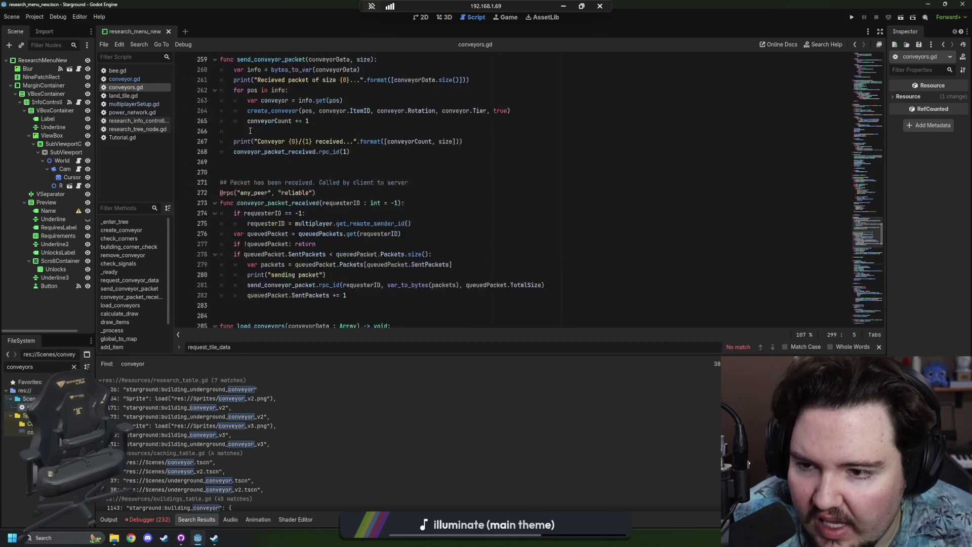
click(268, 191)
key(ctrl+f)
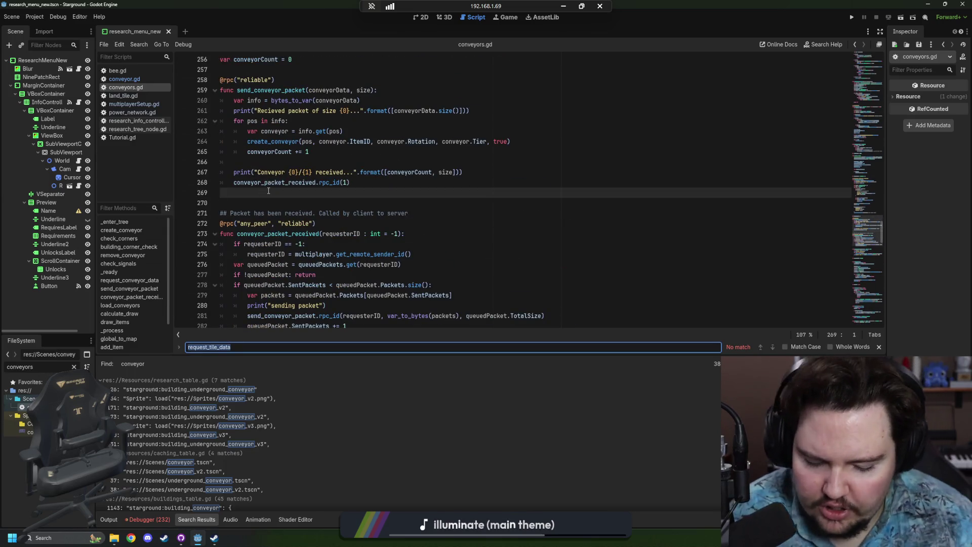
text(_rea)
scroll(270, 233, down, 1)
click(263, 202)
- Comment out the request_conveyor_data.rpc_id(1) call and its isServer check in _ready, then run the project
scroll(259, 230, down, 2)
click(248, 255)
click(248, 245)
click(248, 236)
click(249, 255)
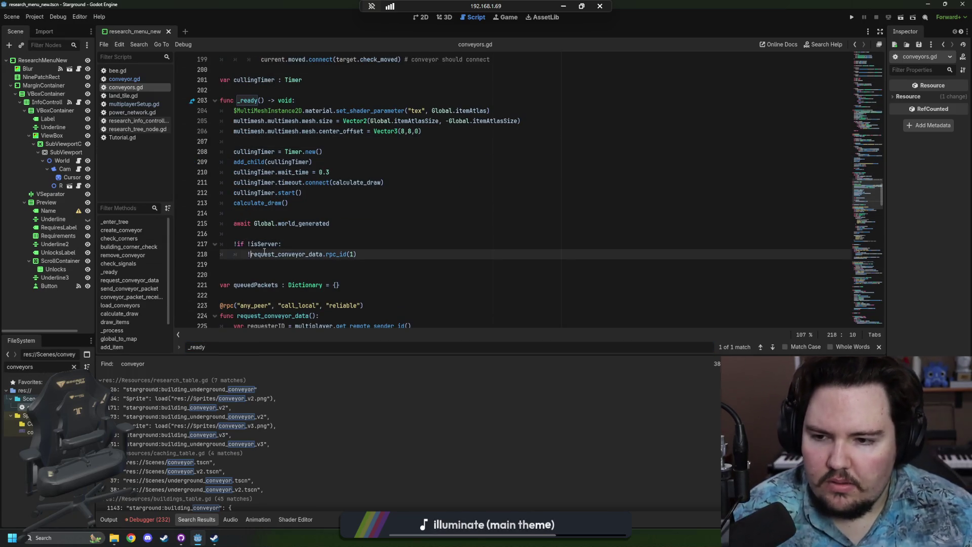
key(ctrl+k)
key(Up)
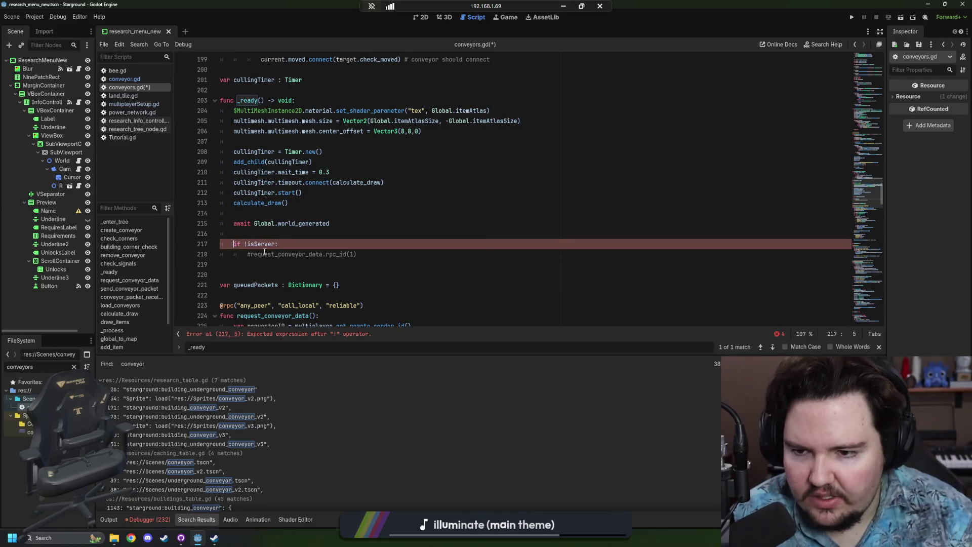
key(F5)
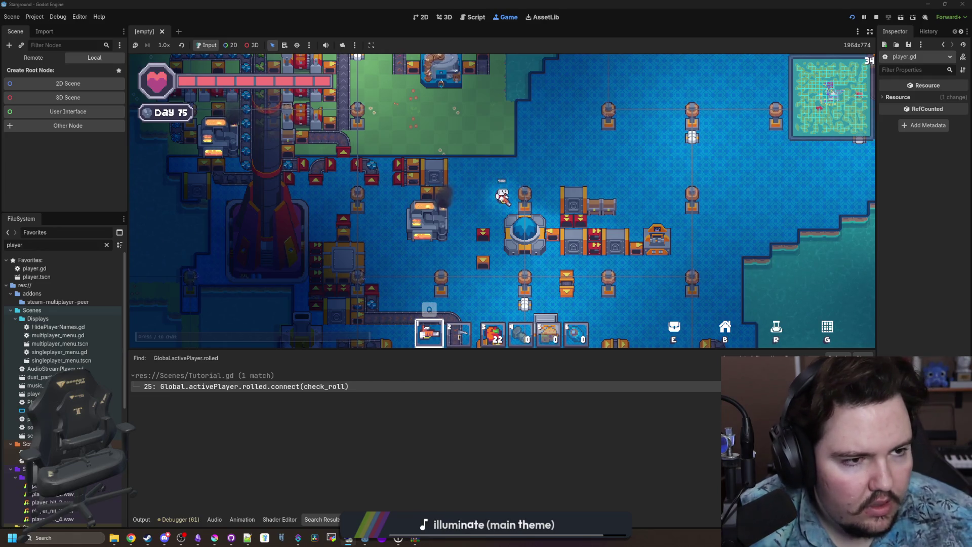
- Stop the game that ran with the conveyor data request commented out
key(F8)
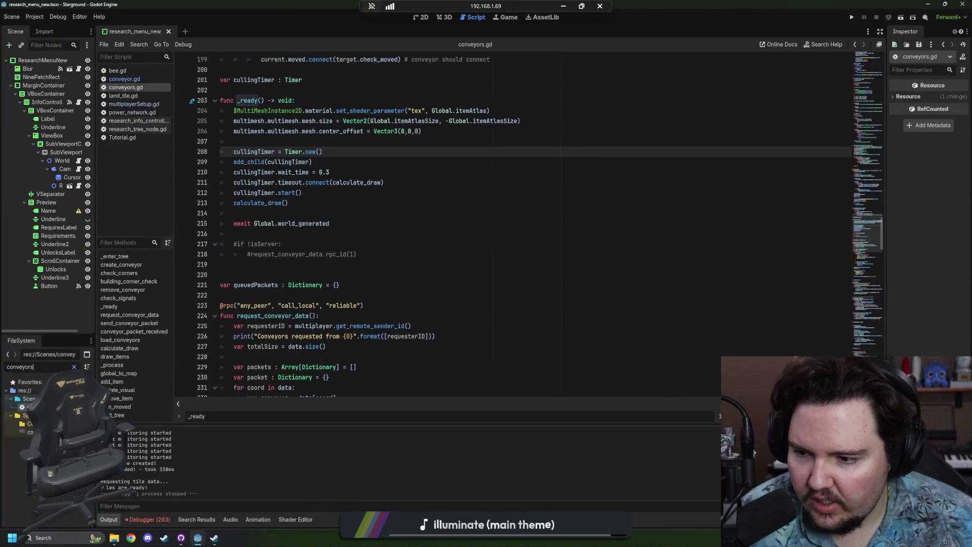
- Filter the FileSystem for 'resource' and open object_resource.gd
double_click(66, 368)
text(resource)
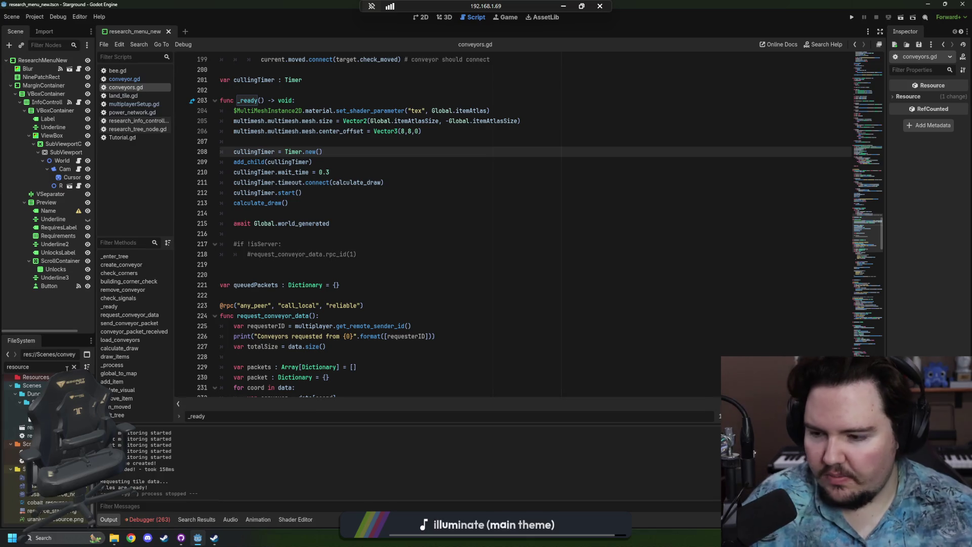
double_click(30, 452)
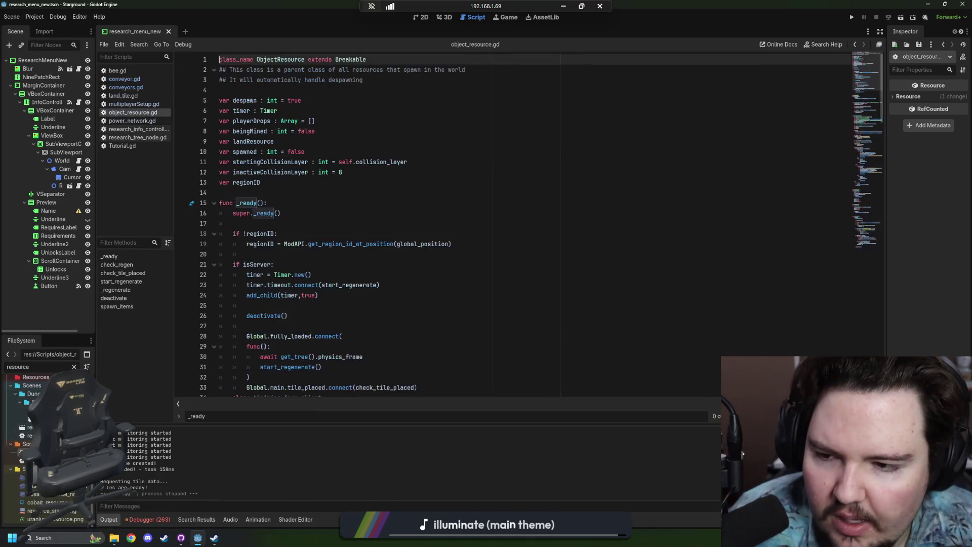
- Comment out check_regen.rpc_id(1) in _ready, save object_resource.gd, and relaunch the game
click(292, 254)
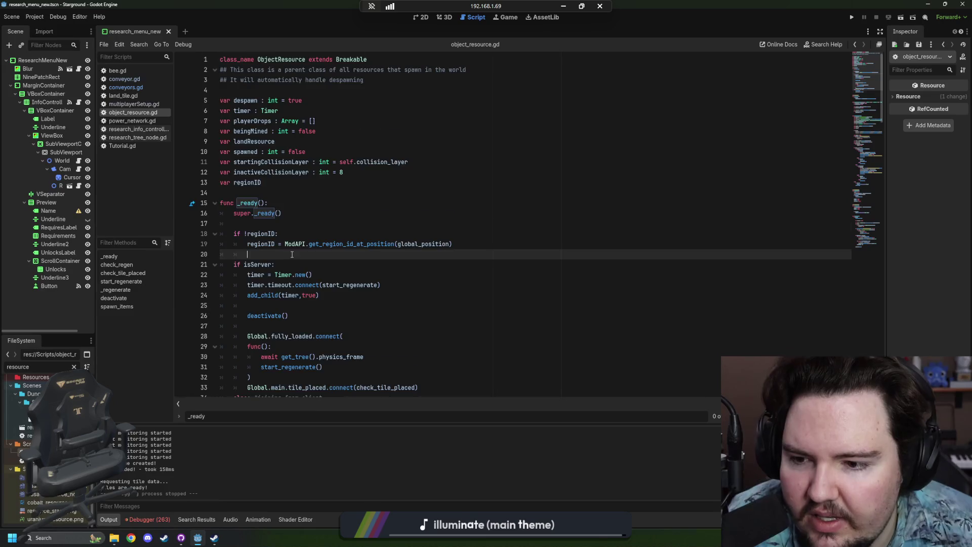
scroll(292, 254, down, 2)
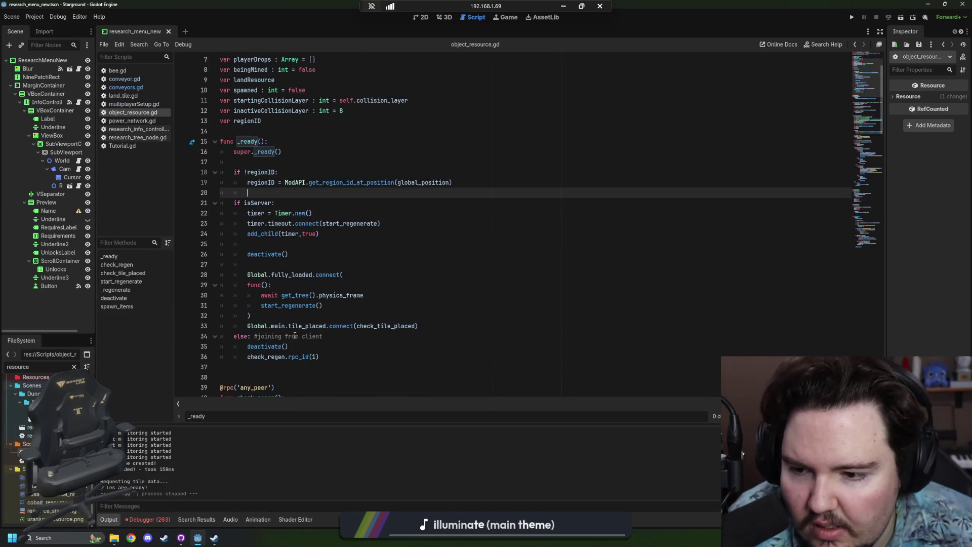
scroll(298, 329, down, 1)
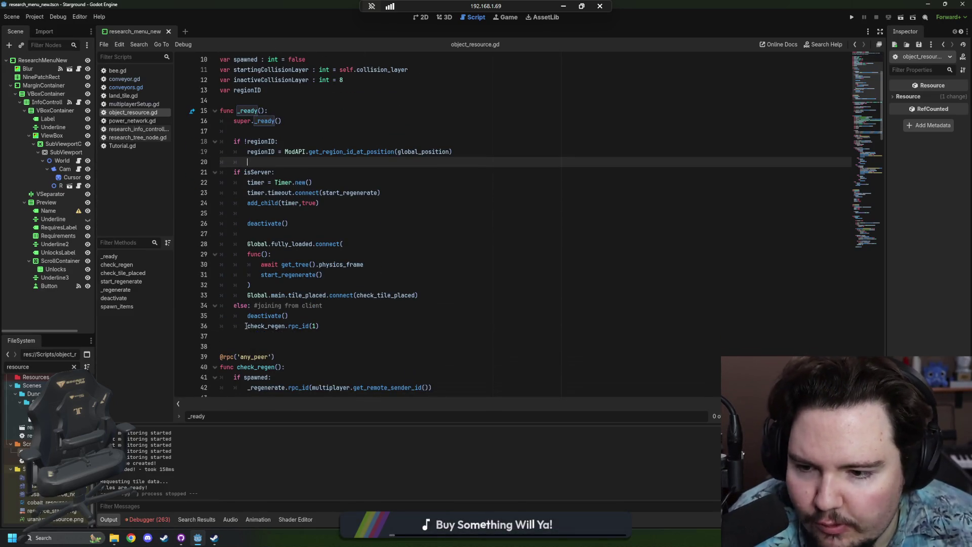
click(246, 326)
click(341, 315)
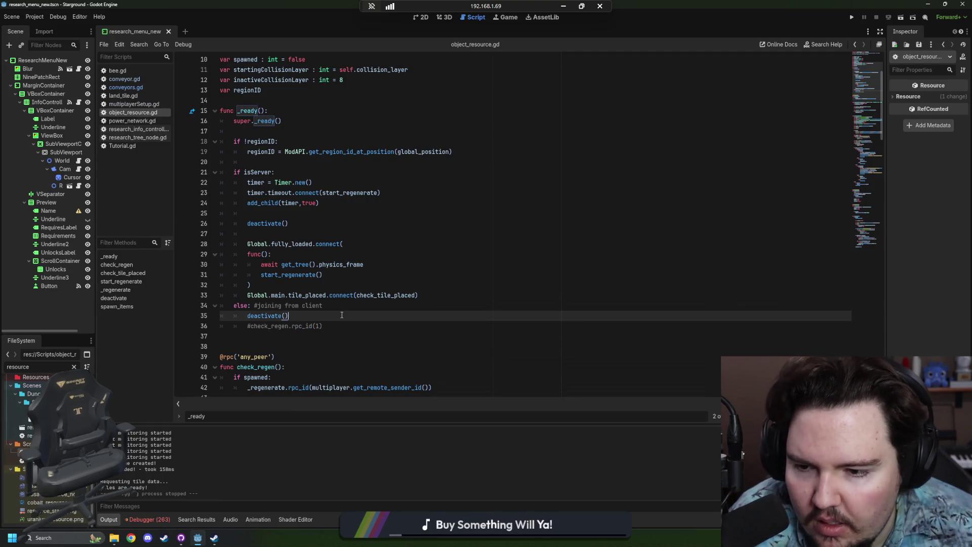
key(ctrl+s)
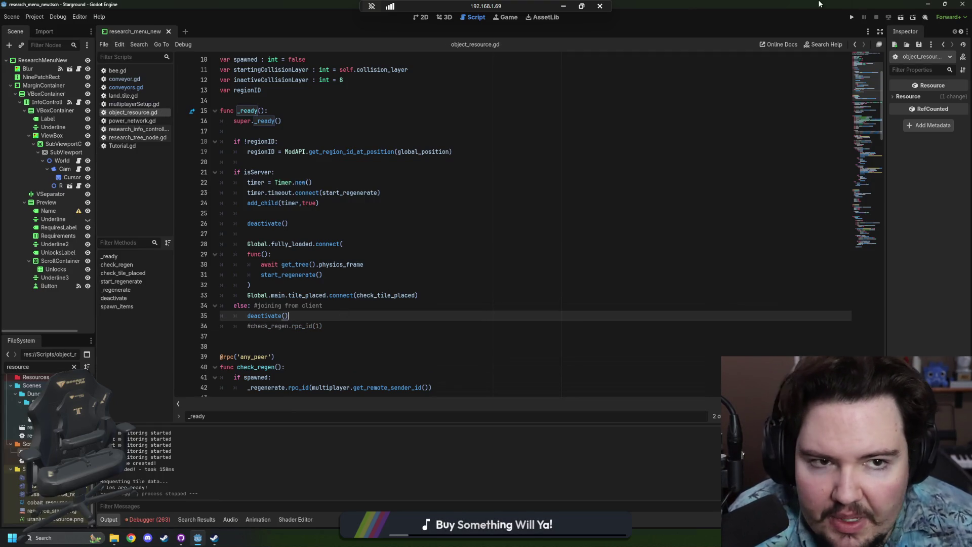
click(852, 19)
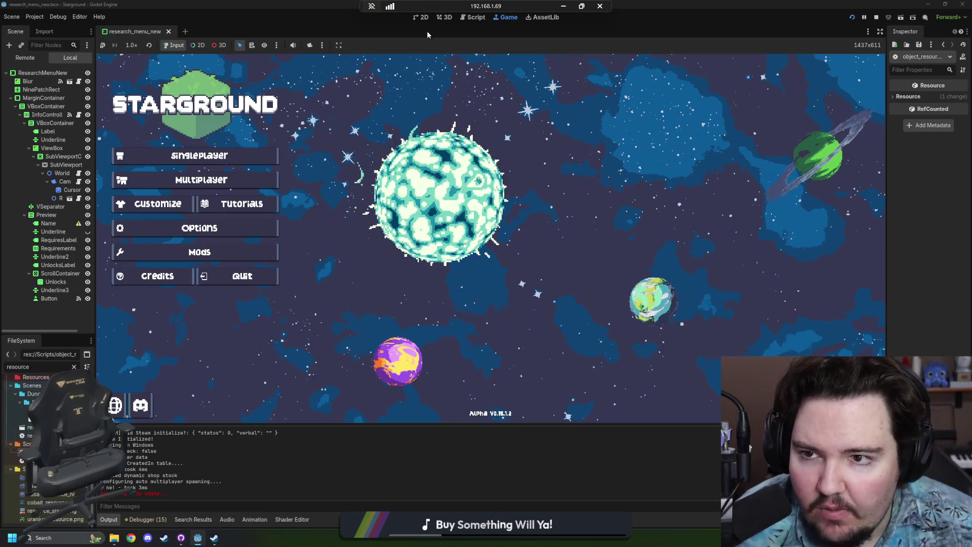
- Join the hosting friend's Starground game from Steam Friends, then stop the stuck client
mouse_move(214, 538)
click(248, 504)
right_click(389, 159)
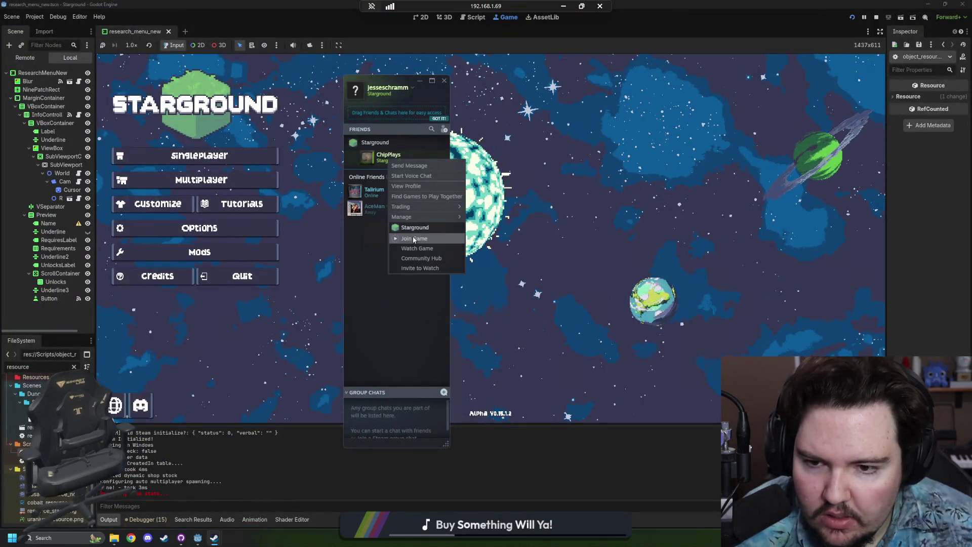
click(413, 239)
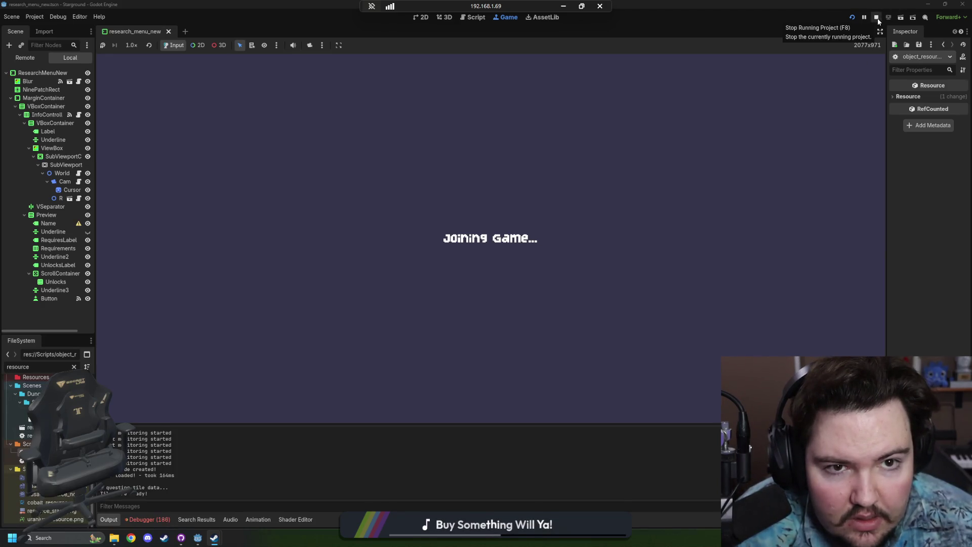
click(877, 18)
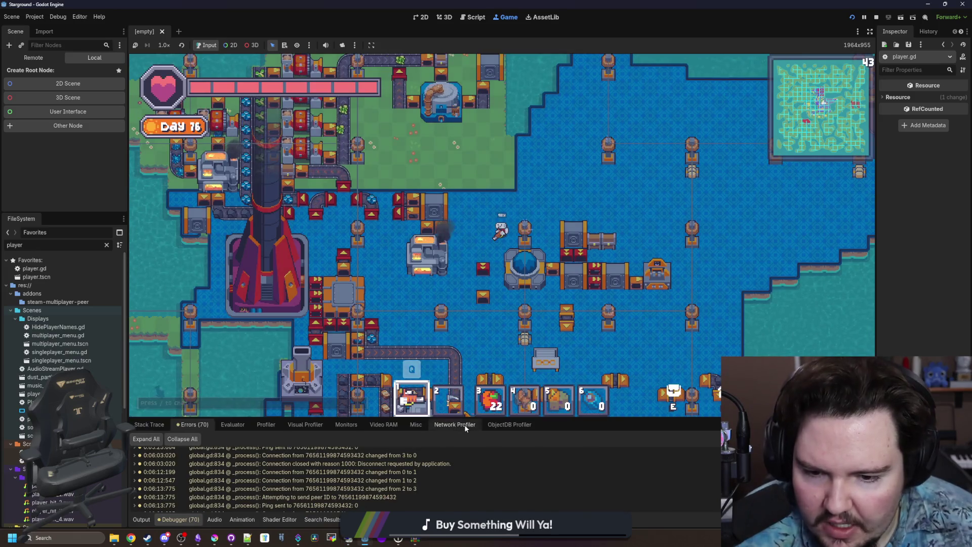
- Start a Network Profiler RPC capture and enlarge the debugger panel to show more rows
click(462, 424)
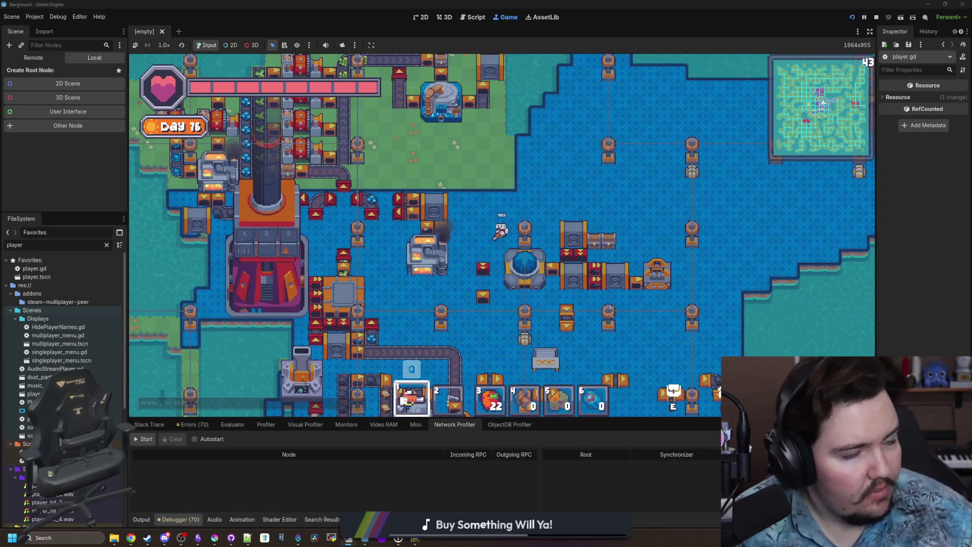
click(144, 439)
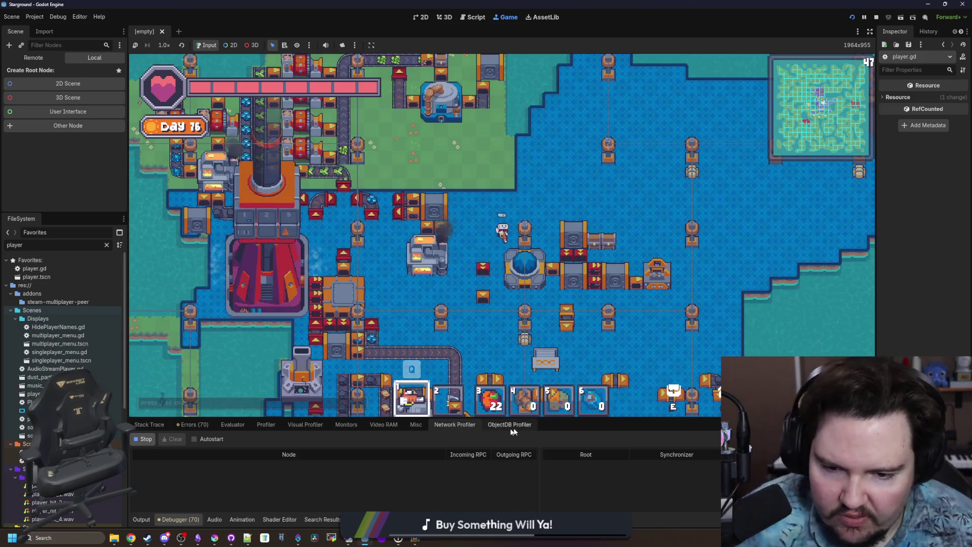
drag(536, 416, 536, 310)
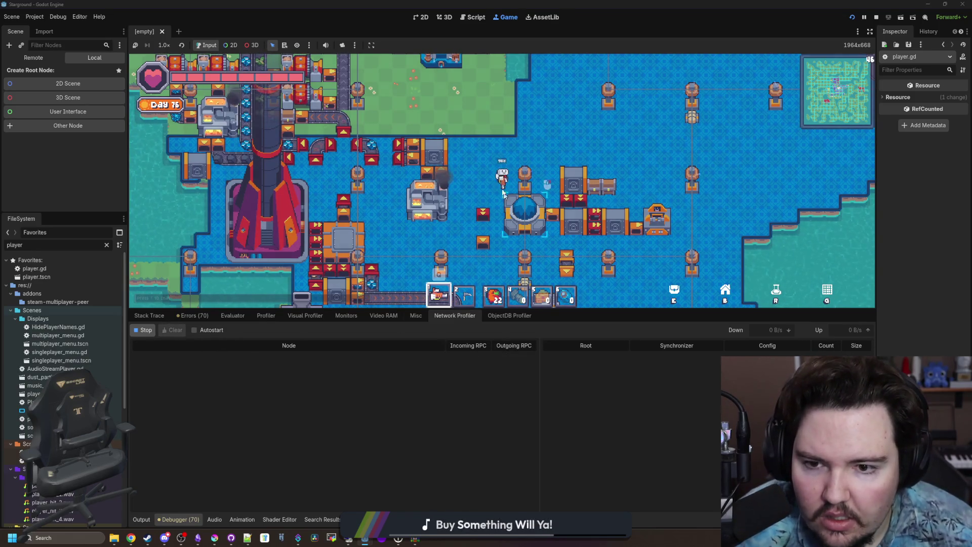
click(416, 315)
click(454, 315)
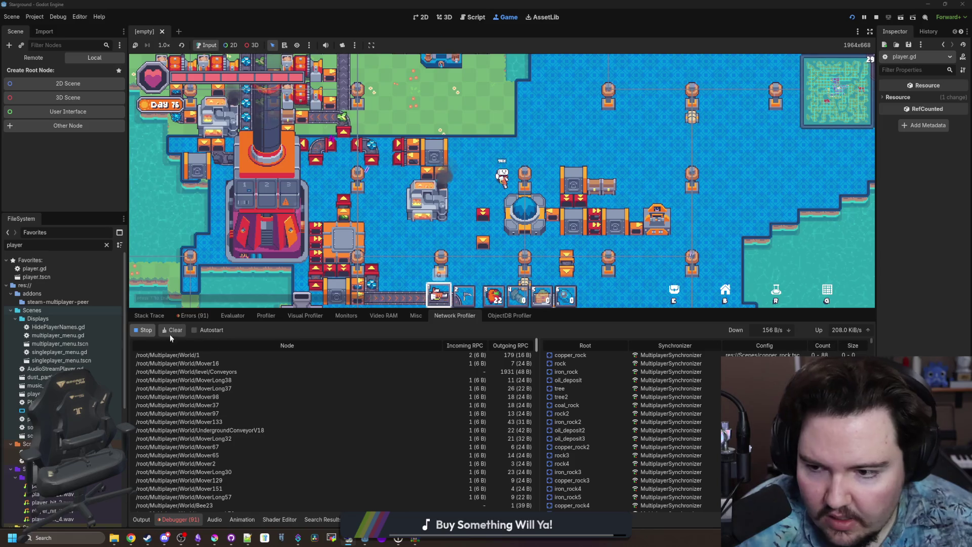
- Stop the network capture and scroll through the per-node RPC counts
click(137, 331)
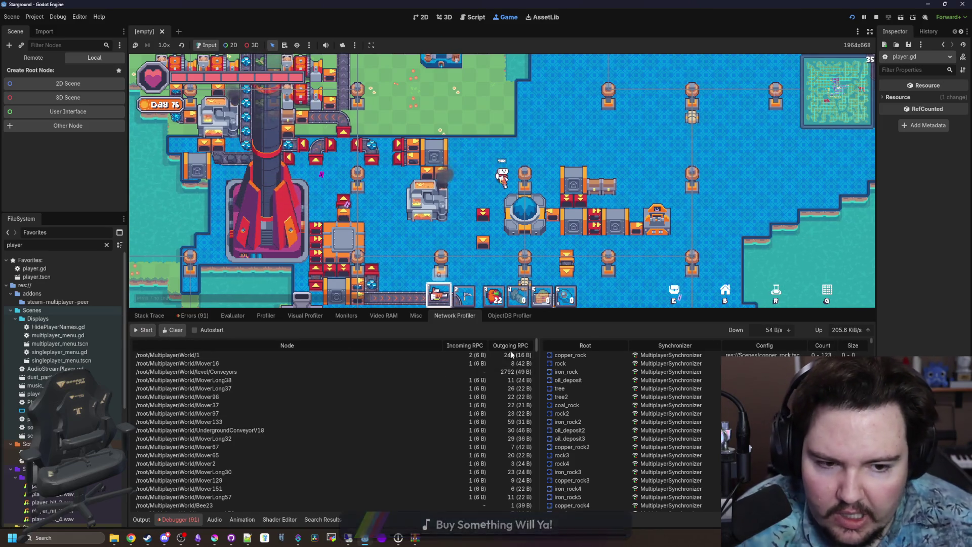
scroll(537, 369, down, 3)
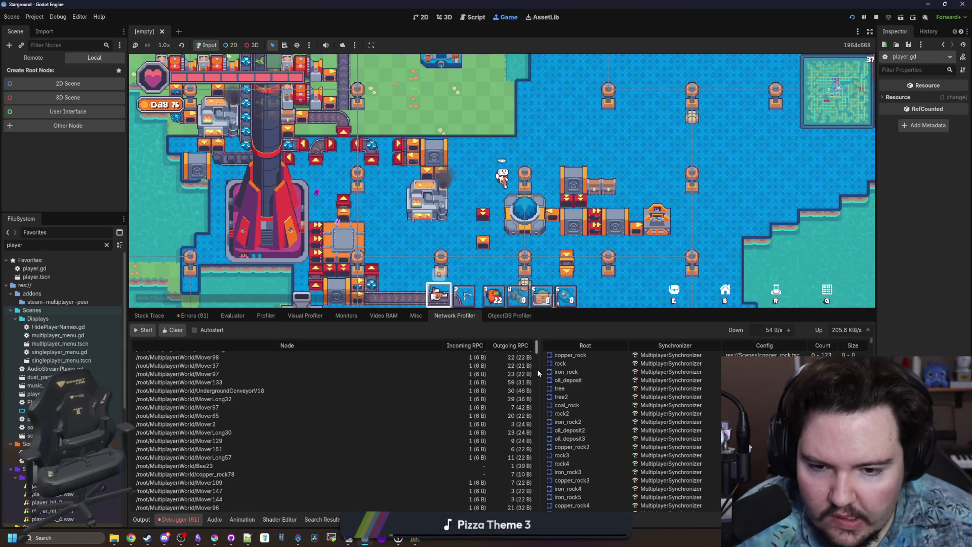
scroll(535, 356, down, 2)
drag(536, 356, 529, 400)
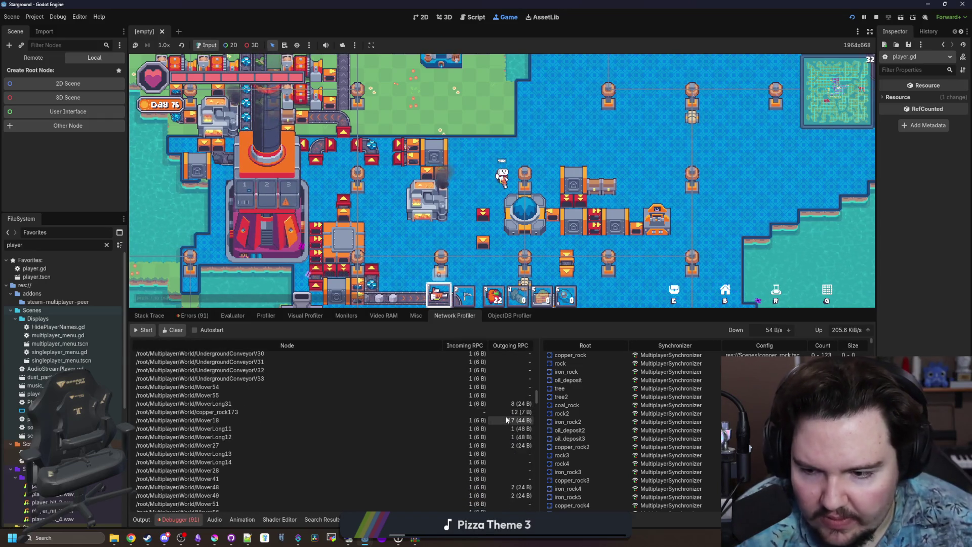
scroll(509, 411, down, 5)
scroll(498, 415, down, 5)
scroll(495, 414, down, 5)
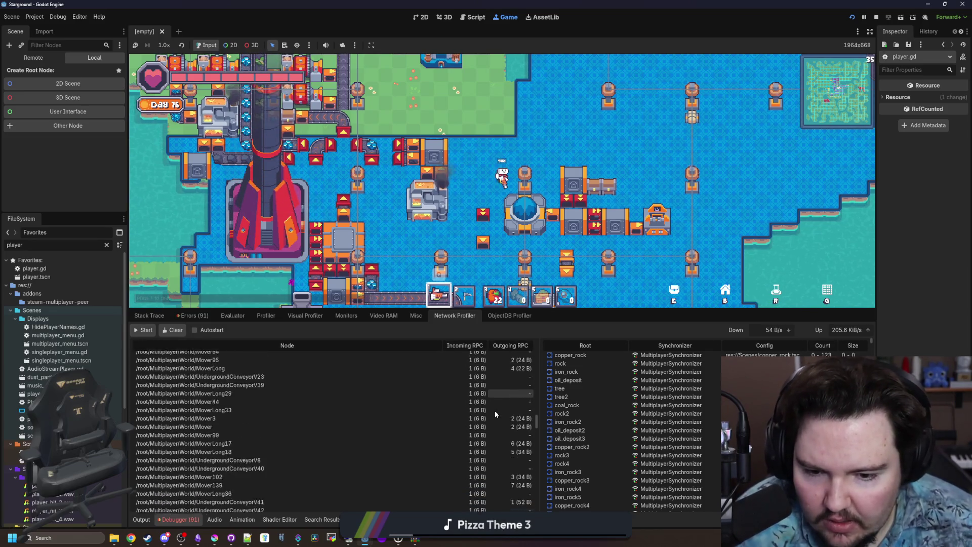
scroll(495, 414, down, 5)
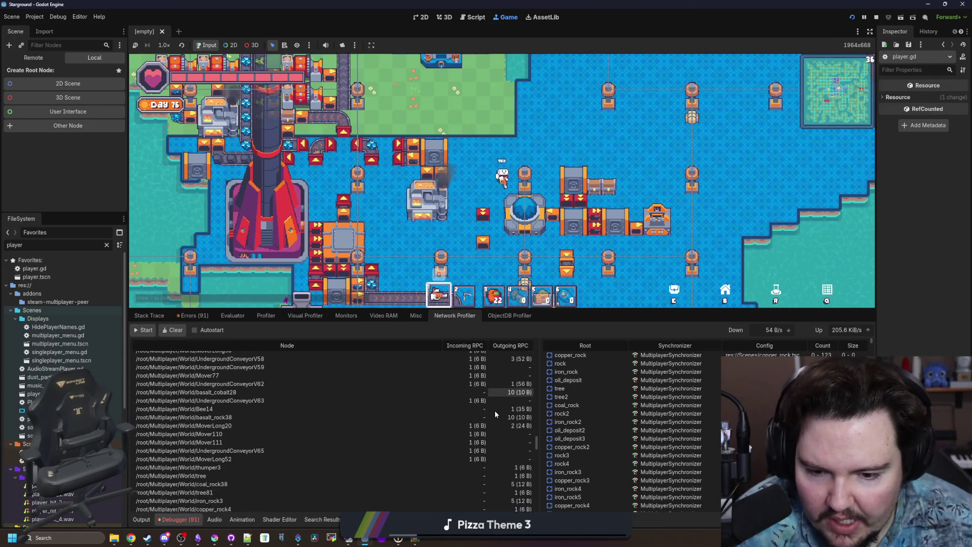
scroll(494, 410, down, 5)
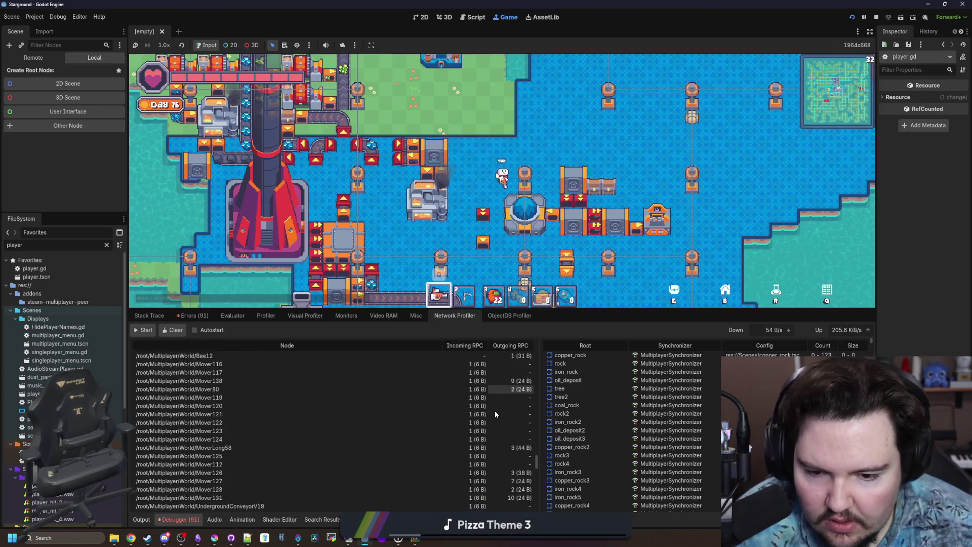
scroll(509, 452, down, 5)
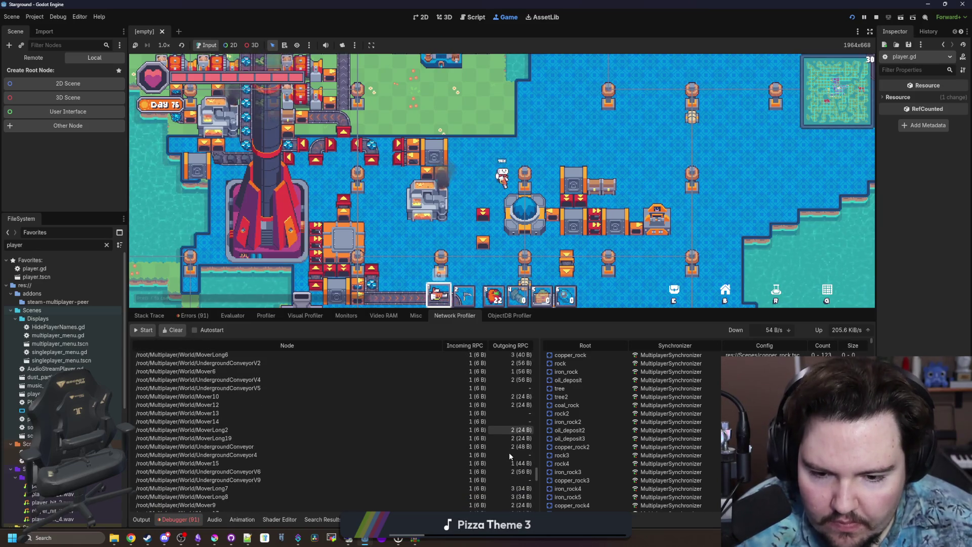
scroll(510, 455, down, 5)
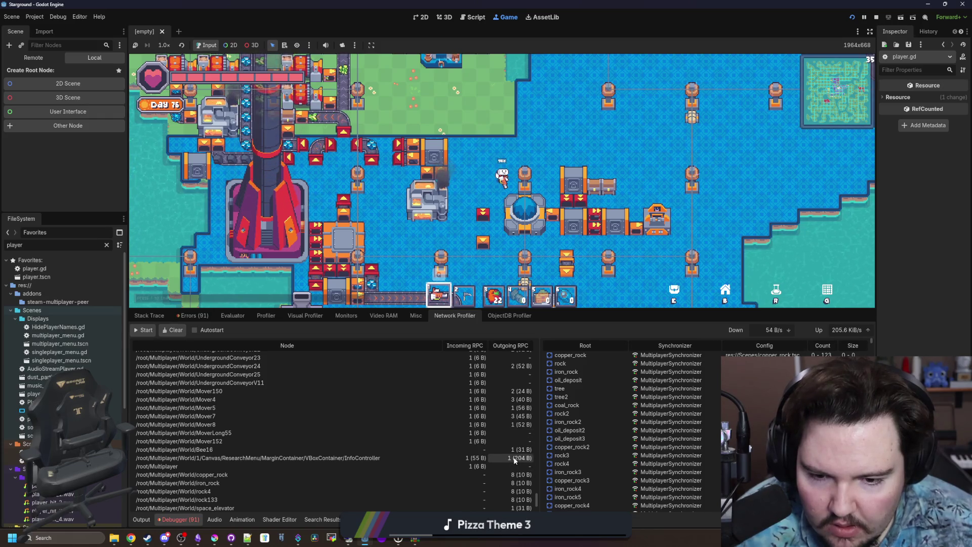
scroll(530, 471, down, 5)
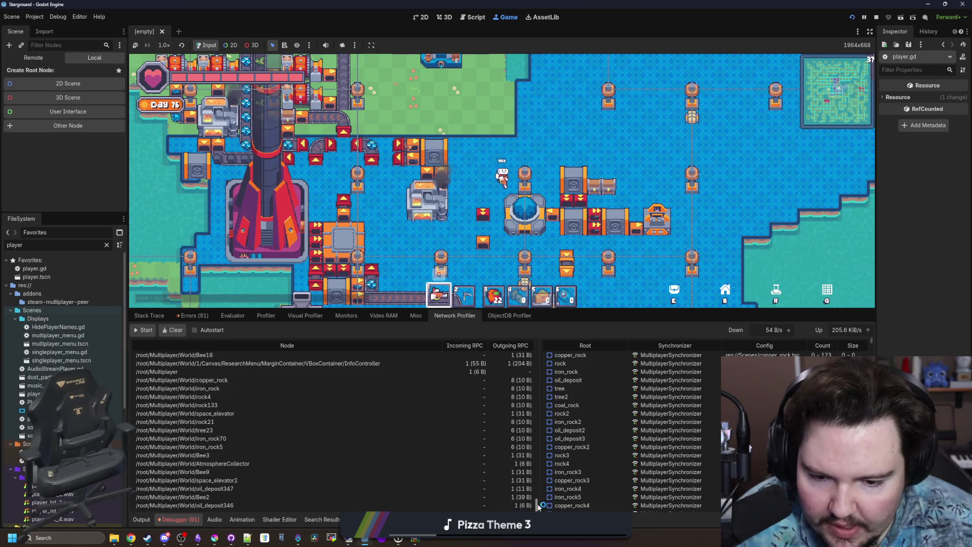
- Select the level/Conveyors row, the top sender with 2792 outgoing RPCs
scroll(527, 446, up, 15)
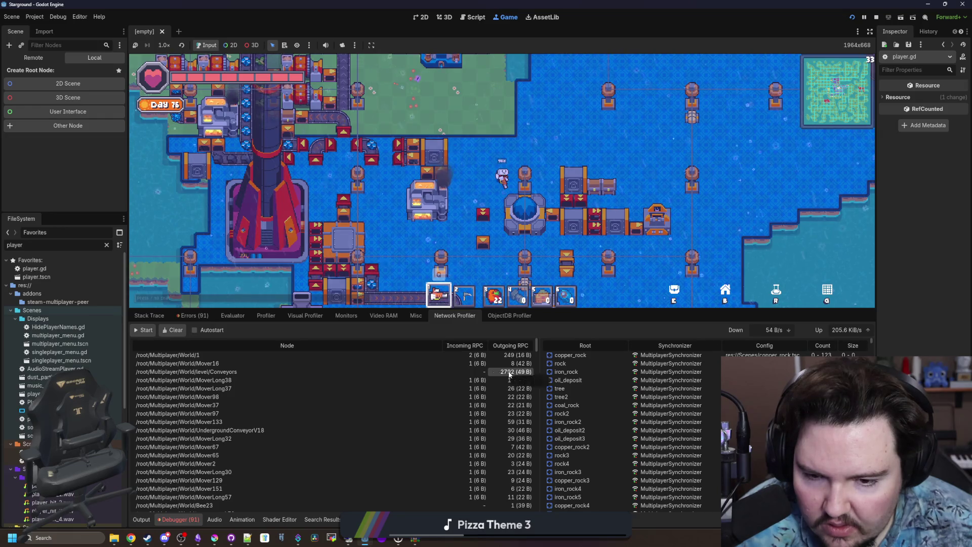
click(377, 371)
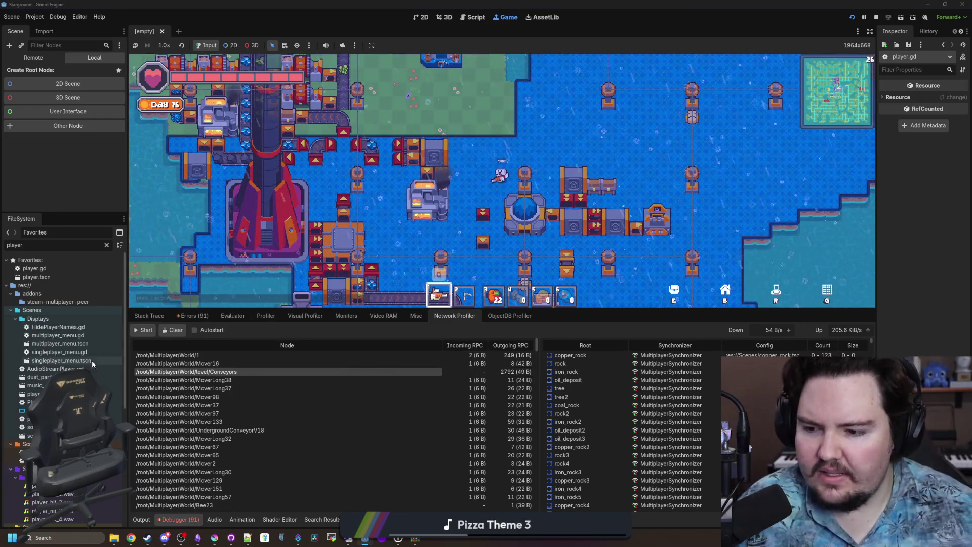
click(106, 246)
- Filter the FileSystem for 'conveyors' and open conveyors.gd
click(106, 245)
text(conveyors)
double_click(45, 285)
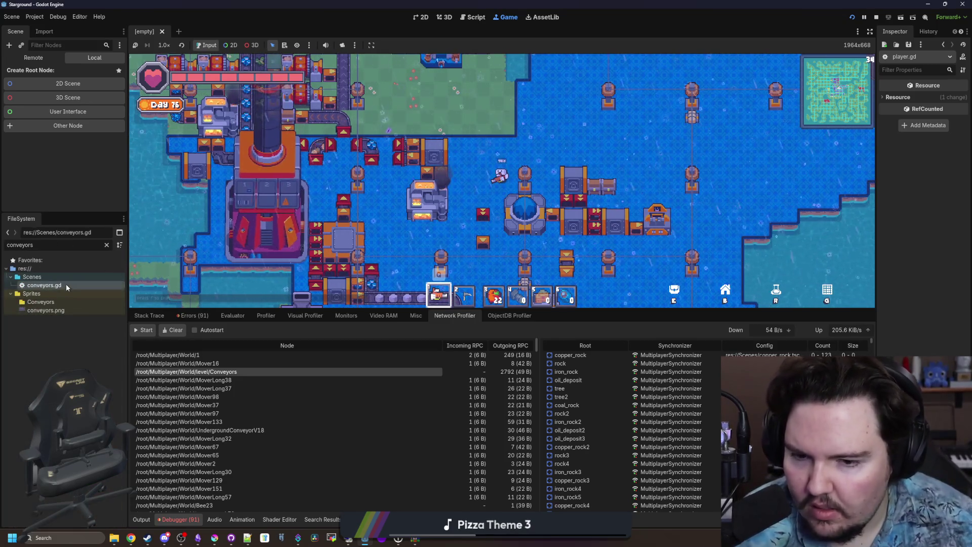
- Review the create_conveyor RPC annotation at line 27 of conveyors.gd
scroll(529, 226, up, 9)
scroll(529, 226, up, 20)
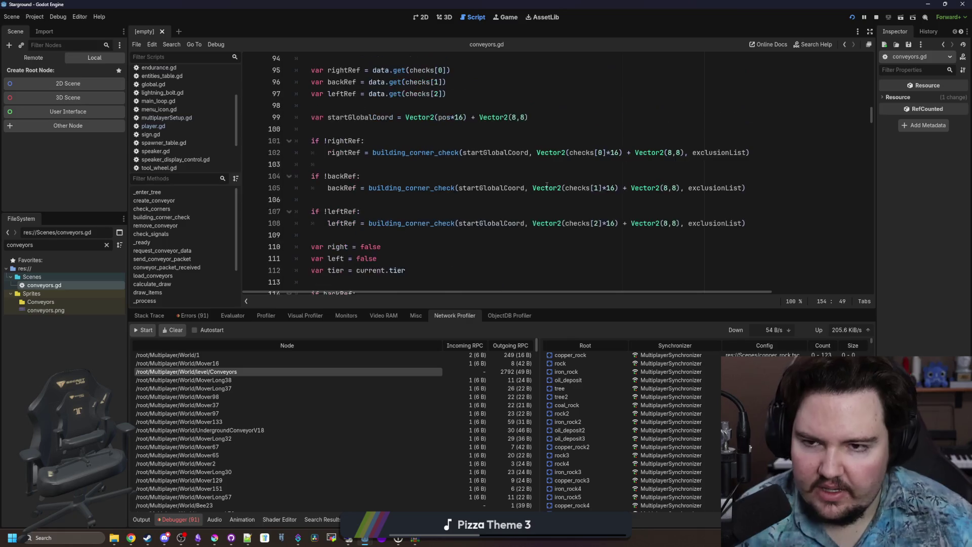
scroll(581, 216, up, 9)
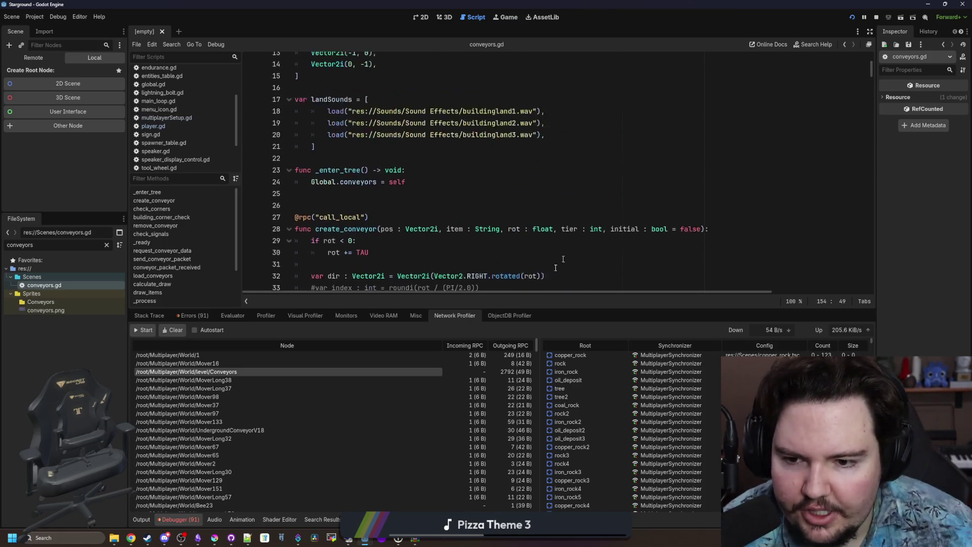
drag(465, 307, 464, 346)
scroll(432, 232, up, 4)
scroll(432, 231, down, 3)
scroll(432, 231, down, 4)
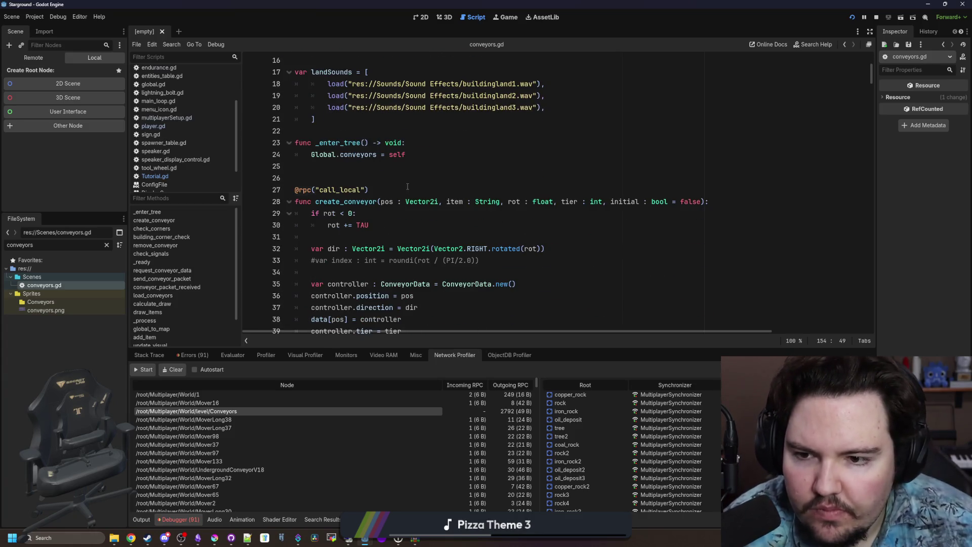
click(407, 189)
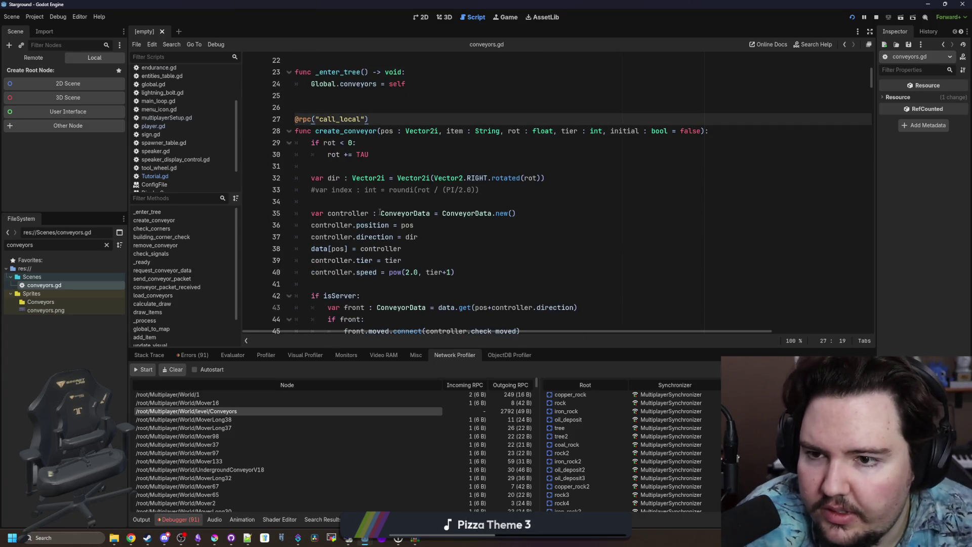
- Scroll down through conveyors.gd to the _ready function around line 207
scroll(403, 198, down, 3)
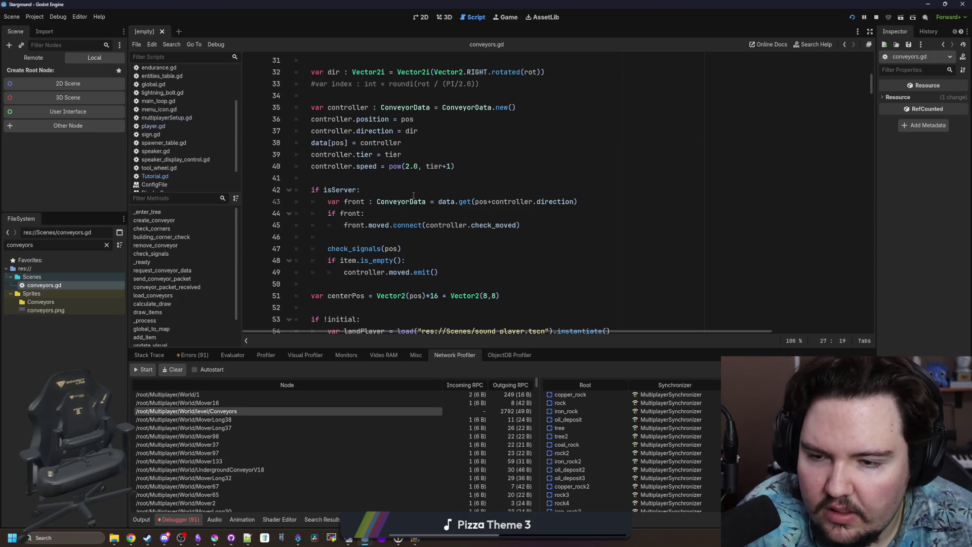
scroll(413, 195, down, 1)
scroll(413, 196, up, 10)
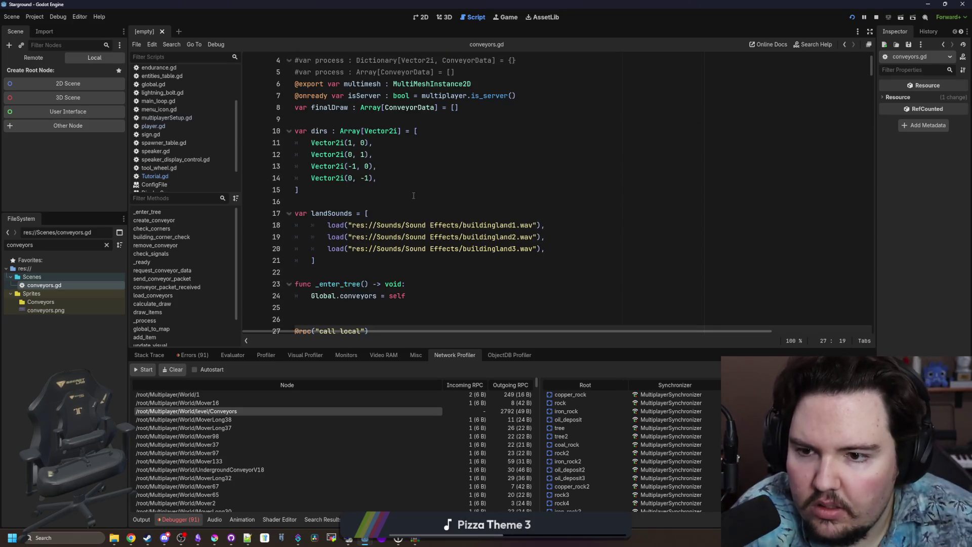
scroll(414, 196, down, 20)
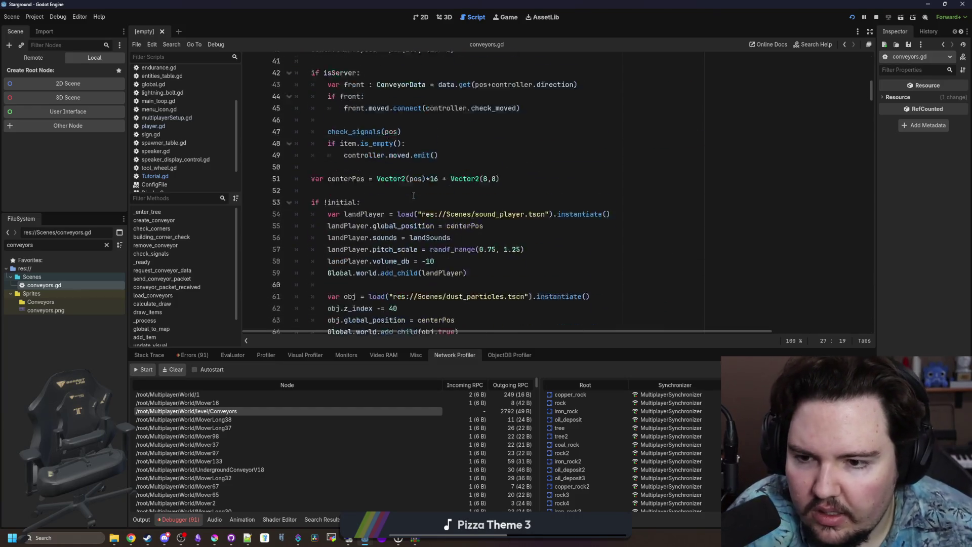
scroll(413, 196, down, 9)
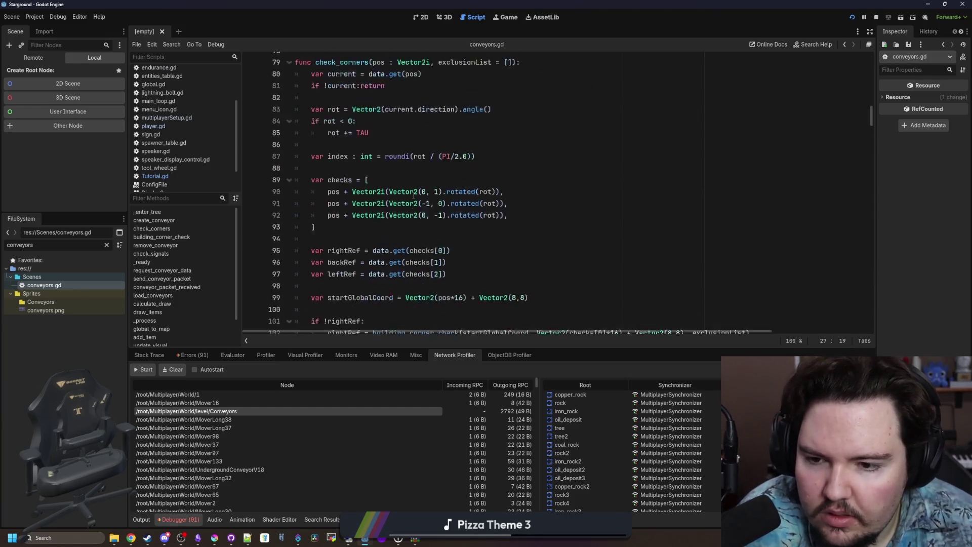
scroll(415, 240, down, 12)
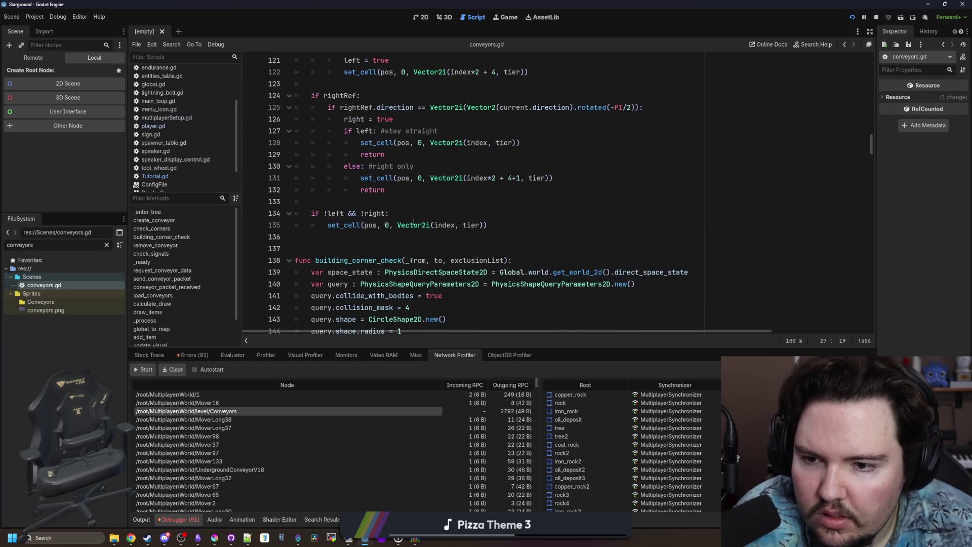
scroll(388, 222, down, 6)
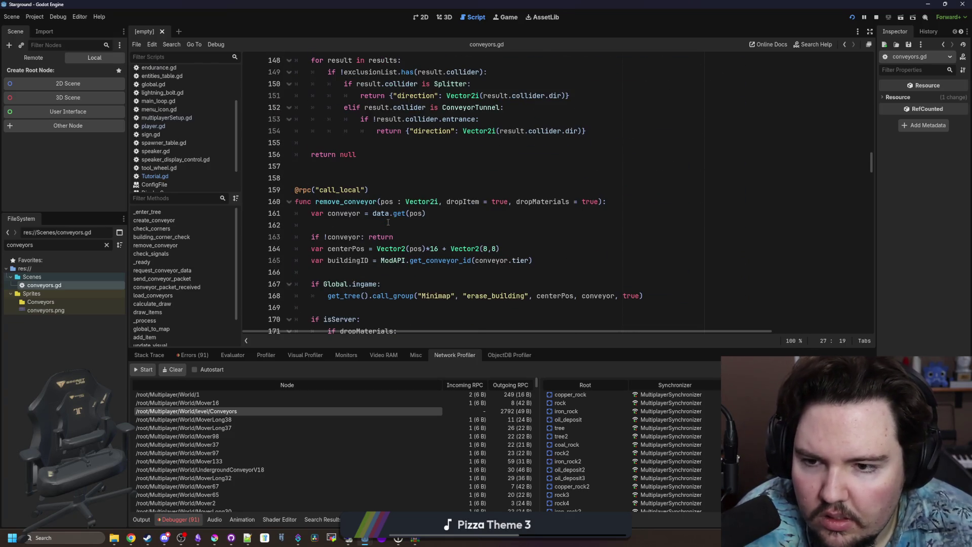
scroll(389, 223, down, 11)
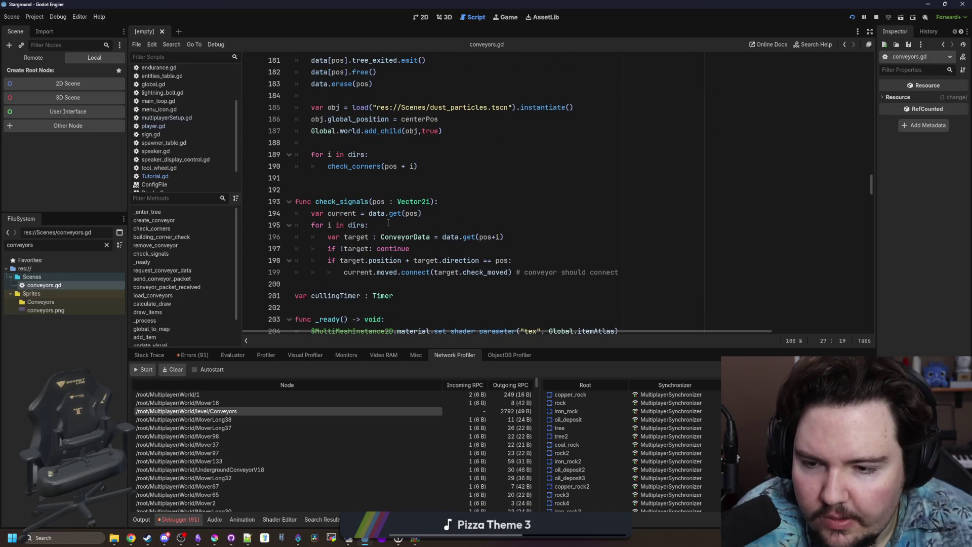
scroll(388, 222, down, 3)
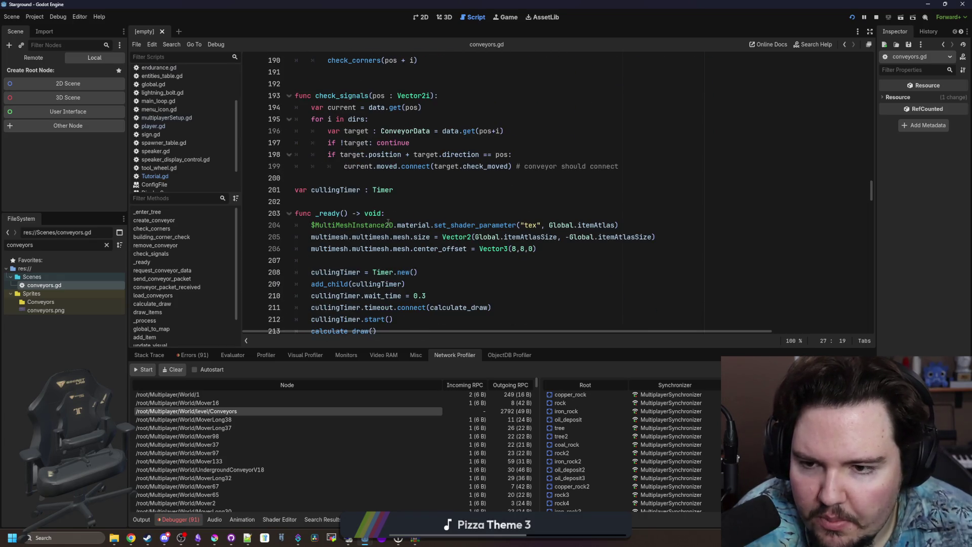
scroll(389, 222, down, 1)
click(372, 225)
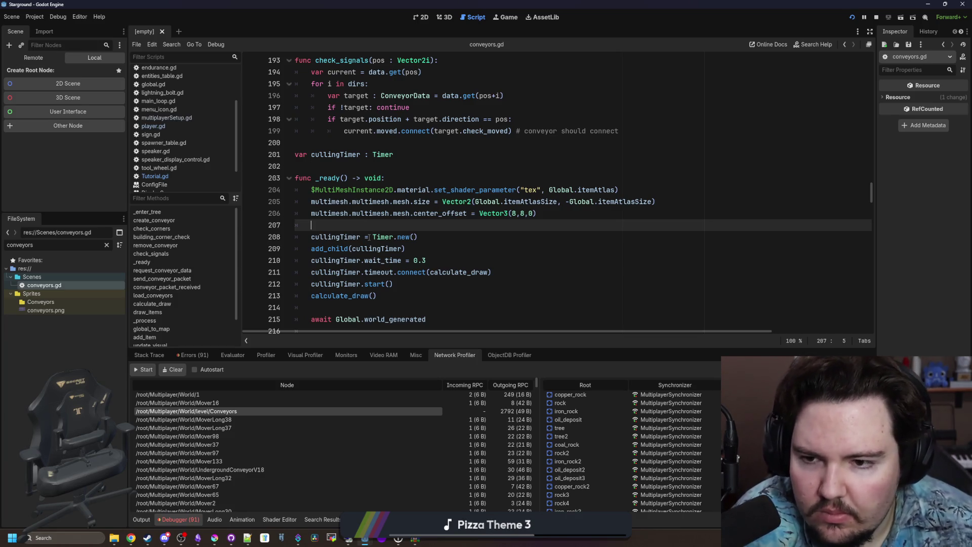
- Highlight the client conveyor request lines 217–218 and show the Output log
scroll(369, 236, down, 2)
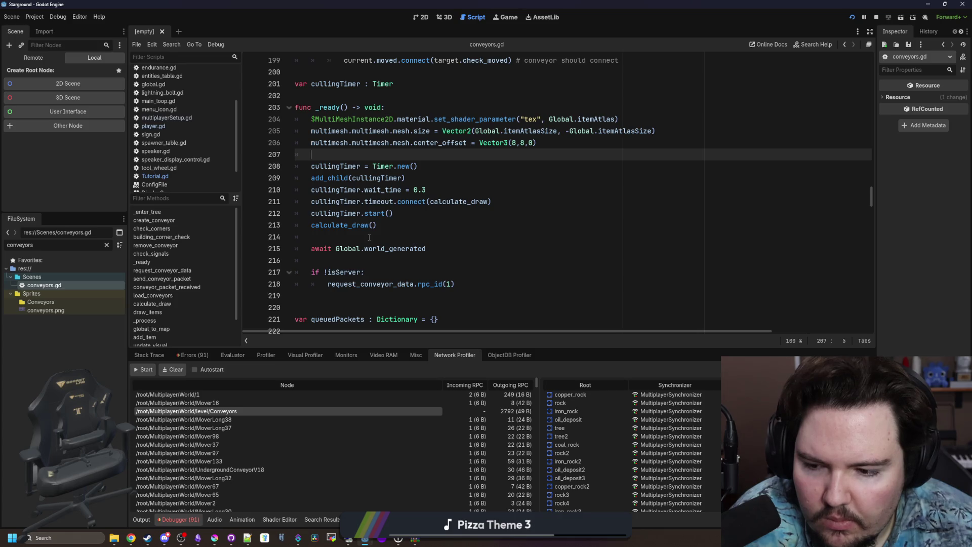
mouse_move(485, 282)
mouse_down()
mouse_move(327, 284)
mouse_move(311, 272)
mouse_up()
click(331, 263)
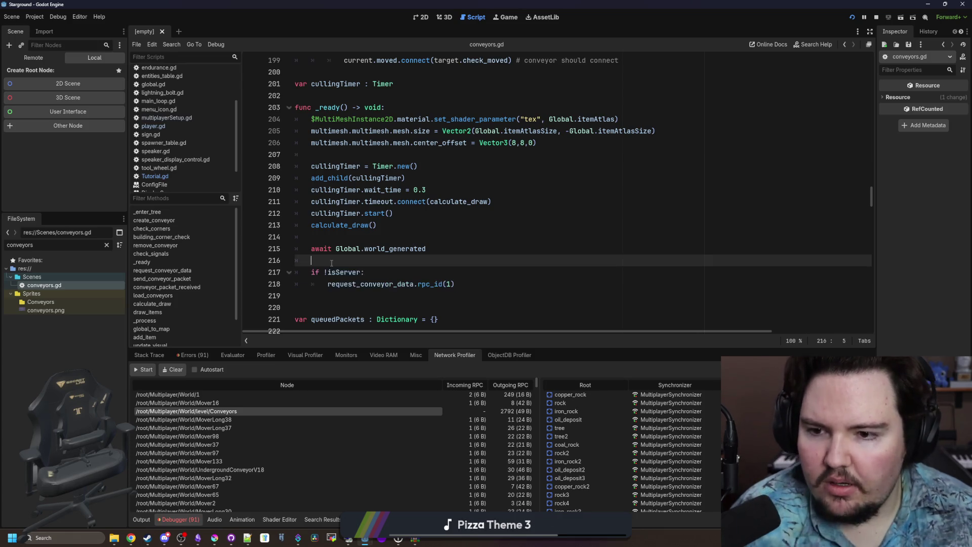
scroll(338, 255, down, 4)
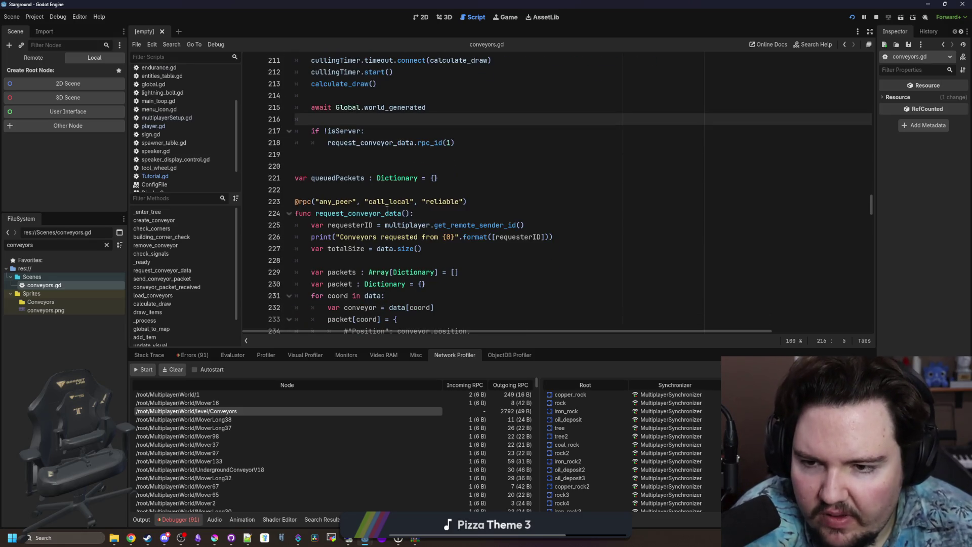
click(137, 522)
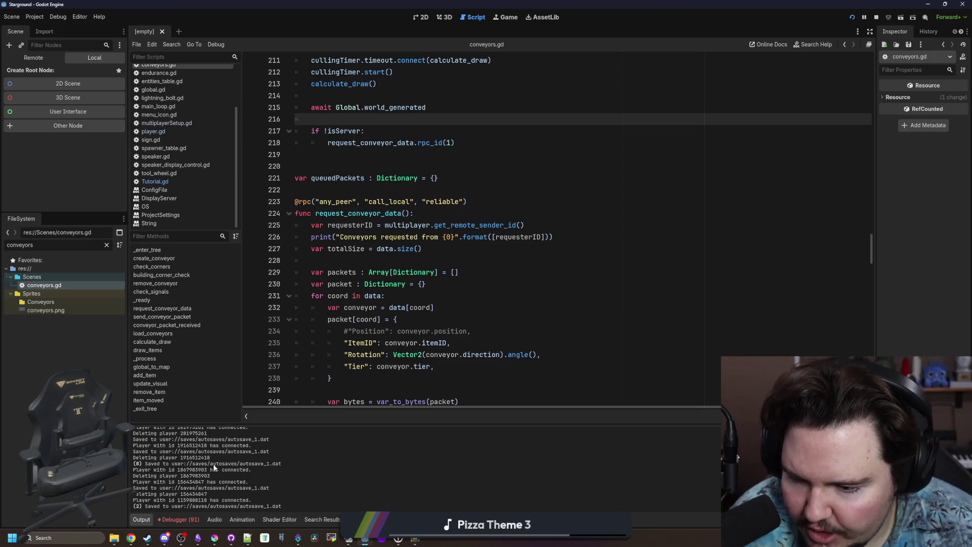
scroll(201, 496, up, 2)
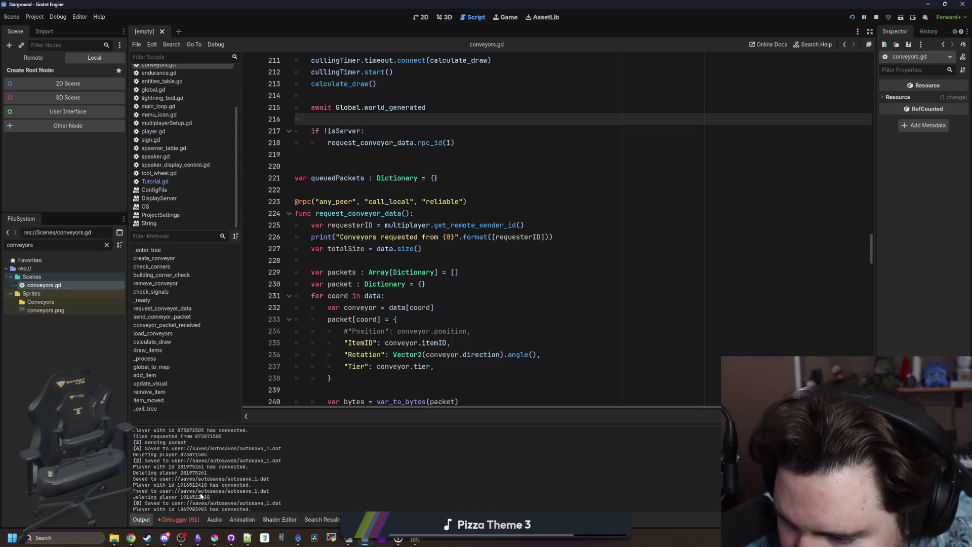
scroll(200, 495, up, 2)
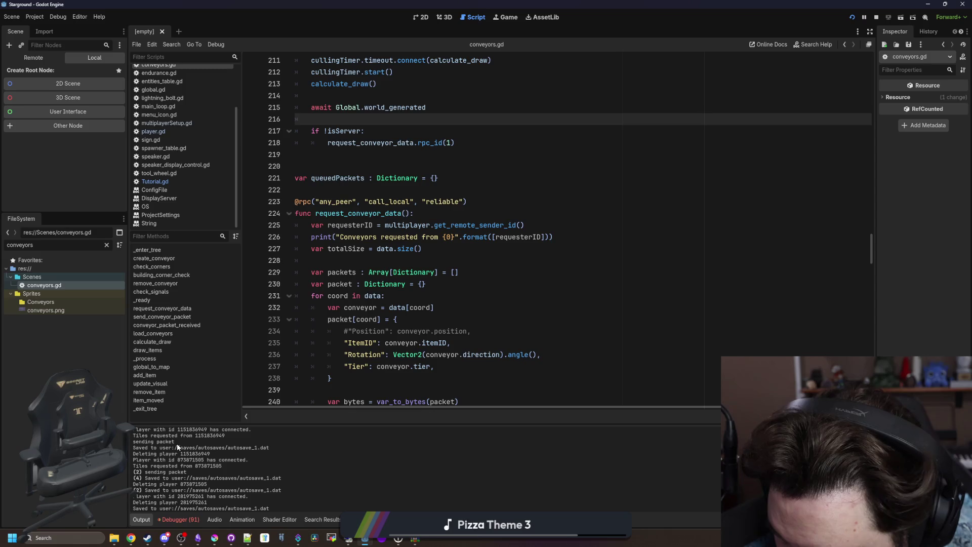
scroll(182, 466, up, 2)
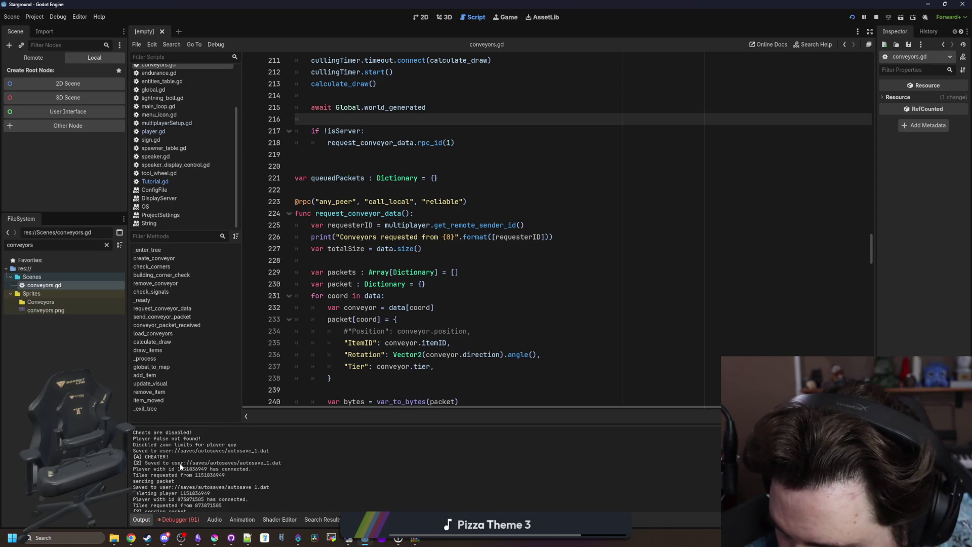
scroll(185, 467, up, 5)
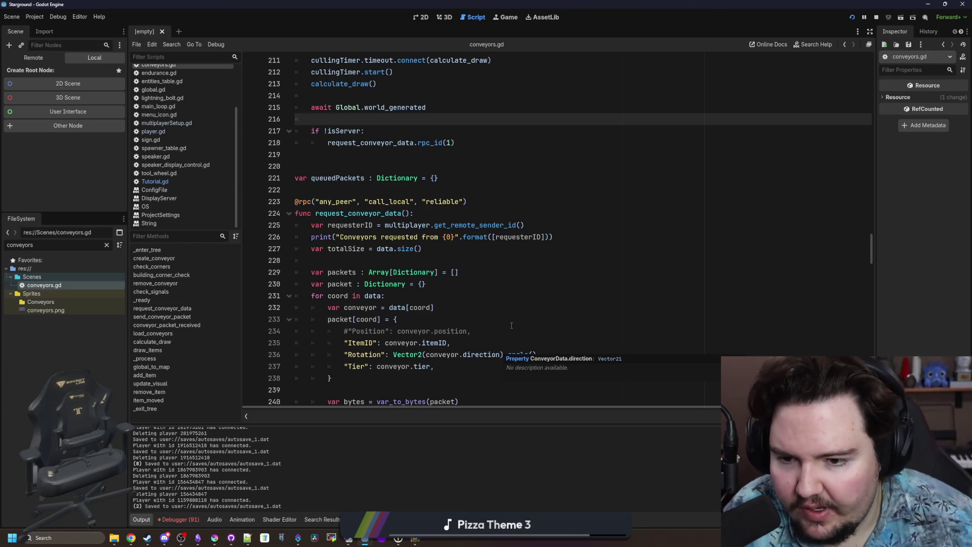
scroll(385, 274, down, 9)
scroll(385, 274, down, 4)
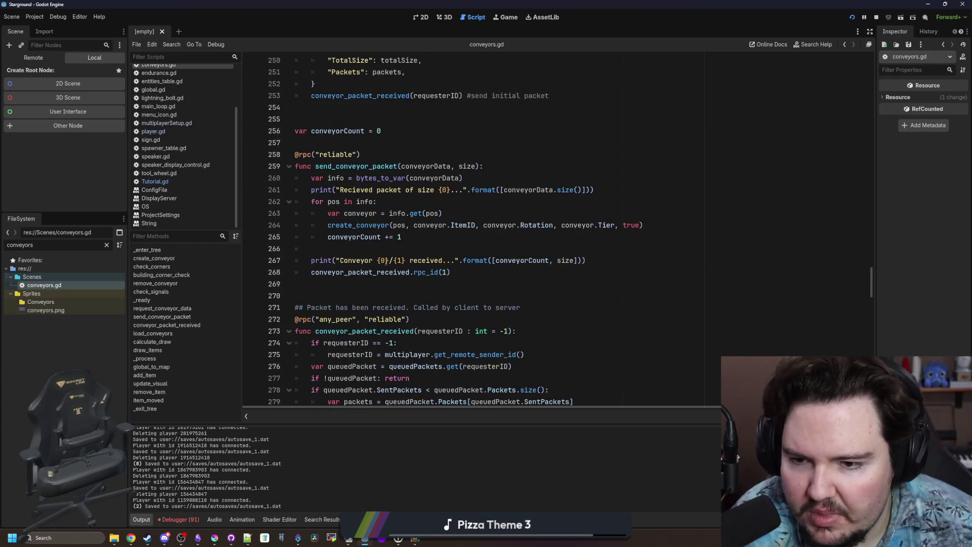
scroll(396, 239, down, 6)
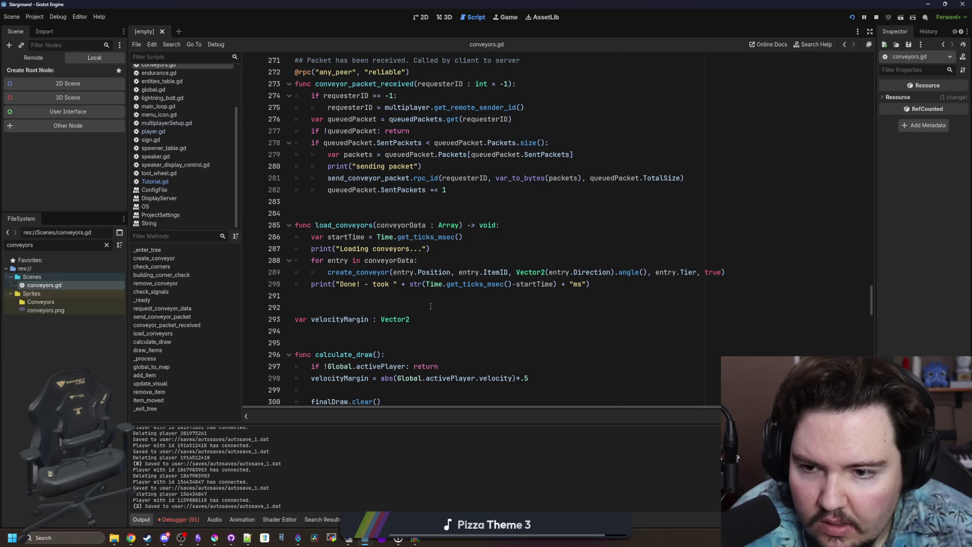
mouse_move(590, 284)
mouse_down()
mouse_move(314, 285)
mouse_move(223, 233)
mouse_up()
click(395, 215)
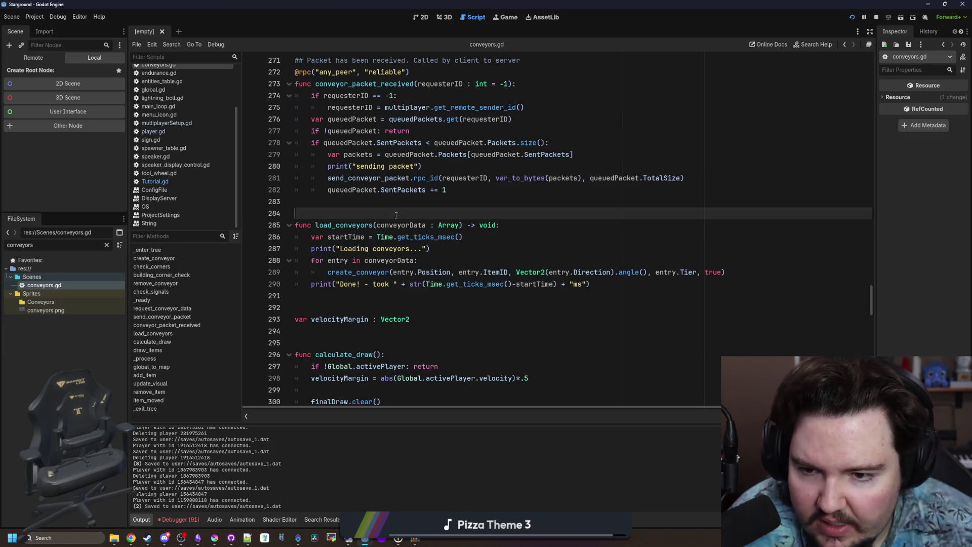
scroll(396, 215, down, 4)
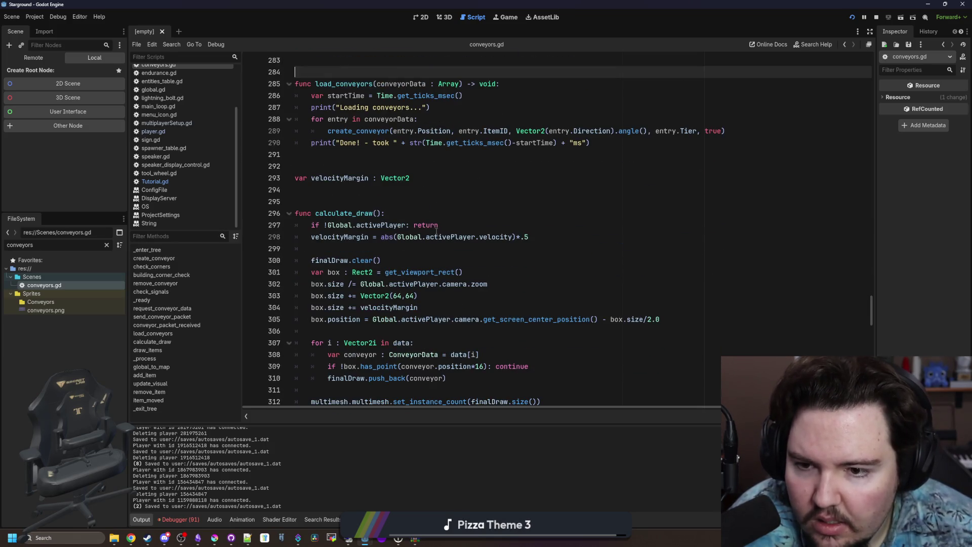
scroll(437, 231, down, 1)
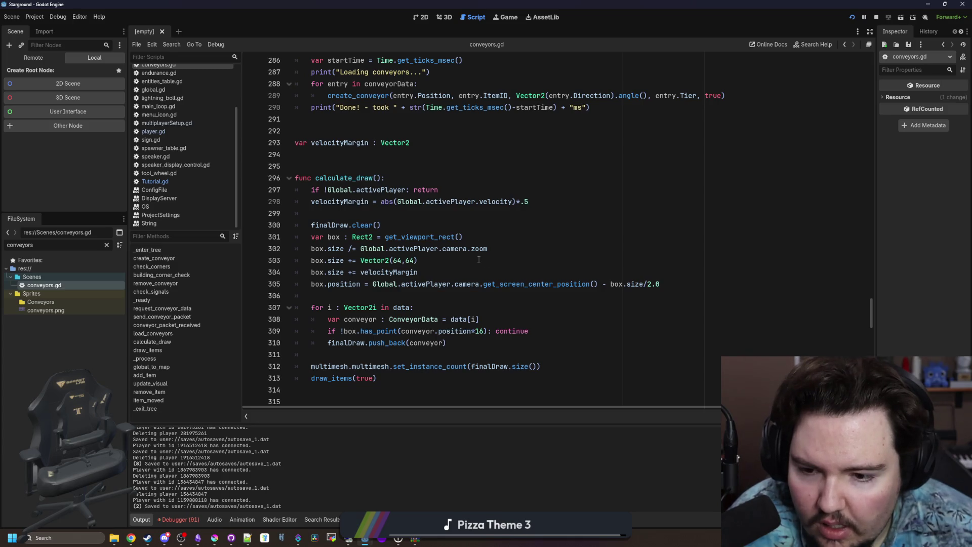
scroll(479, 260, down, 6)
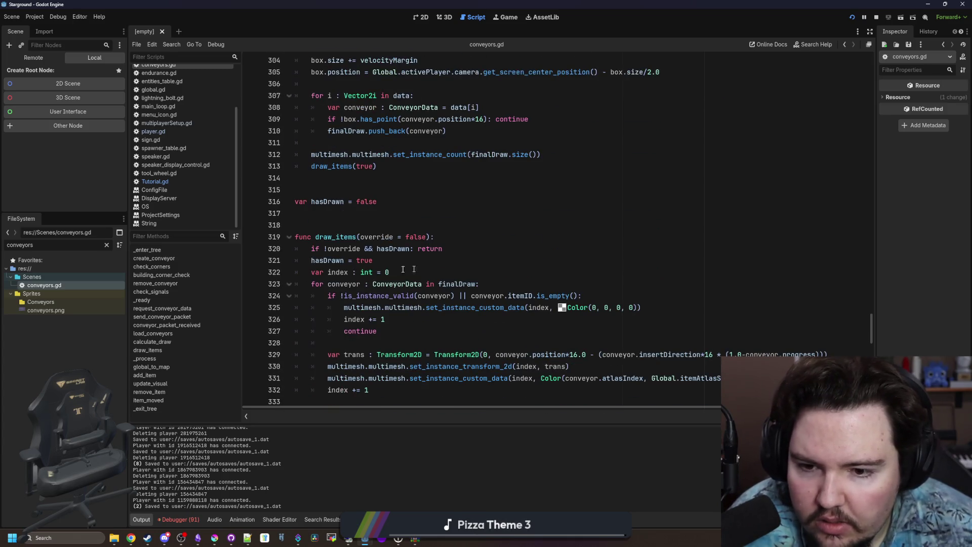
scroll(424, 267, down, 1)
click(427, 231)
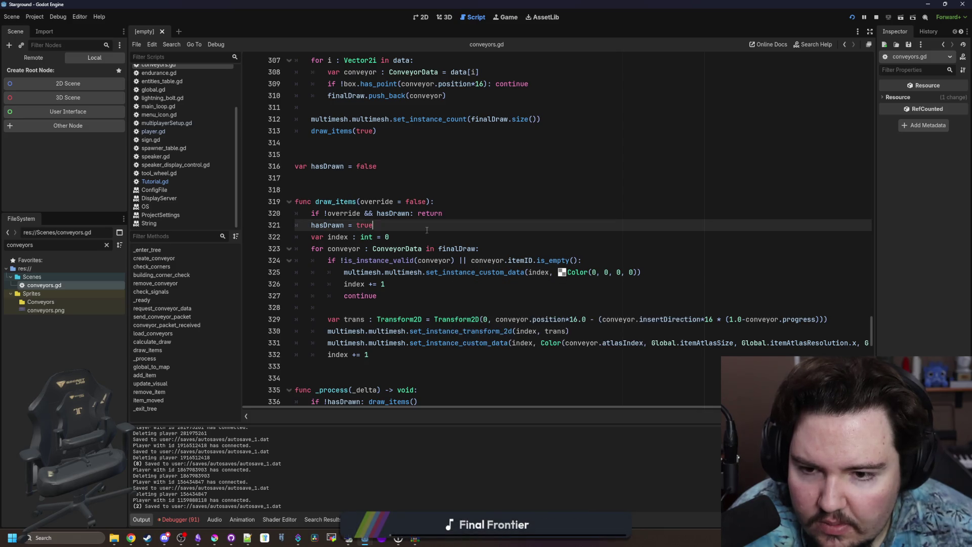
scroll(427, 230, down, 4)
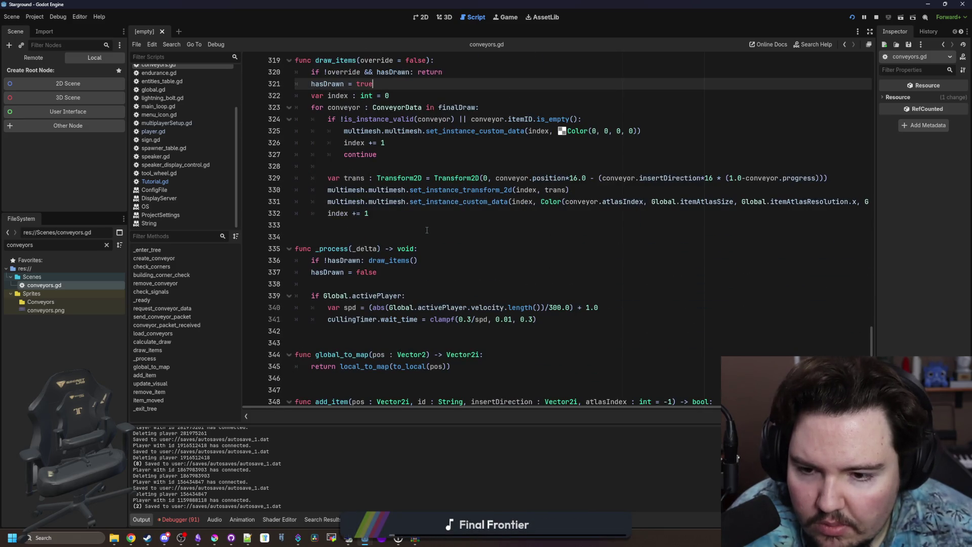
scroll(426, 230, down, 2)
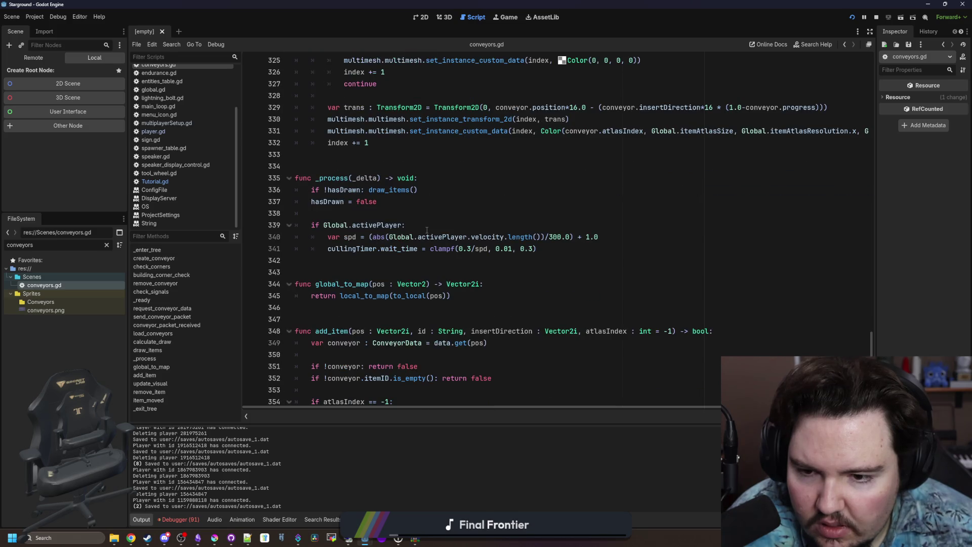
scroll(427, 230, down, 2)
scroll(427, 231, down, 4)
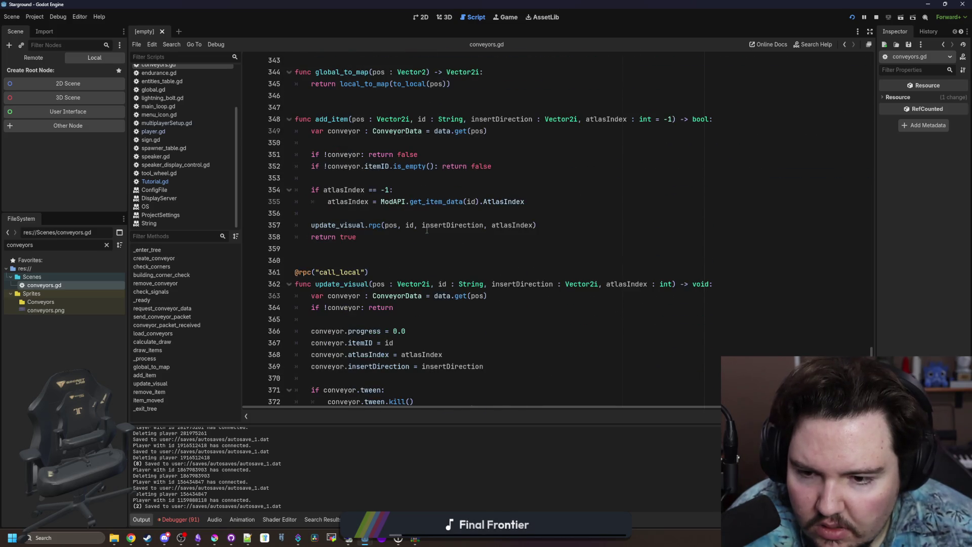
scroll(426, 230, down, 5)
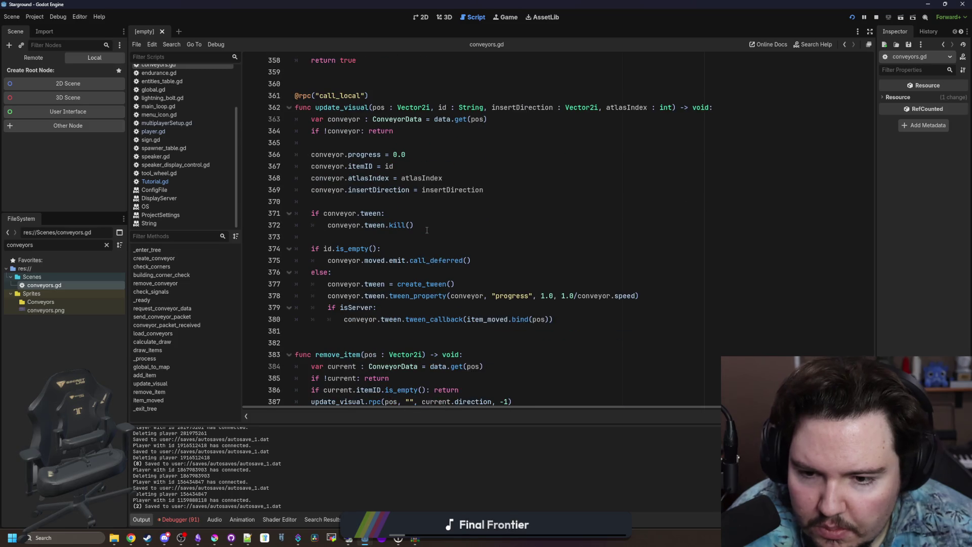
scroll(426, 231, down, 2)
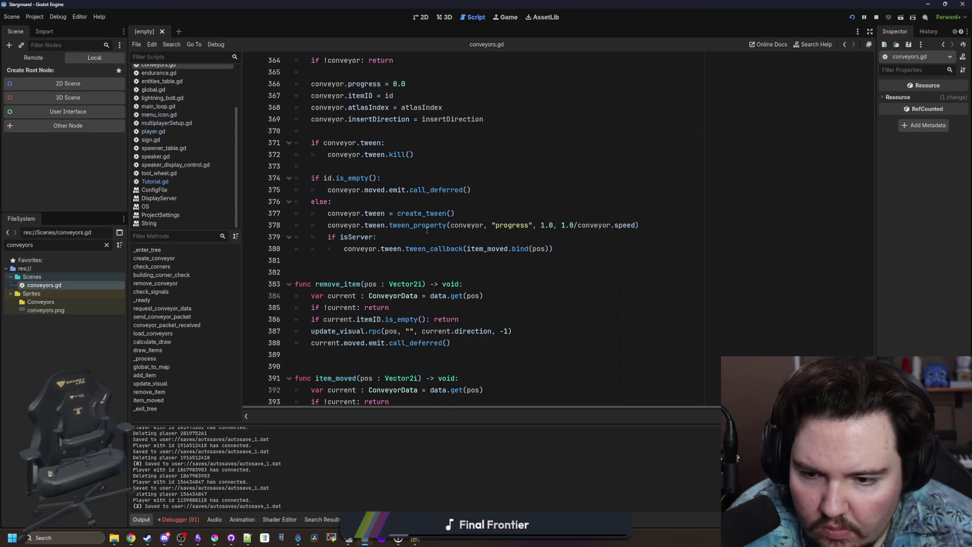
scroll(416, 234, down, 2)
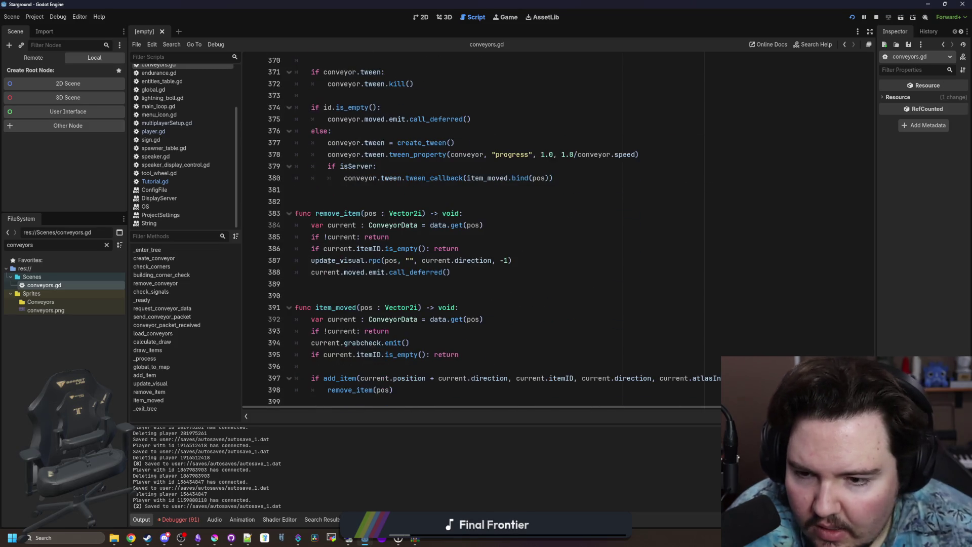
click(308, 259)
scroll(312, 243, down, 2)
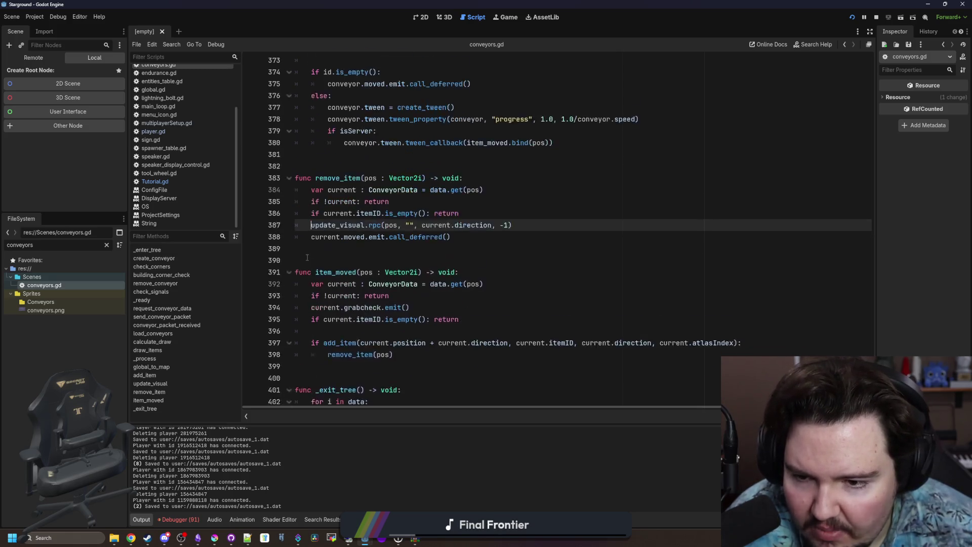
scroll(315, 256, up, 5)
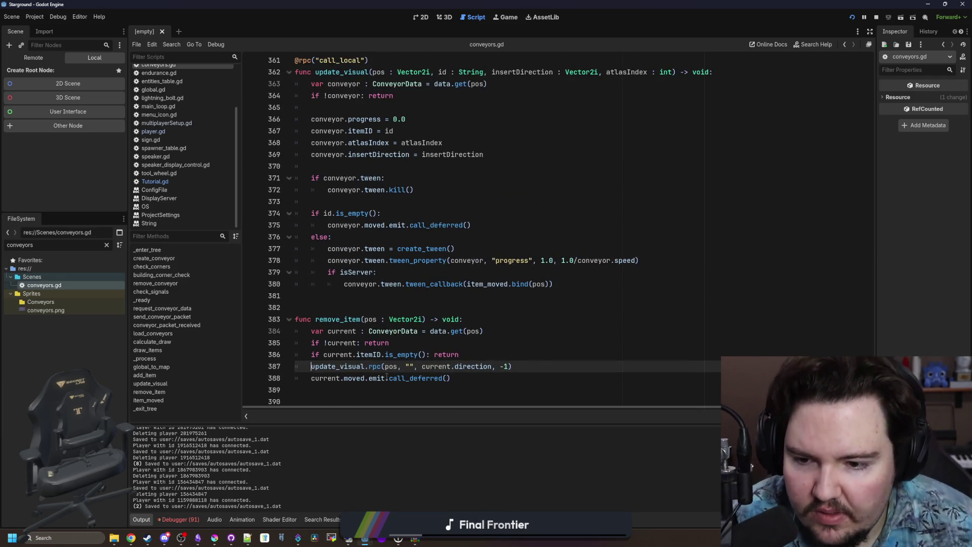
scroll(396, 352, down, 4)
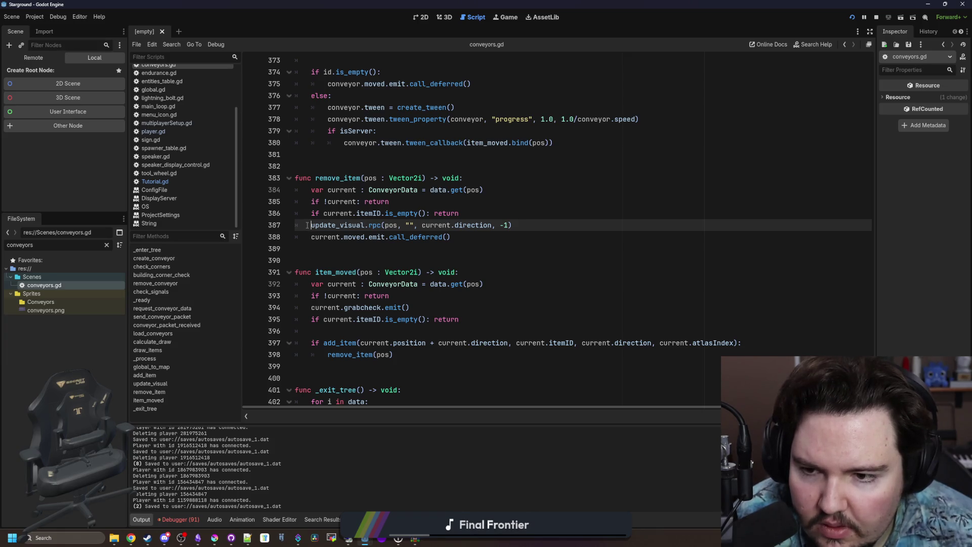
- Comment out line 387's update_visual.rpc call, save conveyors.gd, and view the running game
text(#)
mouse_move(314, 4)
mouse_down()
mouse_move(454, 236)
mouse_move(418, 236)
mouse_move(364, 1)
mouse_up()
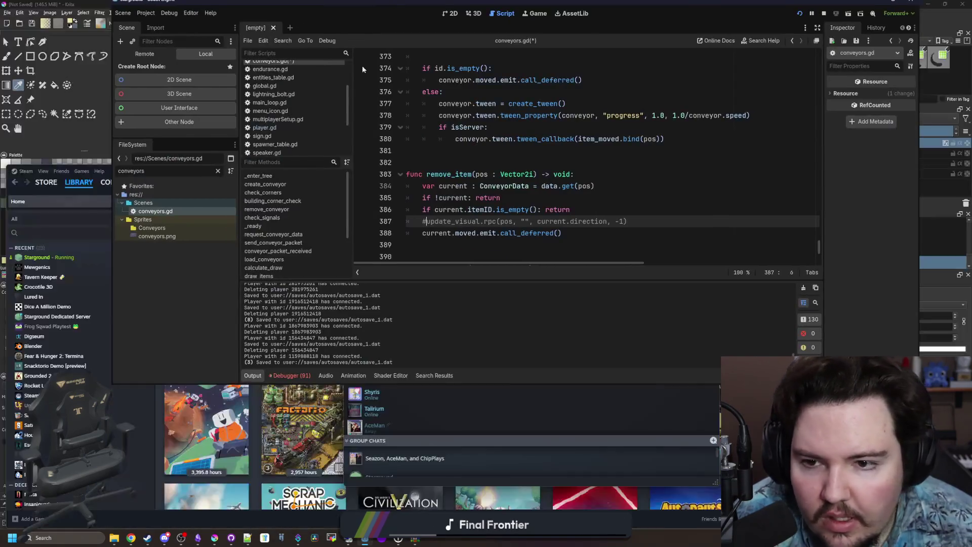
click(426, 165)
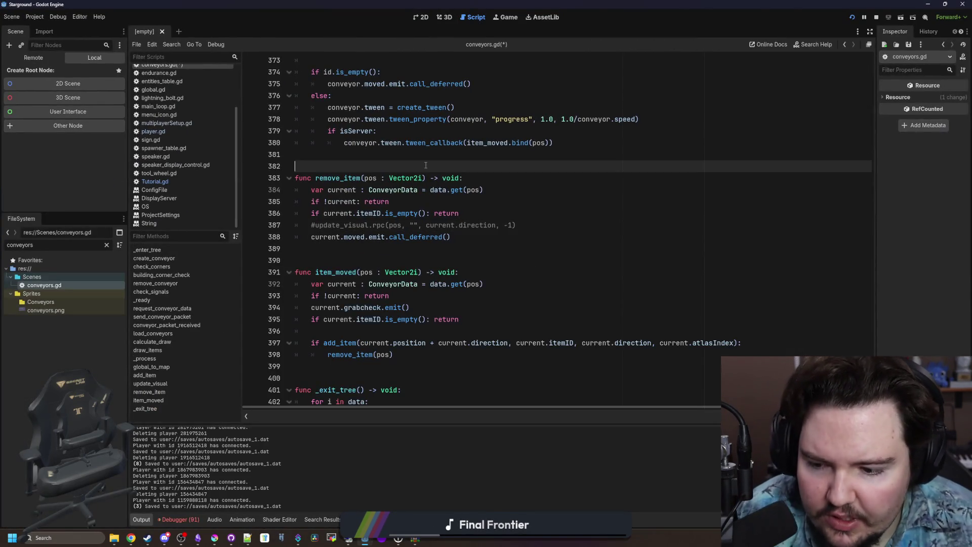
key(ctrl+s)
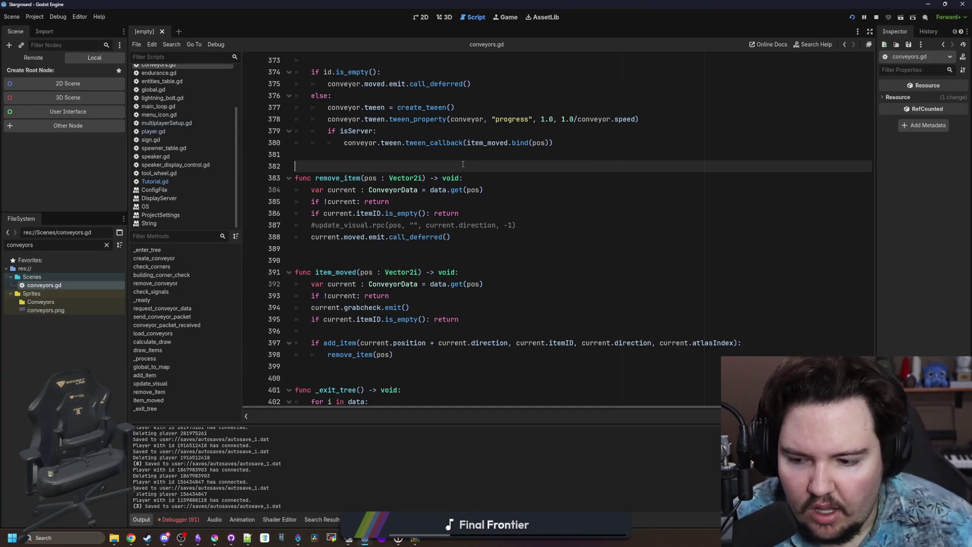
click(503, 17)
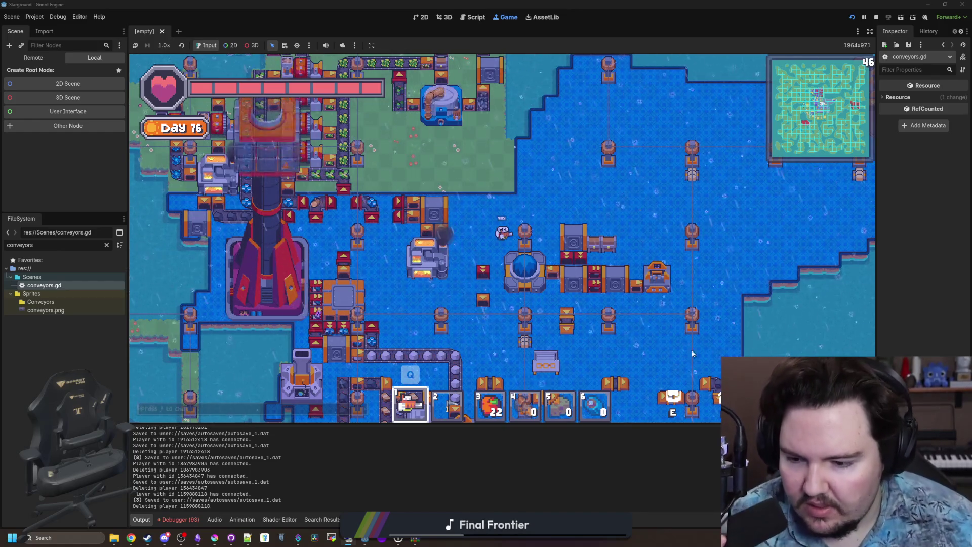
- Clear the old Network Profiler results and start a new RPC capture
click(172, 521)
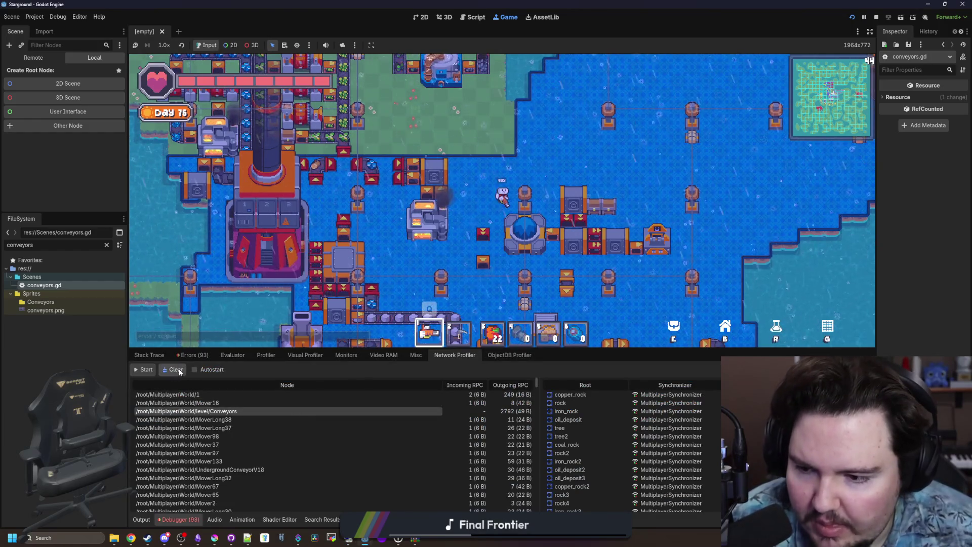
click(172, 369)
click(146, 370)
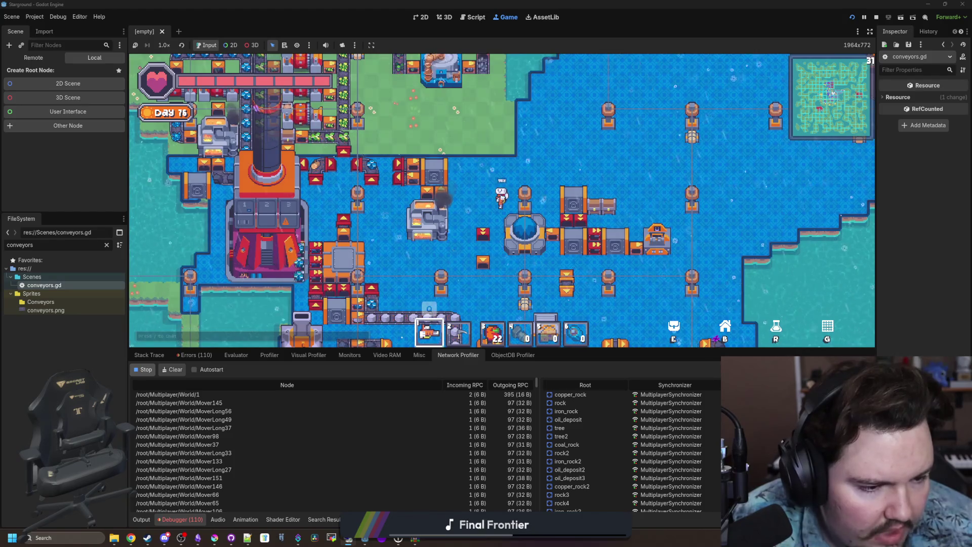
- Stop the capture and scroll through the per-node RPC and synchronizer counts
click(143, 369)
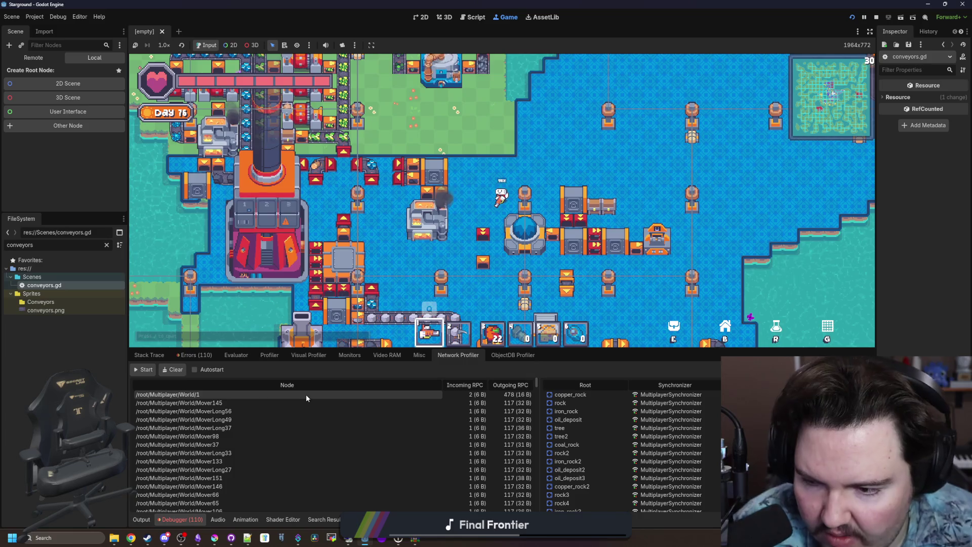
scroll(312, 395, down, 5)
scroll(473, 404, down, 8)
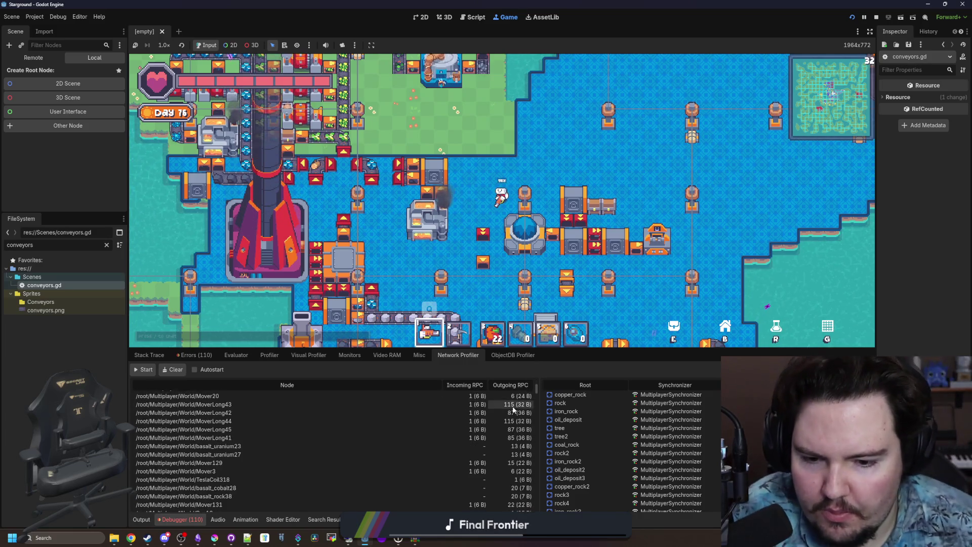
scroll(513, 417, down, 10)
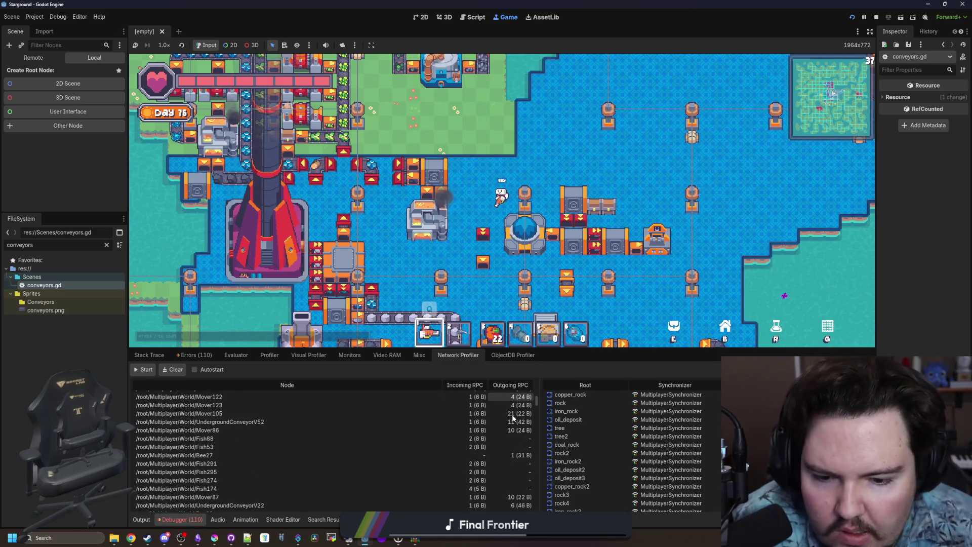
scroll(517, 425, down, 8)
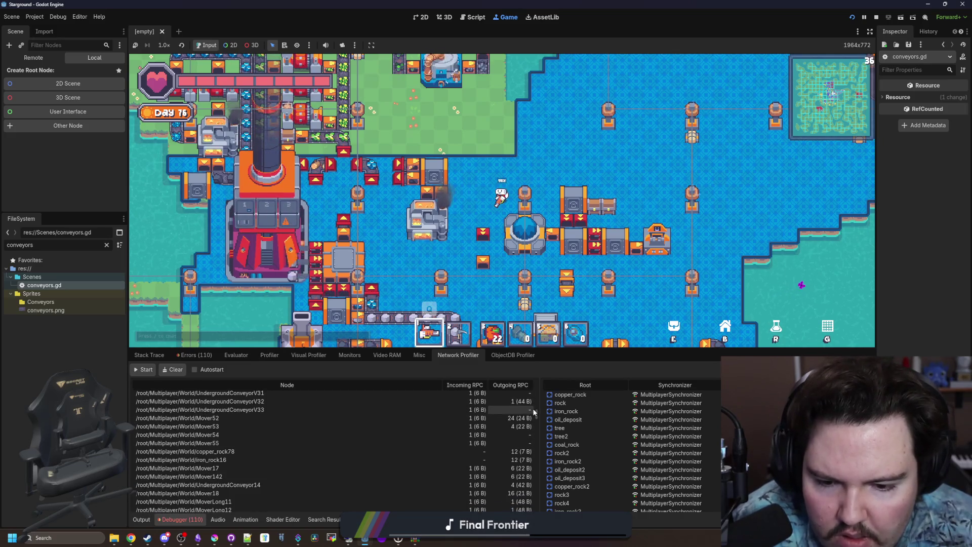
scroll(524, 443, down, 8)
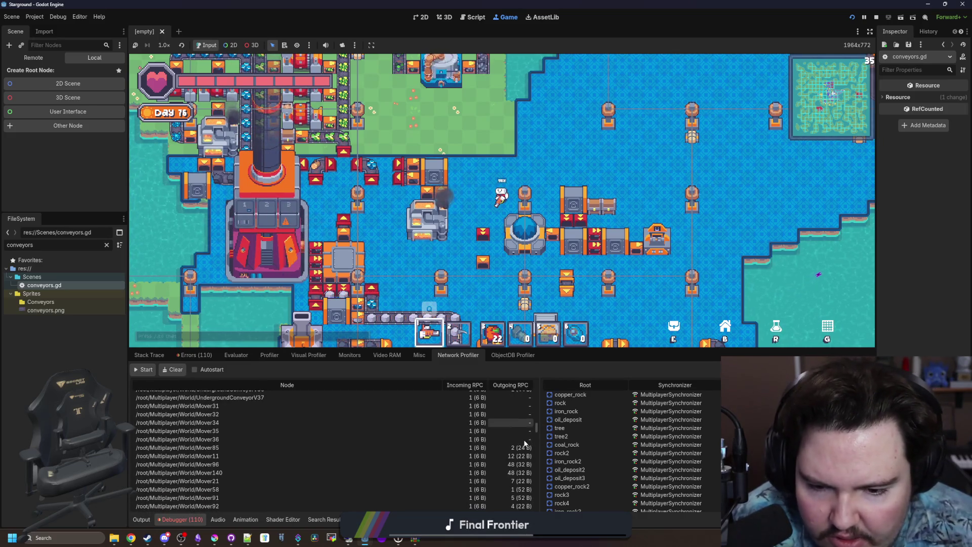
scroll(524, 443, down, 8)
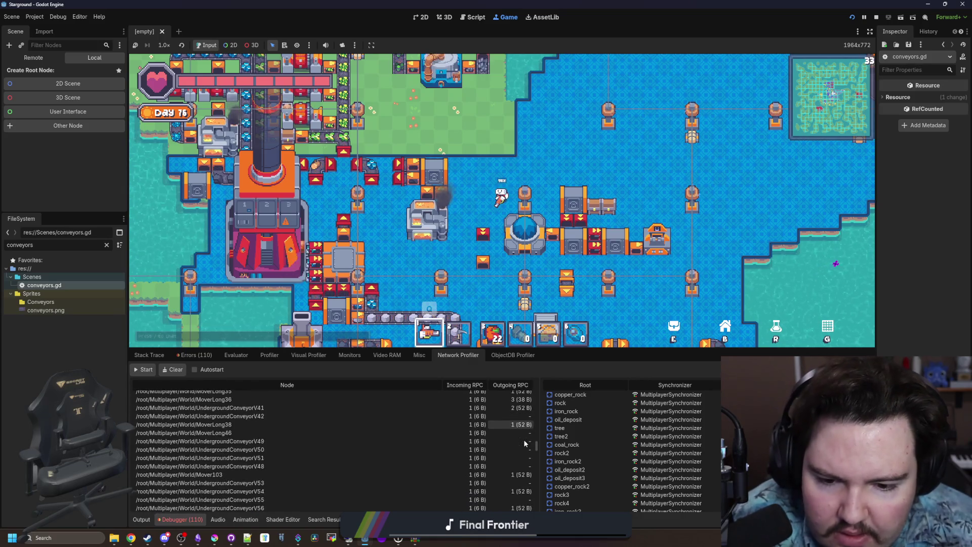
scroll(525, 443, down, 8)
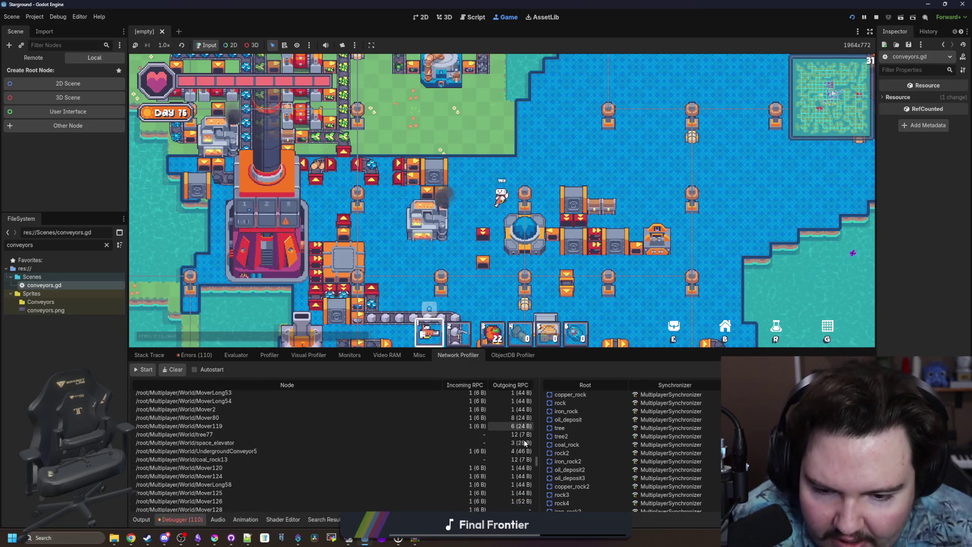
scroll(524, 443, down, 8)
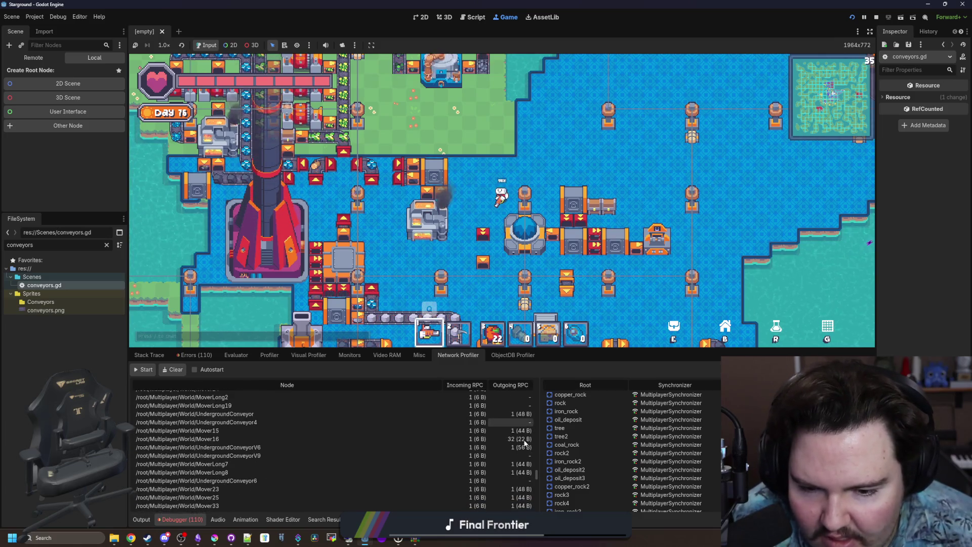
scroll(524, 443, down, 5)
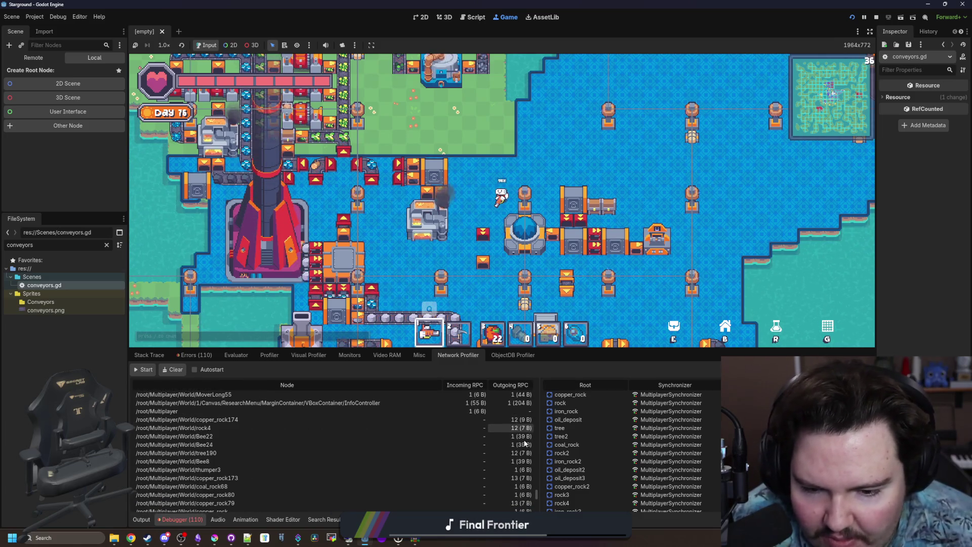
scroll(525, 443, down, 5)
scroll(622, 451, down, 5)
scroll(623, 450, down, 15)
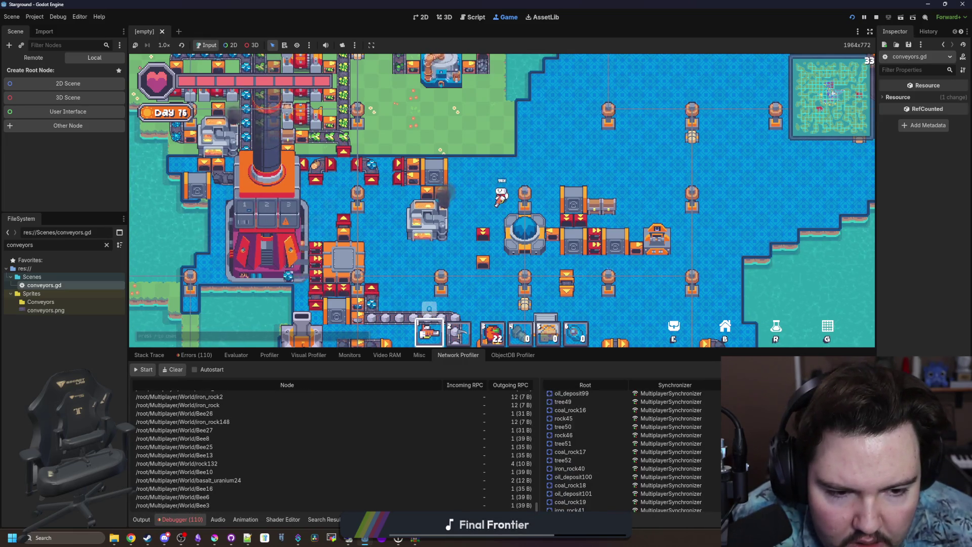
scroll(623, 451, down, 10)
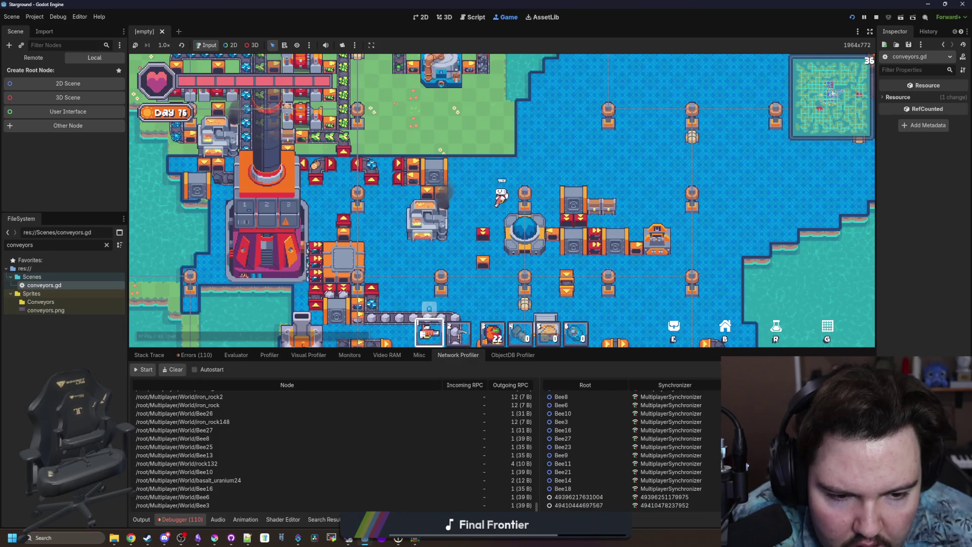
scroll(623, 451, down, 10)
scroll(623, 451, up, 5)
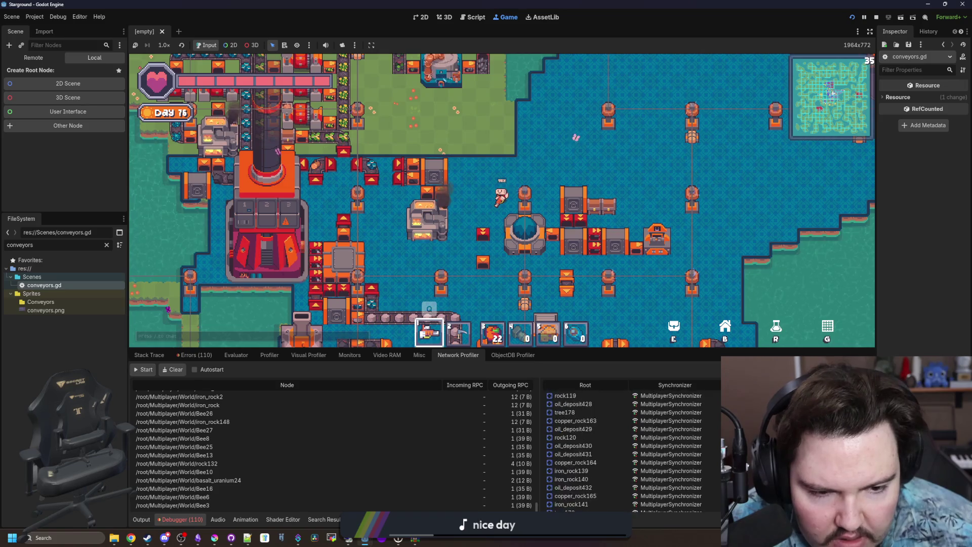
- Filter the FileSystem for 'mult' and open multiplayerSetup.gd
text(mult)
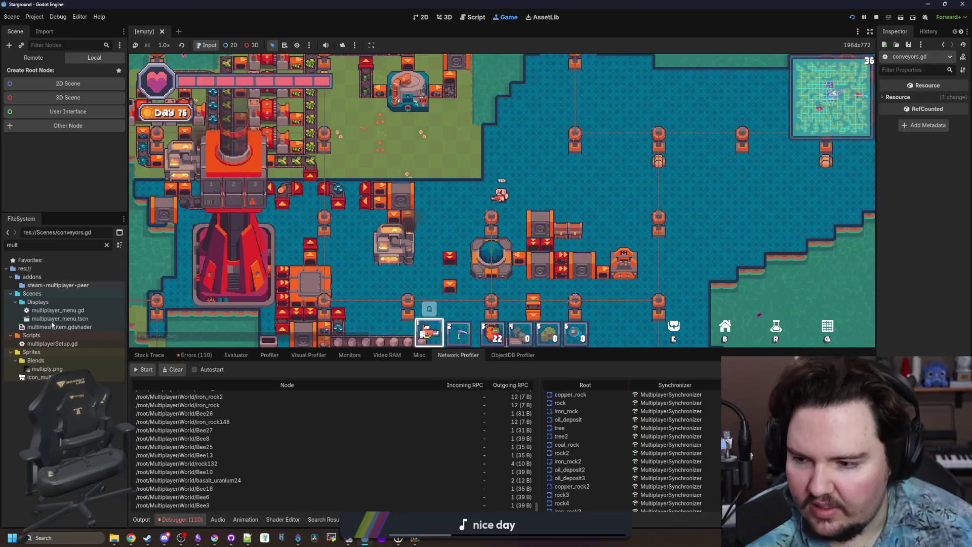
double_click(49, 345)
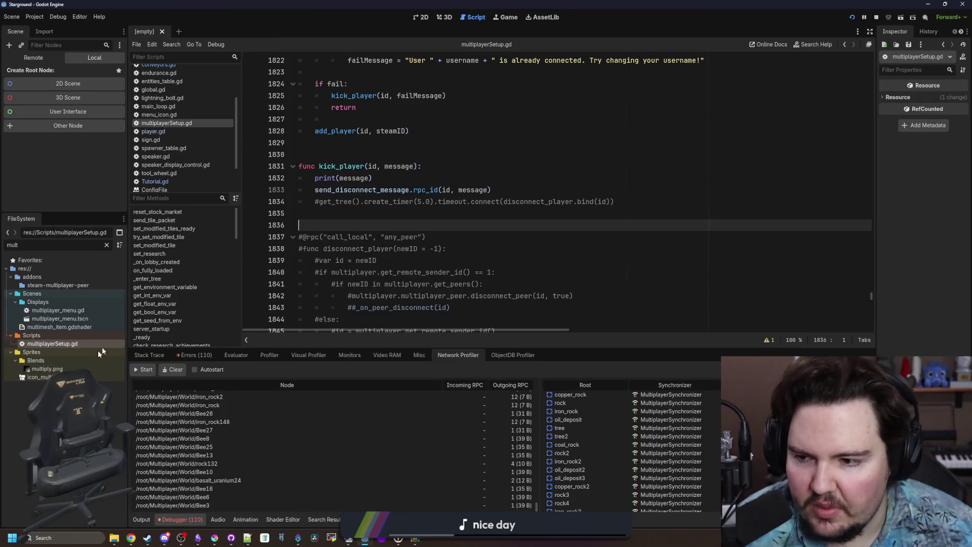
click(447, 201)
click(406, 224)
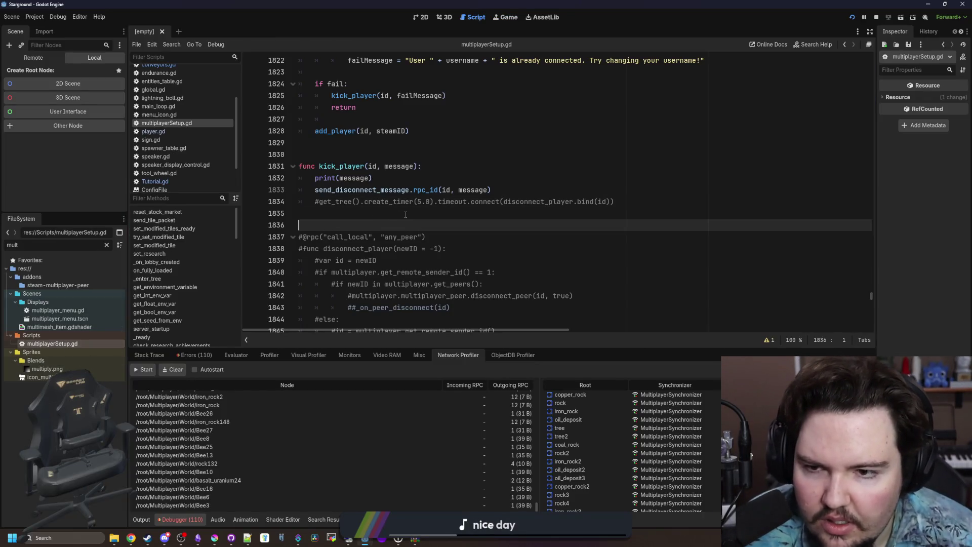
- Search multiplayerSetup.gd for 'fish', then for 'create_all_'
key(ctrl+f)
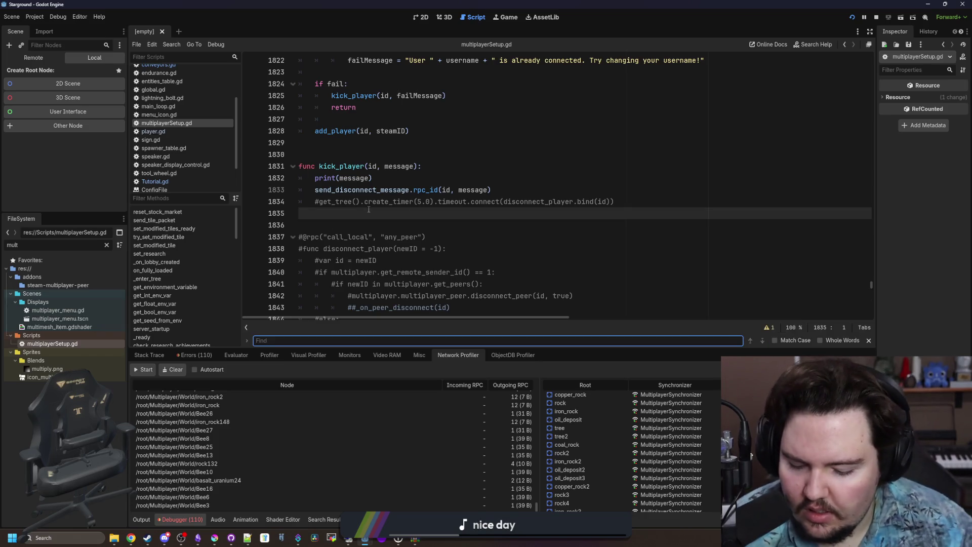
text(fish)
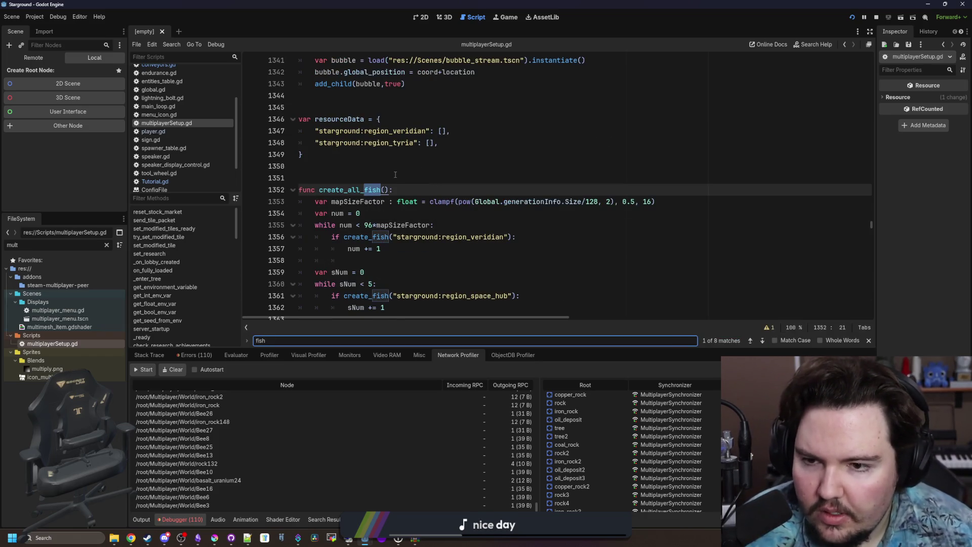
key(BackSpace)
key(BackSpace)
key(BackSpace)
text(create_all_)
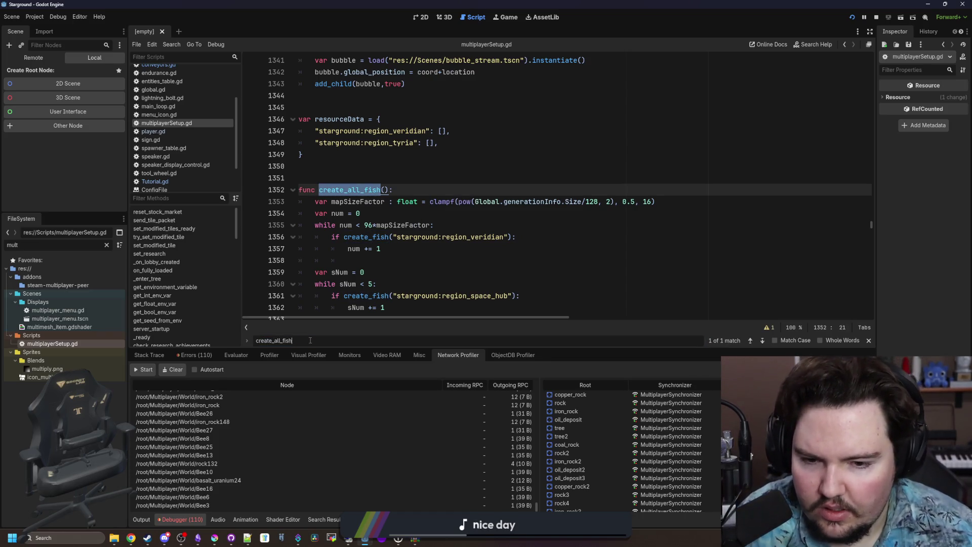
scroll(341, 261, down, 3)
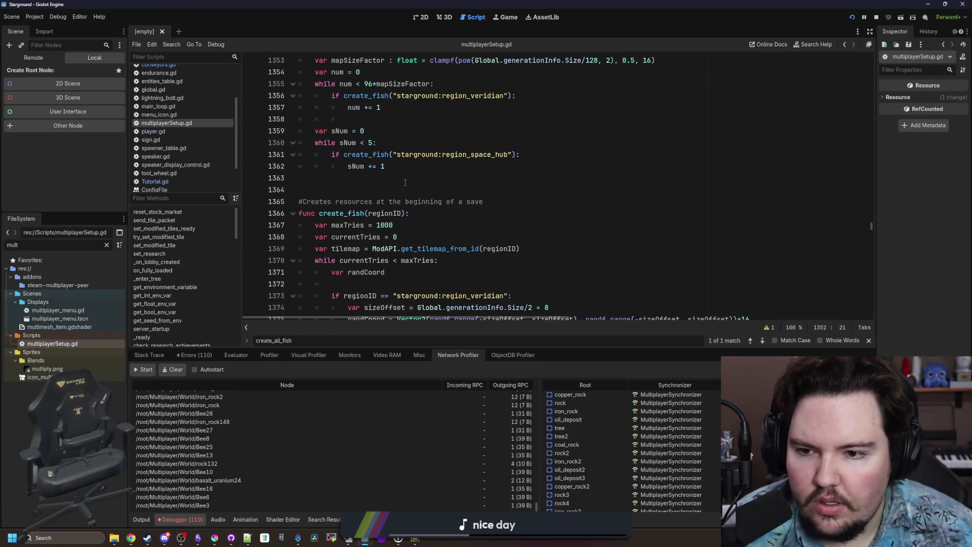
scroll(385, 213, up, 3)
click(427, 164)
- Comment out create_all_fish() at world_generator.gd line 88 via Find in Files, then run the game
key(ctrl+shift+f)
text(create_f)
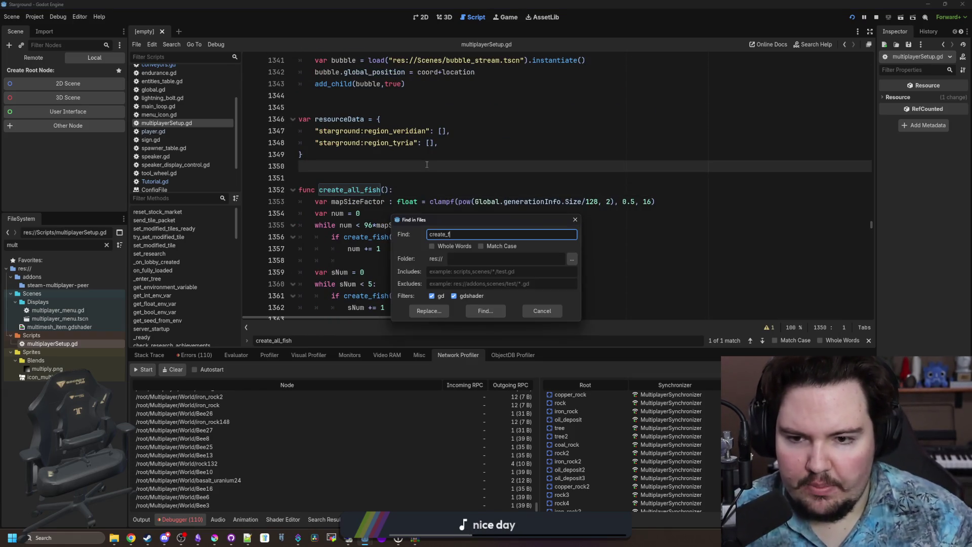
text(h)
key(Return)
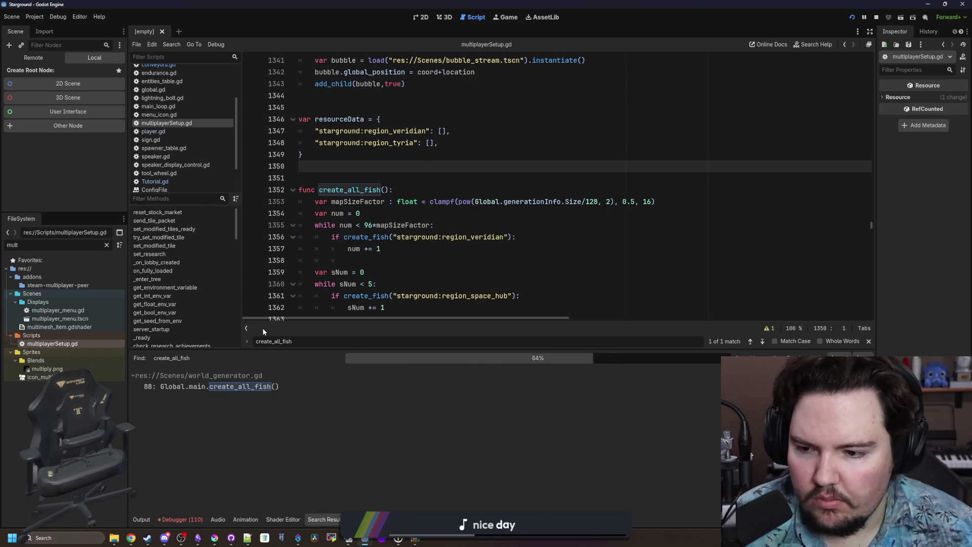
click(235, 390)
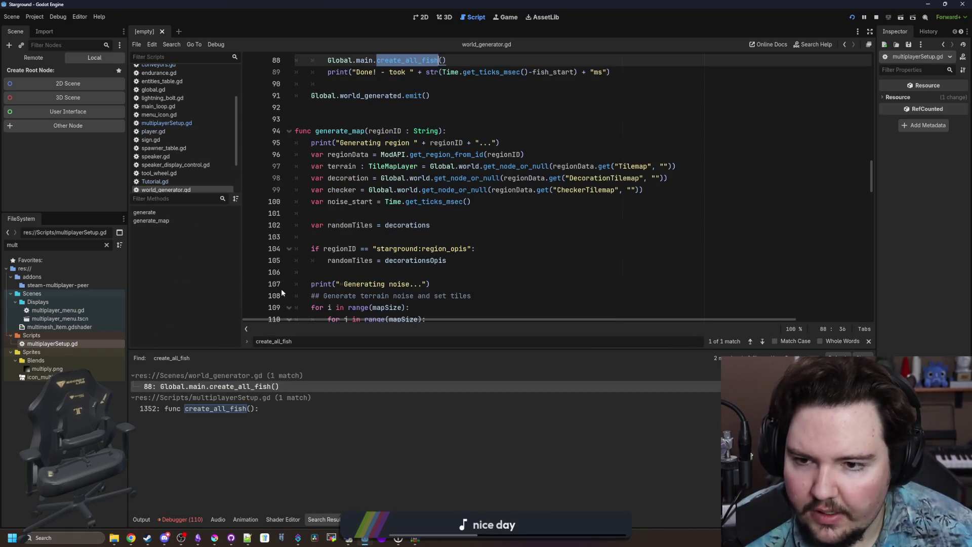
key(Down)
key(Down)
click(329, 169)
key(ctrl+k)
click(332, 186)
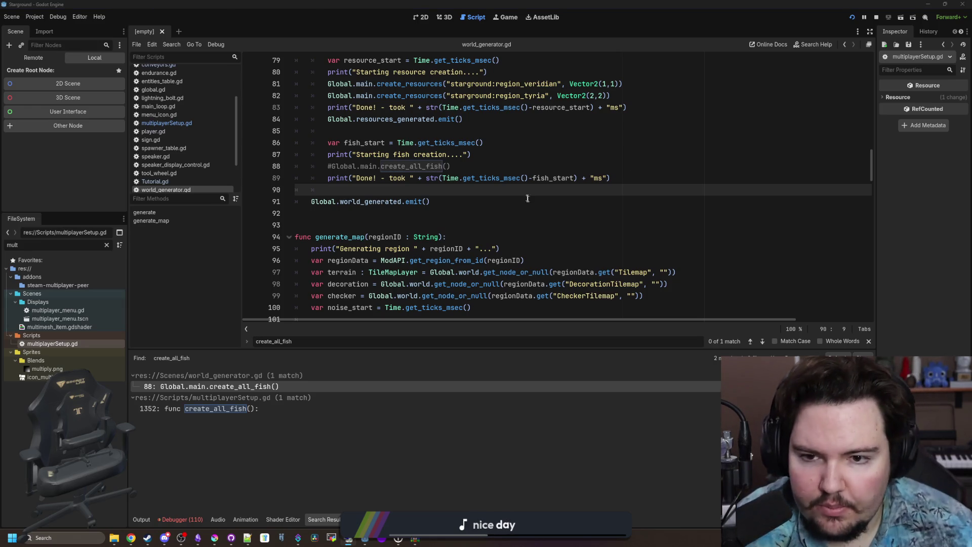
key(F5)
key(Escape)
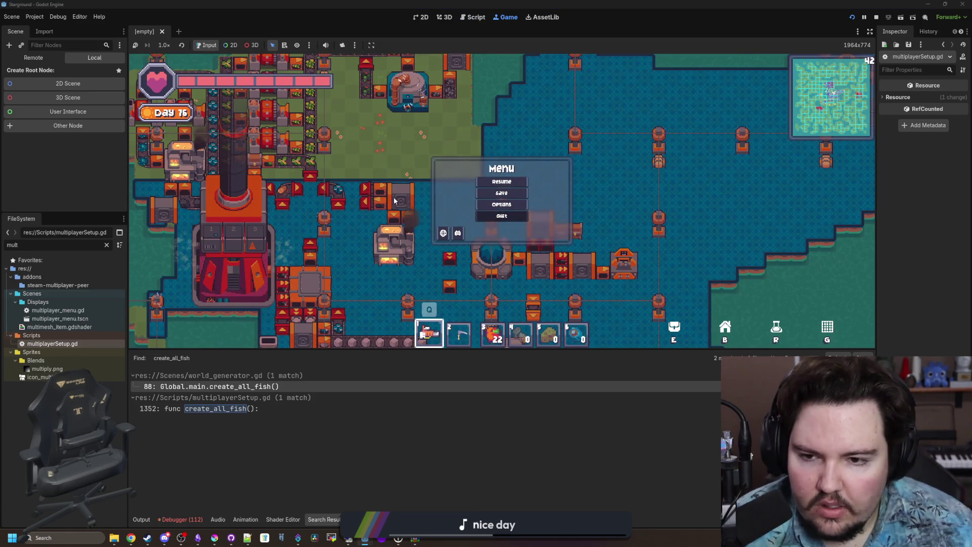
- Quit to the main menu, then search 'lmao' under Multiplayer > Host Saved Game and load the Lmao save
key(Return)
key(Down)
key(Down)
key(Return)
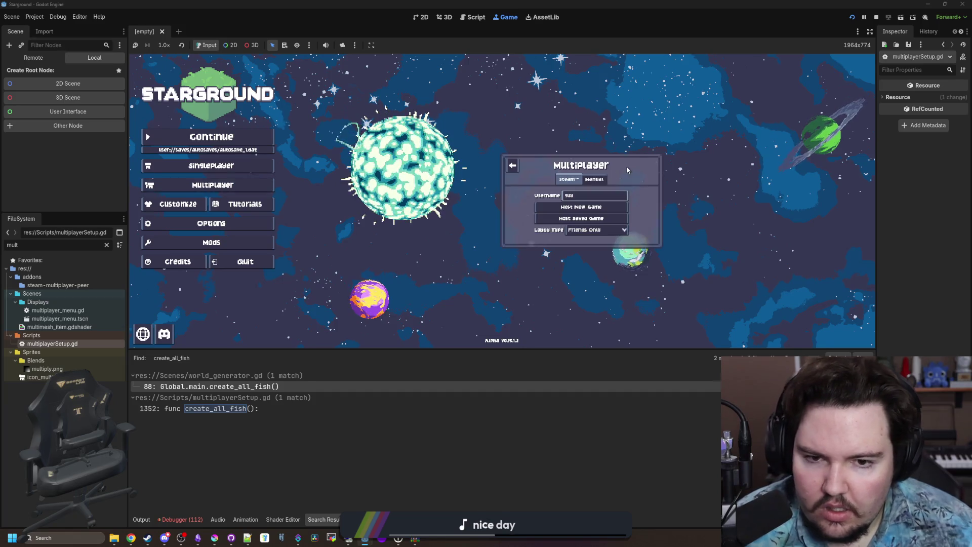
click(557, 218)
click(521, 166)
text(lmao)
click(527, 189)
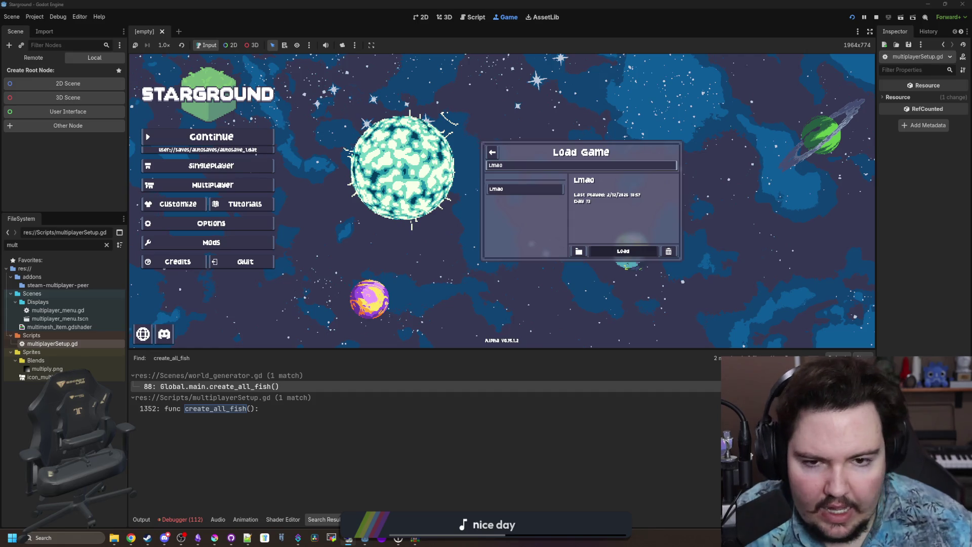
click(623, 251)
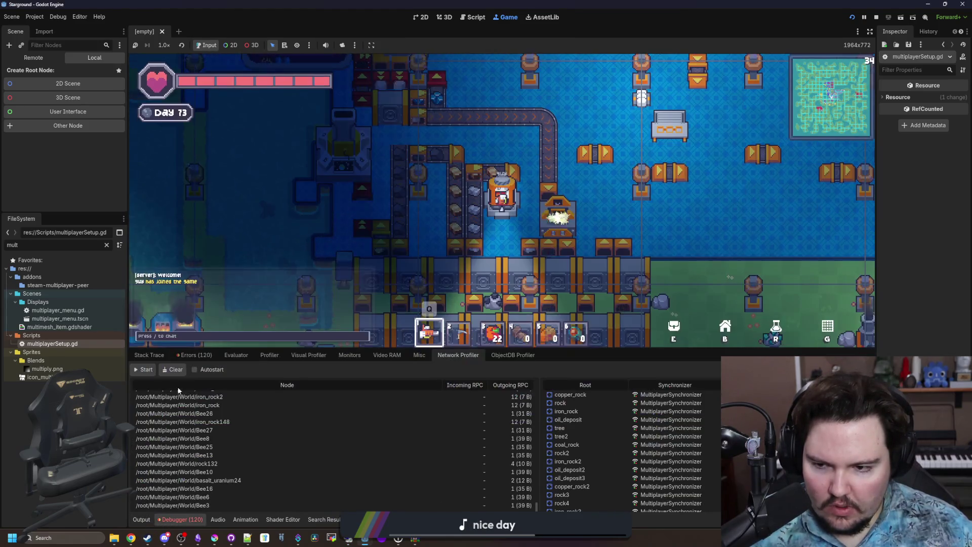
- In the Debugger's Errors tab, jump to the mod_api.gd:277 get_closest_player_target error
click(196, 356)
scroll(320, 427, down, 10)
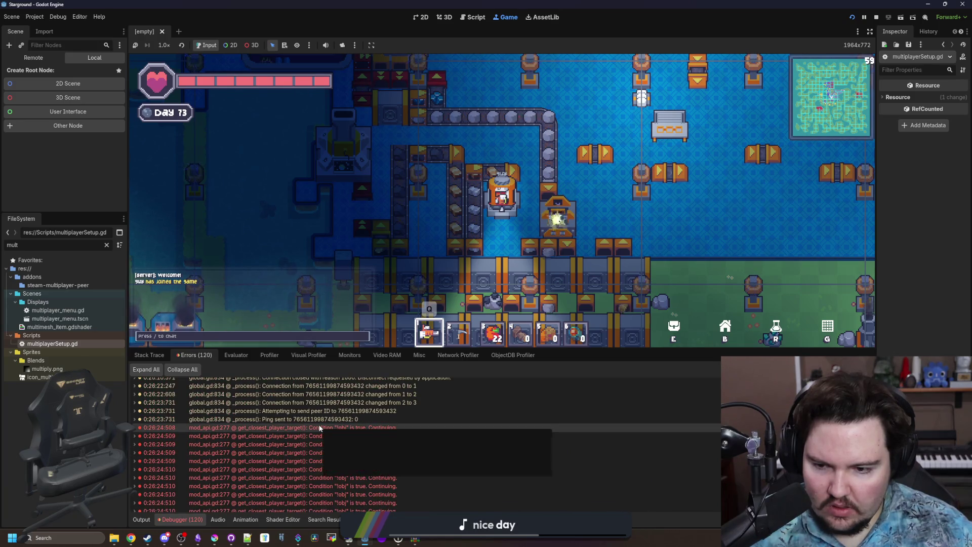
scroll(320, 427, down, 5)
scroll(320, 427, up, 3)
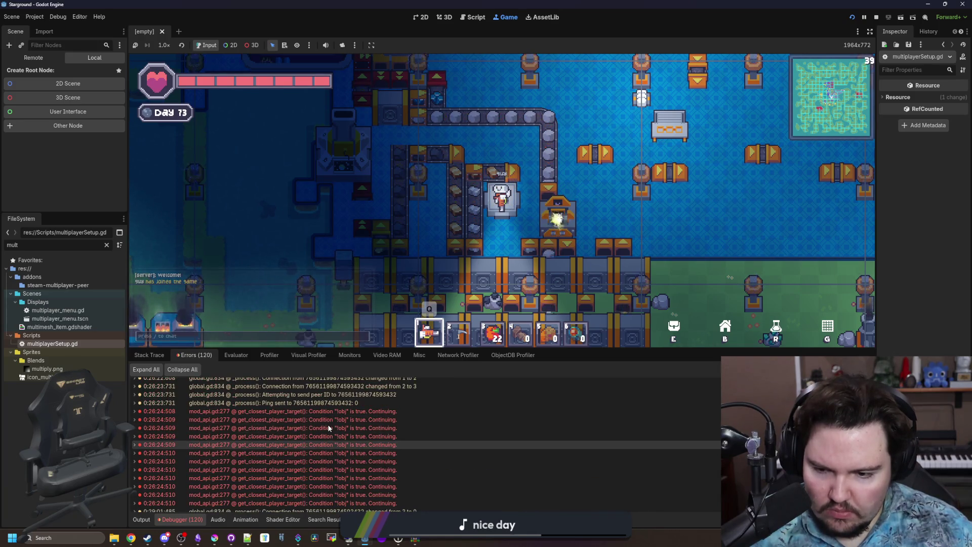
double_click(326, 429)
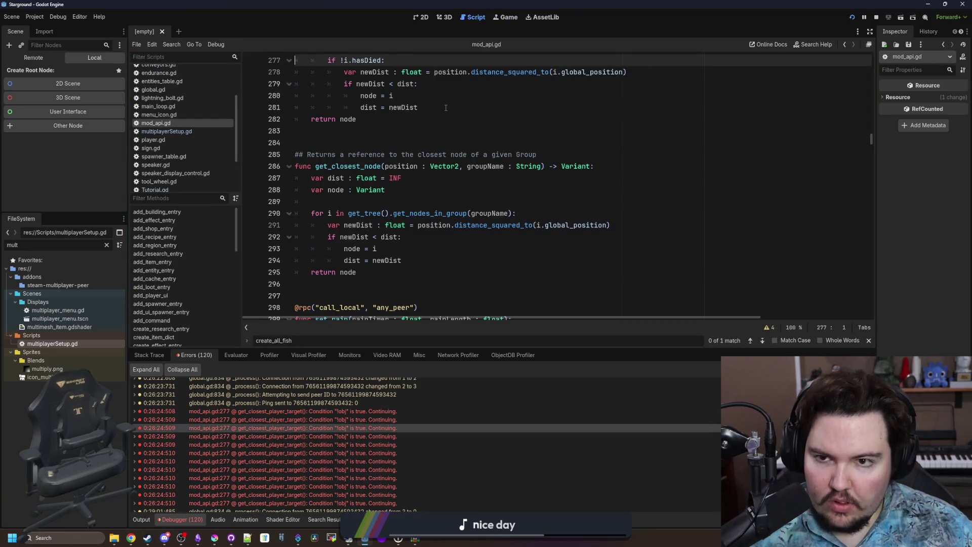
- Inspect the code above the error, placing the caret on blank line 275
scroll(421, 119, up, 3)
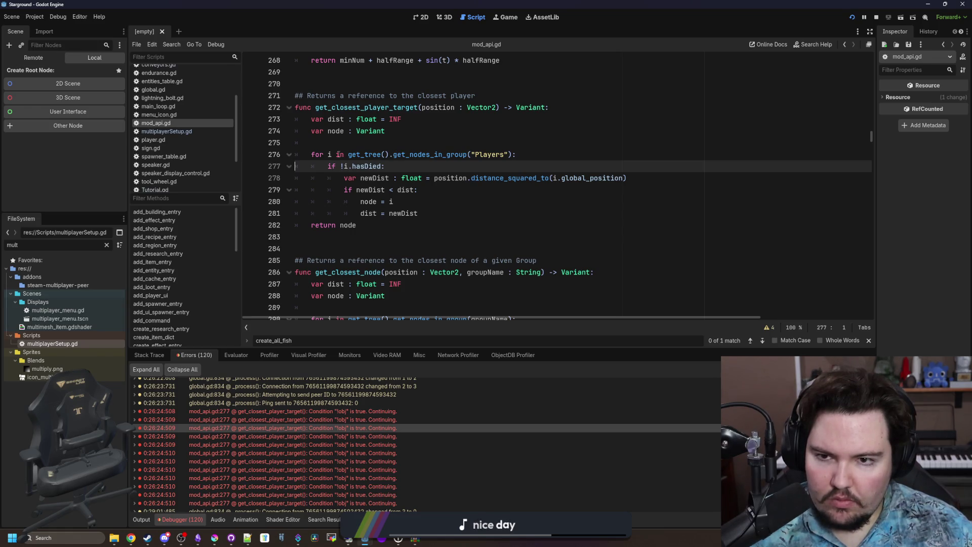
click(368, 141)
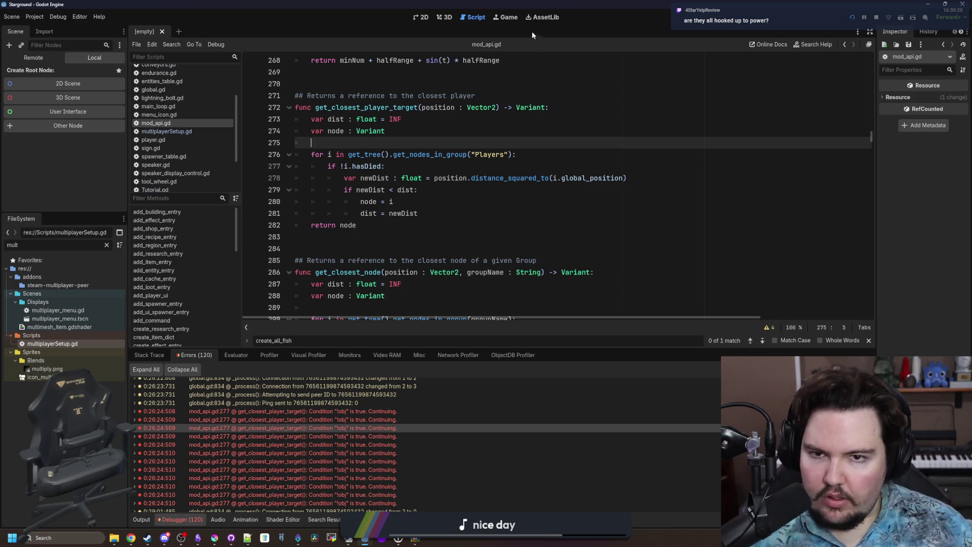
click(512, 17)
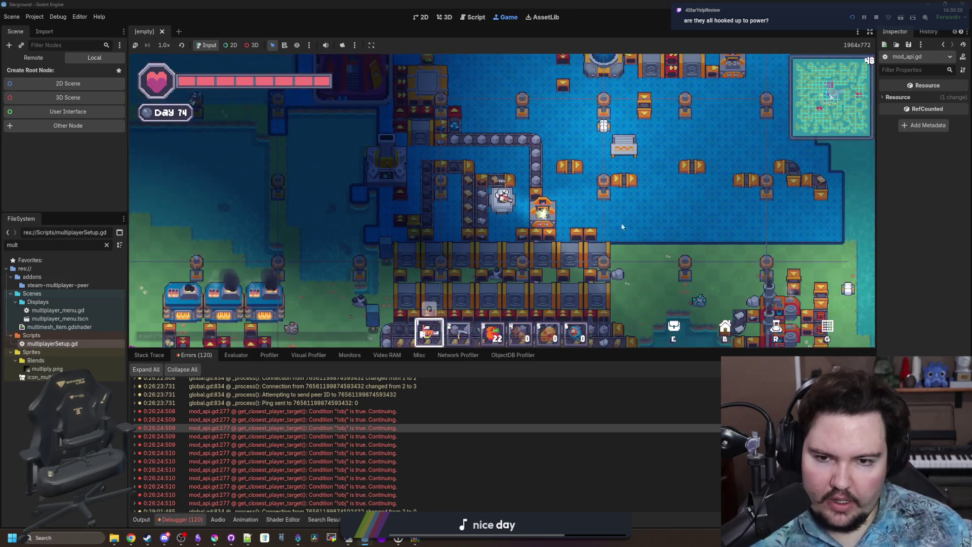
- Walk the host's character up and right with D and W onto the grassy land
key(d)
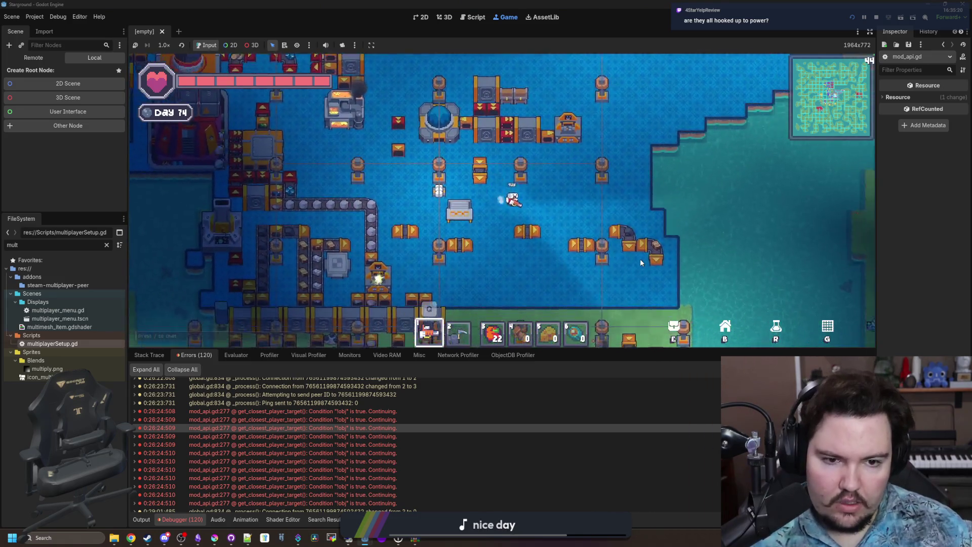
key(w)
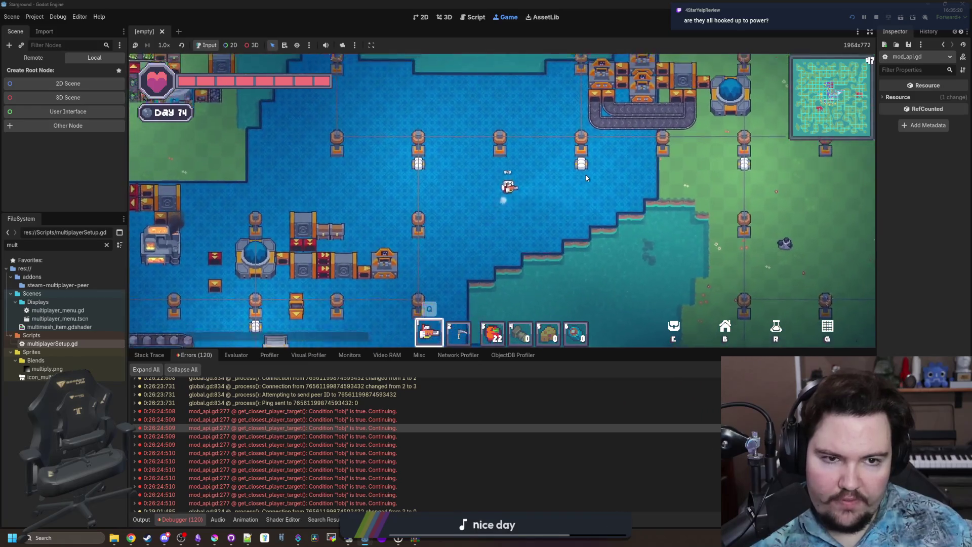
key(w)
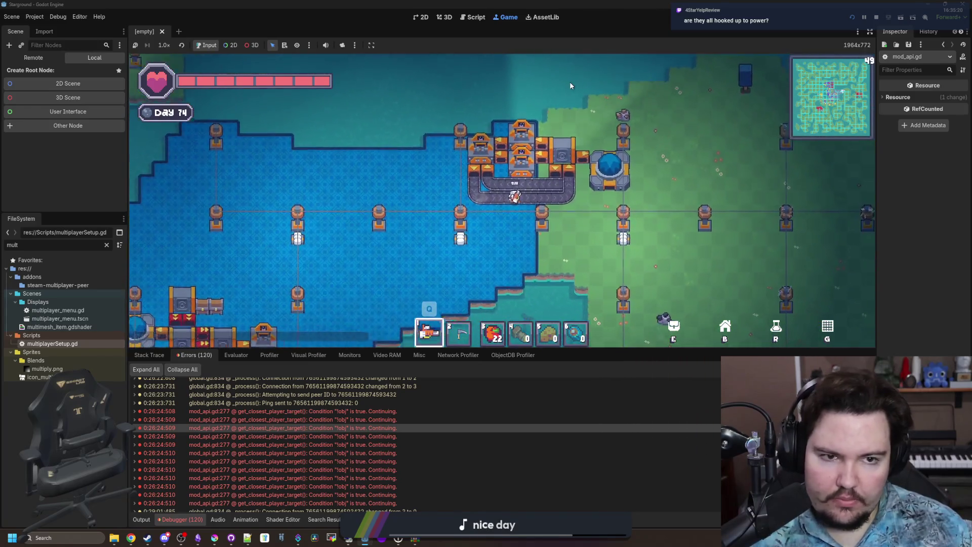
key(d)
key(w)
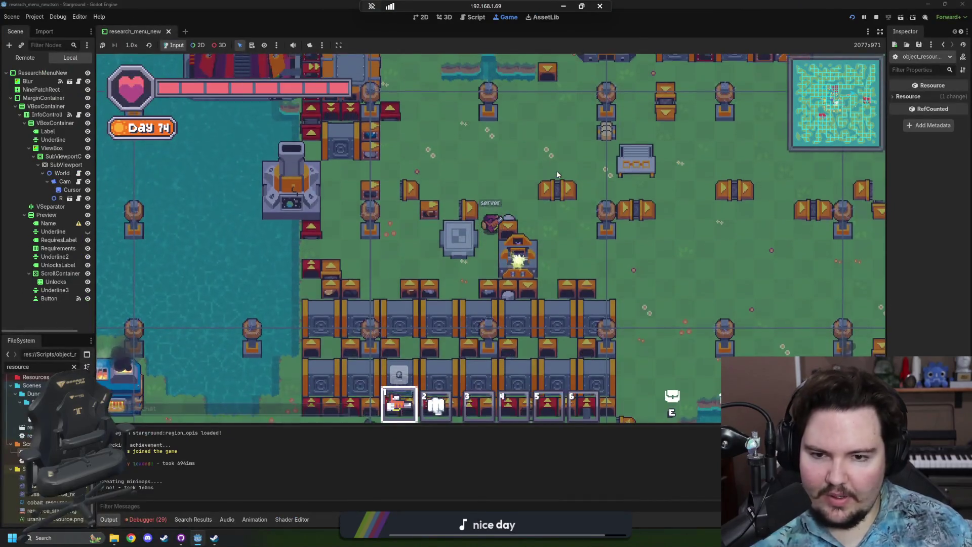
- Walk the remote client's character up and right toward the base
key(d)
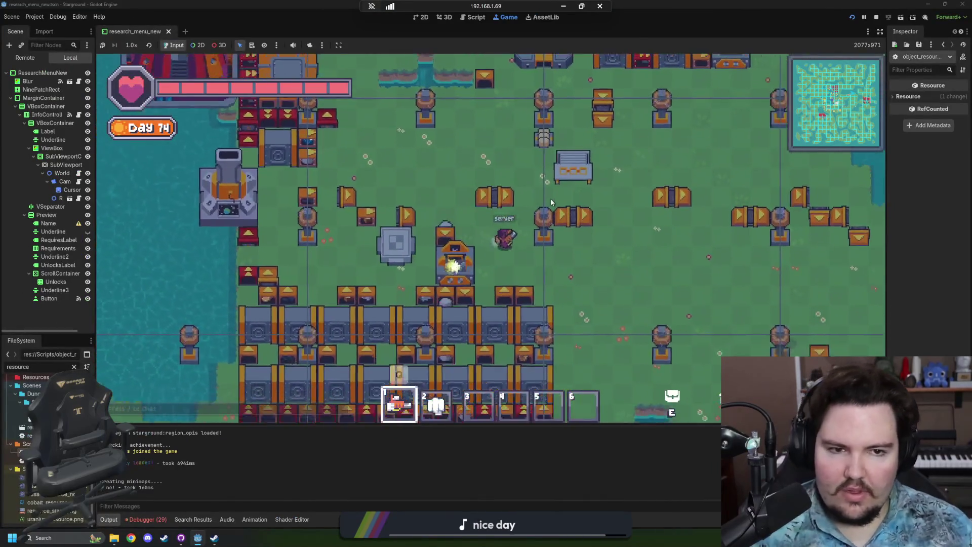
scroll(551, 199, down, 3)
key(w)
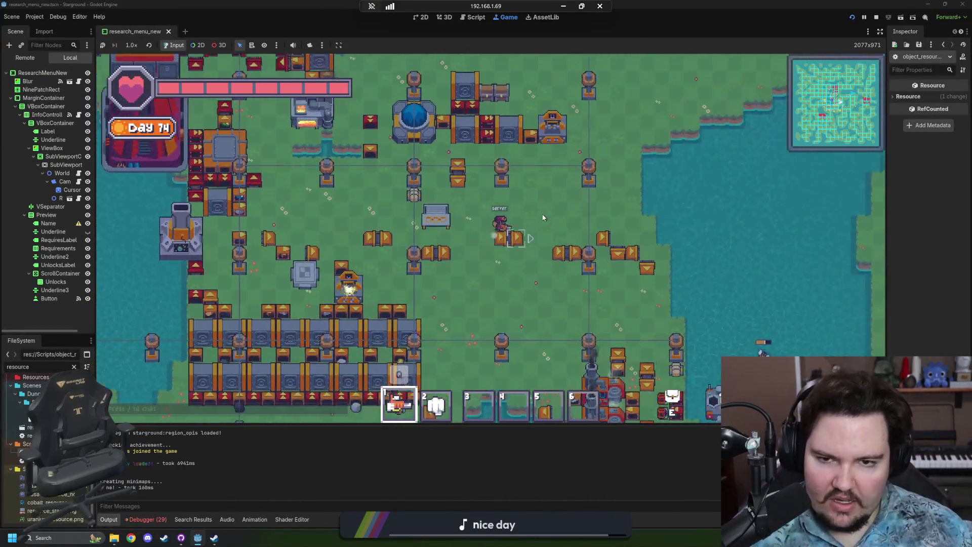
key(d)
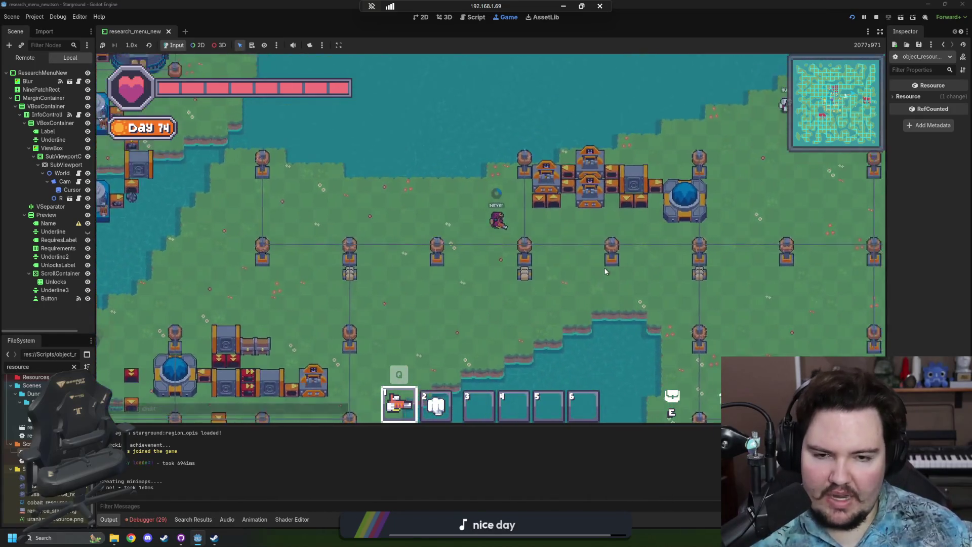
key(w)
key(d)
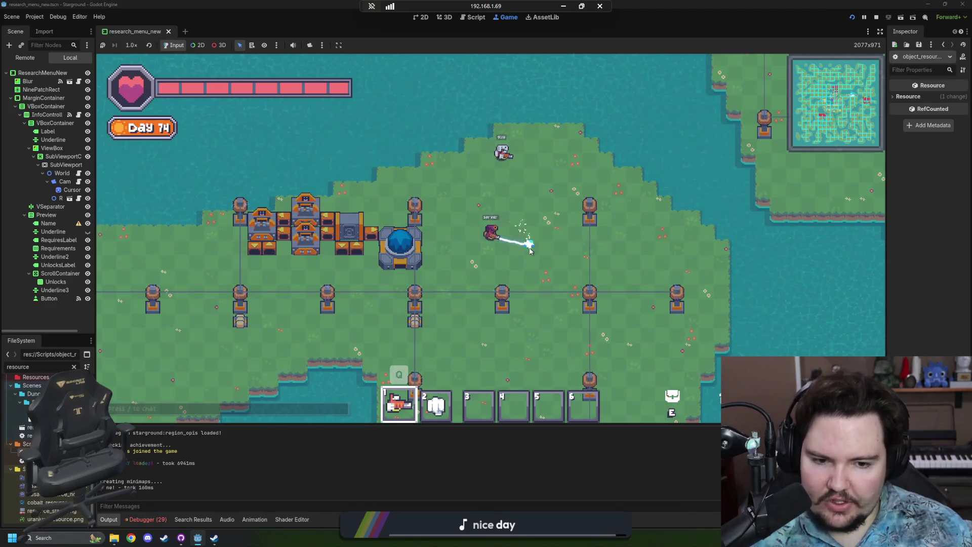
- Walk the client's character right, down and left, then move the host's player downward
key(d)
key(s)
key(d)
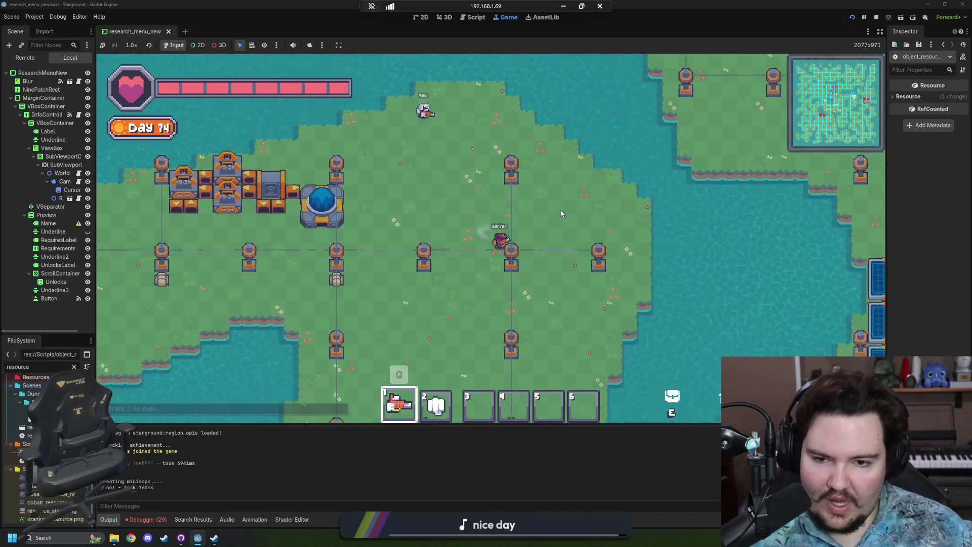
key(s)
key(d)
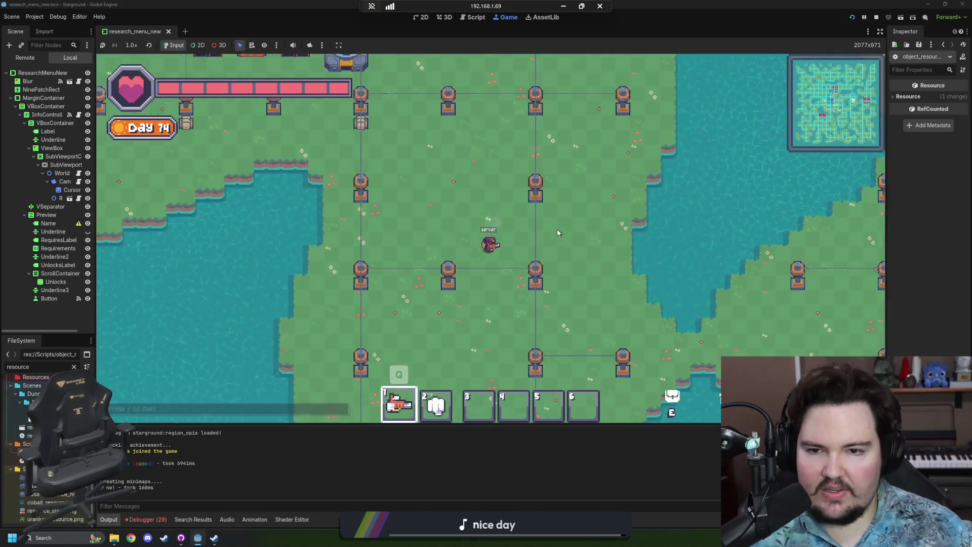
key(s)
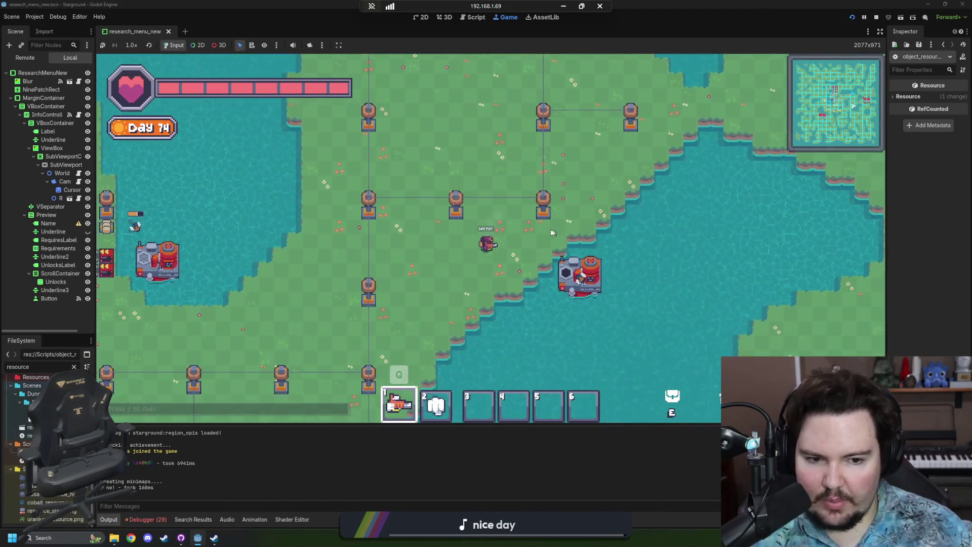
key(a)
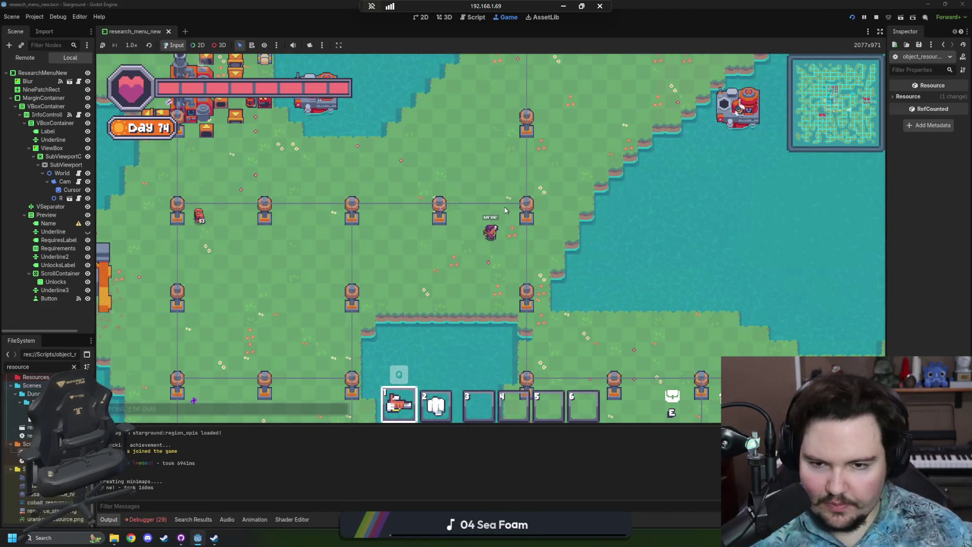
key(alt+Tab)
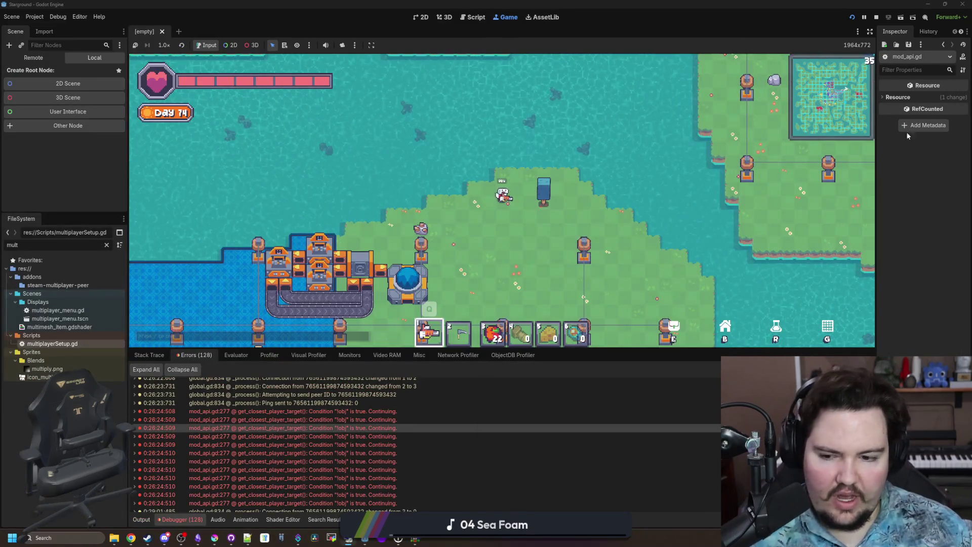
key(s)
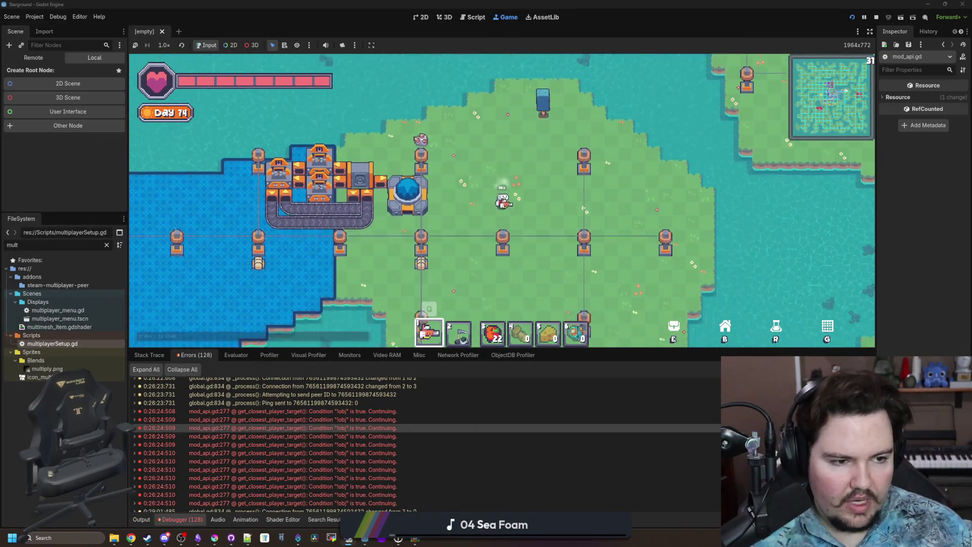
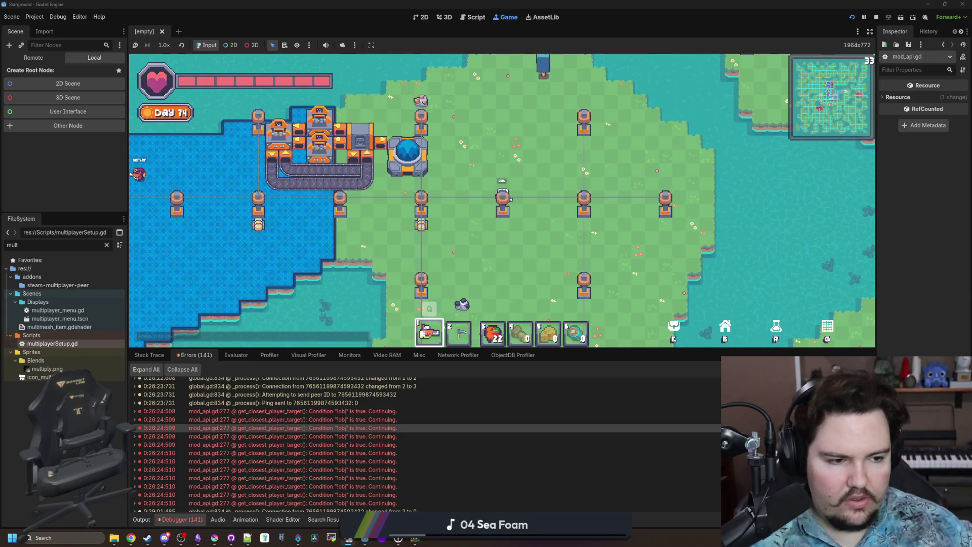
- Bring up the remote machine's Godot editor, then show its repository's pending changes in GitHub Desktop
key(alt+Tab)
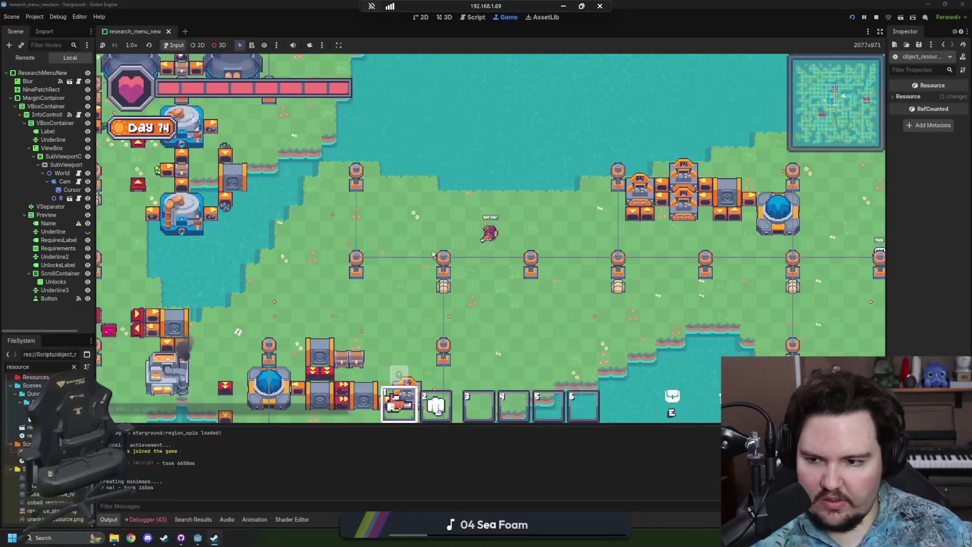
click(186, 540)
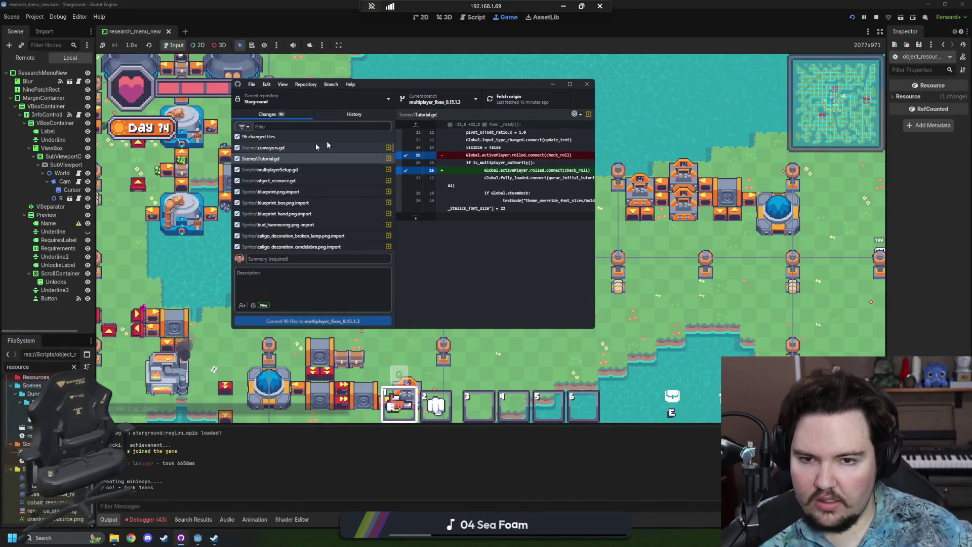
- Widen the GitHub Desktop window and discard the changes to conveyors.gd
drag(593, 159, 831, 160)
click(264, 147)
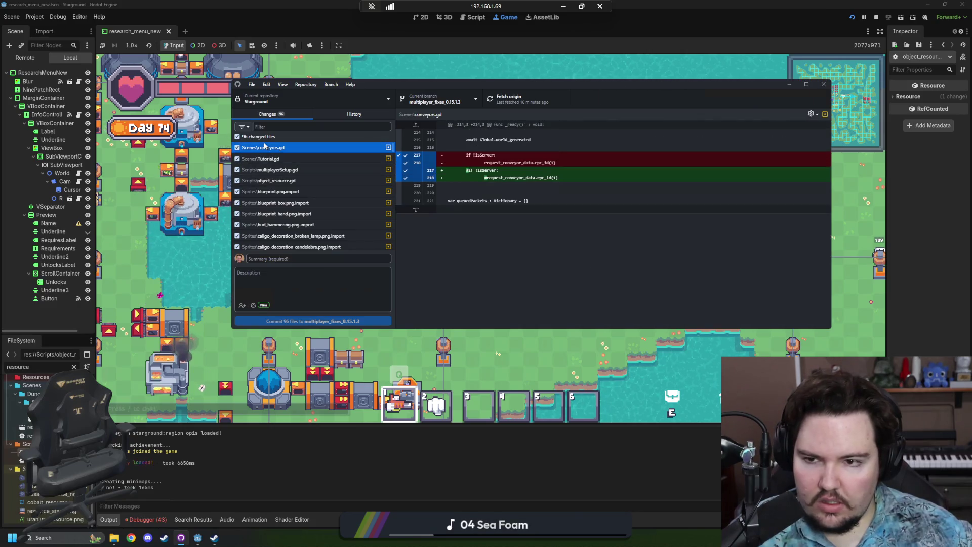
right_click(270, 148)
click(284, 155)
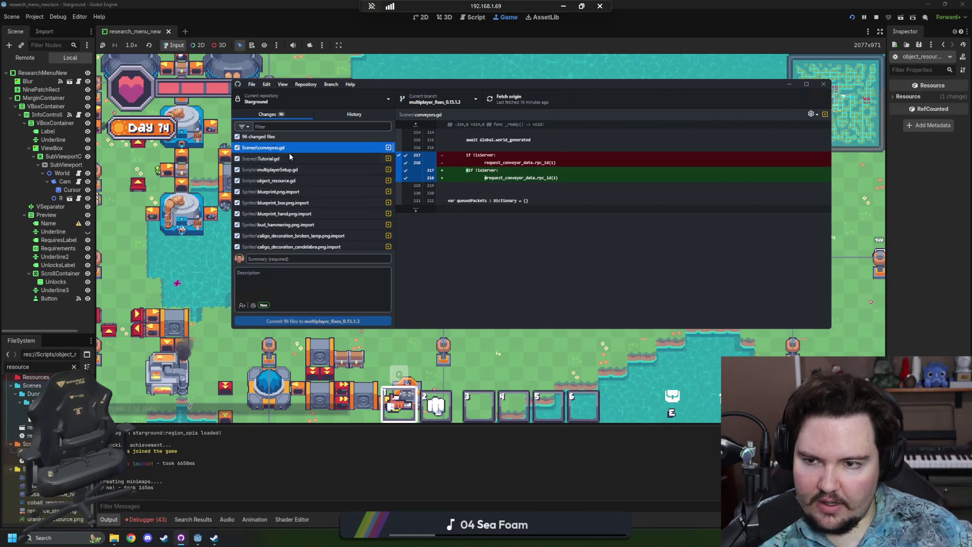
- Discard the changes to multiplayerSetup.gd and object_resource.gd
click(298, 159)
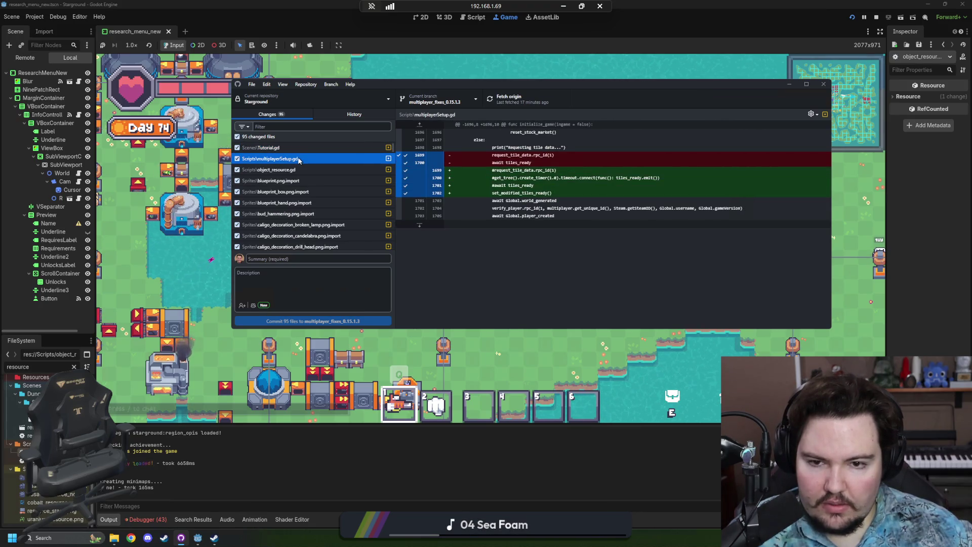
right_click(299, 160)
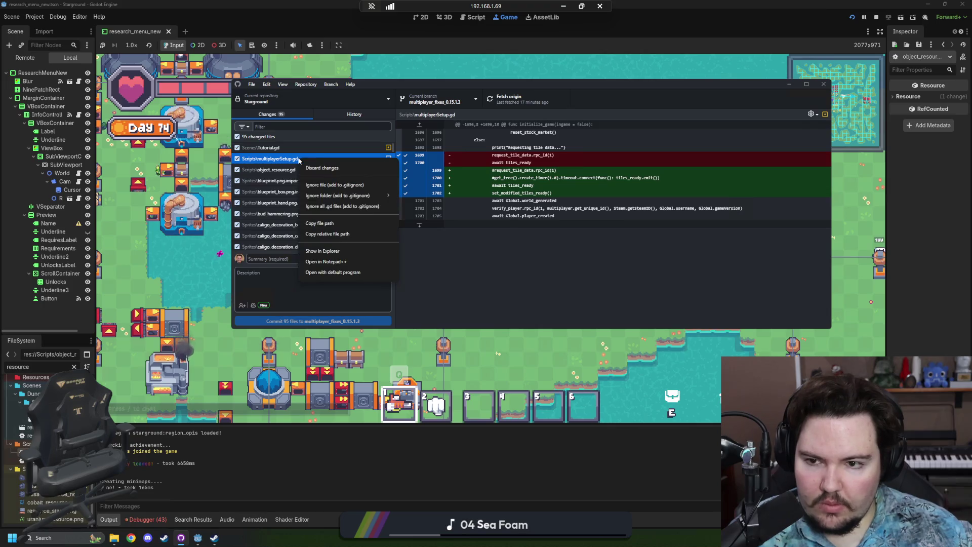
click(325, 165)
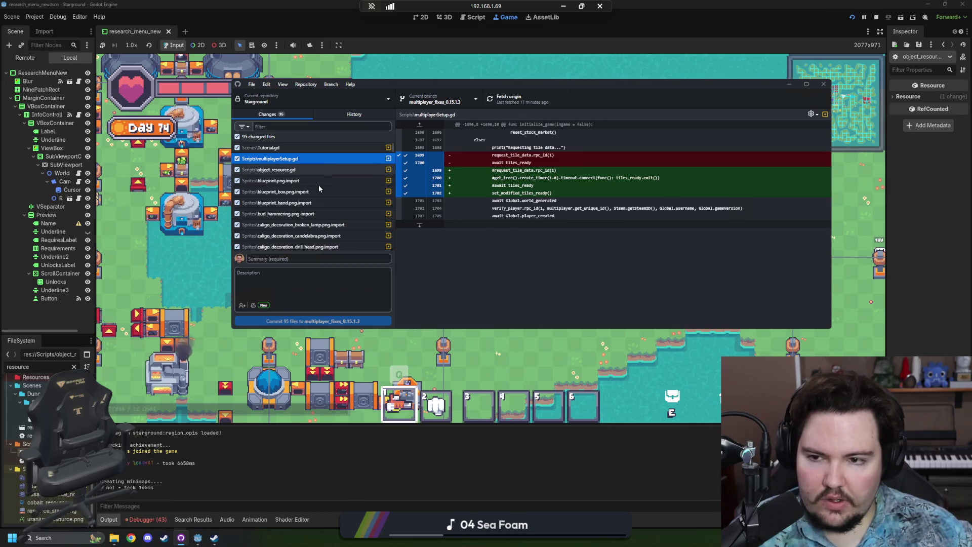
click(308, 159)
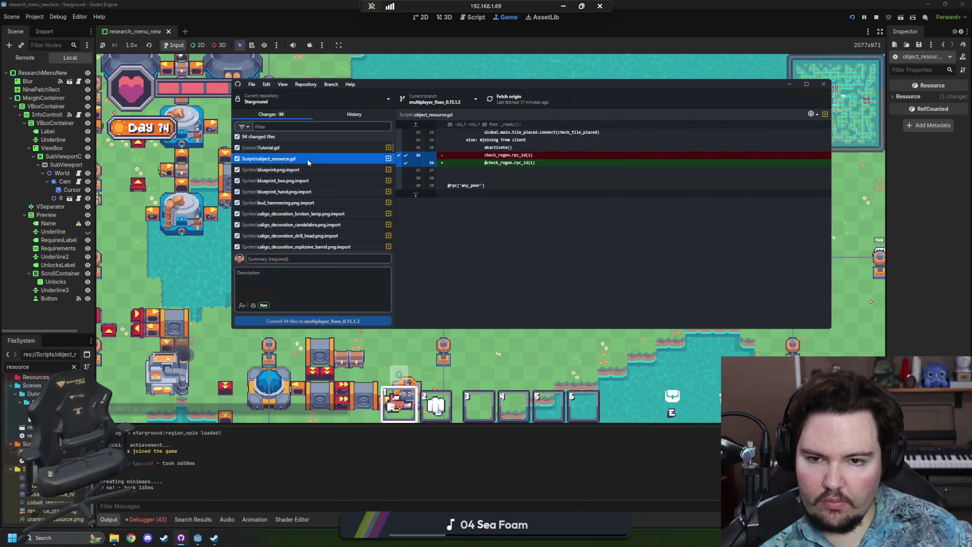
right_click(308, 159)
click(327, 166)
- Review the diffs for blueprint.png.import and bud_hammering.png.import
click(301, 160)
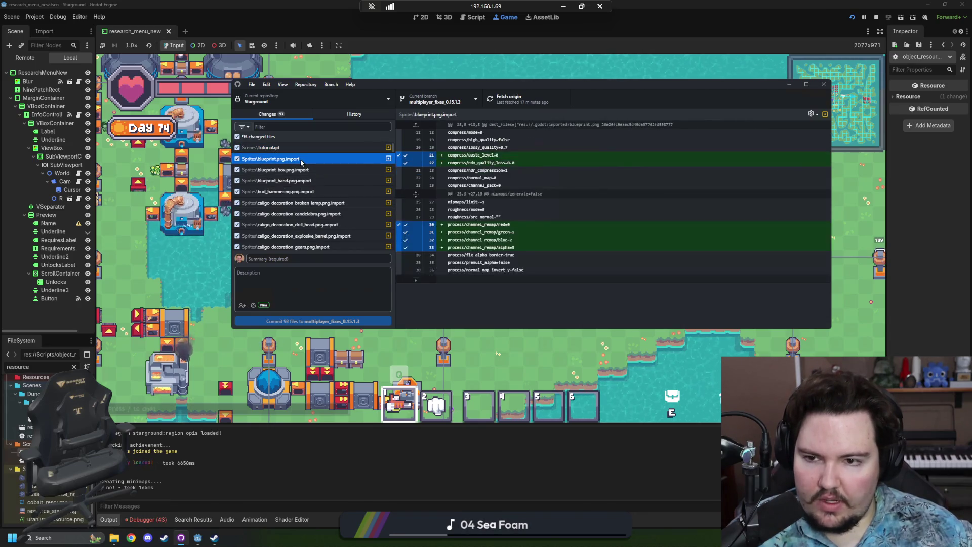
click(304, 192)
scroll(317, 203, down, 5)
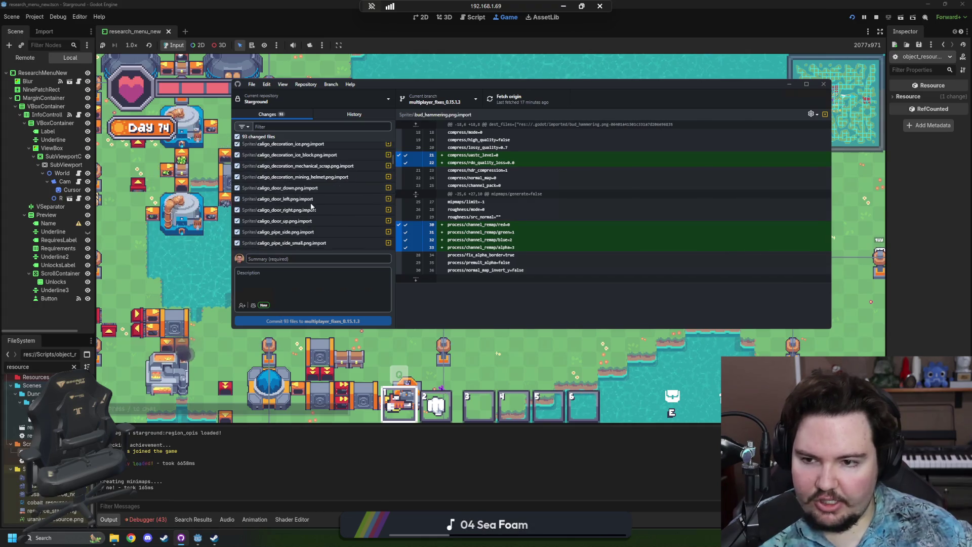
scroll(315, 203, down, 10)
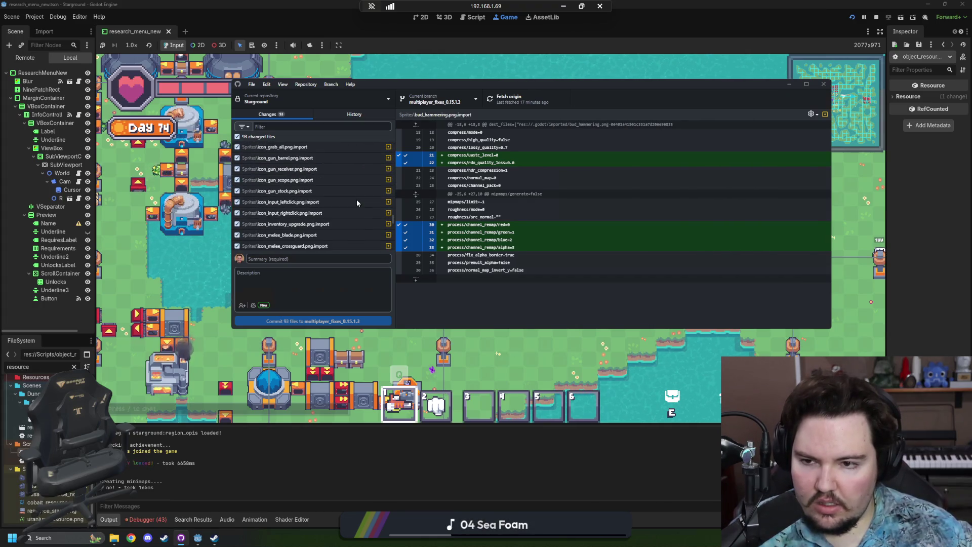
scroll(324, 212, up, 15)
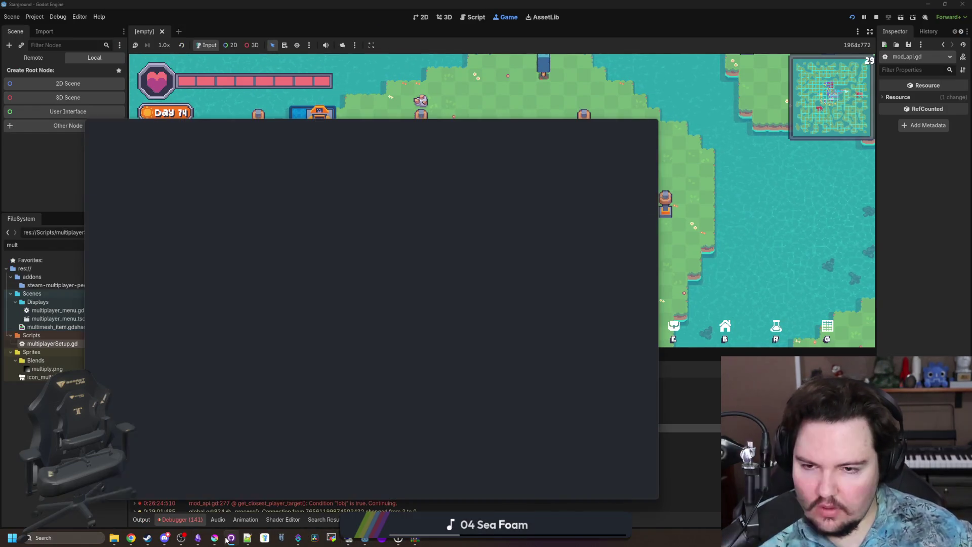
- In the local GitHub Desktop, check the commit history and review world_generator.gd's diff
click(231, 537)
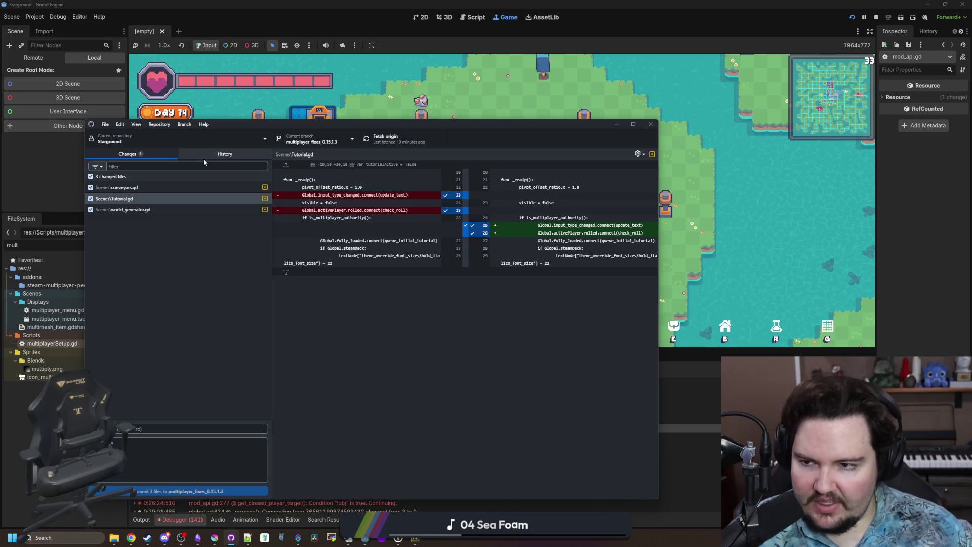
key(ctrl+2)
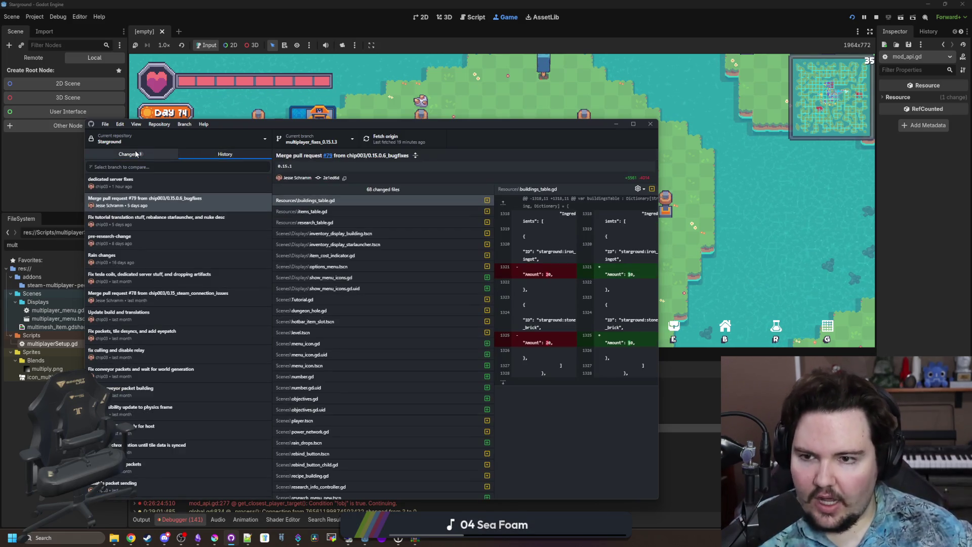
click(136, 154)
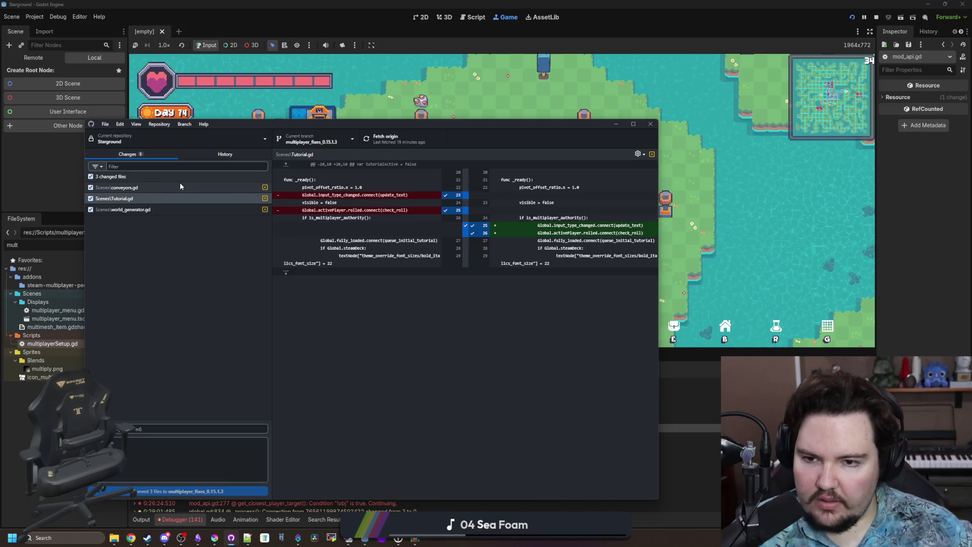
click(145, 209)
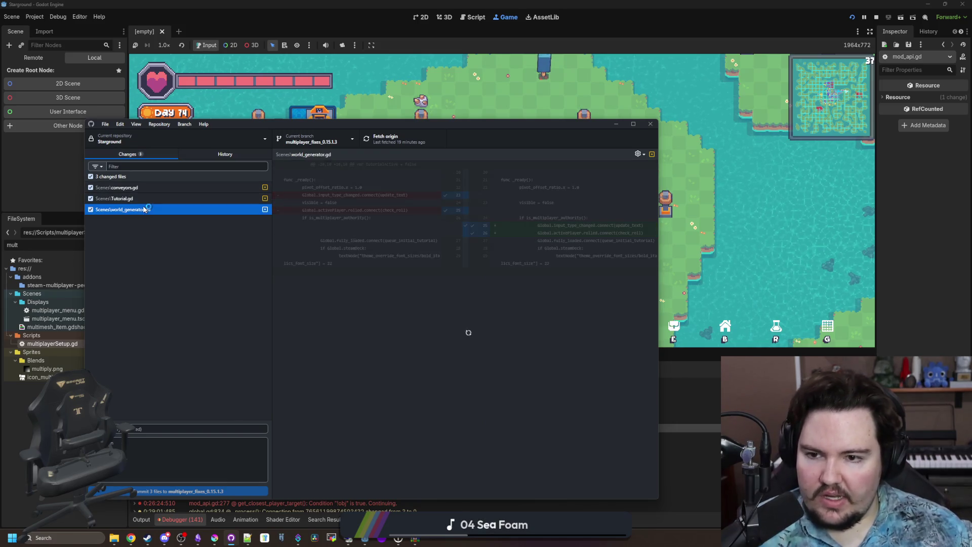
- Discard the local conveyors.gd changes and switch back to the running Godot game
click(150, 188)
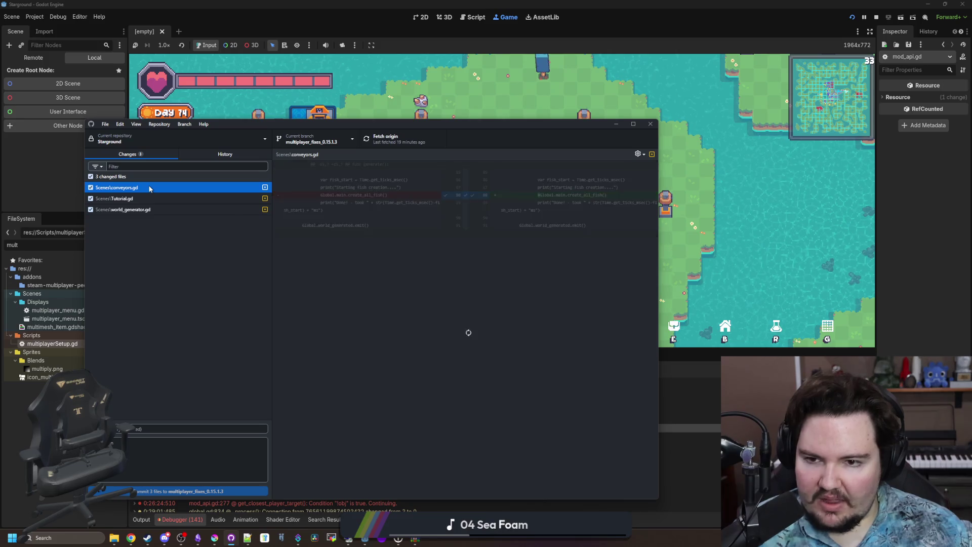
right_click(145, 187)
click(147, 196)
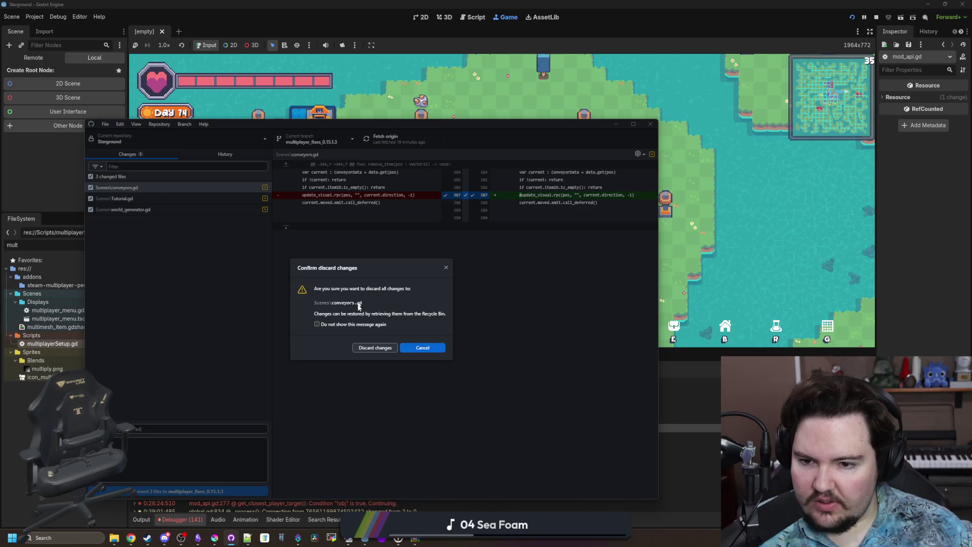
click(387, 350)
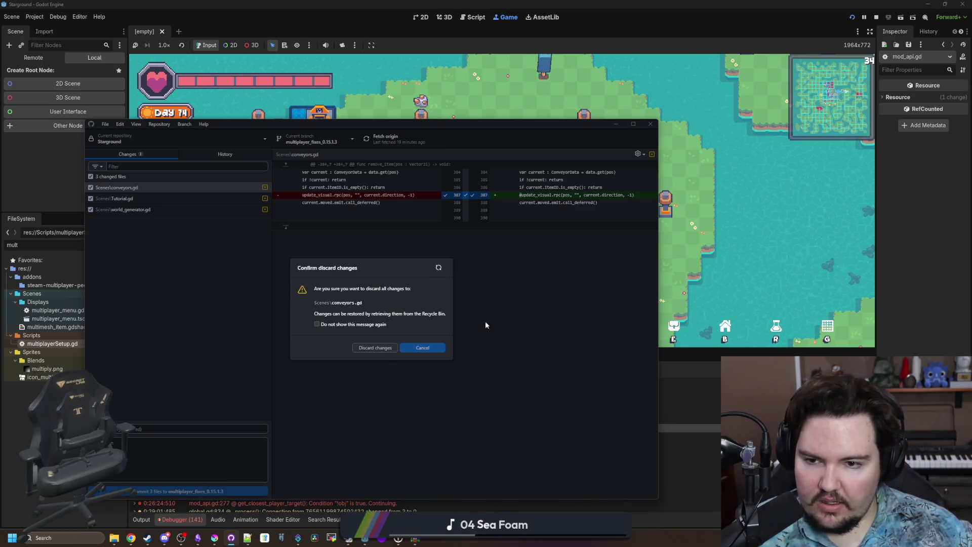
click(780, 210)
- Walk the character west across the water
key(a)
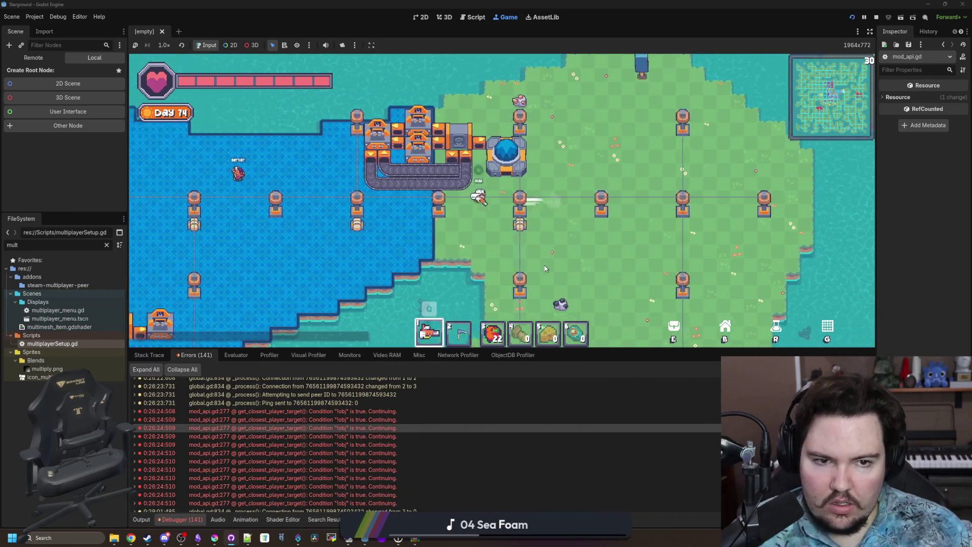
key(a)
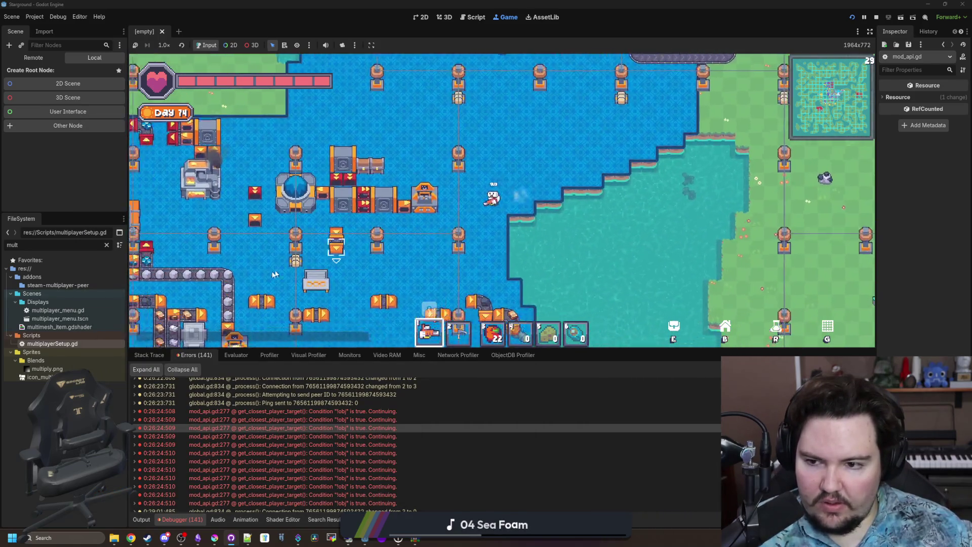
key(a)
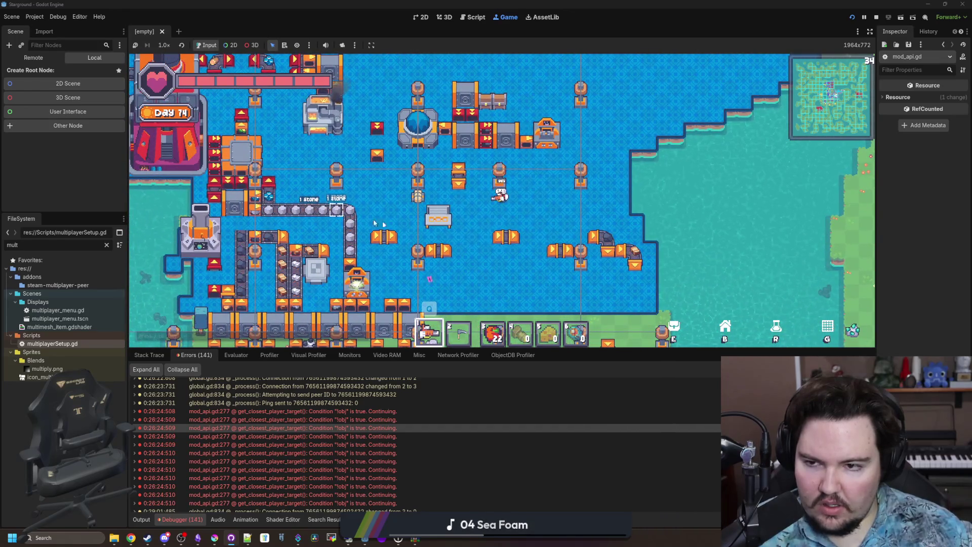
- Quit the game from the pause menu, stop it in the editor, and run the project again
key(Escape)
click(502, 215)
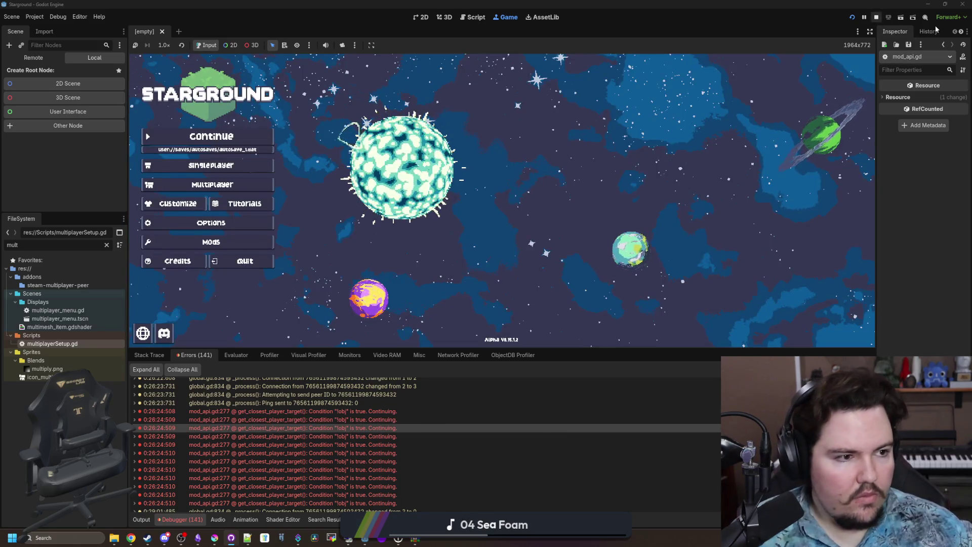
click(876, 17)
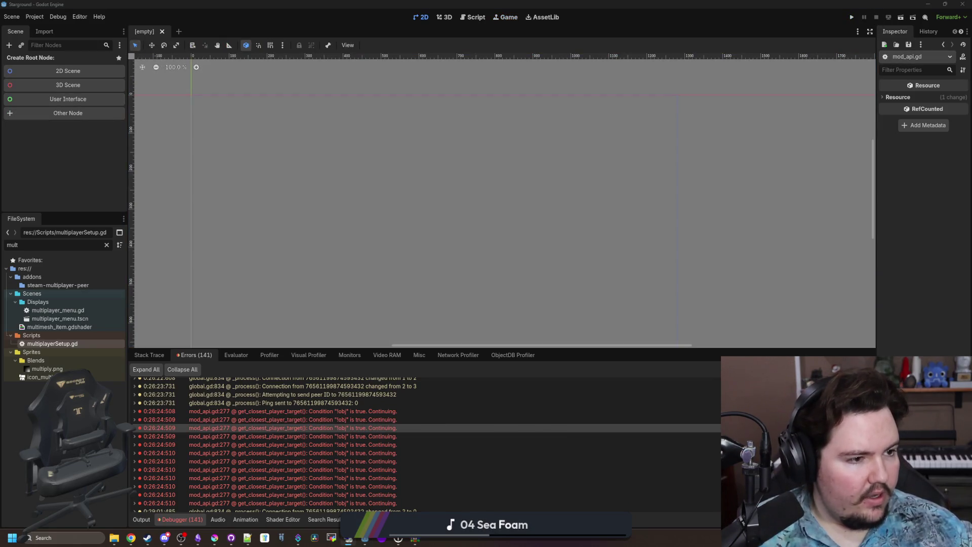
click(849, 19)
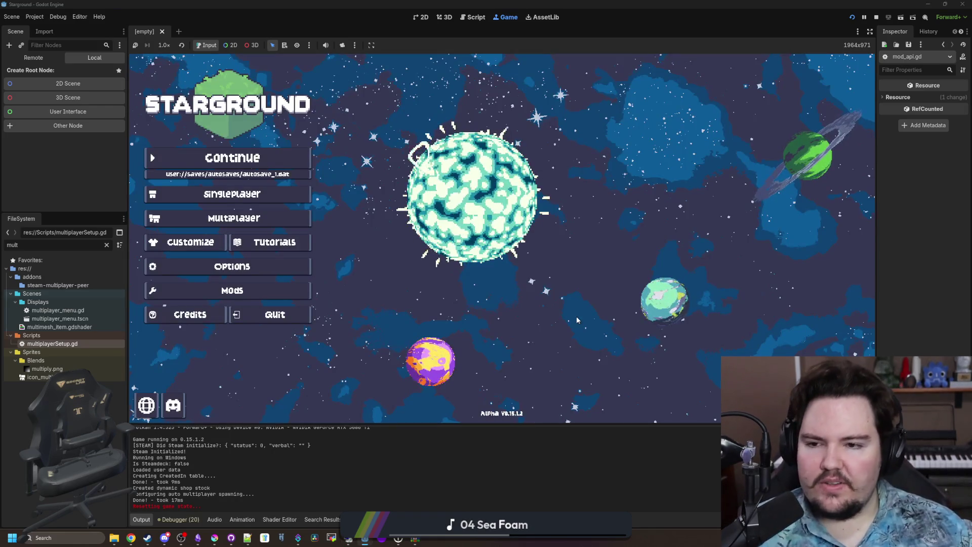
- Choose Multiplayer > Host Saved Game, search for 'lmao', and load the Lmao save
click(233, 218)
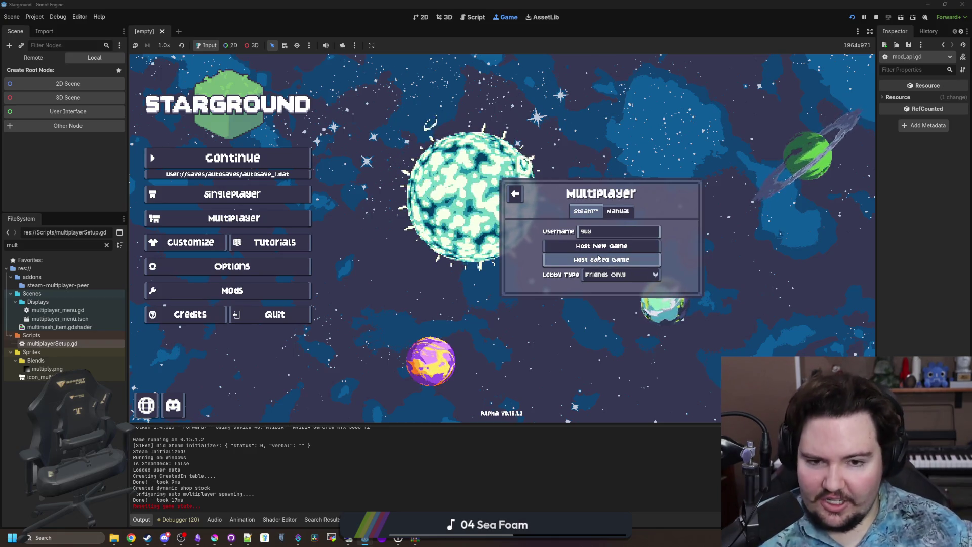
click(580, 259)
click(506, 195)
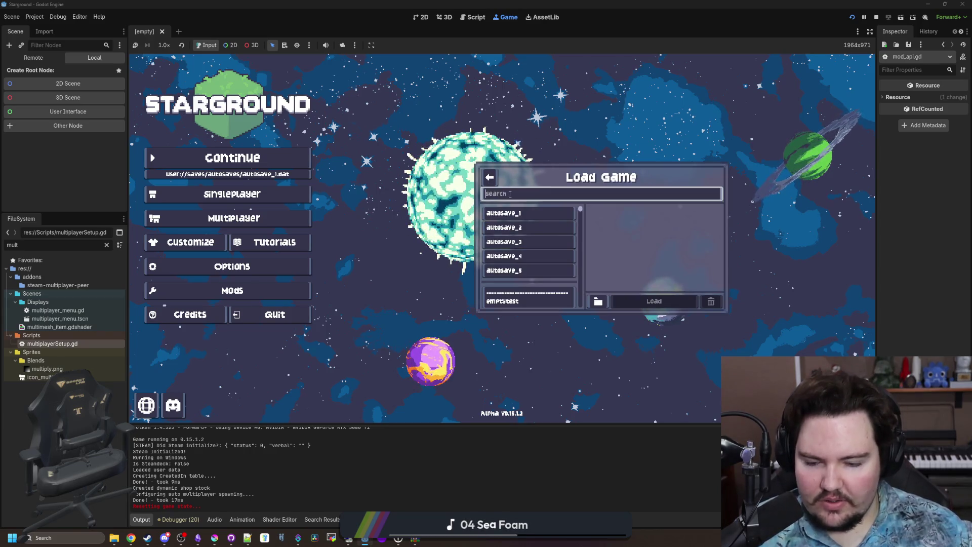
text(lmao)
click(527, 224)
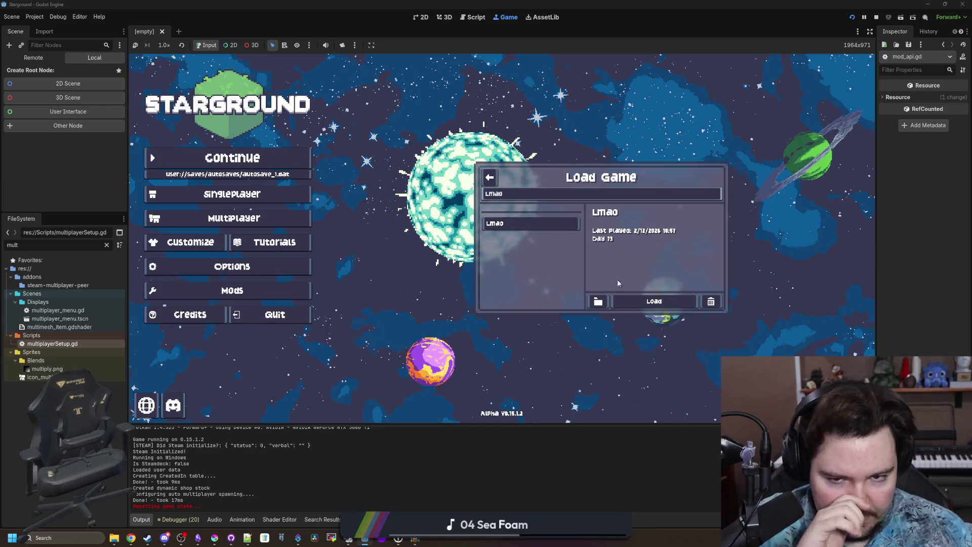
click(654, 301)
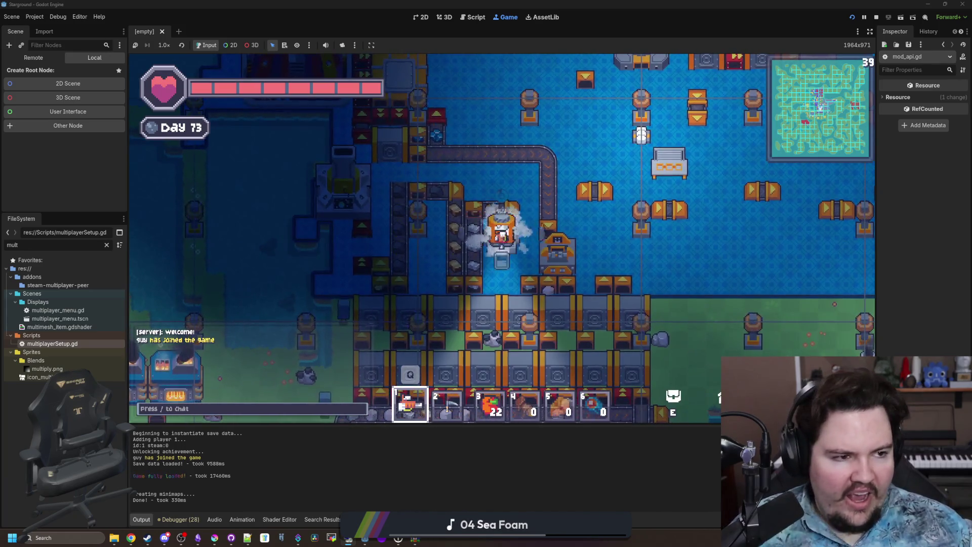
- Switch to the remote editor and walk the player character up and right across the water
scroll(434, 237, down, 2)
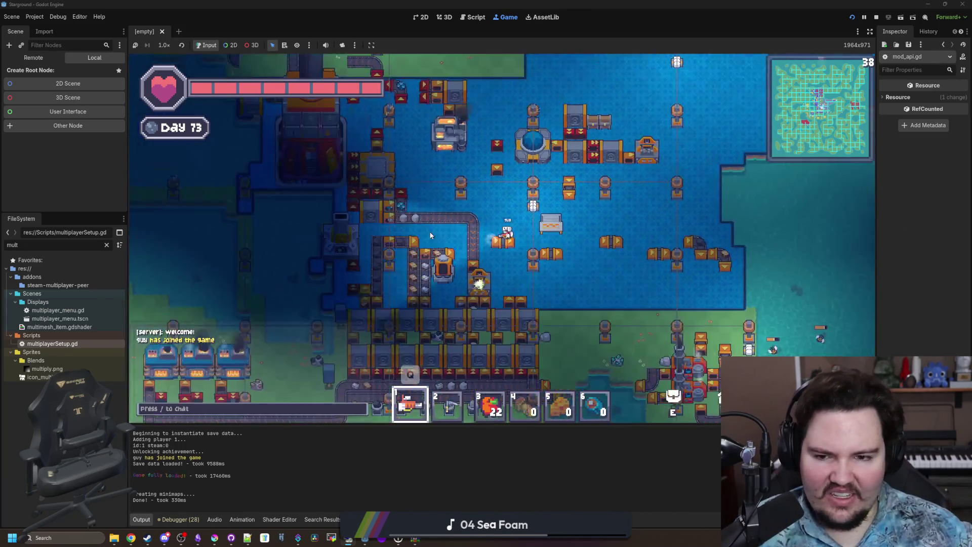
key(d)
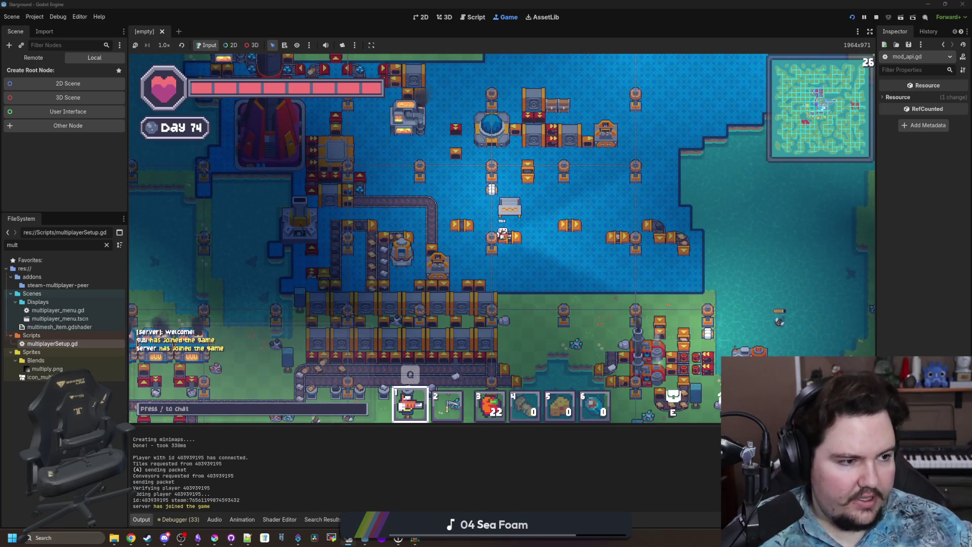
key(alt+Tab)
key(w)
key(d)
key(w)
key(d)
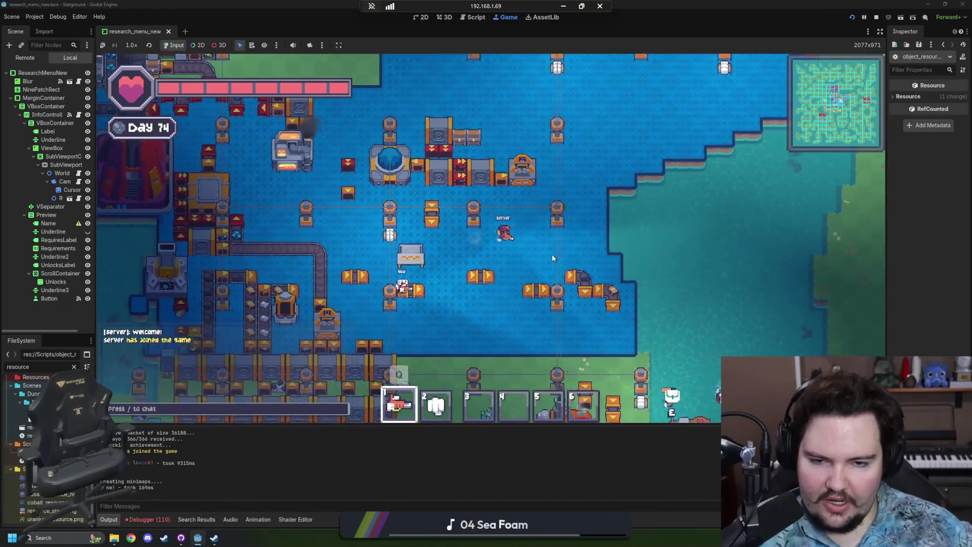
key(w)
key(d)
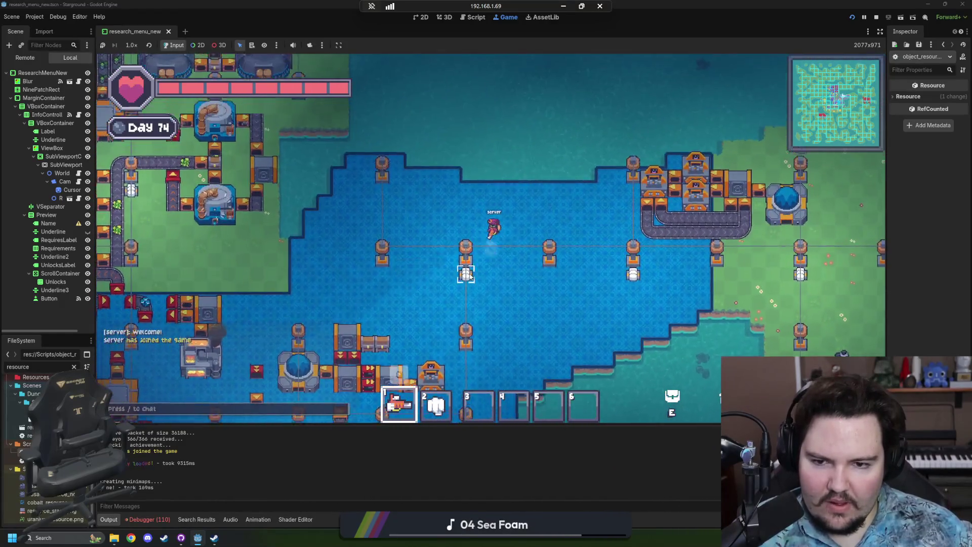
- Close the remote view and filter the FileSystem dock by 'fish'
click(584, 6)
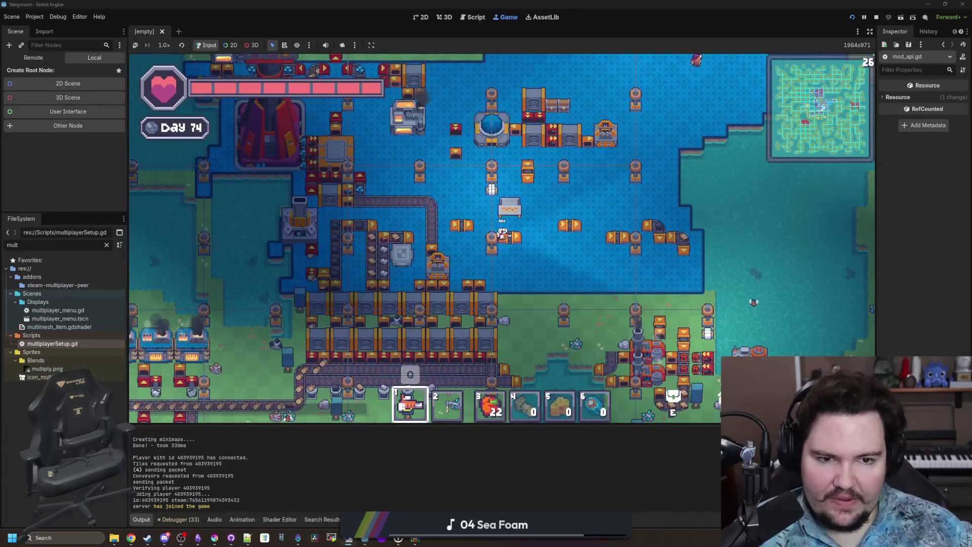
double_click(95, 245)
text(fish)
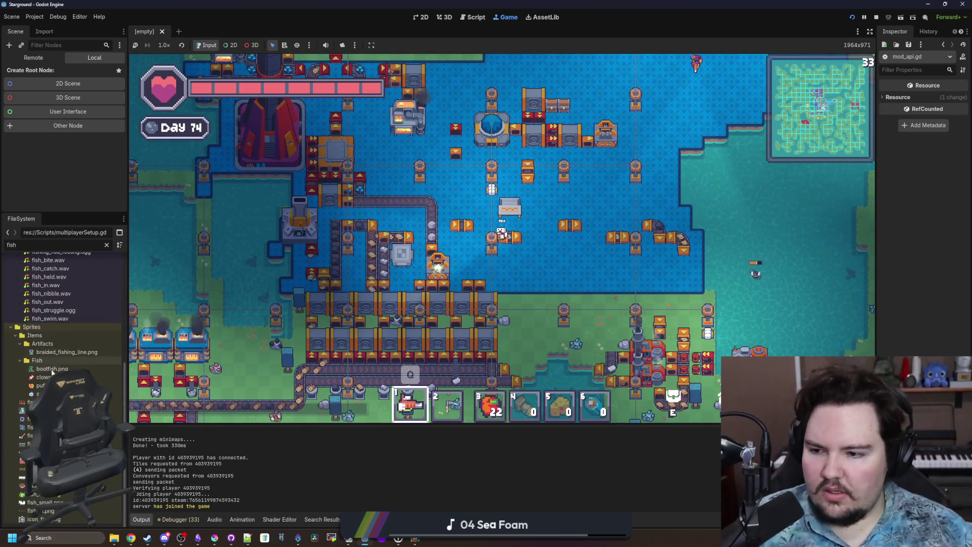
- Open fish.tscn and select its MultiplayerSynchronizer, enlarging the synced properties list
click(57, 345)
double_click(38, 343)
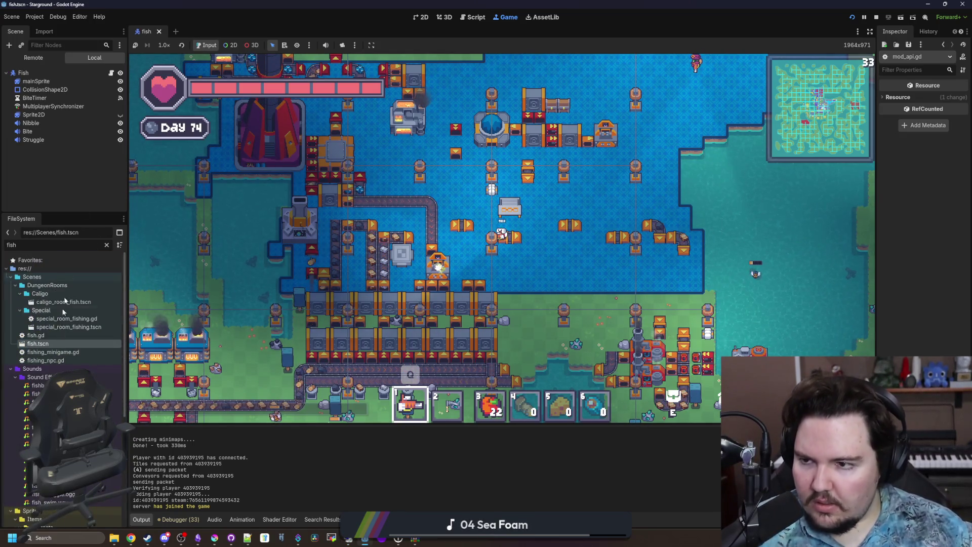
click(53, 106)
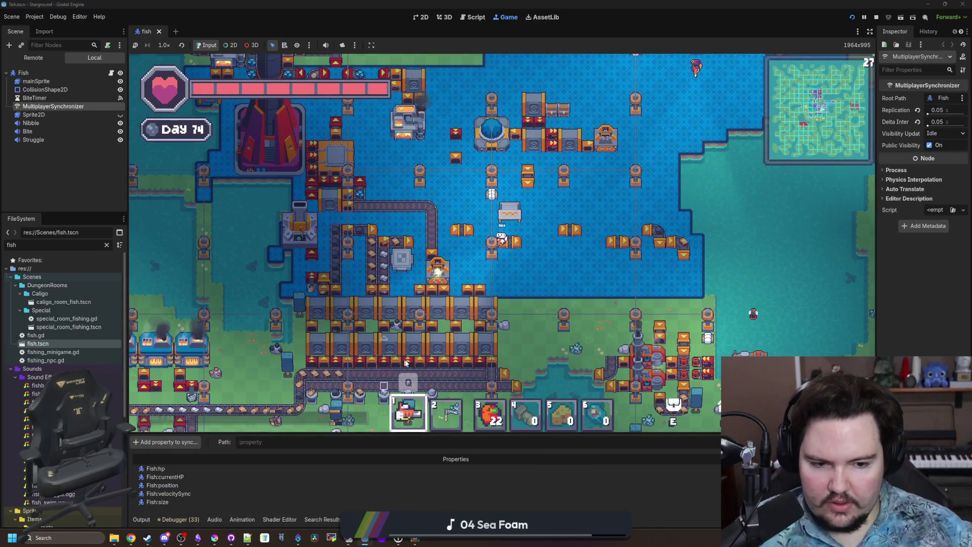
drag(486, 435, 486, 360)
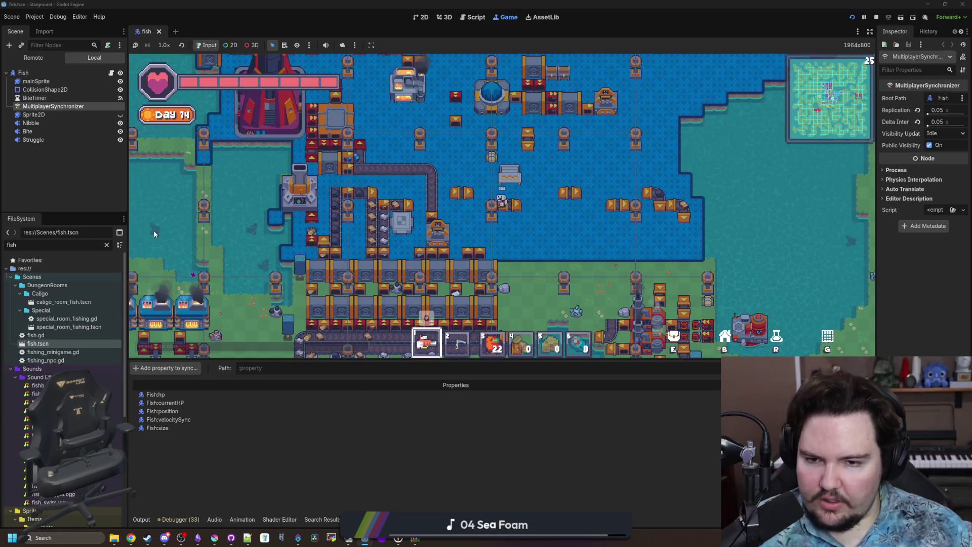
- Reselect the MultiplayerSynchronizer, widen the Inspector, and open the Fish node's fish.gd script
click(54, 199)
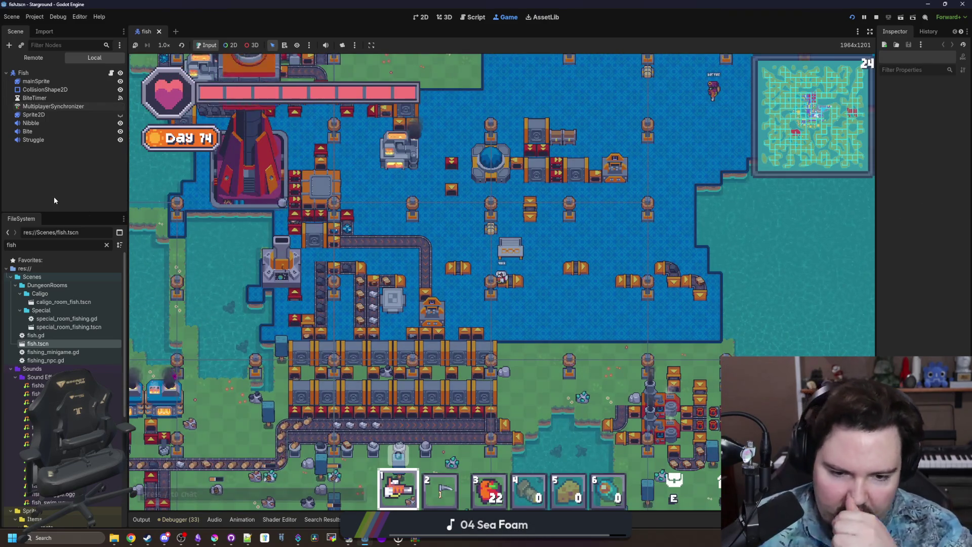
click(56, 106)
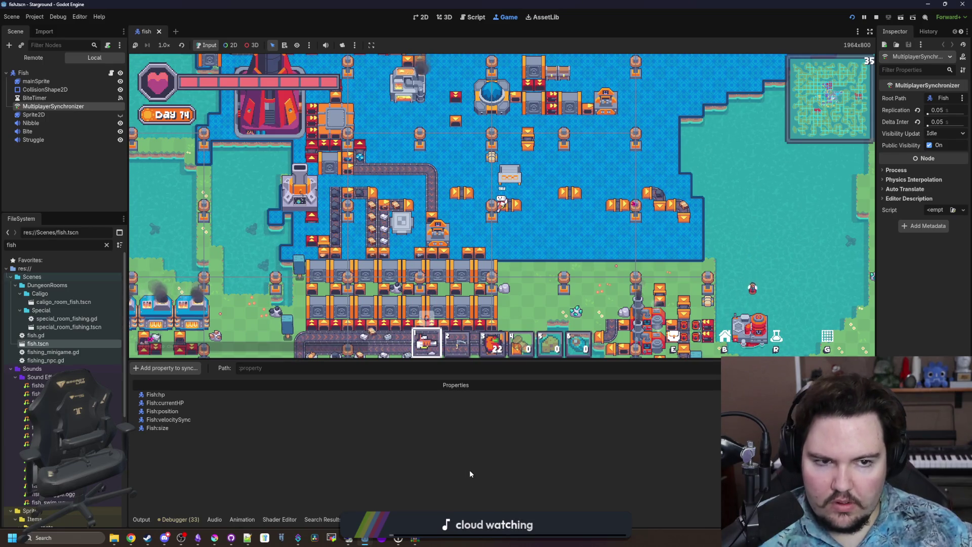
drag(871, 223, 837, 152)
mouse_move(860, 147)
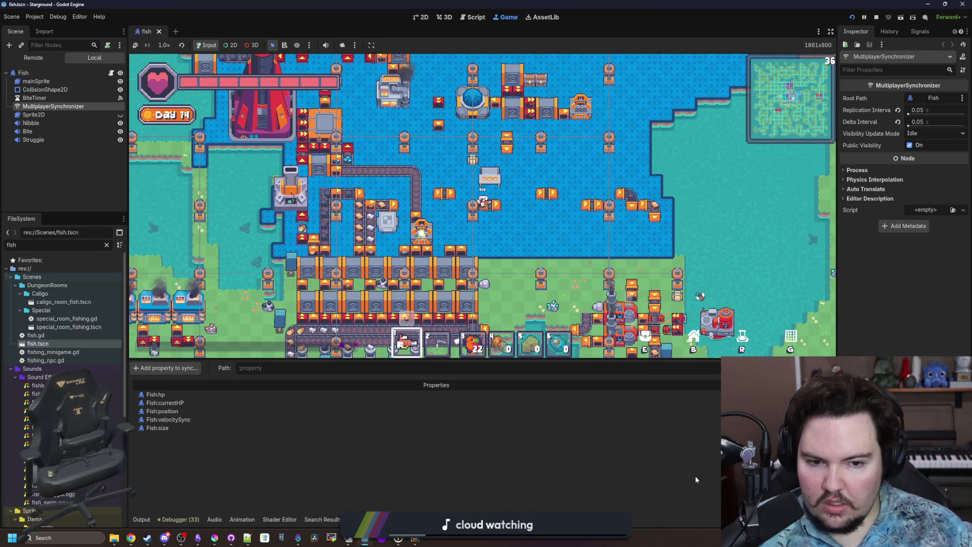
click(111, 73)
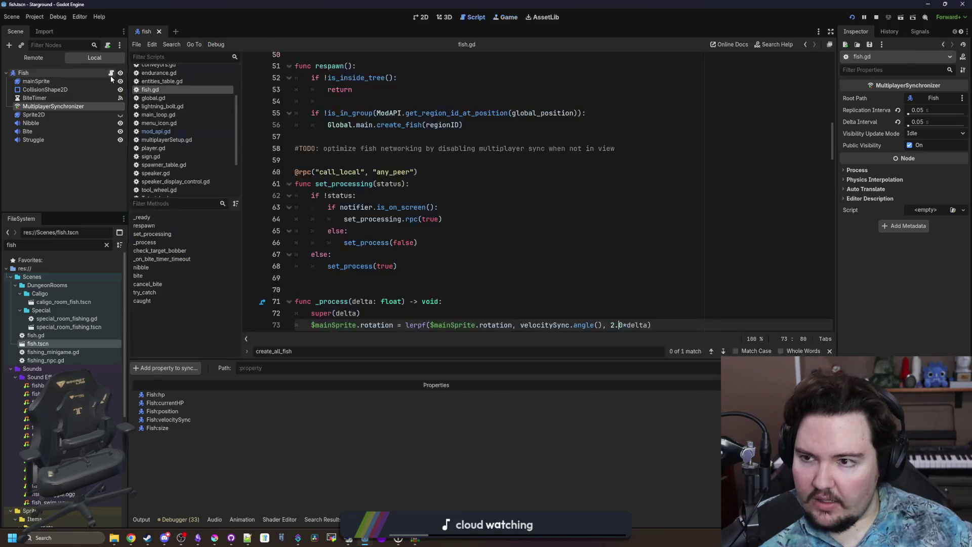
- Look through fish.gd's _ready function, checking lines 18 to 27
scroll(699, 244, up, 5)
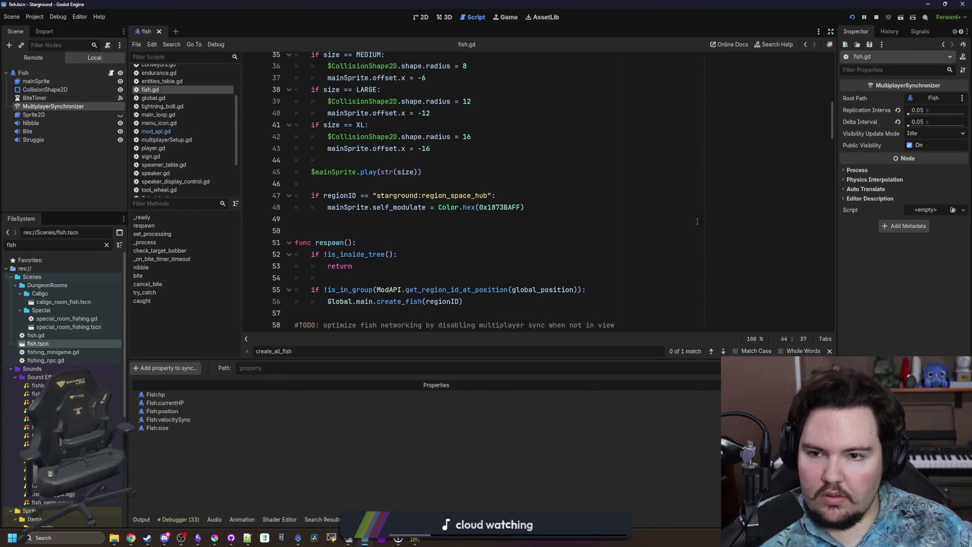
scroll(697, 221, up, 11)
click(347, 260)
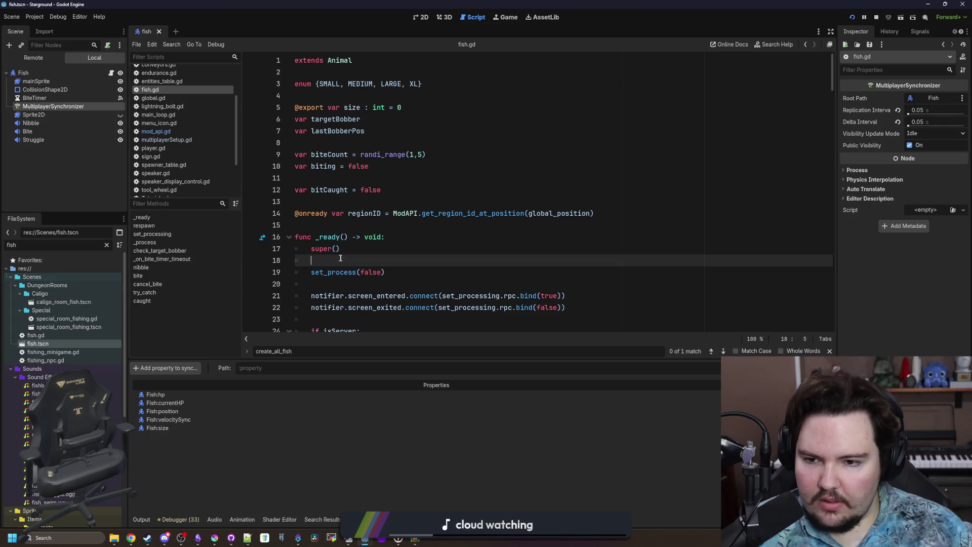
scroll(350, 249, down, 4)
click(367, 174)
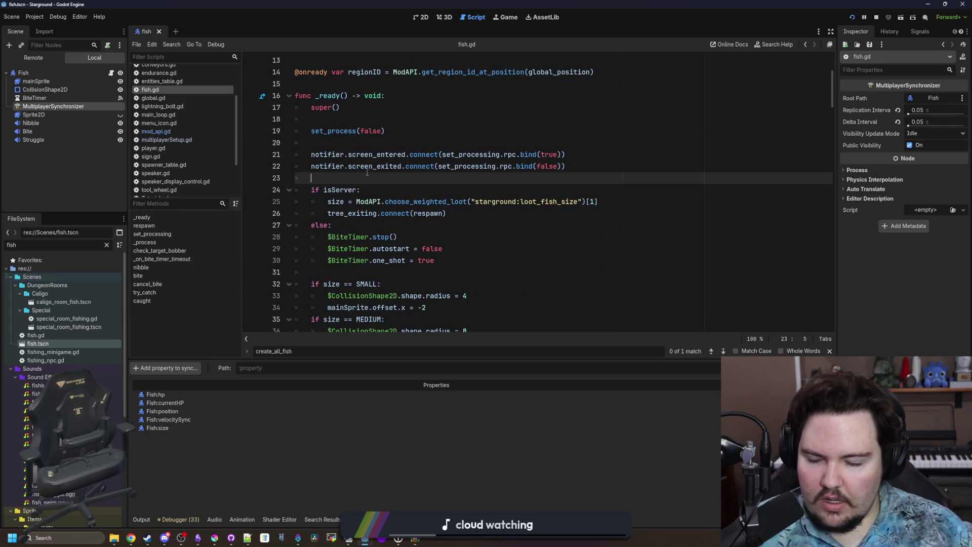
click(350, 138)
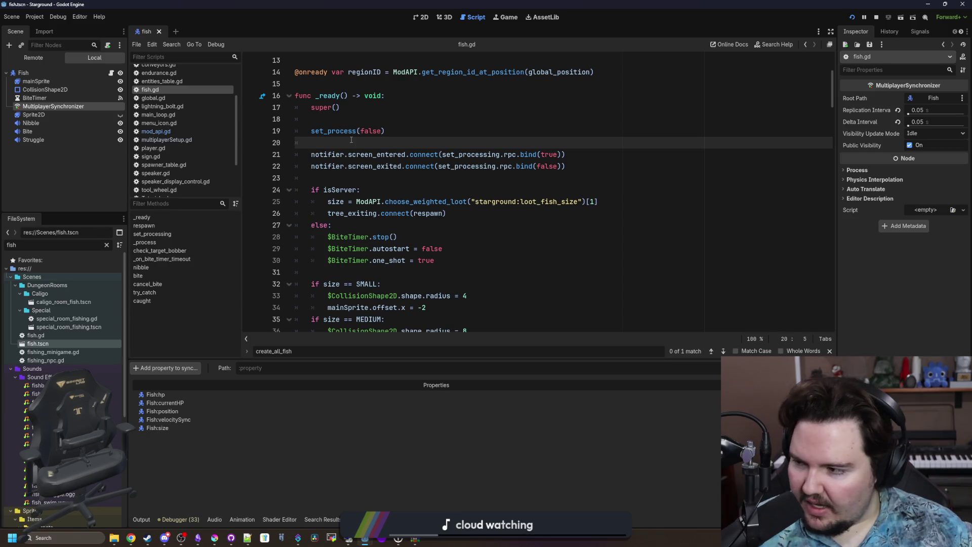
click(343, 107)
click(340, 118)
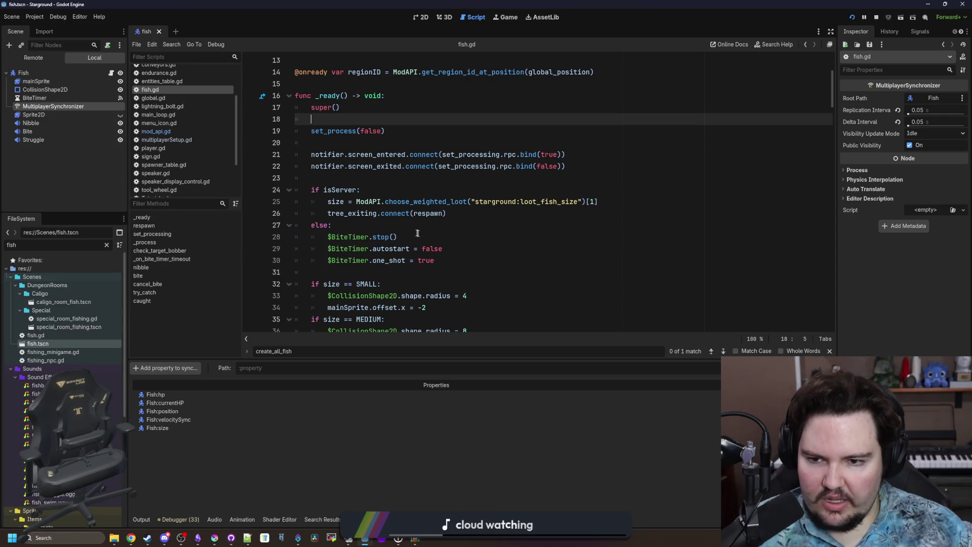
click(401, 225)
scroll(401, 225, down, 7)
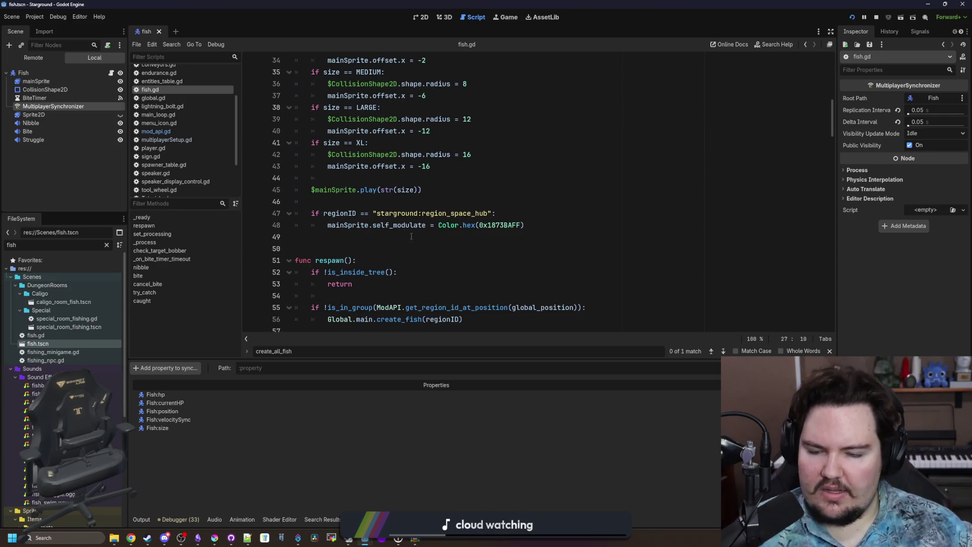
- Insert new blank lines after the sprite play call on line 46
click(346, 200)
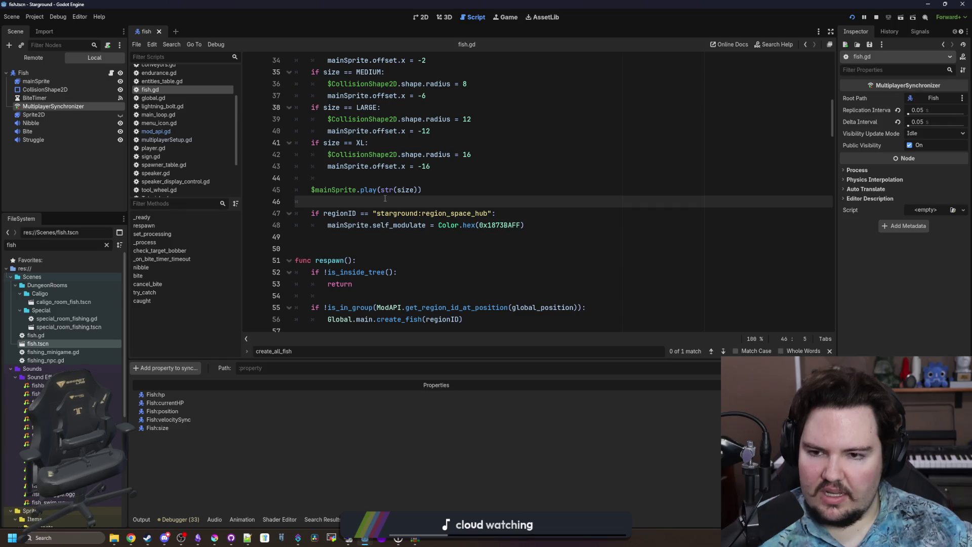
key(Return)
key(Return)
key(Up)
- Turn off Public Visibility on the fish's MultiplayerSynchronizer, leaving the update mode unchanged
click(914, 135)
click(914, 135)
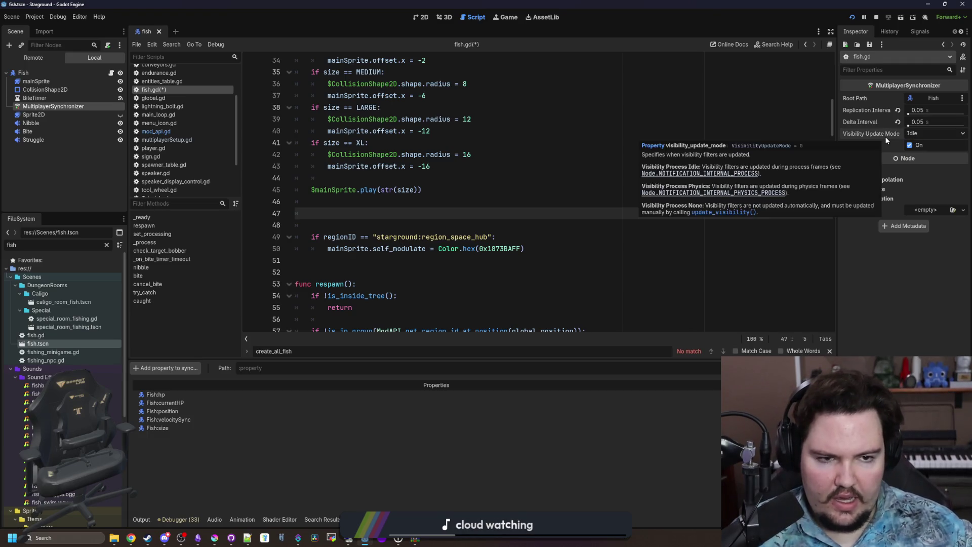
click(910, 146)
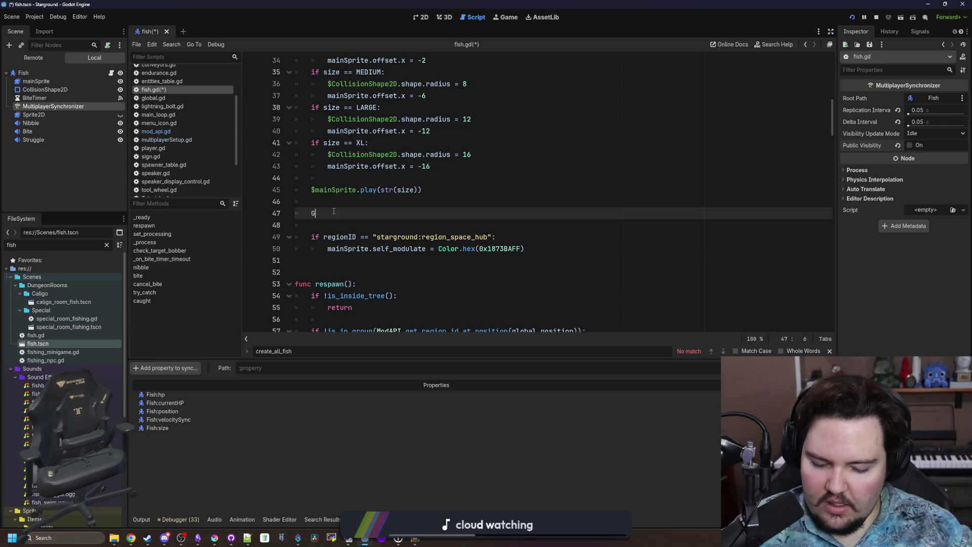
- Type 'player_joain.player_jo', then switch to the multiplayerSetup.gd script
text(player)
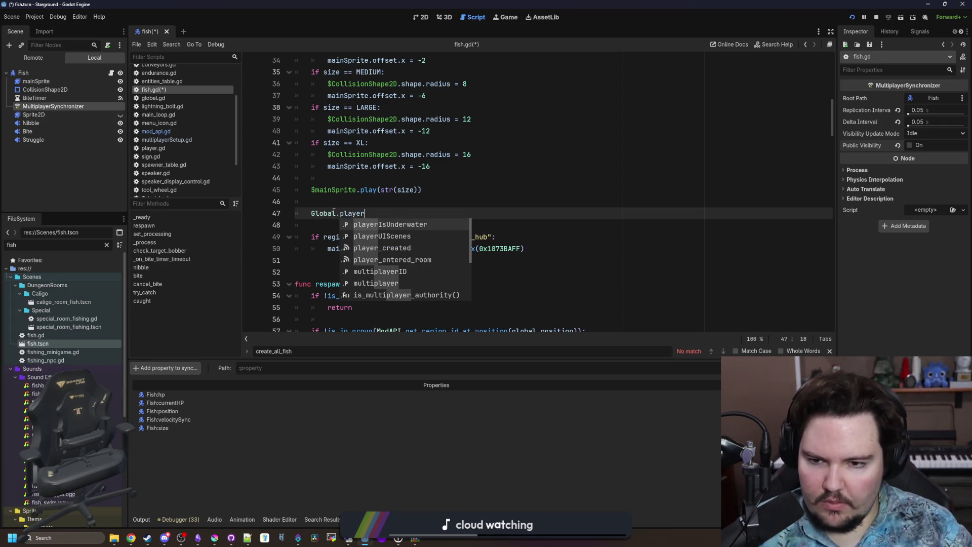
text(_jo)
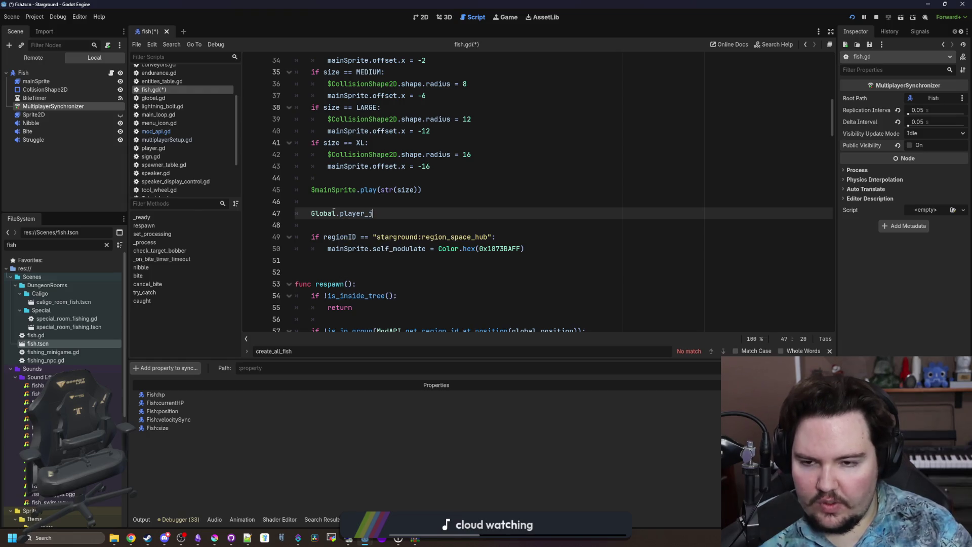
text(ain.play)
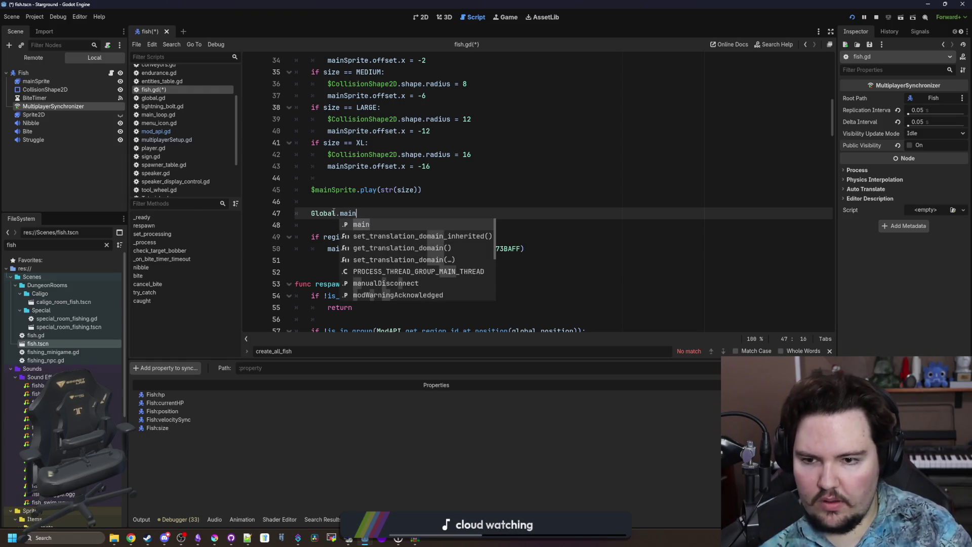
text(er_)
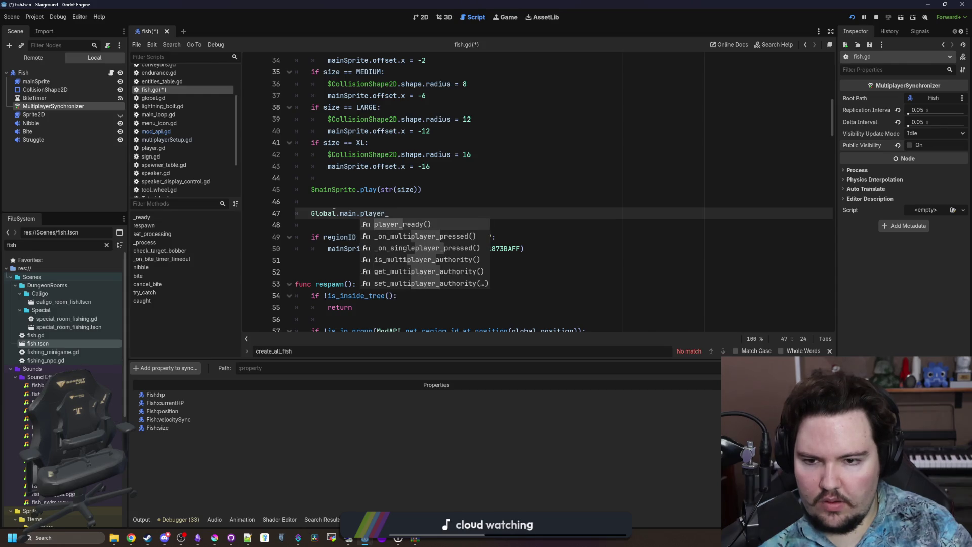
text(jo)
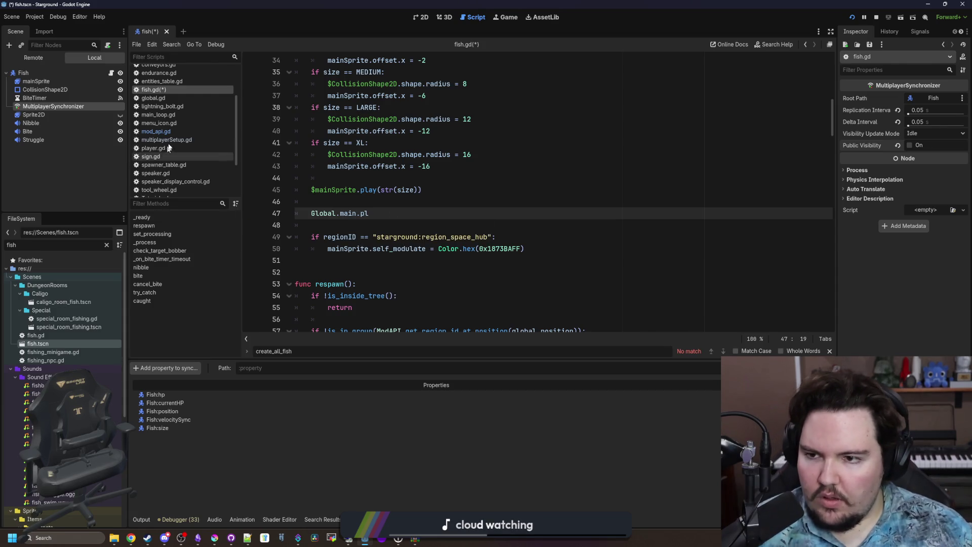
click(203, 146)
click(209, 140)
key(ctrl+f)
text(verify_player)
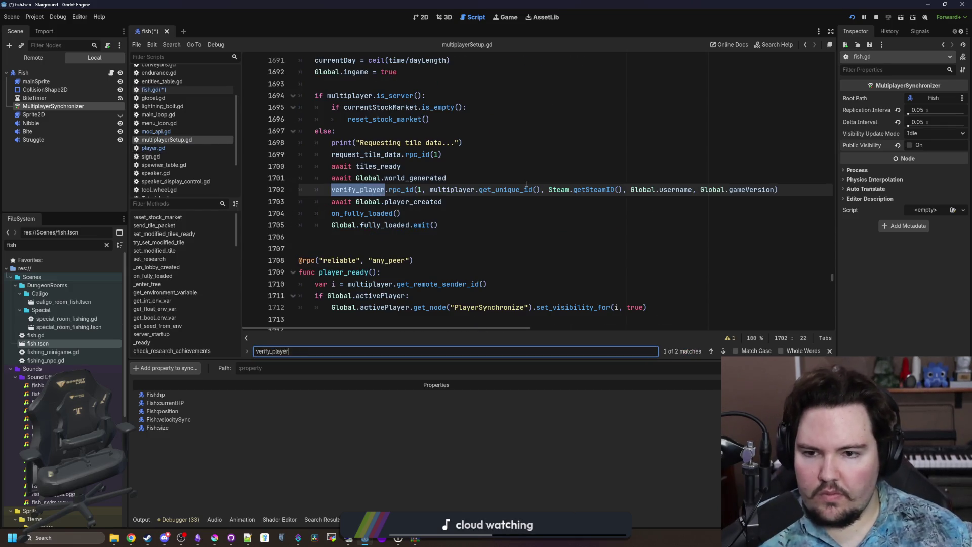
click(499, 218)
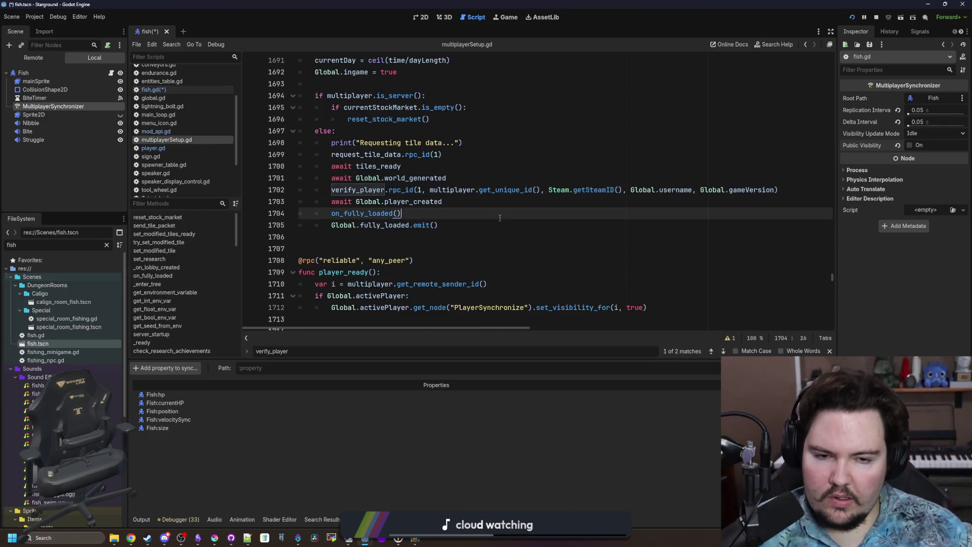
ctrl+click(370, 193)
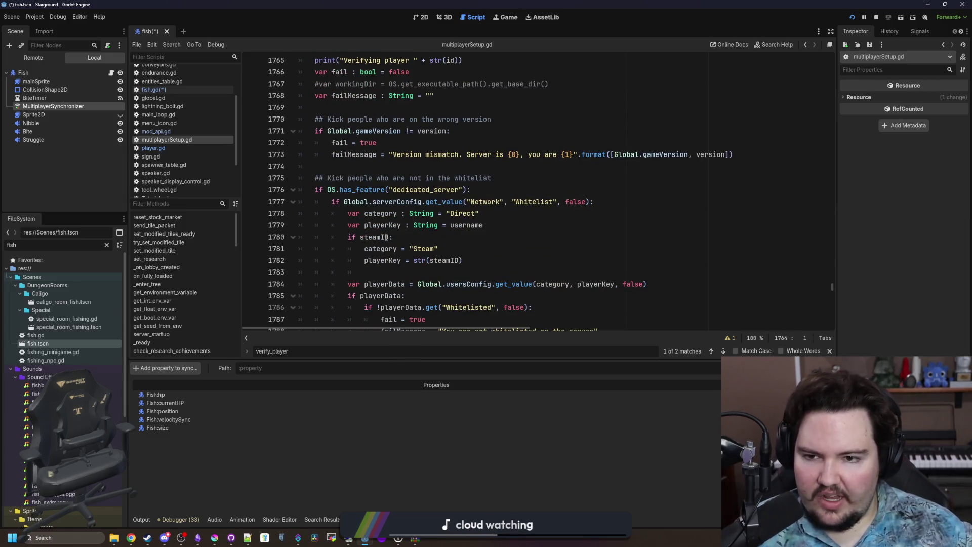
scroll(393, 235, down, 10)
scroll(398, 233, down, 6)
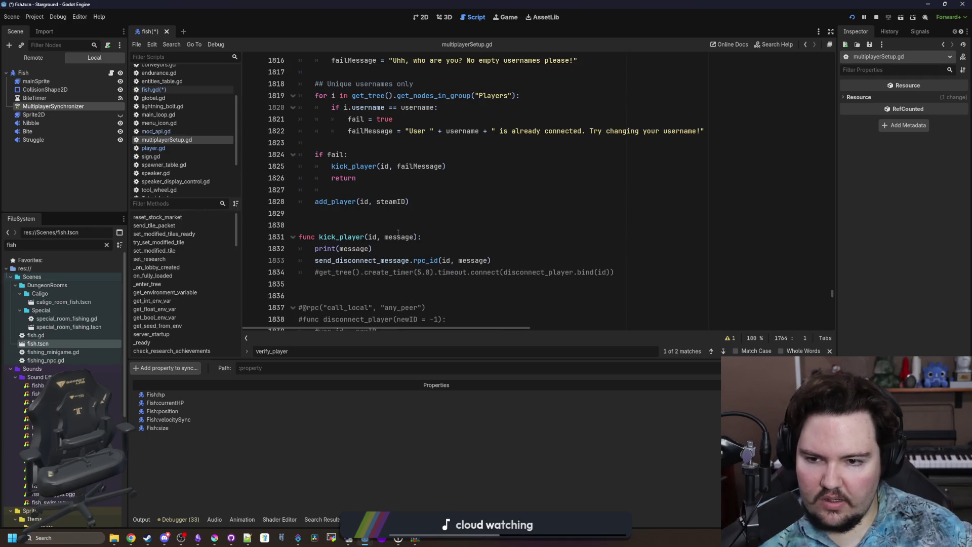
click(338, 202)
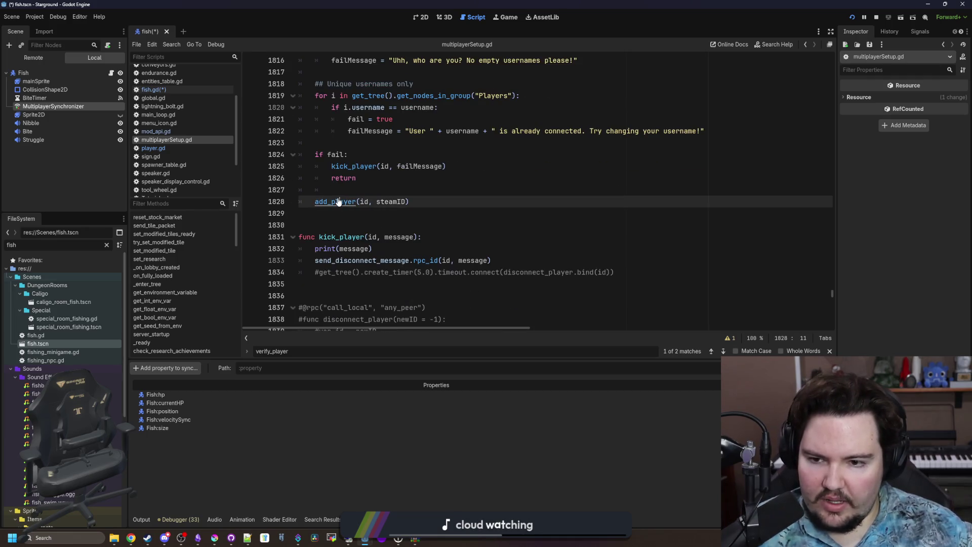
ctrl+click(339, 201)
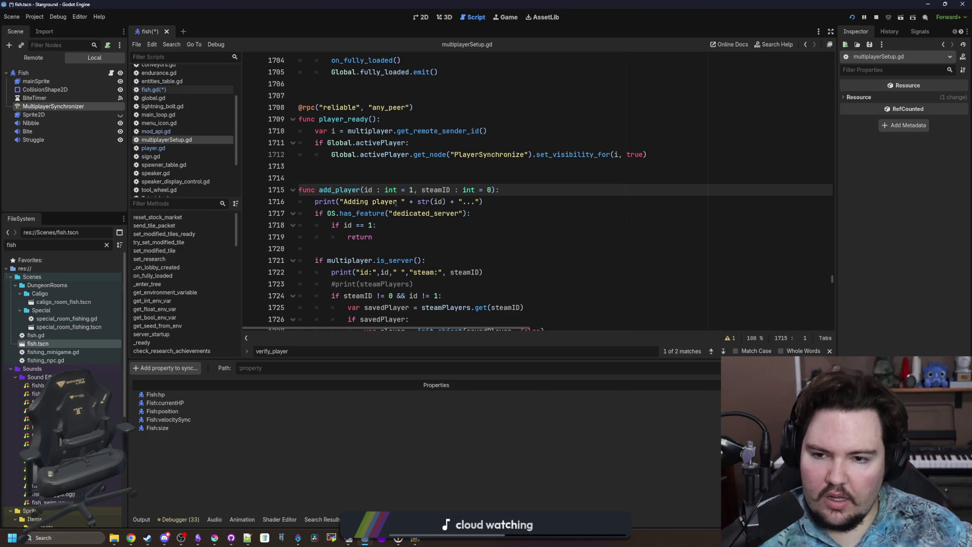
scroll(401, 204, down, 5)
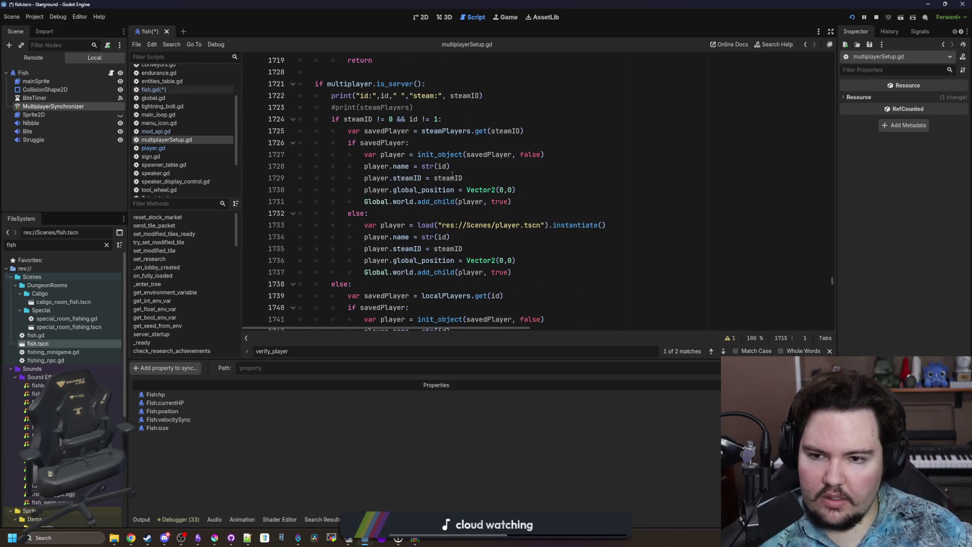
scroll(452, 175, down, 7)
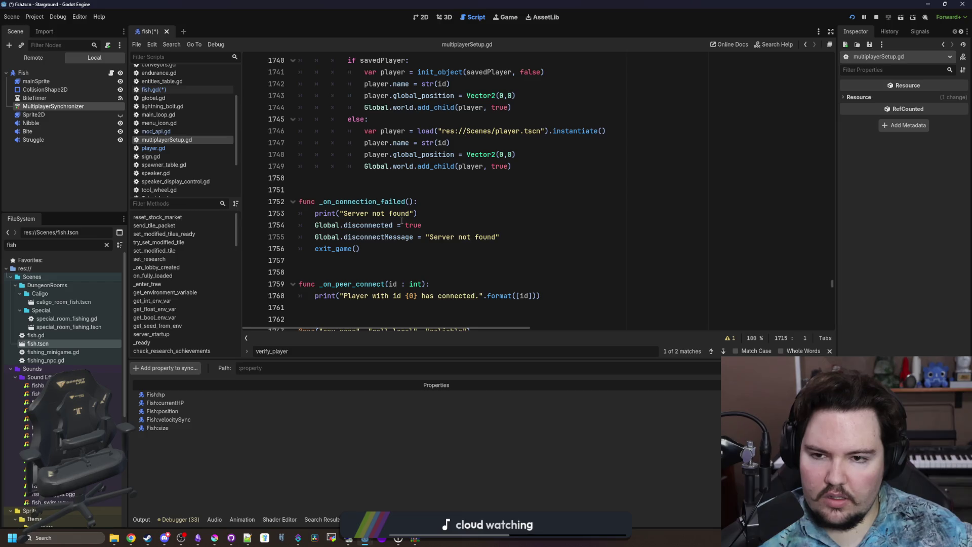
scroll(492, 231, up, 12)
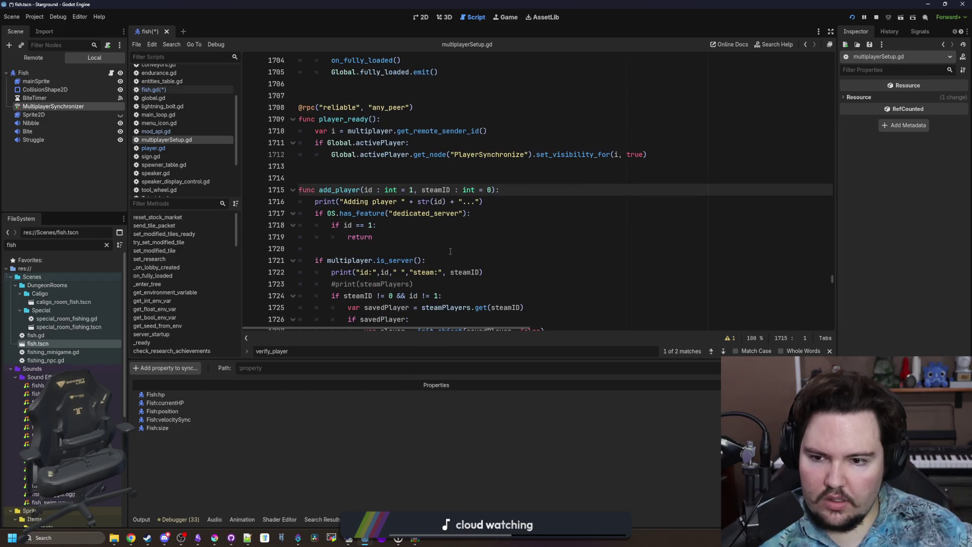
scroll(450, 251, down, 2)
scroll(440, 195, down, 7)
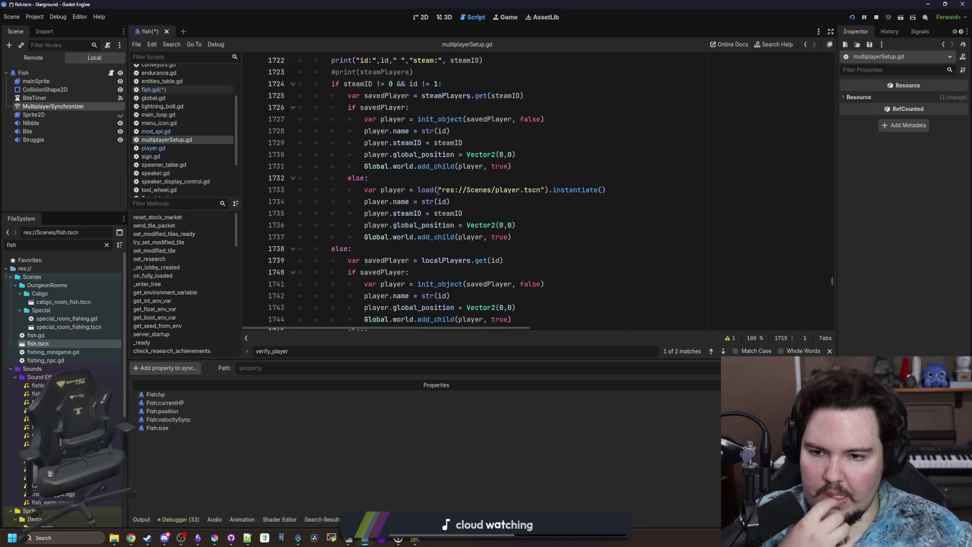
scroll(451, 159, up, 6)
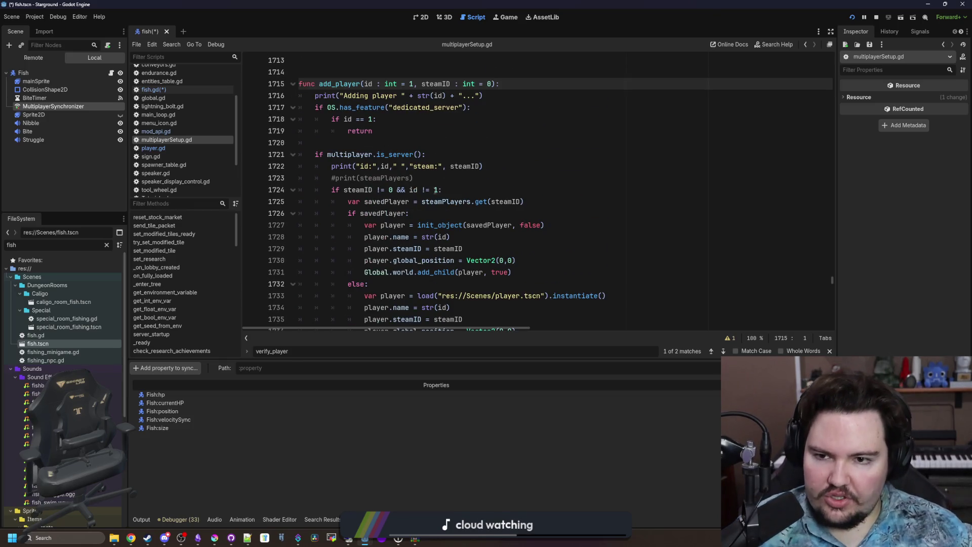
click(444, 159)
scroll(432, 162, down, 7)
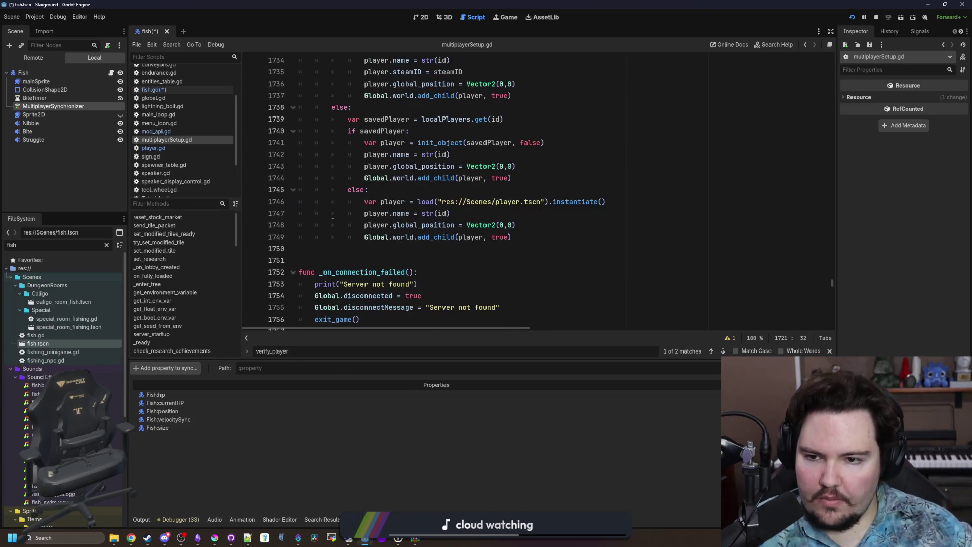
click(529, 238)
- Add player_joined.emit(id) after add_child in add_player
key(Return)
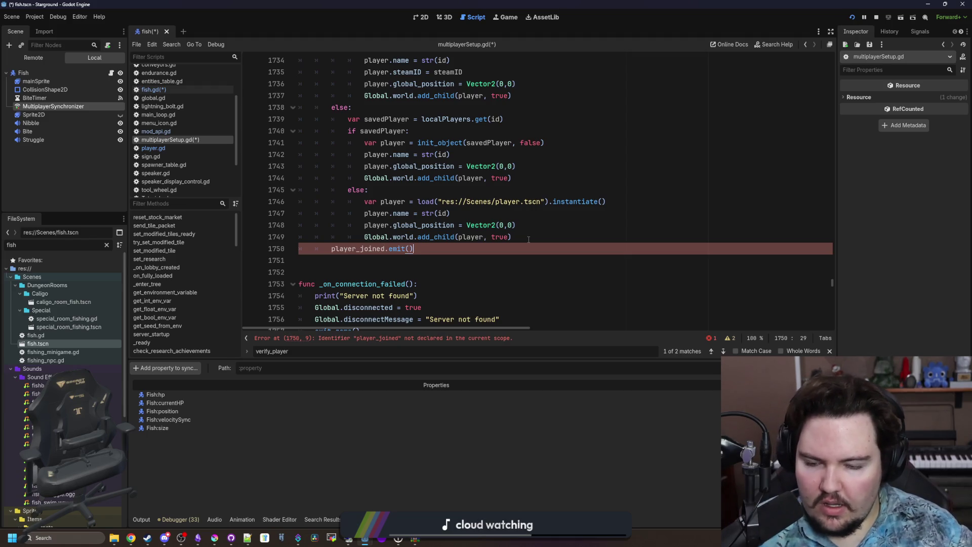
text(d)
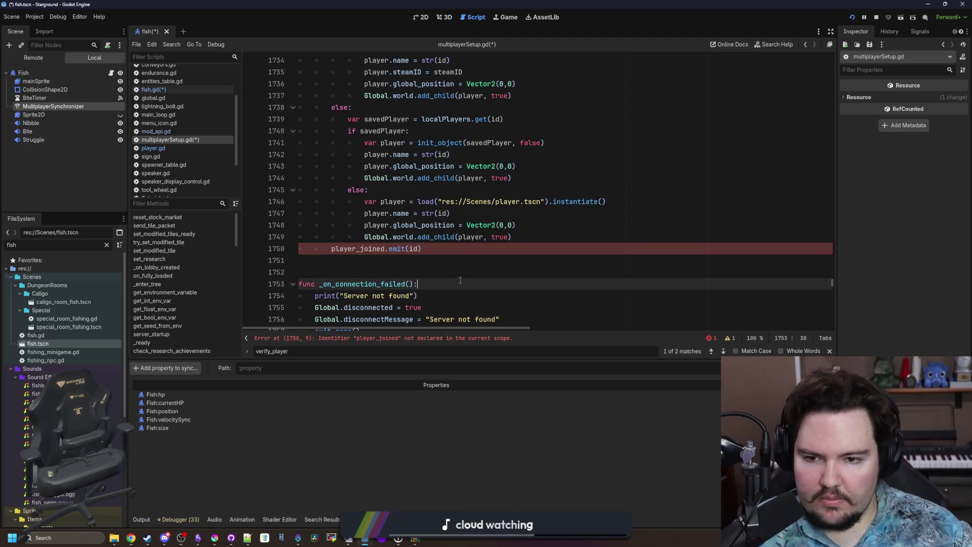
click(383, 260)
double_click(358, 248)
drag(833, 282, 836, 36)
- Declare 'signal player_joined(id)' below the tiles_ready signal and save the script
click(390, 122)
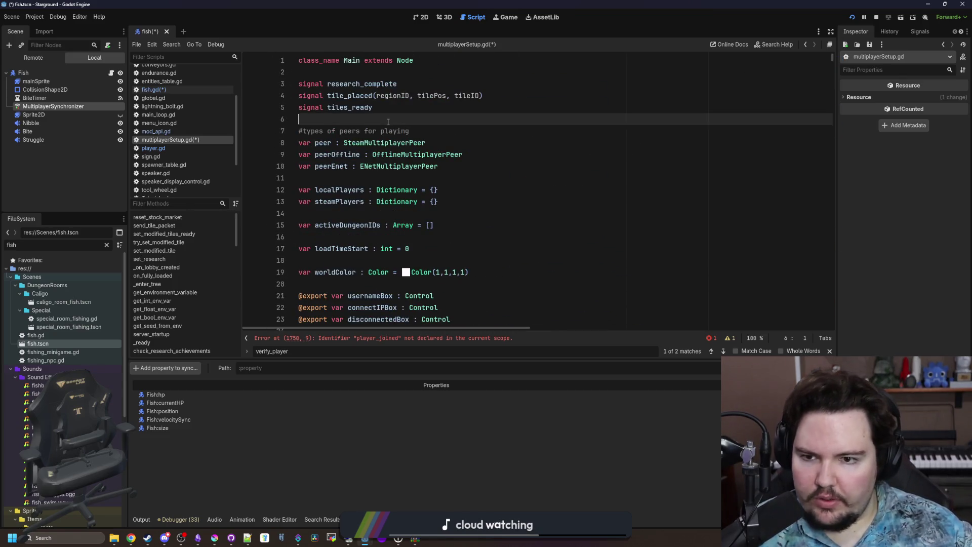
scroll(451, 239, down, 7)
key(ctrl+f)
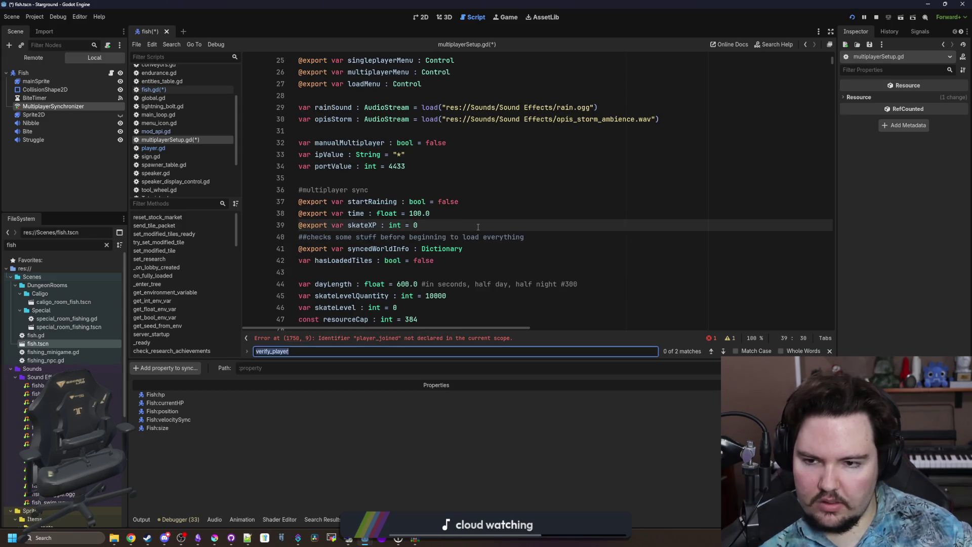
text(signal)
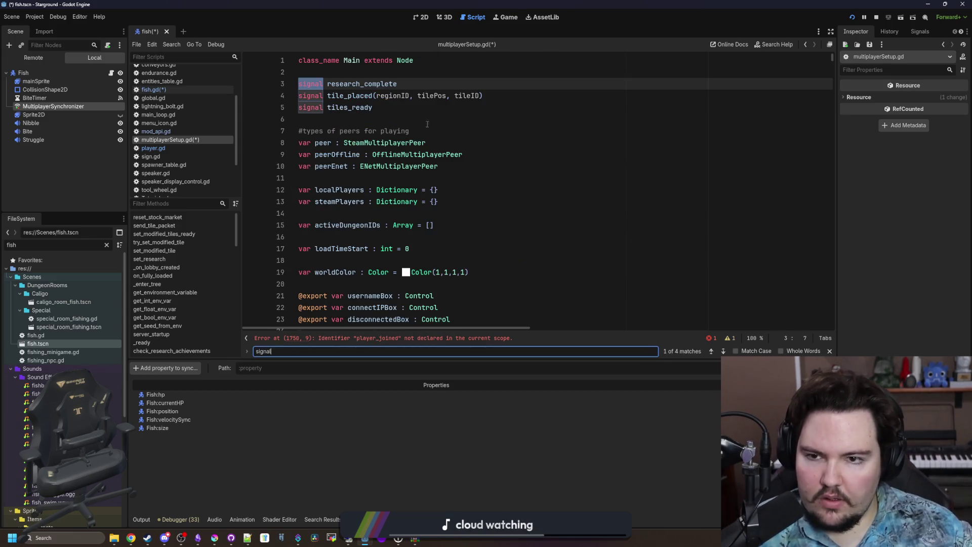
click(410, 106)
key(Return)
text(signal player_joined)
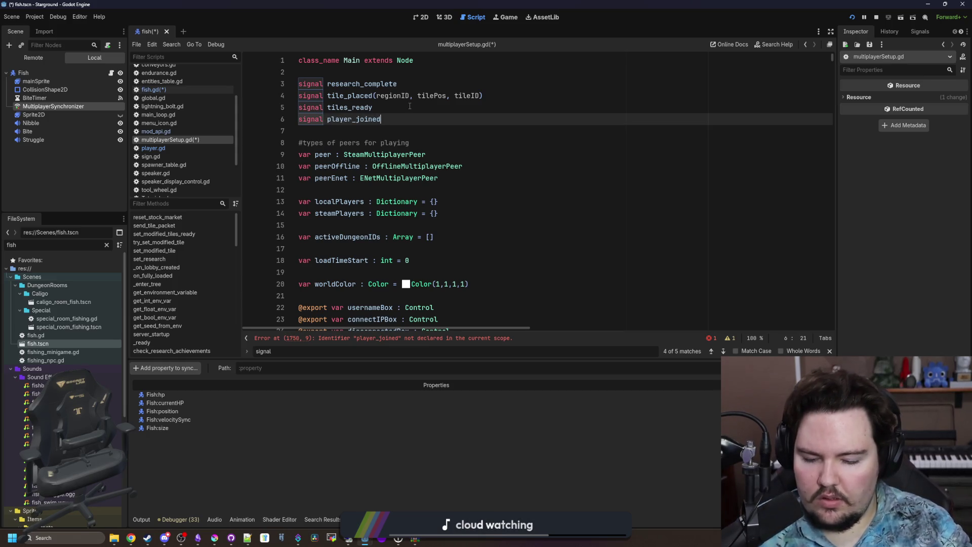
text(()
click(409, 106)
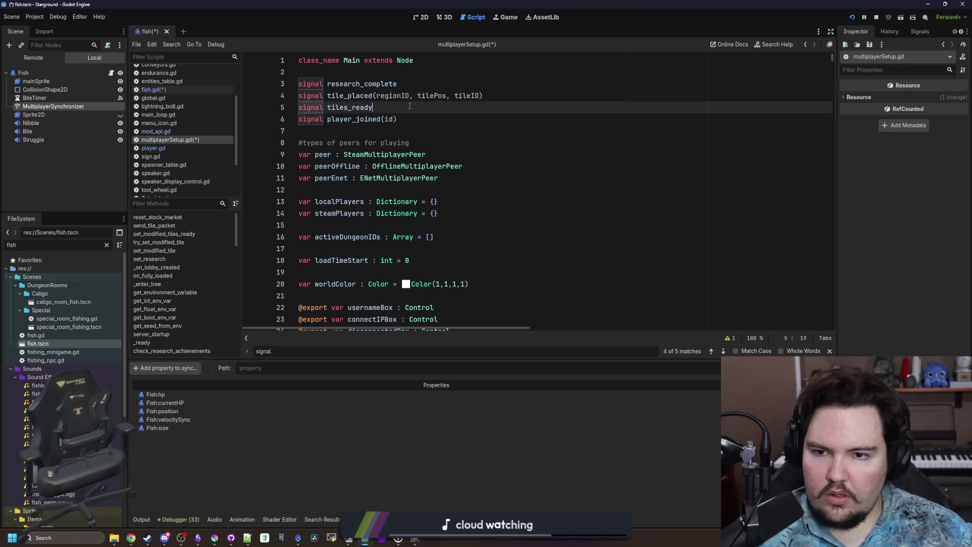
key(ctrl+s)
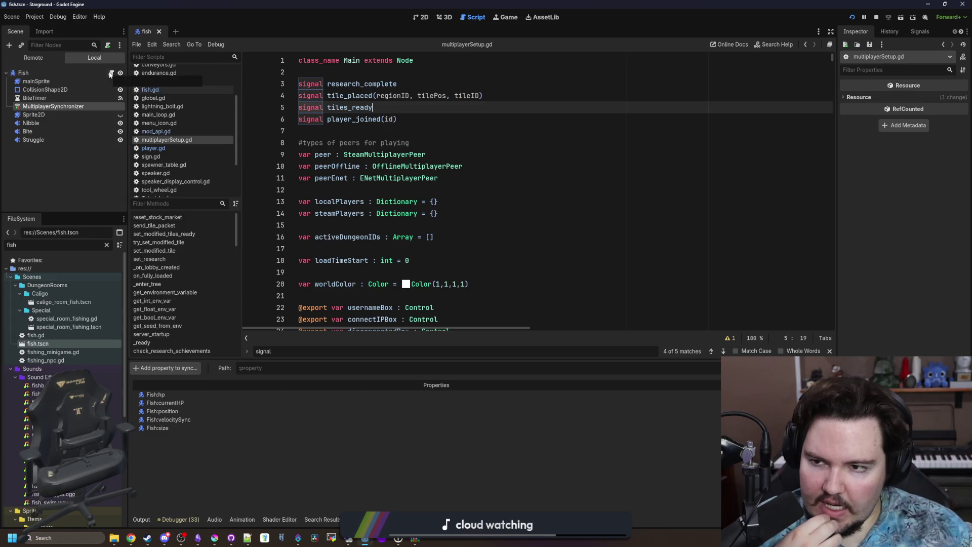
- Bring up GitHub Desktop and review the changes to multiplayerSetup.gd
click(470, 188)
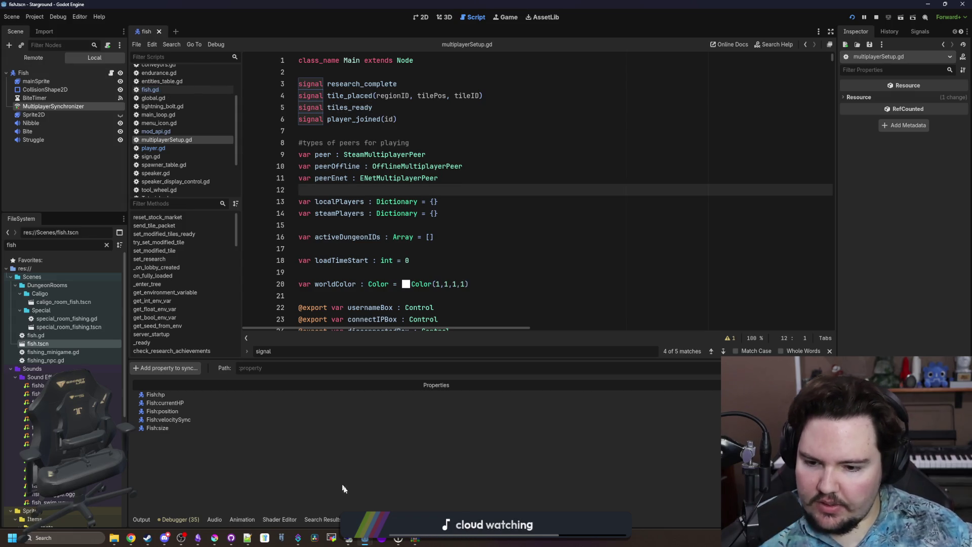
click(231, 537)
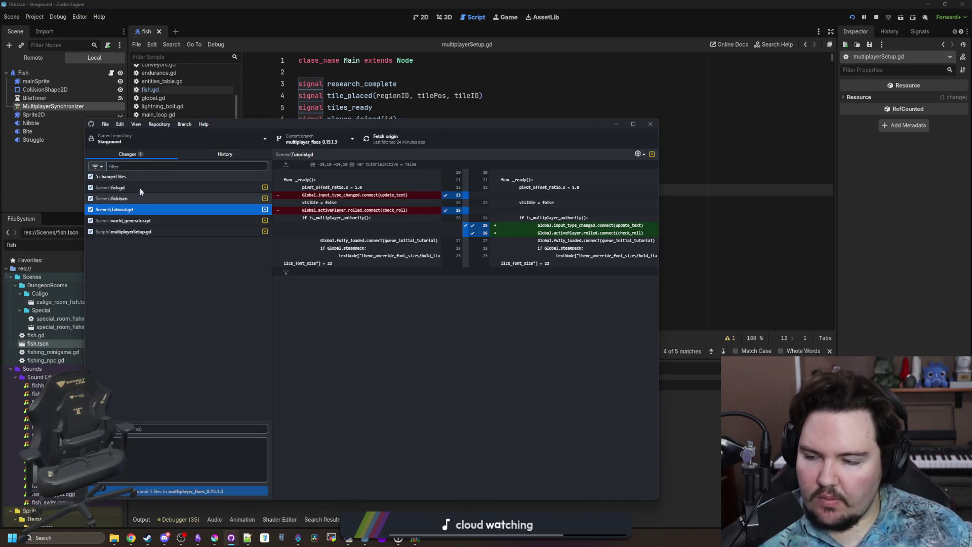
click(141, 233)
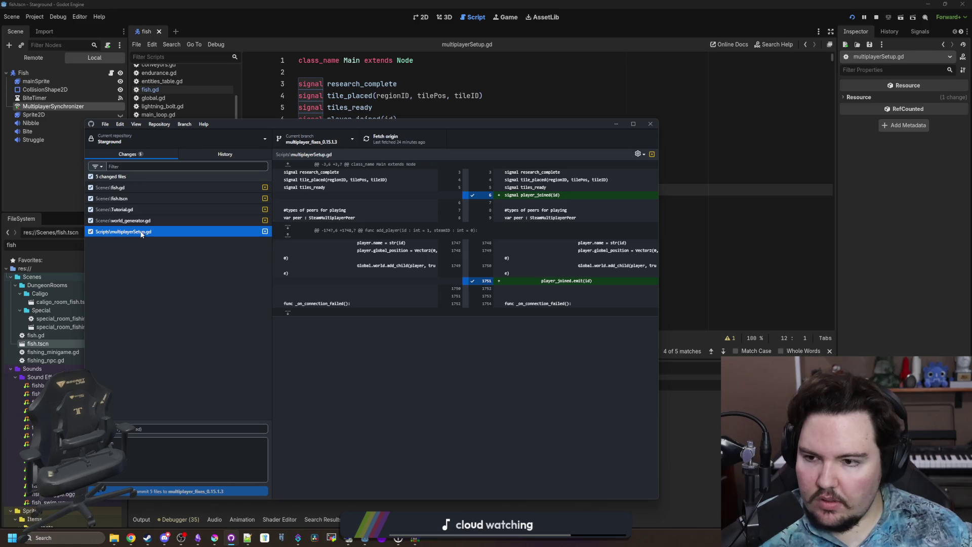
- Discard world_generator.gd's changes, then return to Godot and reopen fish.gd
click(138, 222)
right_click(138, 224)
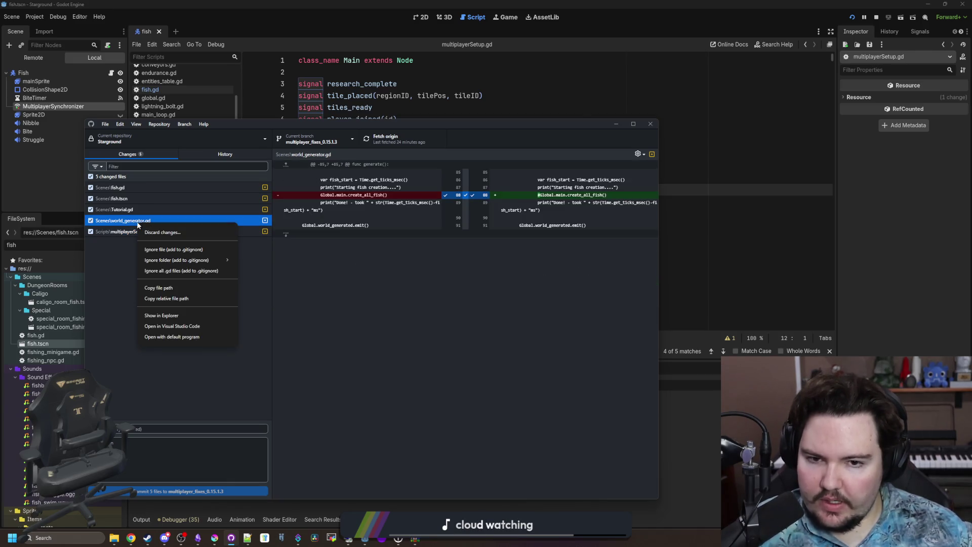
click(159, 235)
click(368, 349)
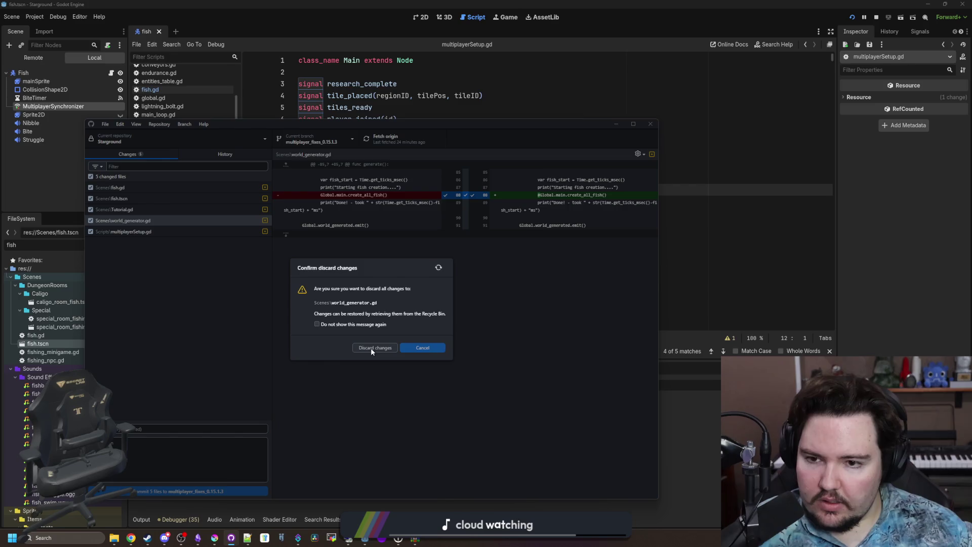
key(alt+Tab)
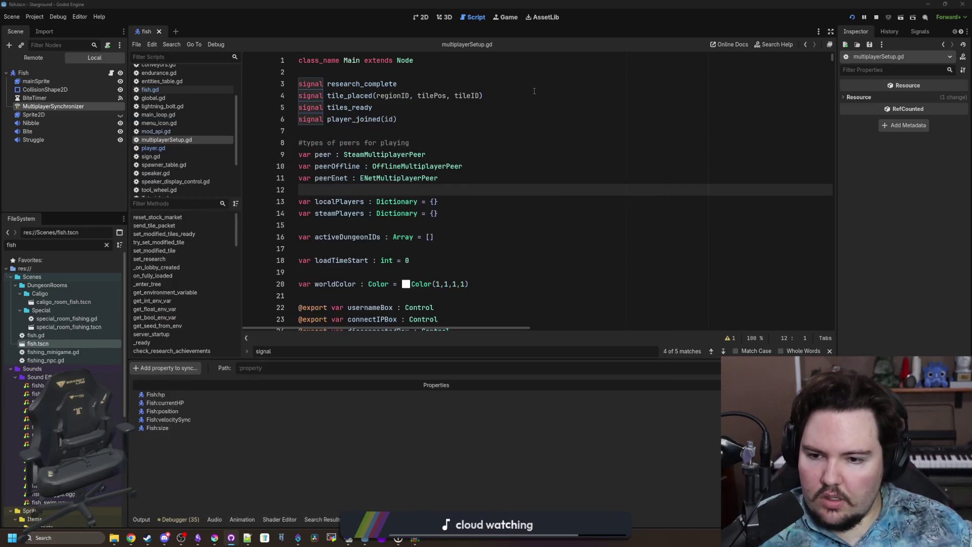
click(111, 74)
- Add the Global.main.player_joined.connect(choose_visibility) line and copy the callback name
text(pla)
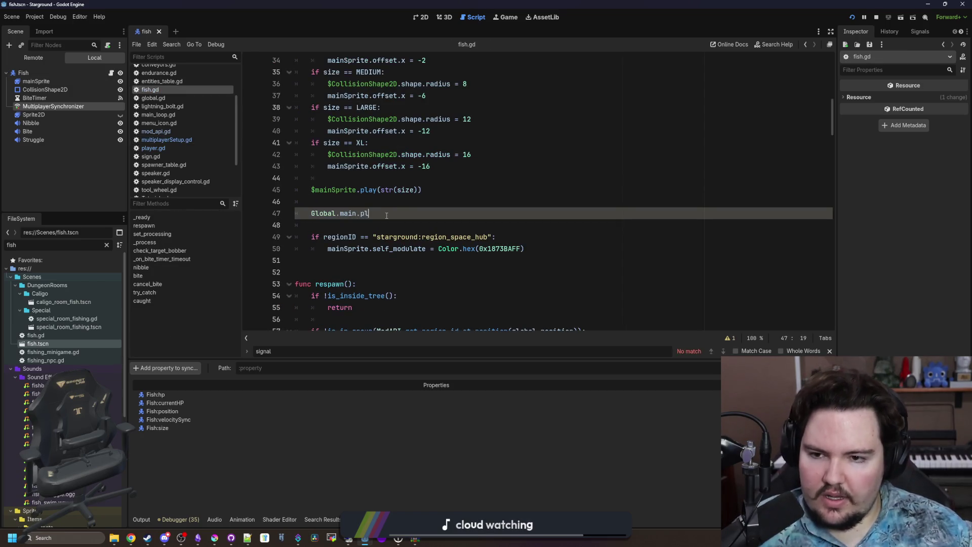
text(yer_joined.conn)
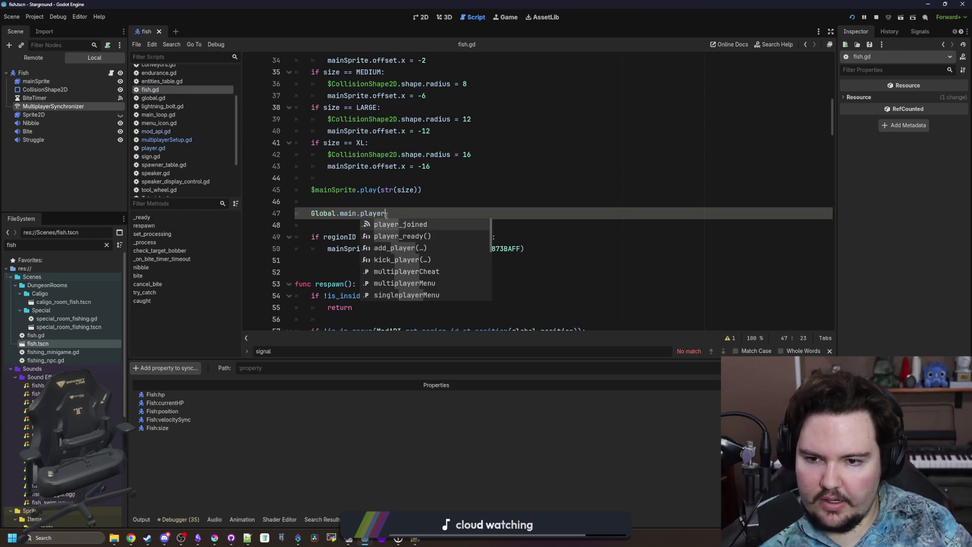
text(ect(s)
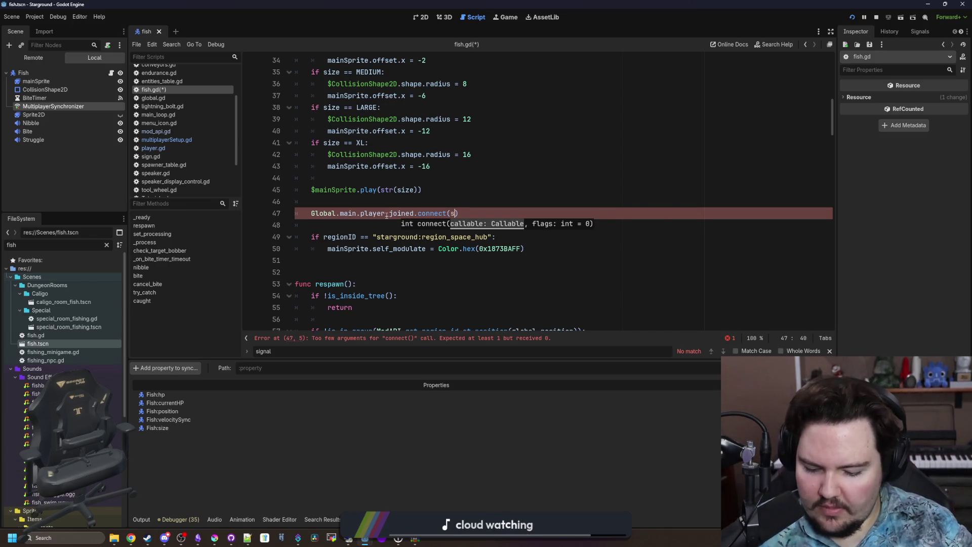
key(BackSpace)
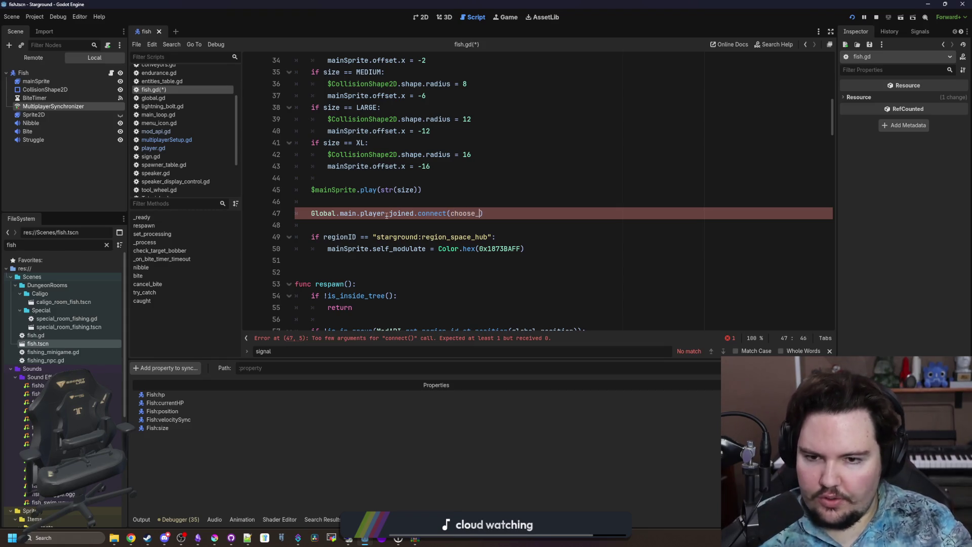
double_click(475, 214)
key(ctrl+c)
- Declare an empty func choose_visibility(): below the regionID check, then select the MultiplayerSynchronizer node
click(360, 262)
key(Return)
key(Return)
key(Return)
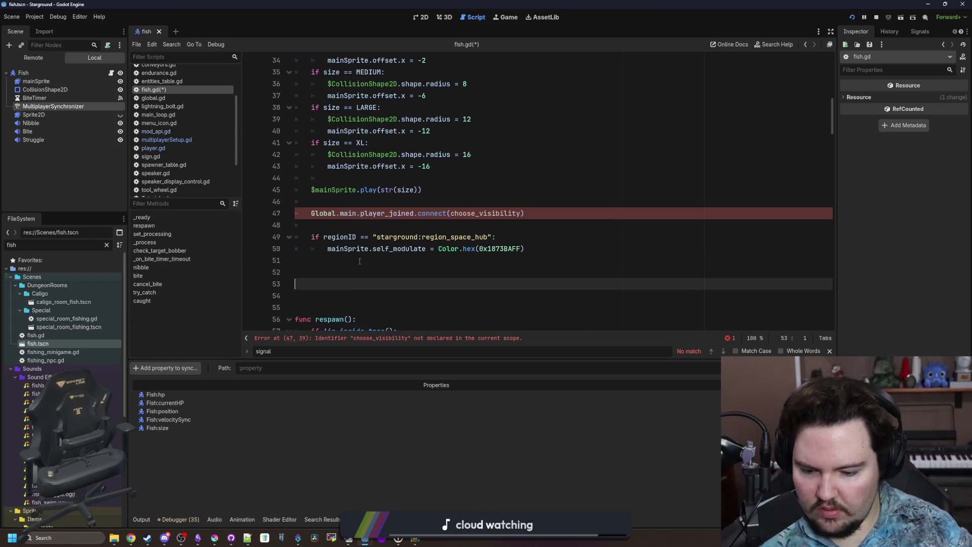
key(ctrl+v)
text(:)
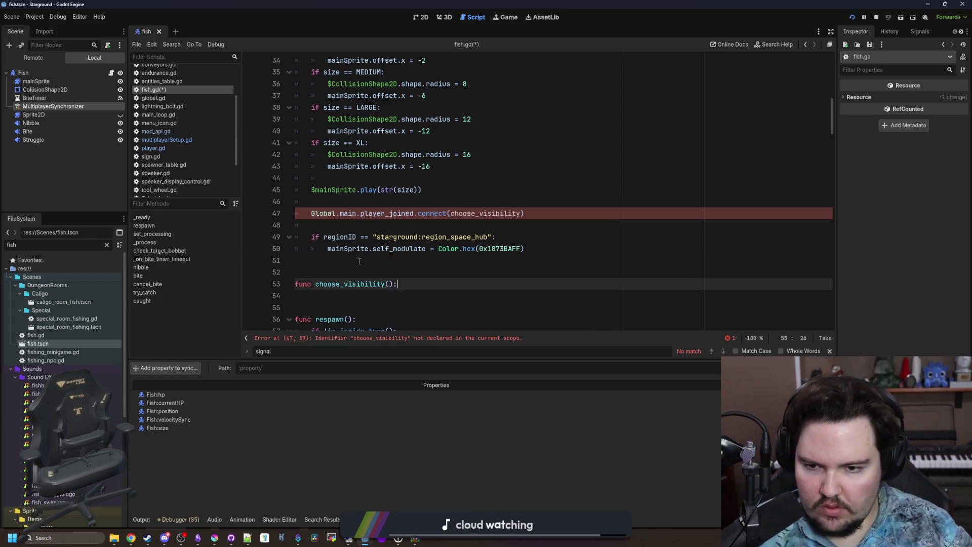
key(Return)
click(65, 124)
click(53, 107)
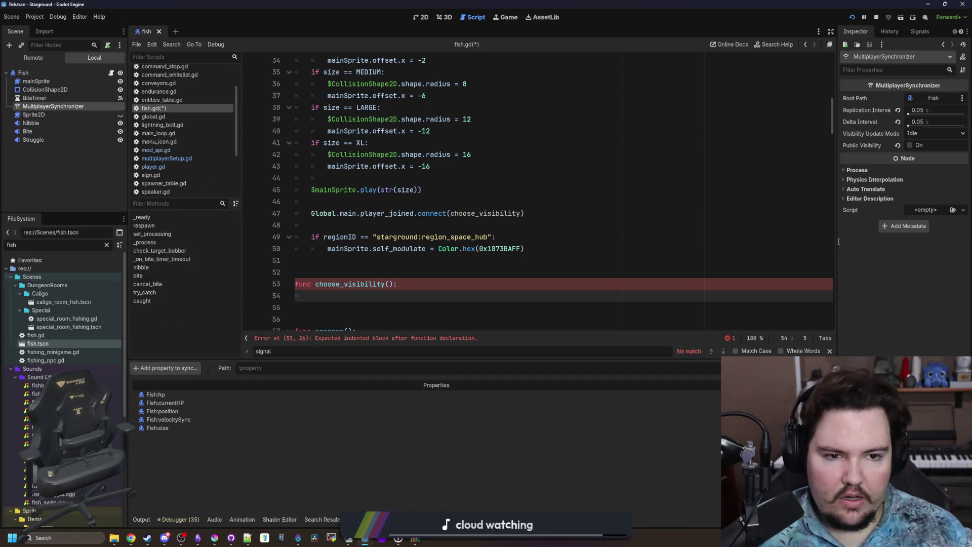
- Add a MultiplayerSynchronizer set_visibility_for(id, true) call inside choose_visibility
mouse_move(880, 147)
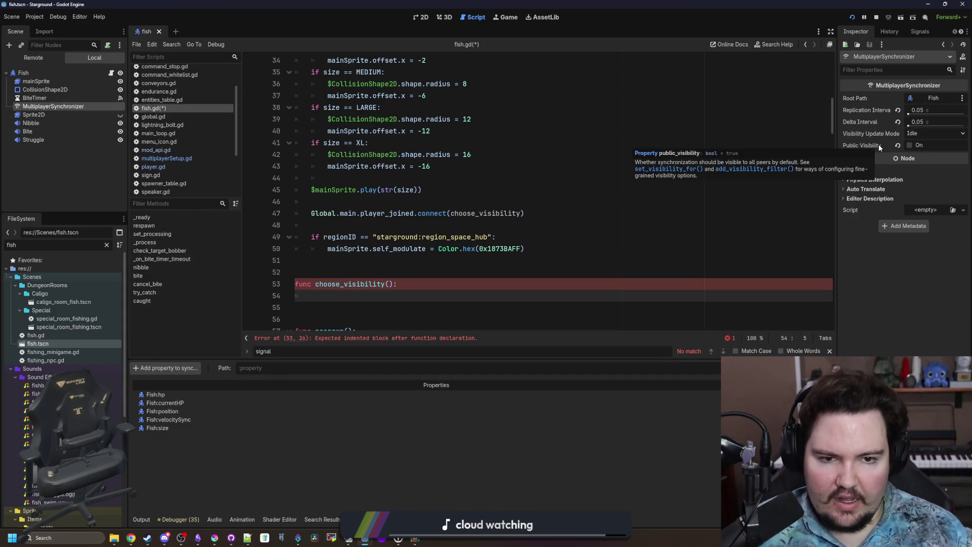
scroll(537, 192, down, 1)
drag(66, 108, 415, 260)
text(add_v)
key(Return)
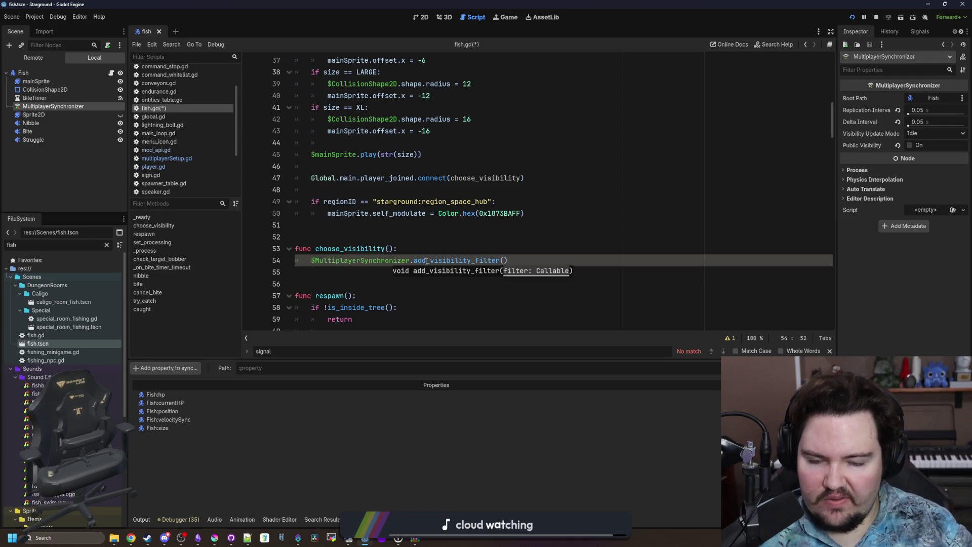
ctrl+click(426, 261)
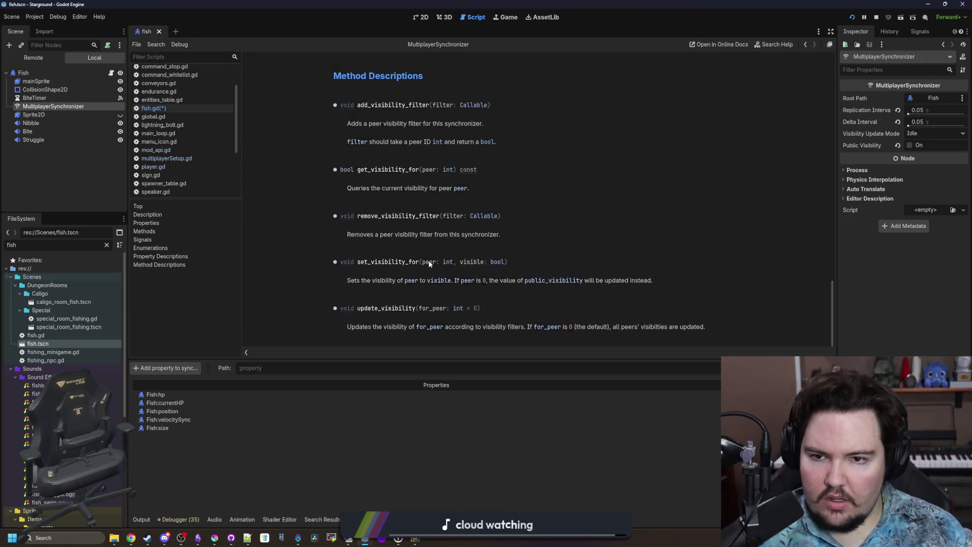
key(alt+Left)
drag(508, 260, 414, 261)
text(set_)
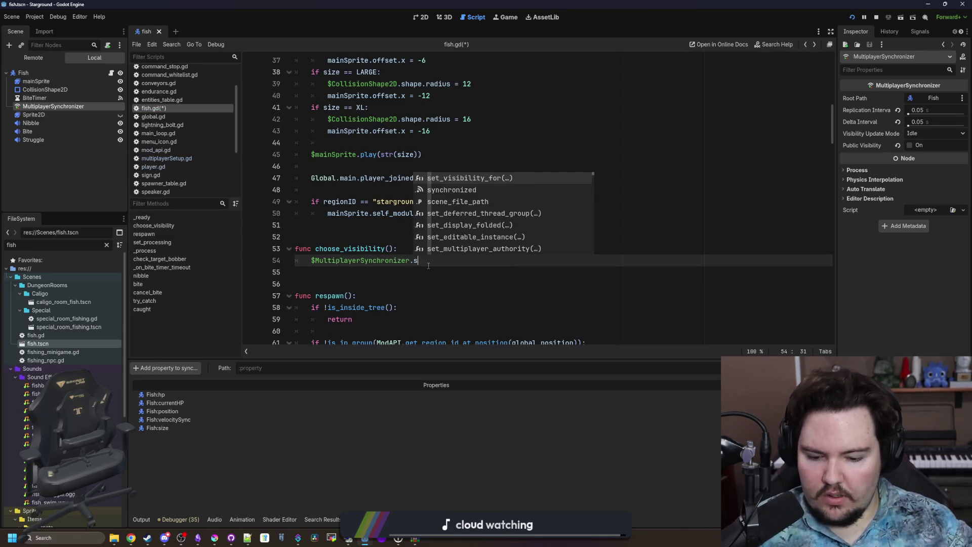
text(vis)
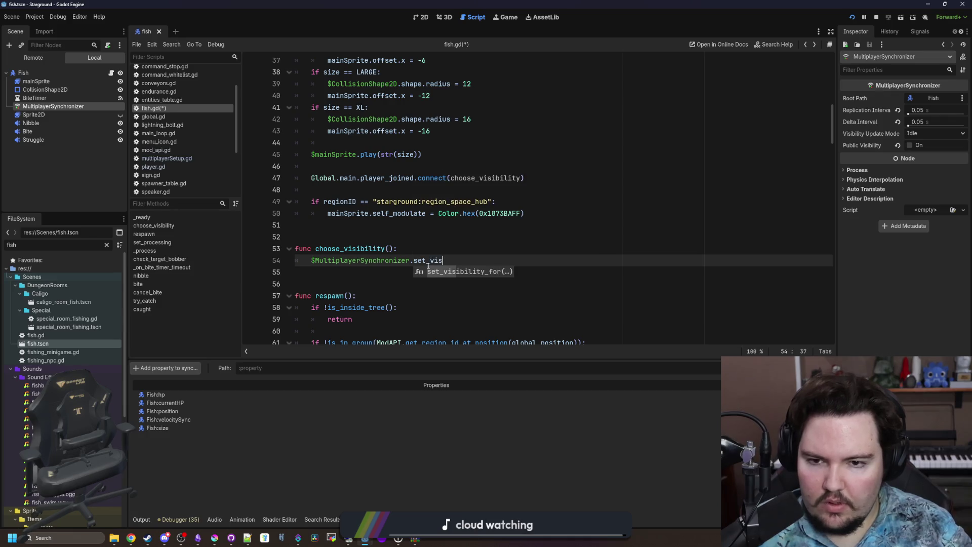
key(Return)
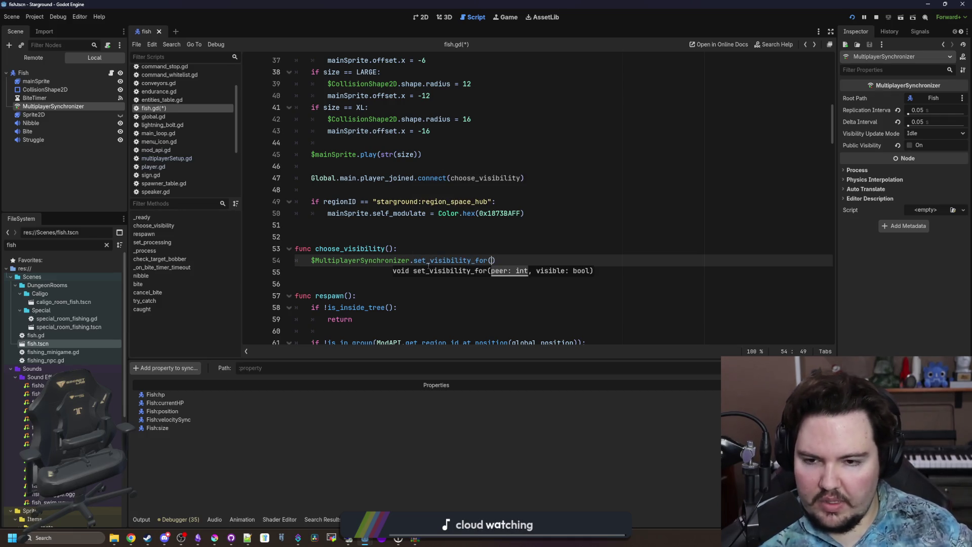
text(id, true)
- Rename the parameter to playerID : int and pass playerID to set_visibility_for
scroll(516, 205, up, 2)
scroll(516, 205, down, 2)
click(390, 249)
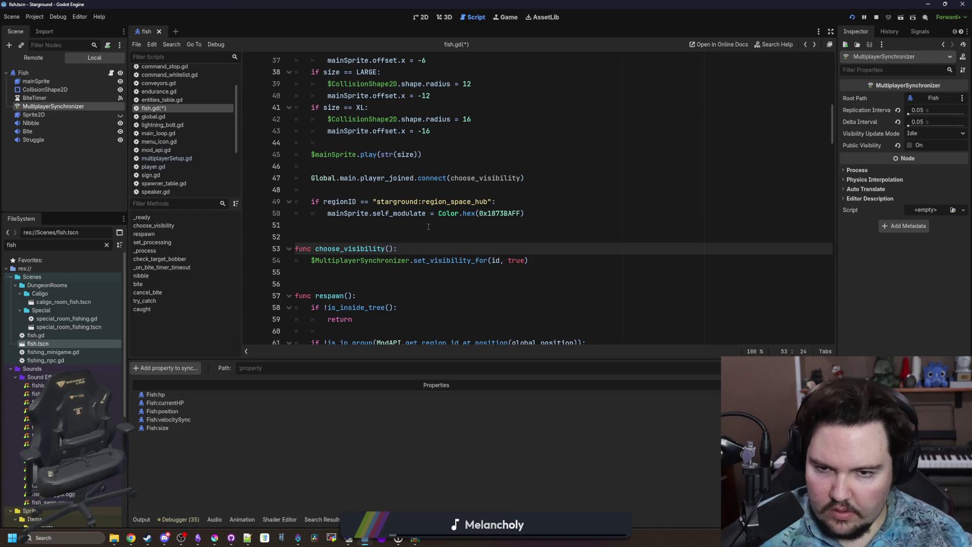
text(int)
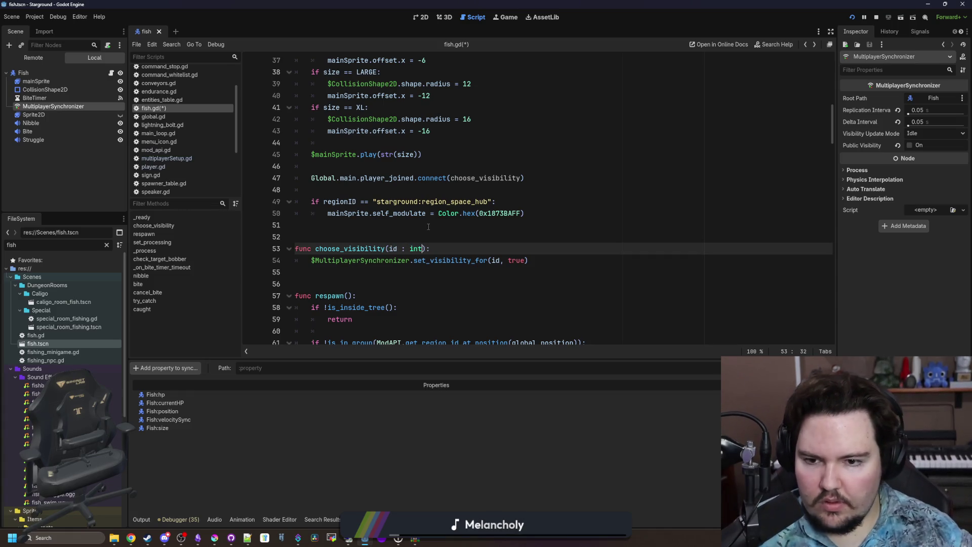
double_click(395, 248)
text(playerID)
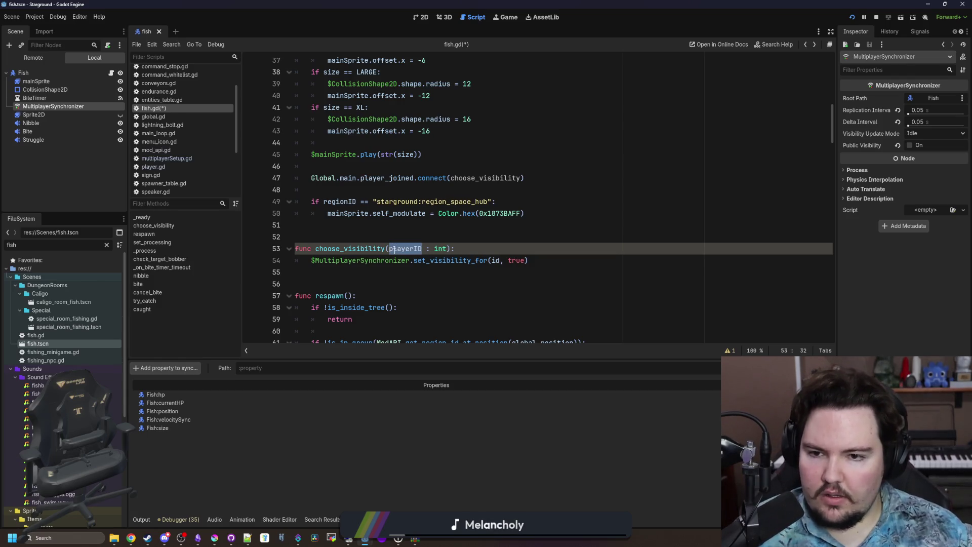
click(406, 240)
double_click(400, 258)
double_click(408, 248)
key(ctrl+c)
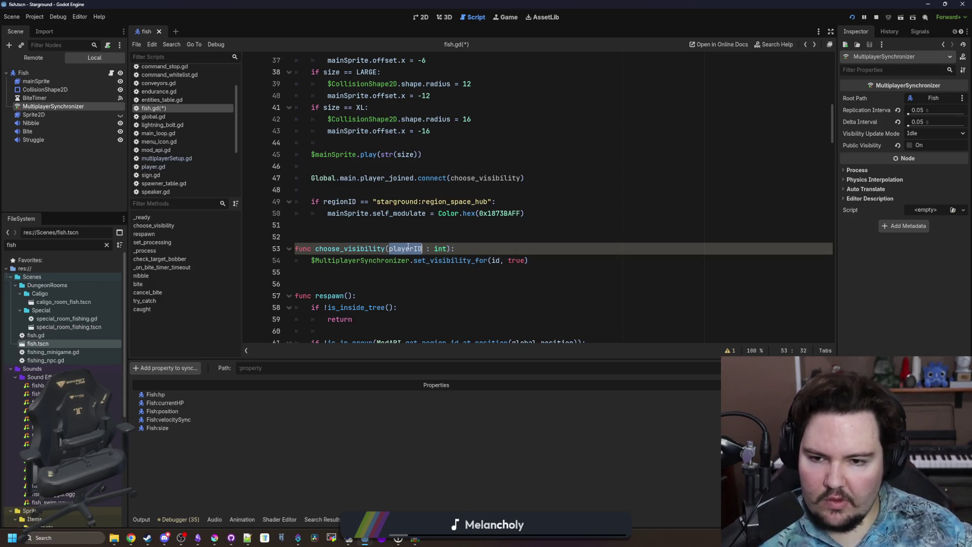
click(503, 261)
key(BackSpace)
key(BackSpace)
key(ctrl+v)
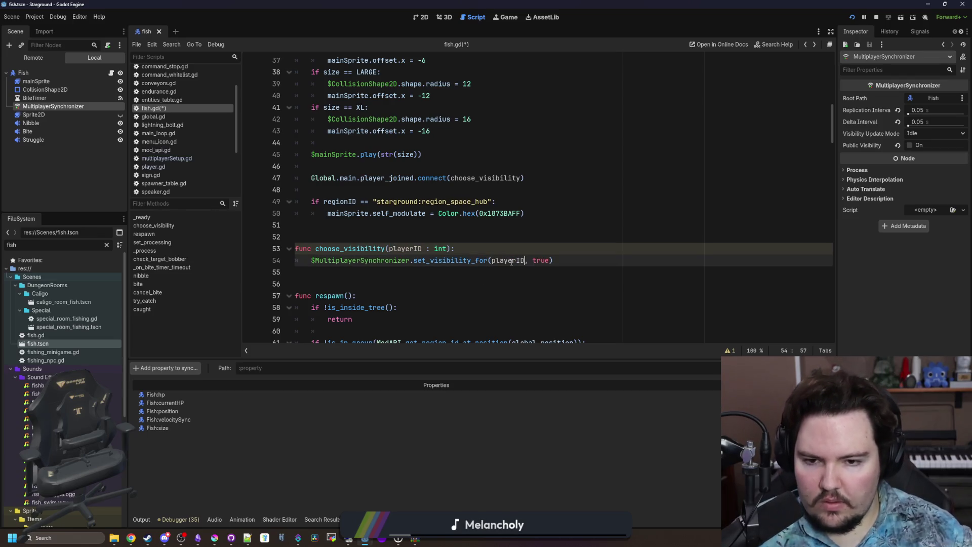
- Insert await get_tree().create_timer(randf_range(0.0, 5.0)).timeout before the visibility call and save fish.gd
click(494, 247)
key(Return)
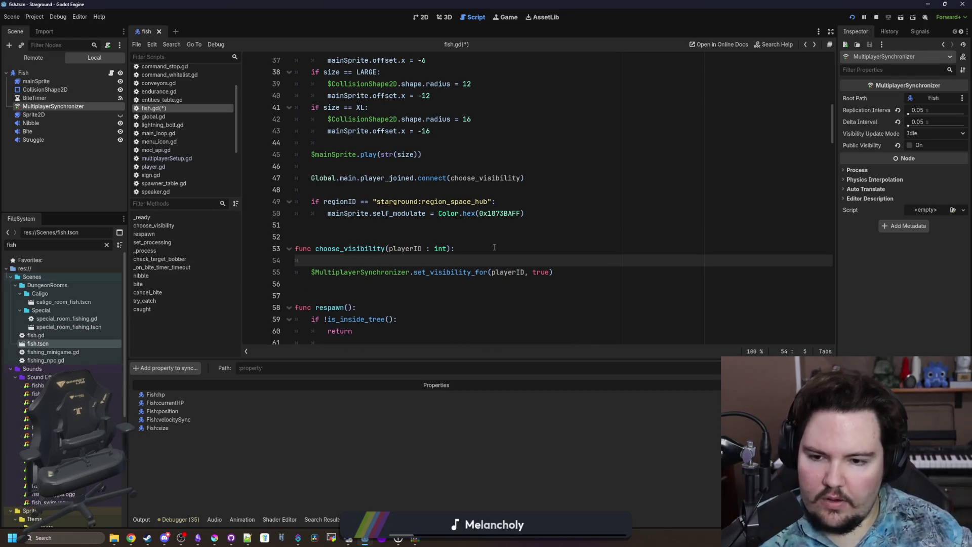
text(it get)
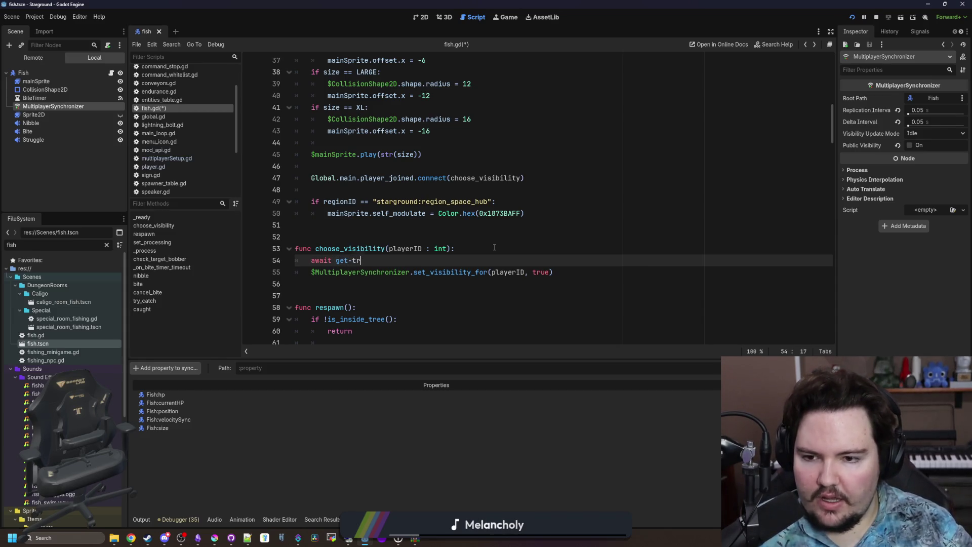
text(_tre)
key(Return)
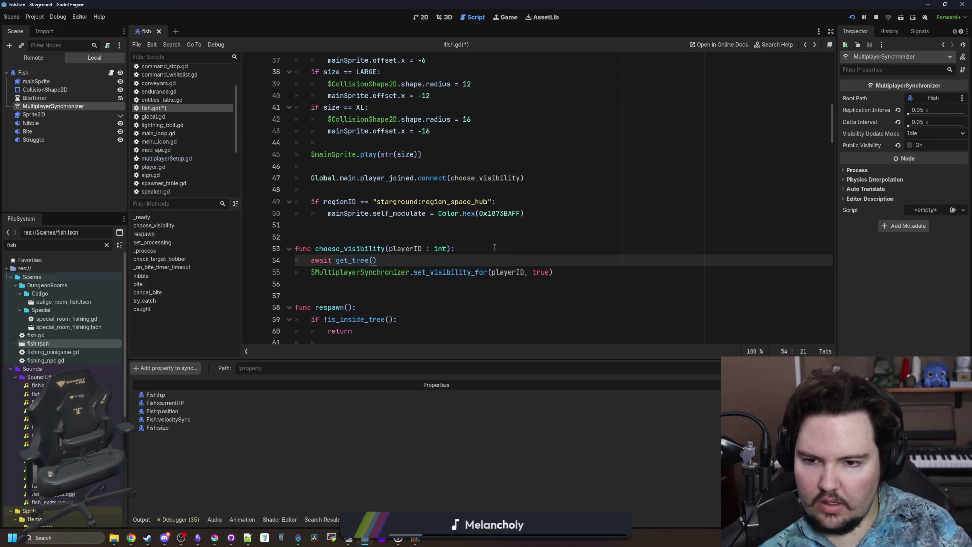
scroll(494, 247, down, 5)
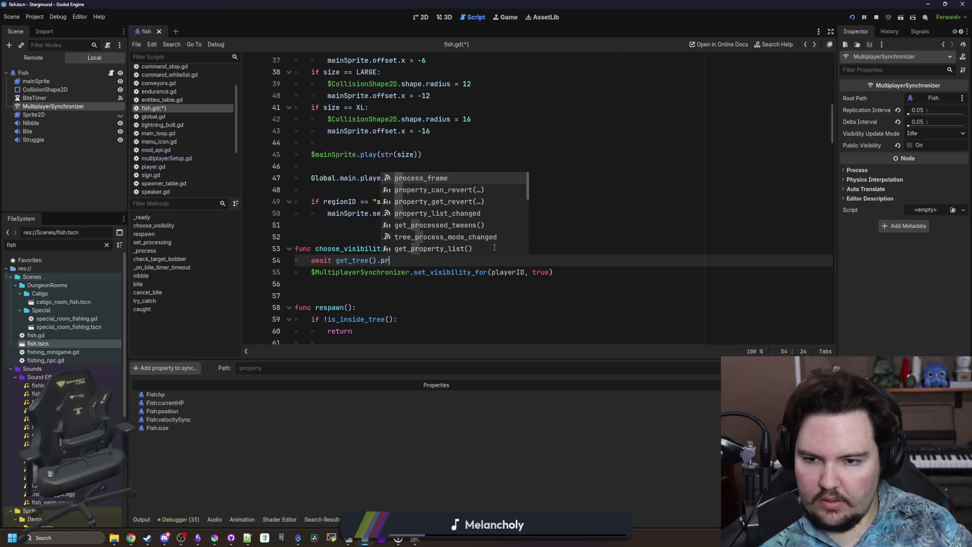
scroll(495, 247, up, 5)
text(create)
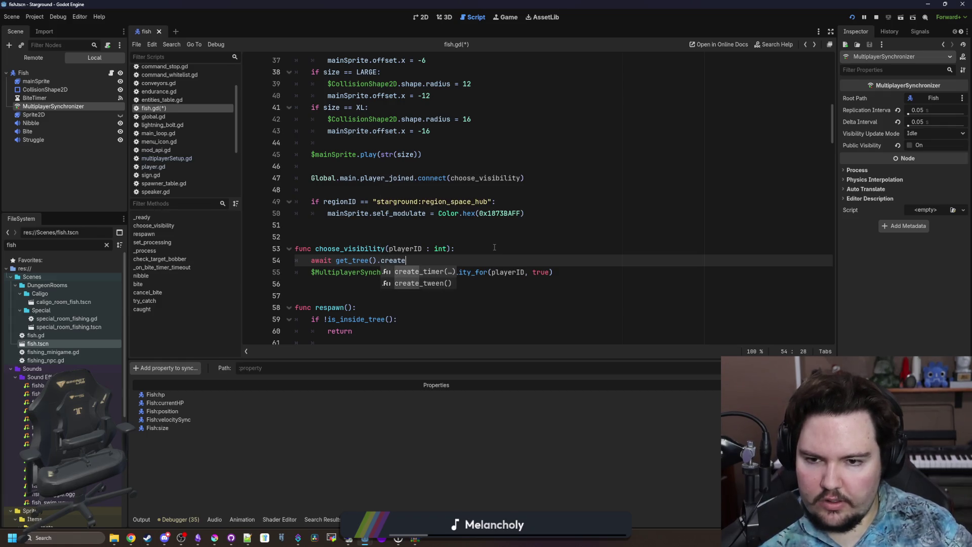
key(Return)
text(randf_range))
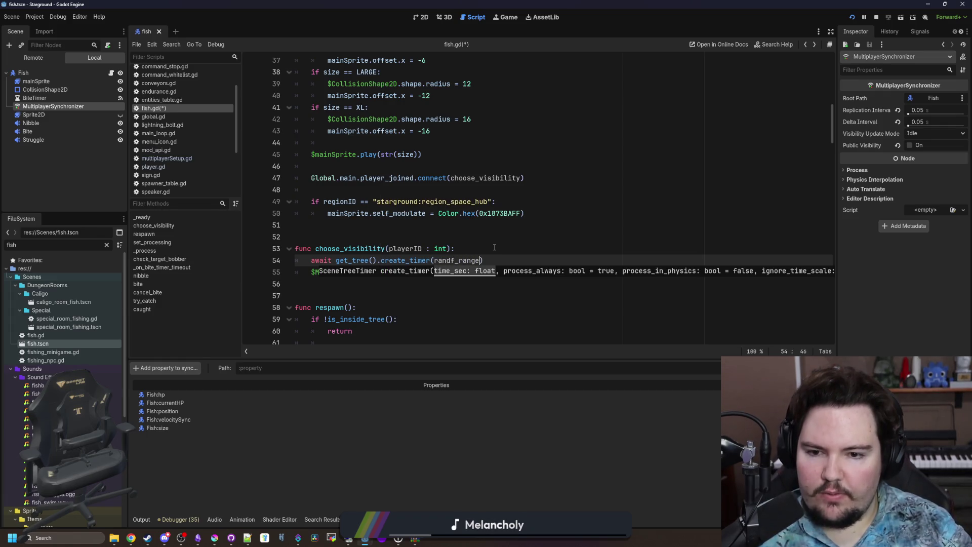
key(Return)
text(0.0,)
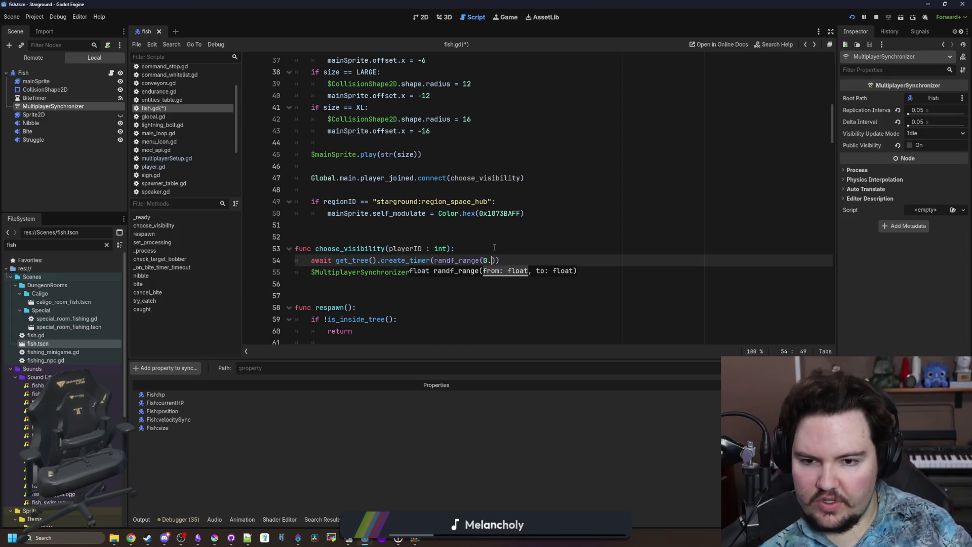
text( 5.0)
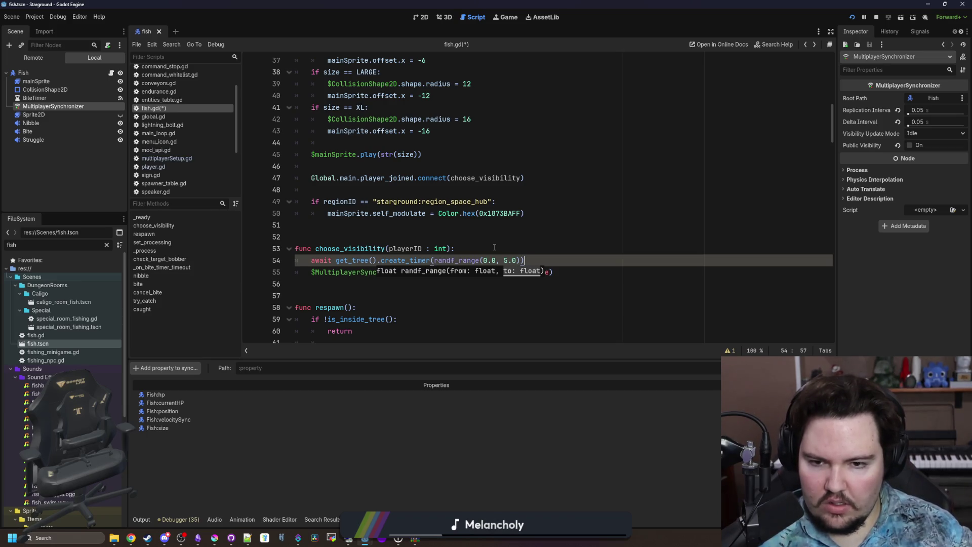
text(ut)
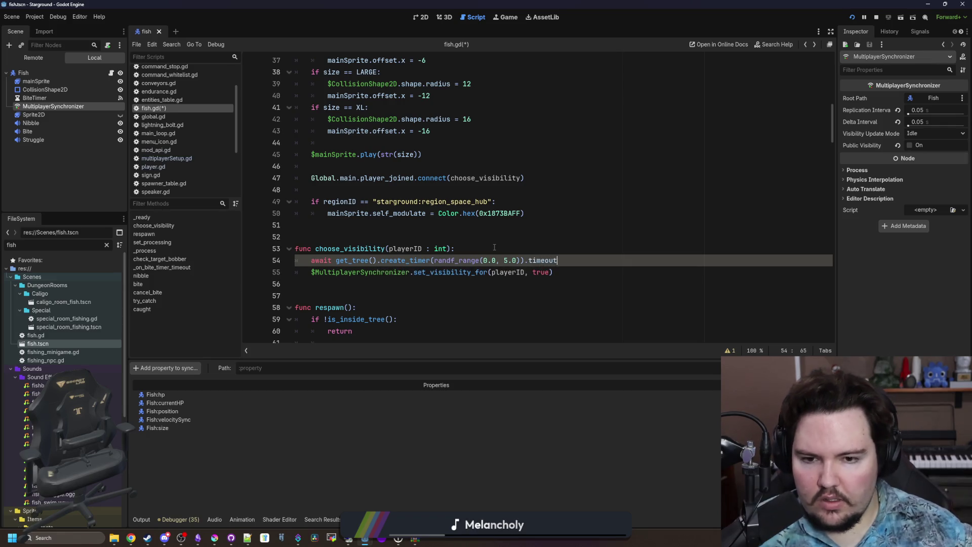
key(Up)
click(470, 235)
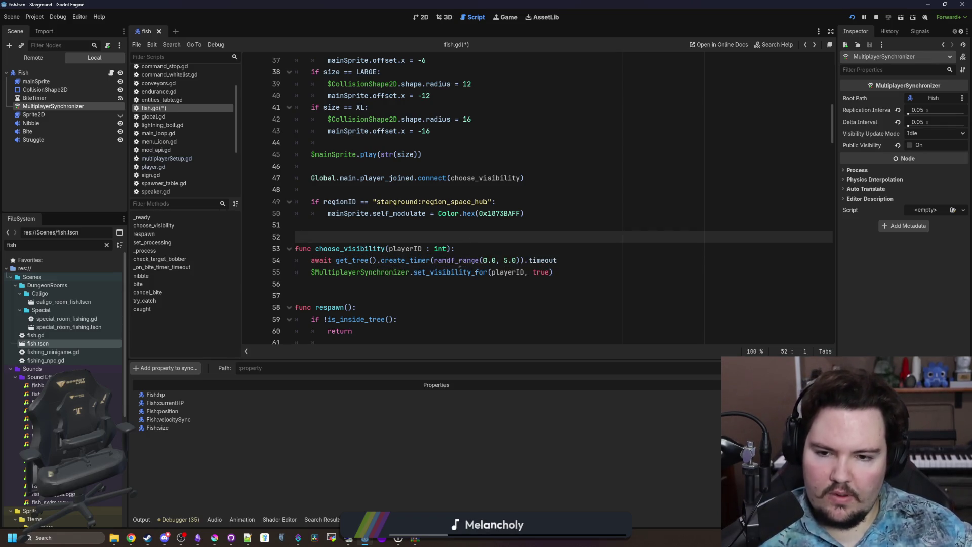
key(ctrl+s)
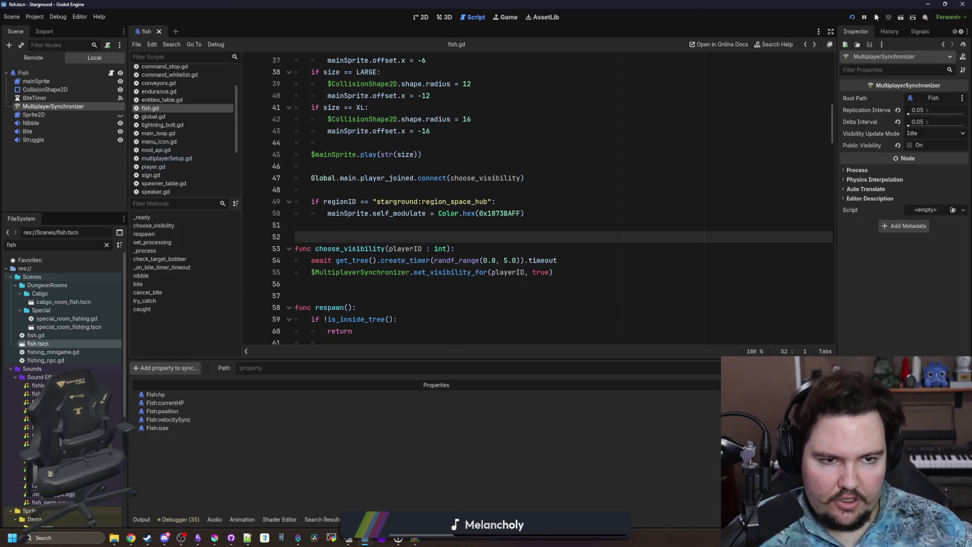
- Save the fish scene and run the project
click(38, 104)
click(61, 94)
key(ctrl+s)
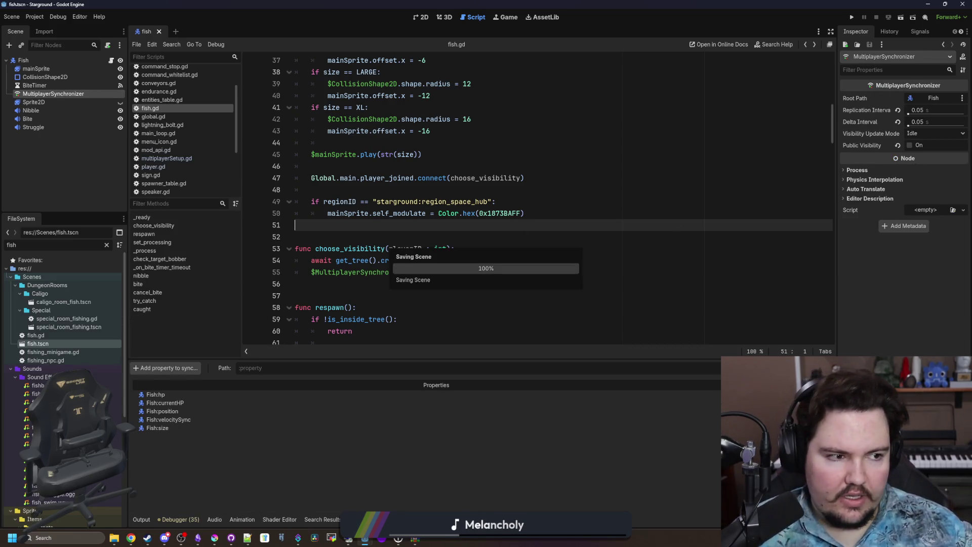
key(ctrl+s)
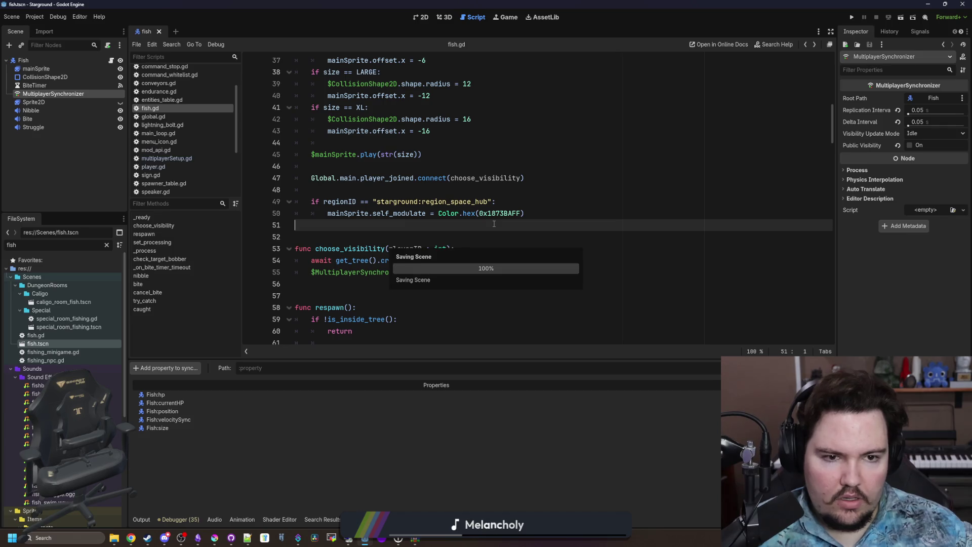
click(853, 18)
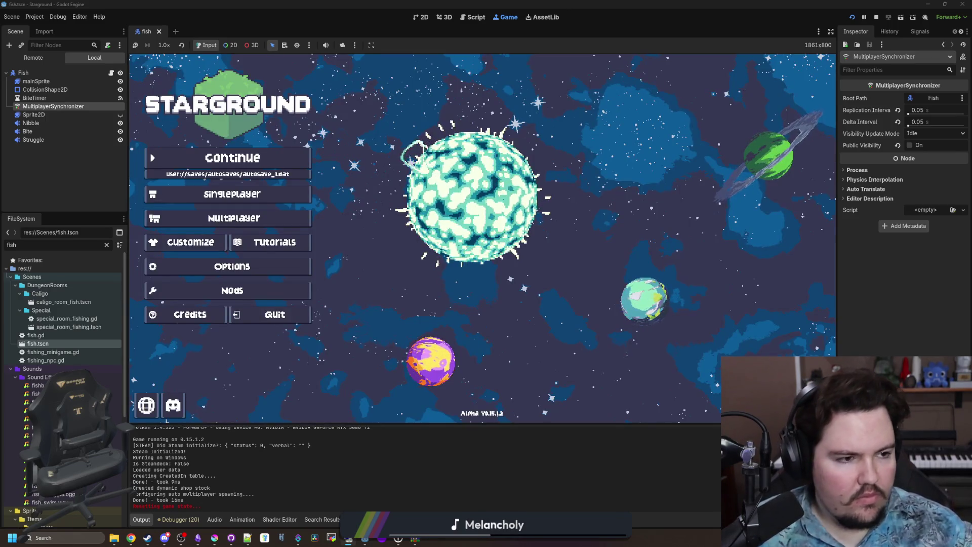
- Host the saved game Lmao from the Multiplayer menu, filtering the list with 'lm'
click(234, 218)
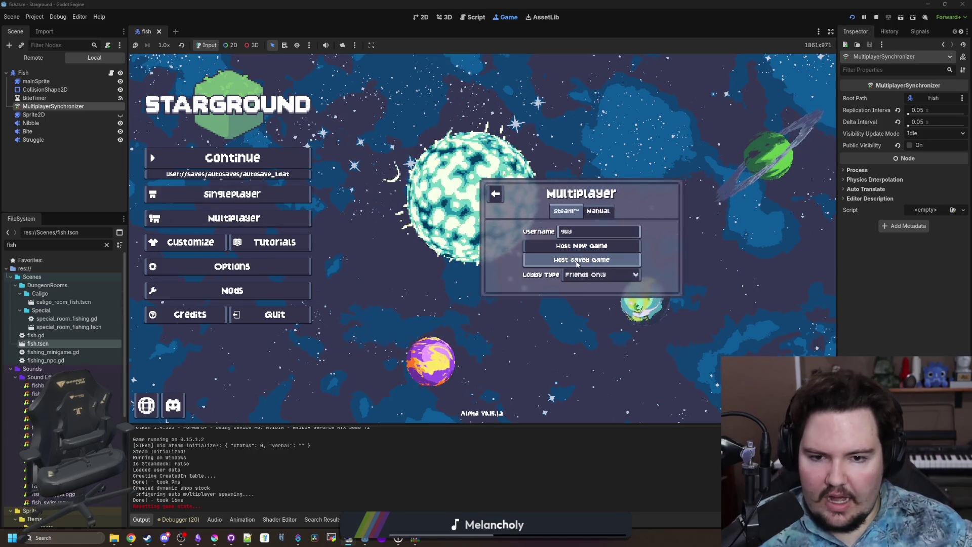
click(576, 260)
text(lmao)
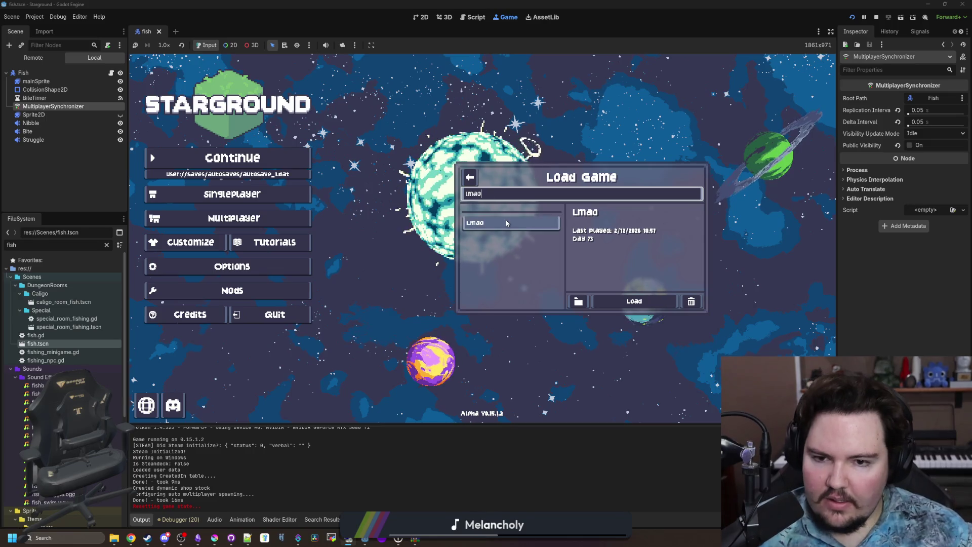
click(510, 224)
click(634, 301)
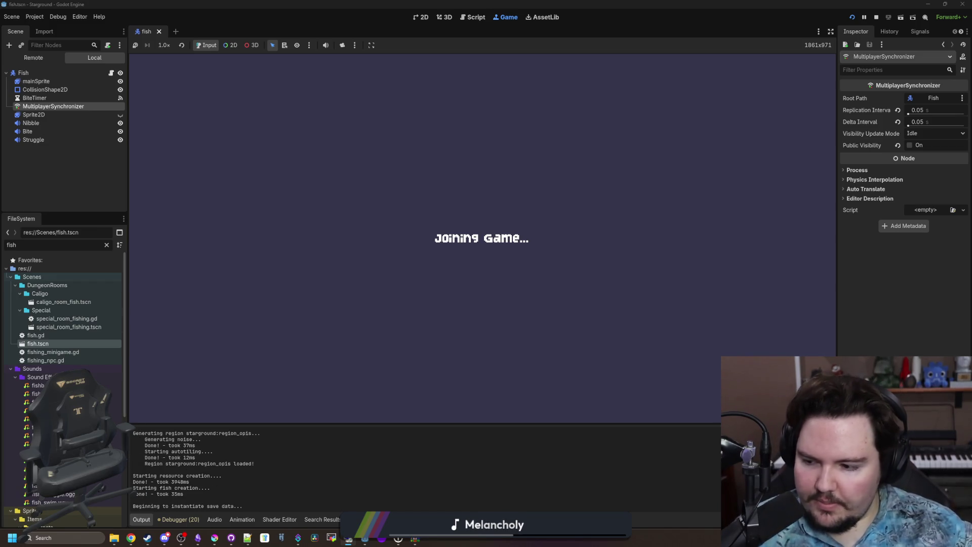
- Wait for the Day 73 world to load, walk up-left, then switch to the remote machine
mouse_move(130, 539)
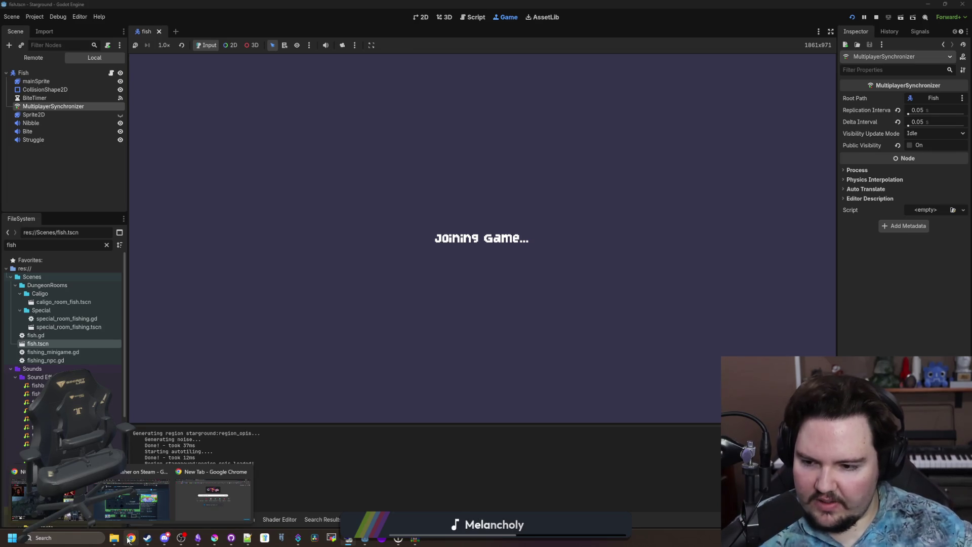
mouse_move(212, 509)
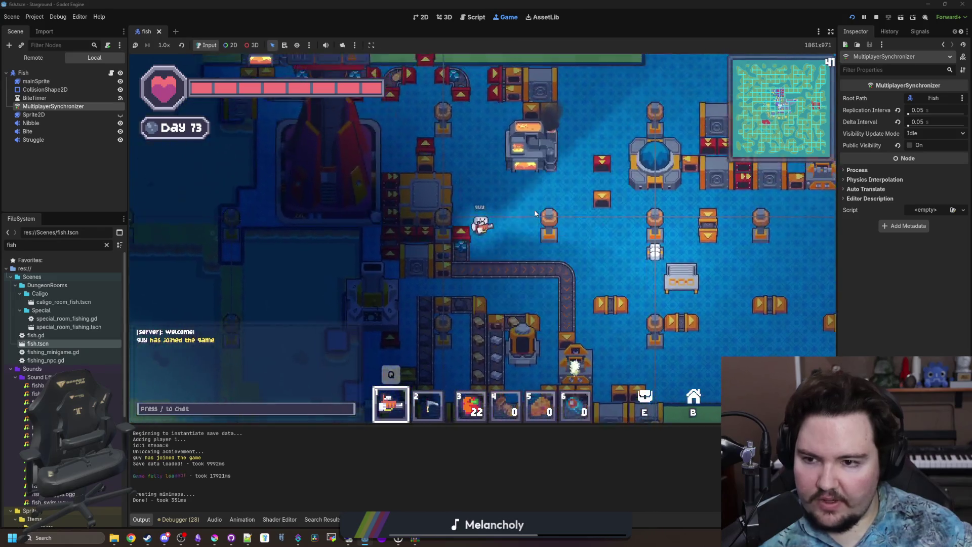
key(w)
key(a)
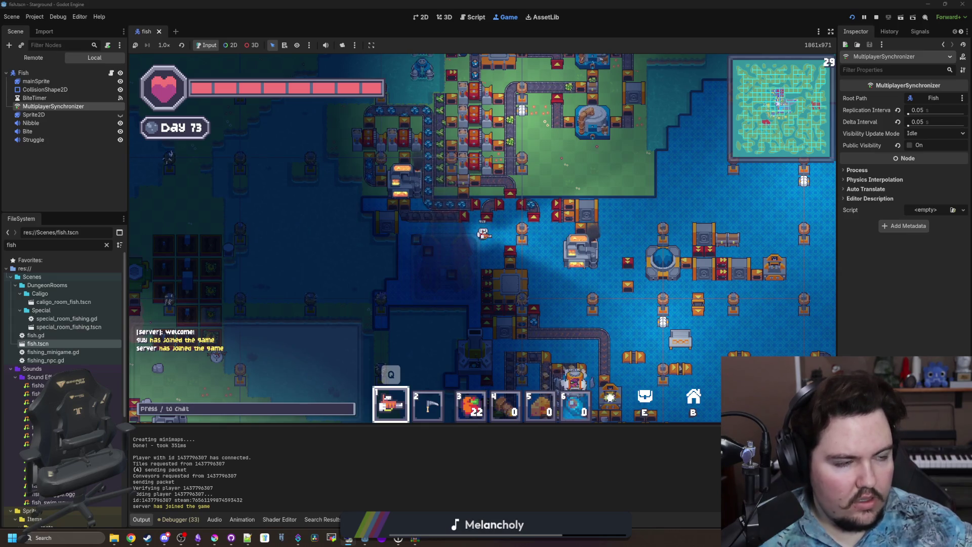
key(alt+Tab)
- Walk the character north and northeast around the world
key(w)
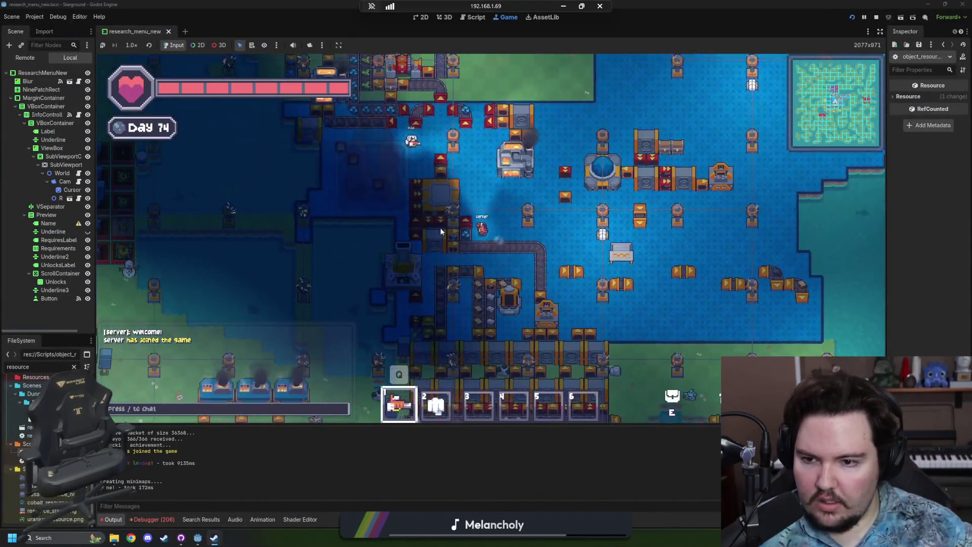
key(a)
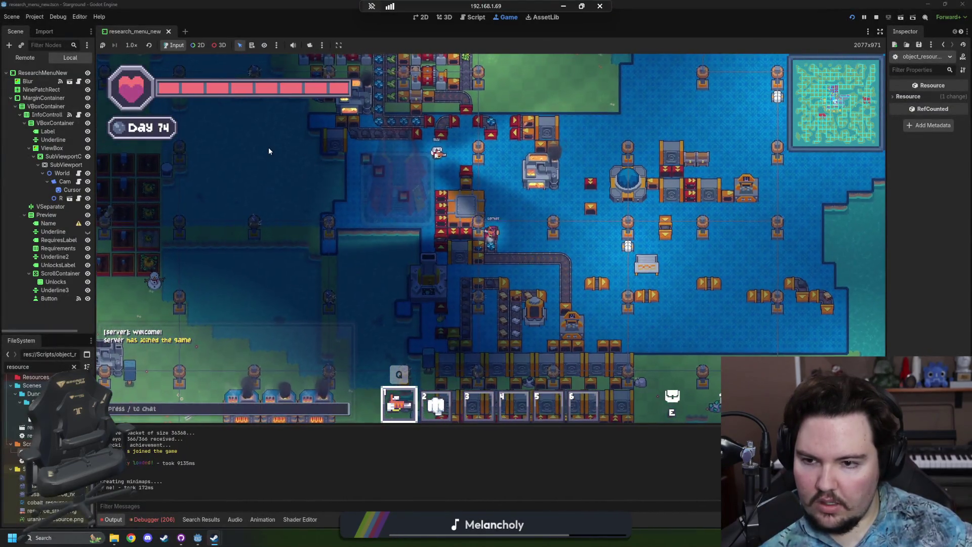
key(w)
key(d)
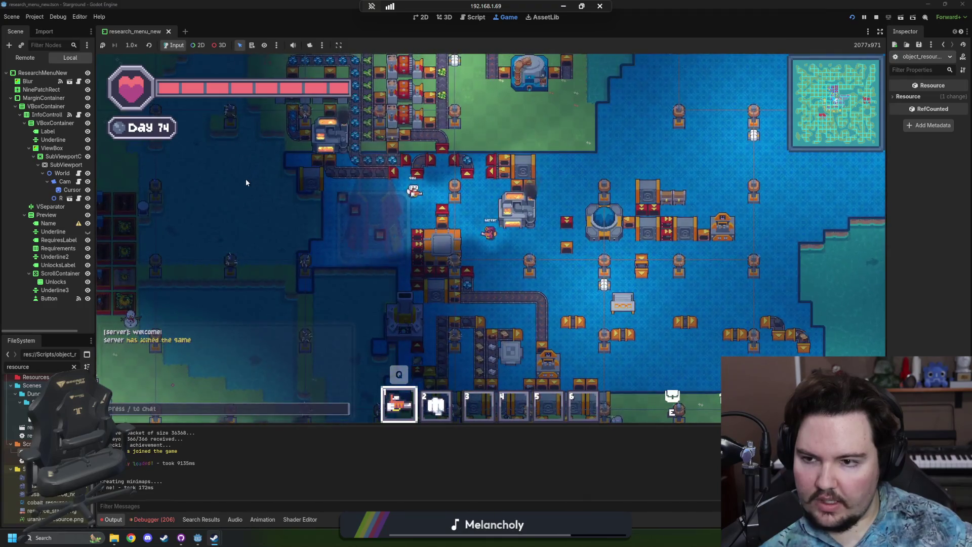
key(d)
key(w)
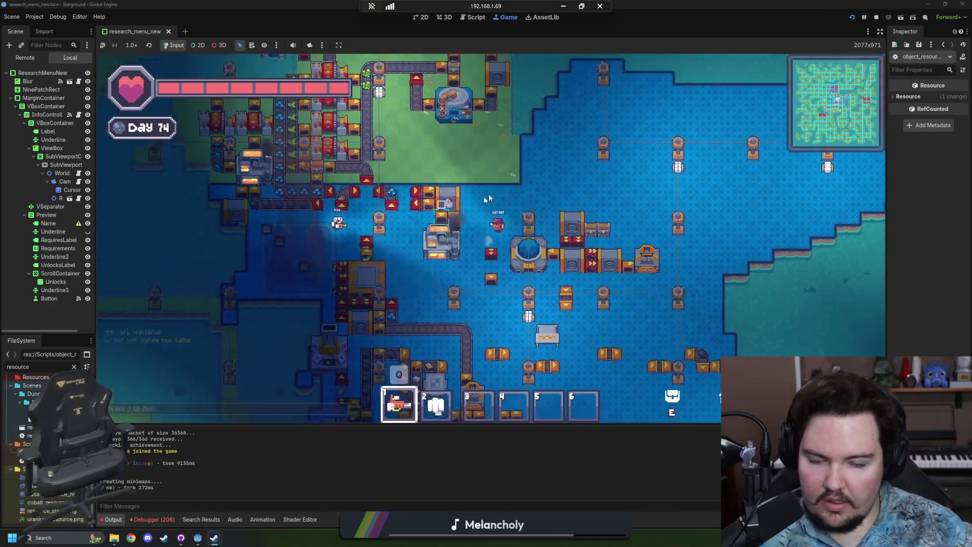
key(d)
key(w)
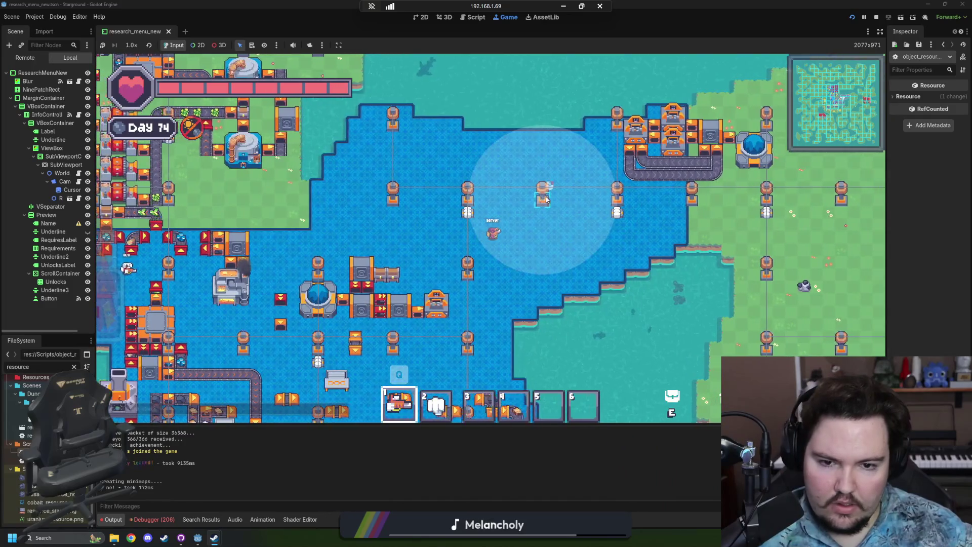
- Quit the remote client to the title screen and scroll through the Debugger errors list
key(Escape)
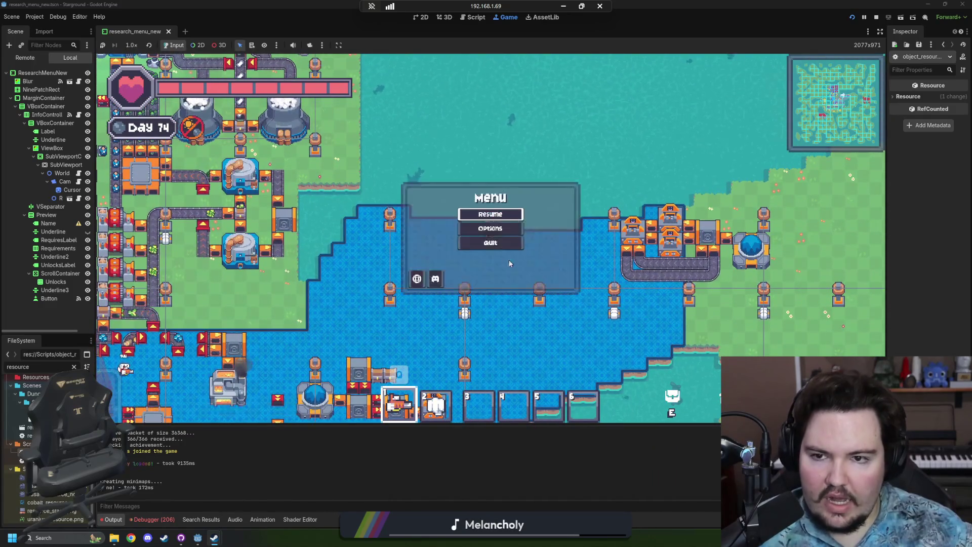
click(493, 247)
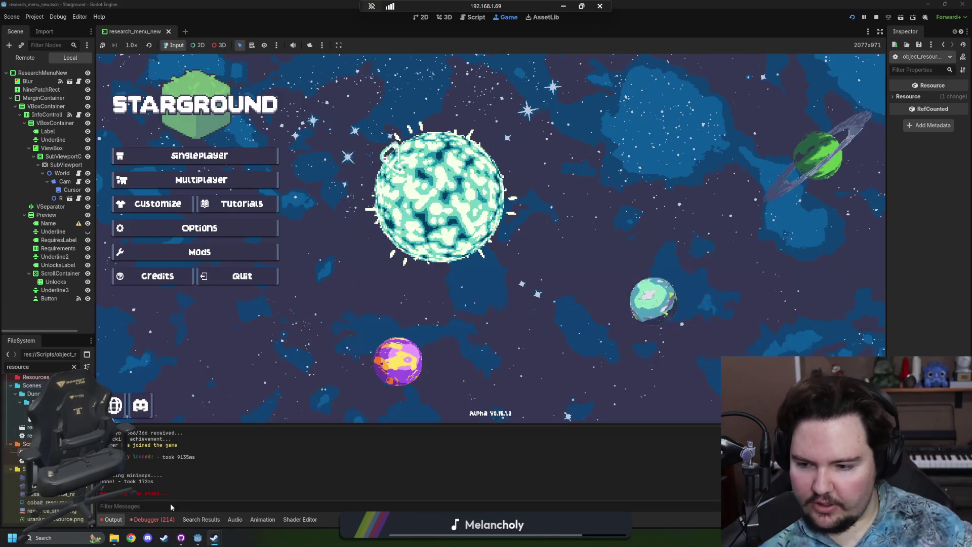
click(153, 519)
scroll(324, 478, down, 15)
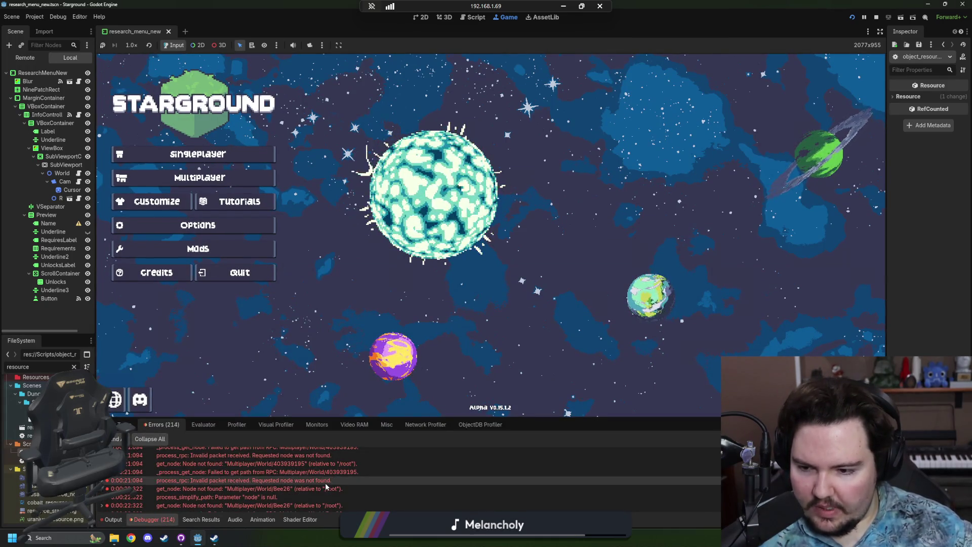
scroll(329, 482, down, 5)
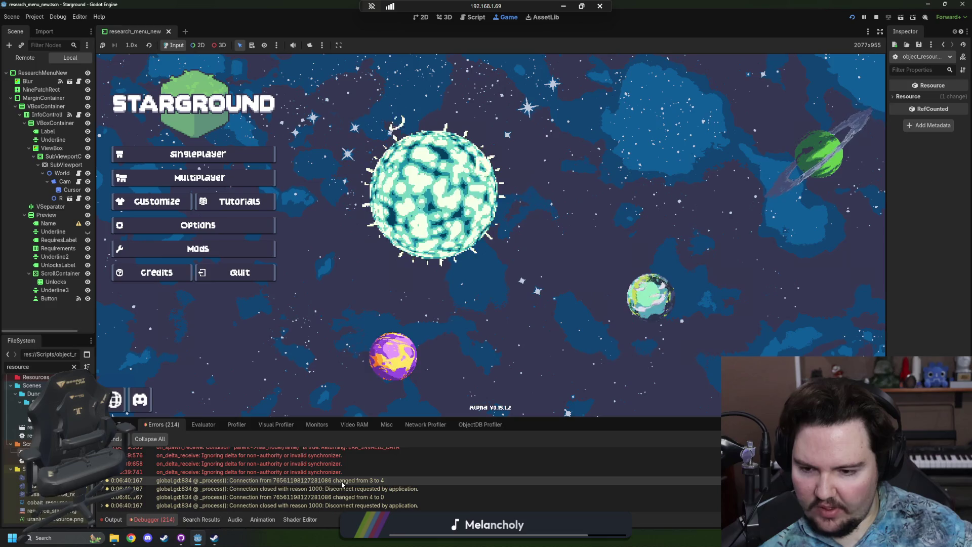
scroll(330, 482, down, 5)
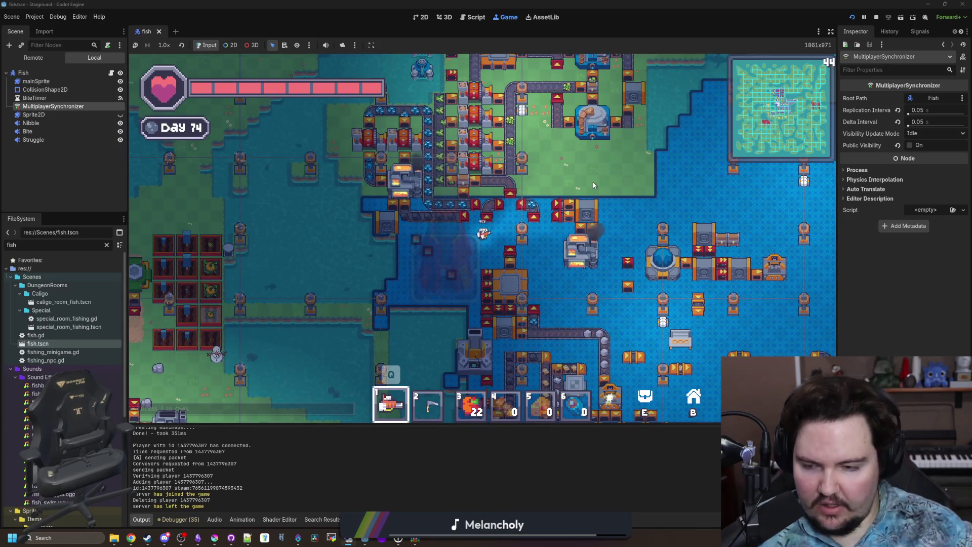
- After a failed /time set in chat, enable Cheats under Options > World
key(Return)
text(/time set day)
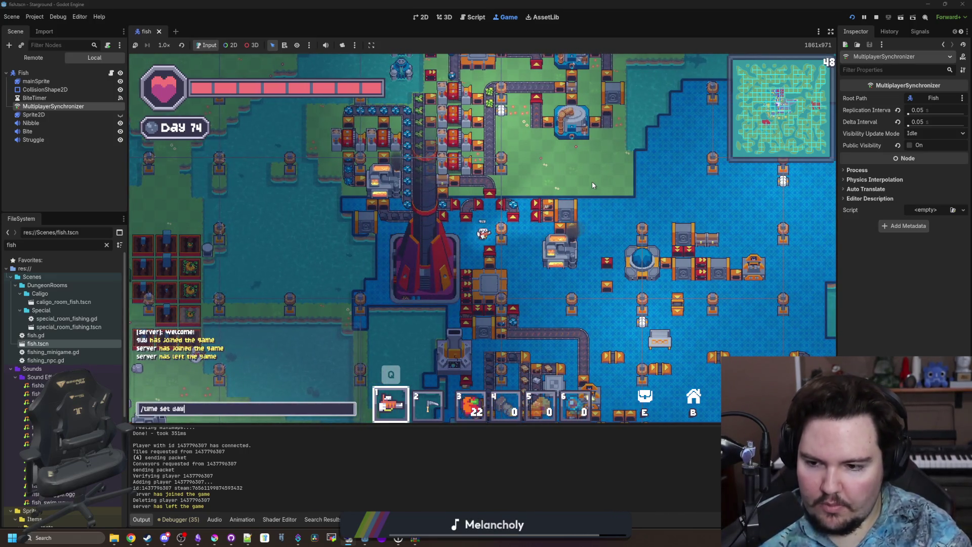
key(Return)
key(Escape)
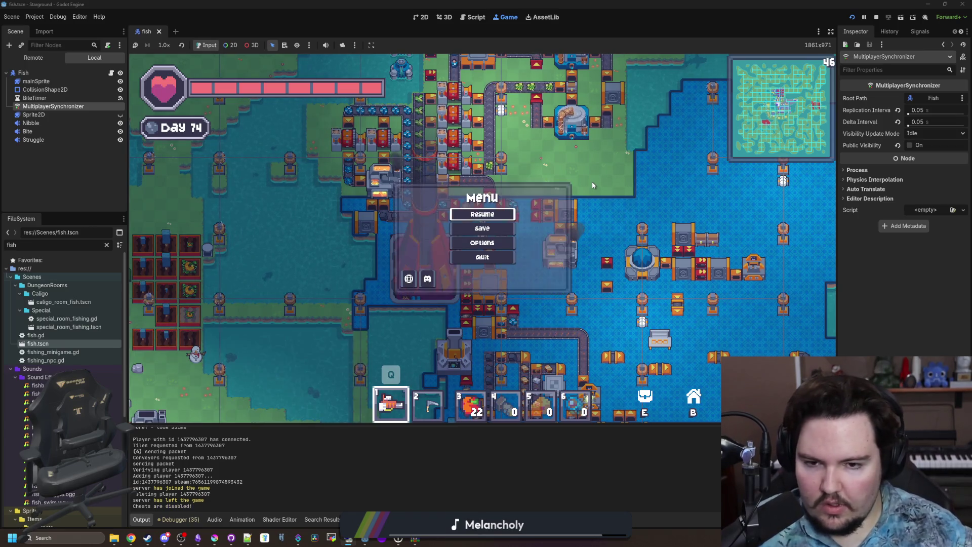
click(479, 252)
click(502, 172)
click(447, 173)
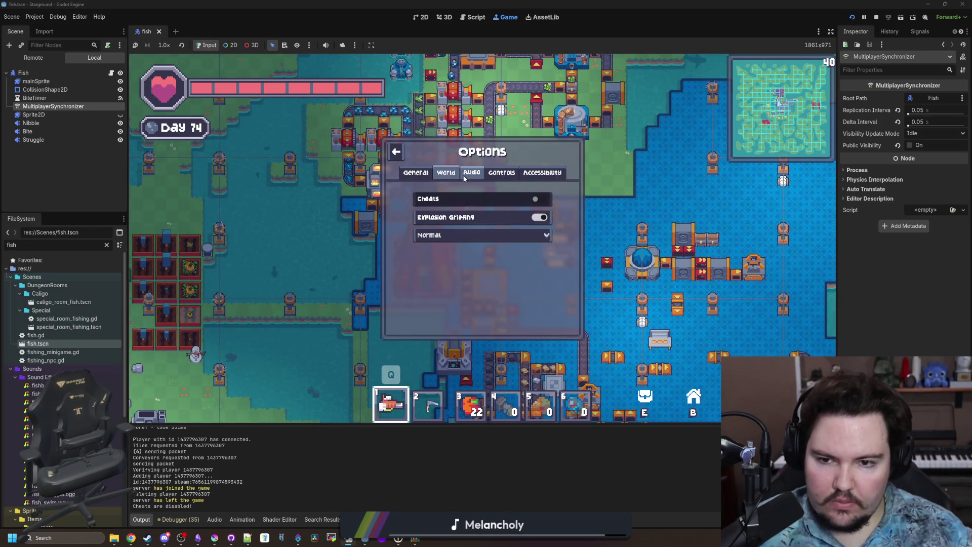
click(455, 235)
key(Escape)
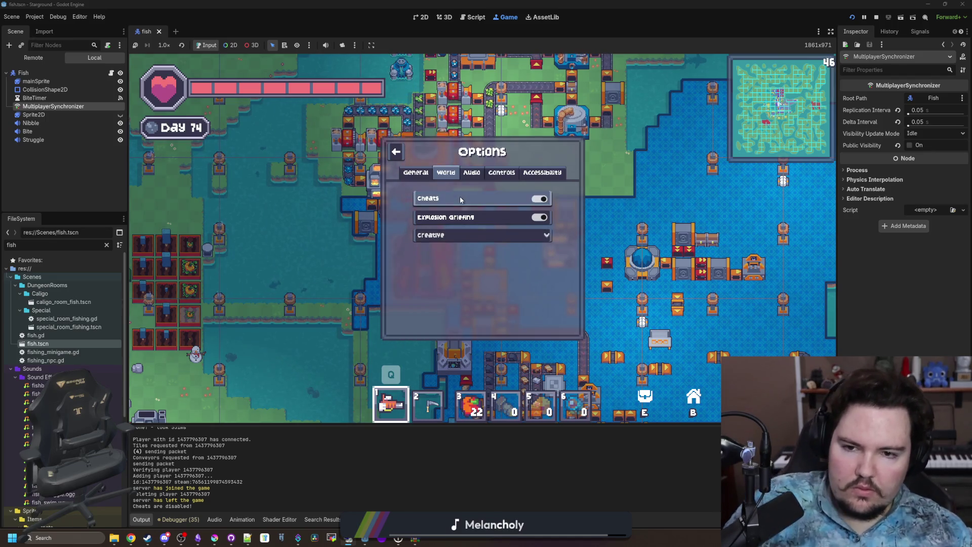
- Set the game time to 300 with the /time 300 chat command
key(Escape)
text(/tim)
key(Return)
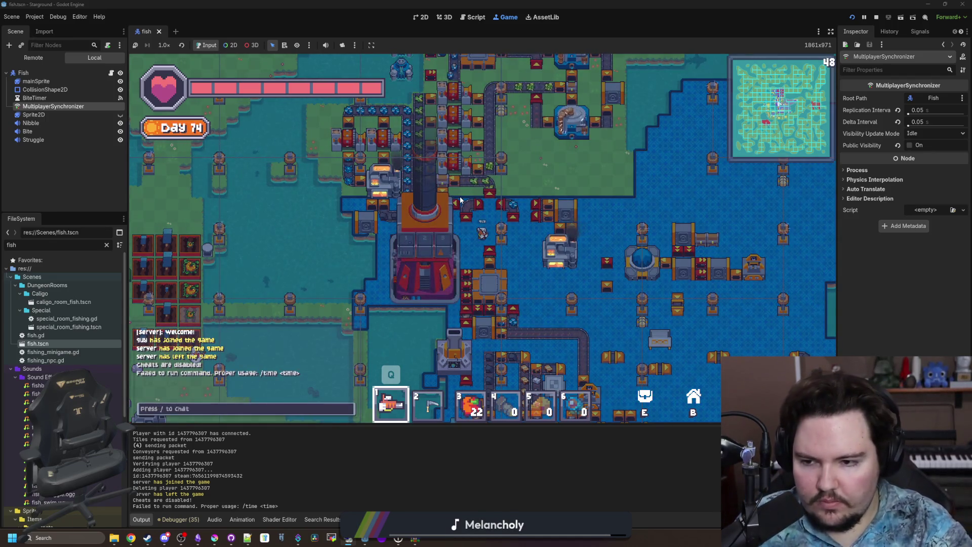
text(/time set 300)
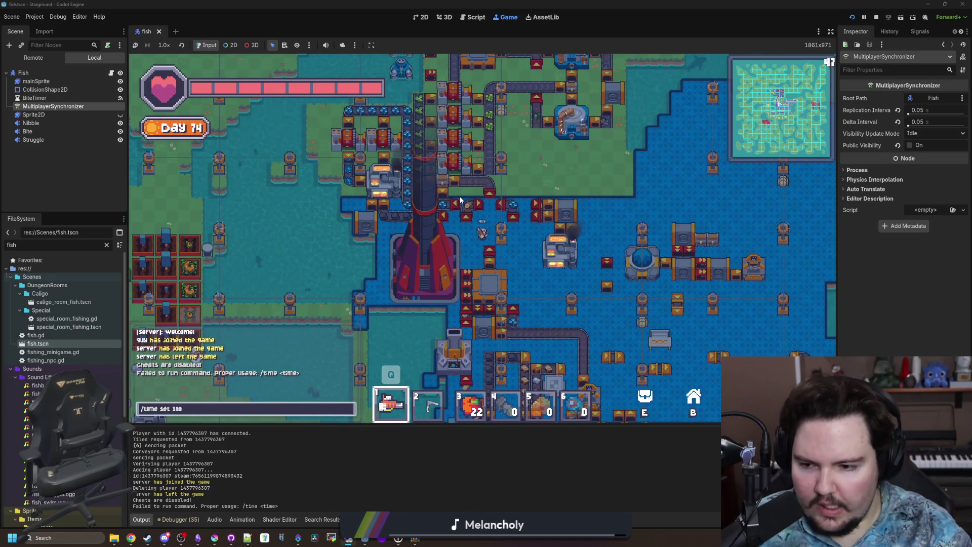
key(Return)
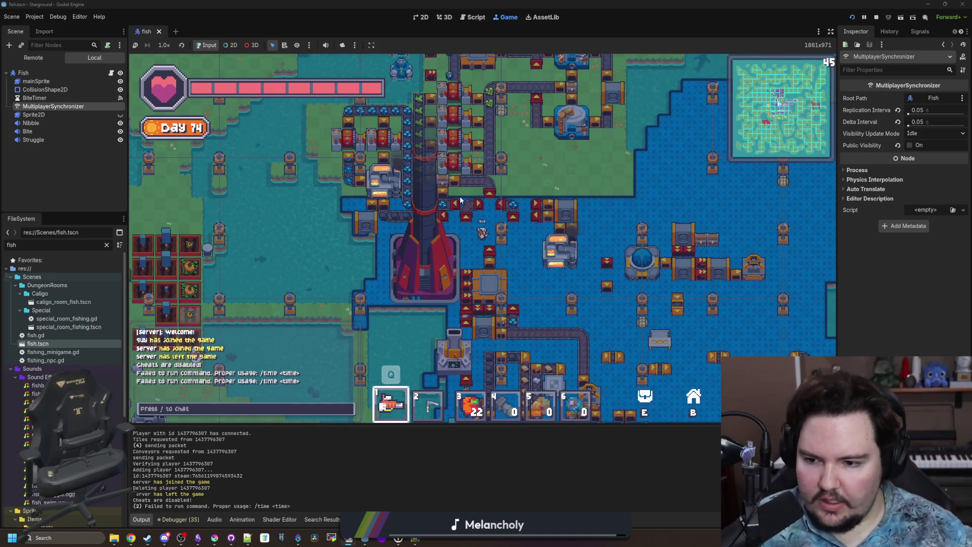
text(/time 300)
key(Return)
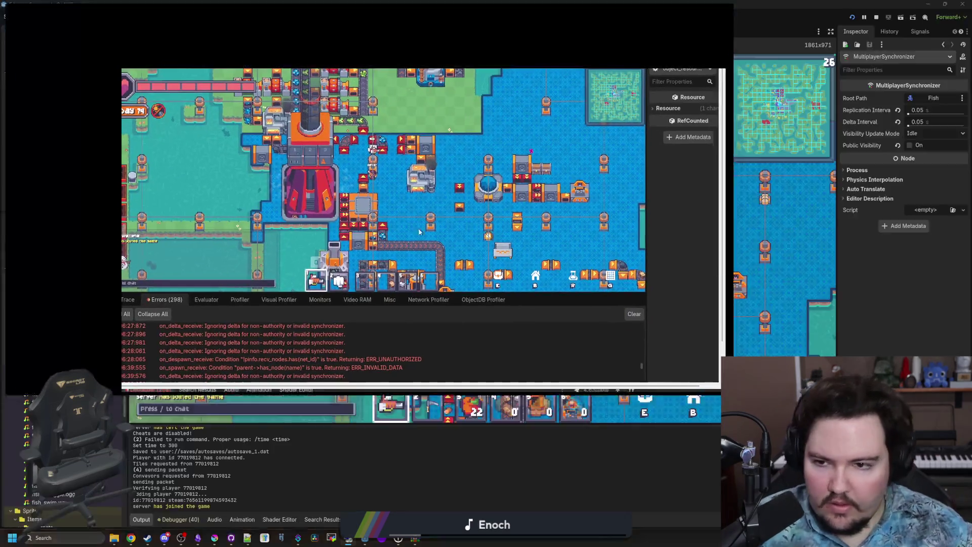
- Show the Fish synchronizer's Replication properties and maximize the remote client window
key(a)
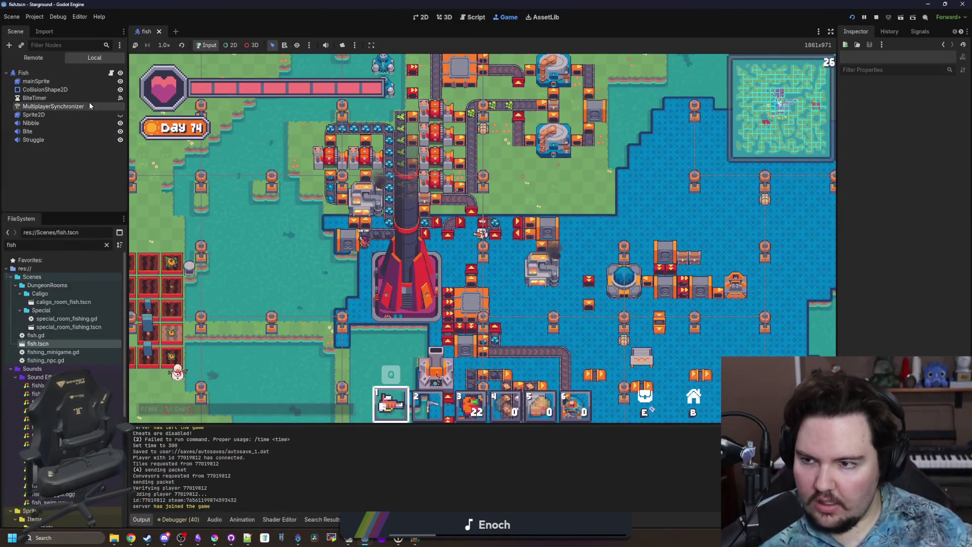
click(53, 106)
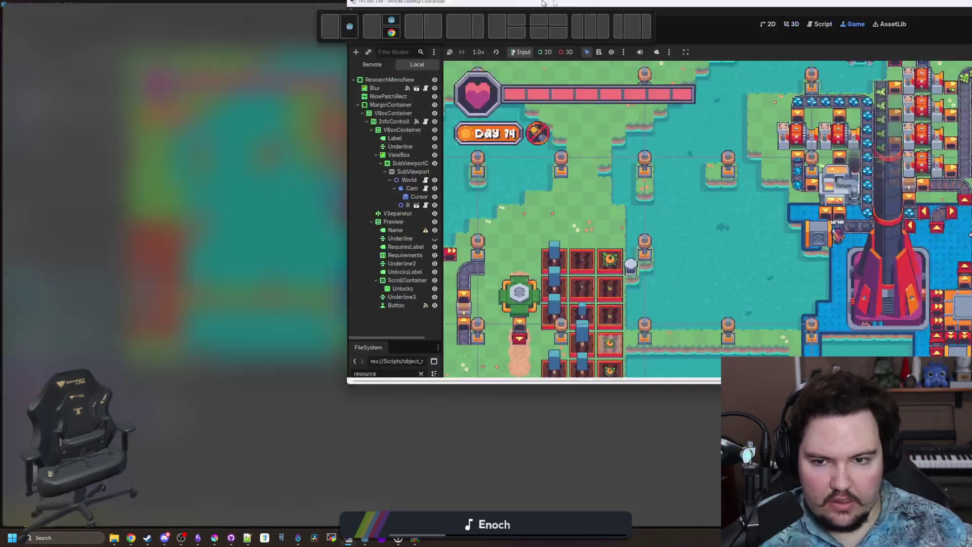
drag(543, 3, 543, 2)
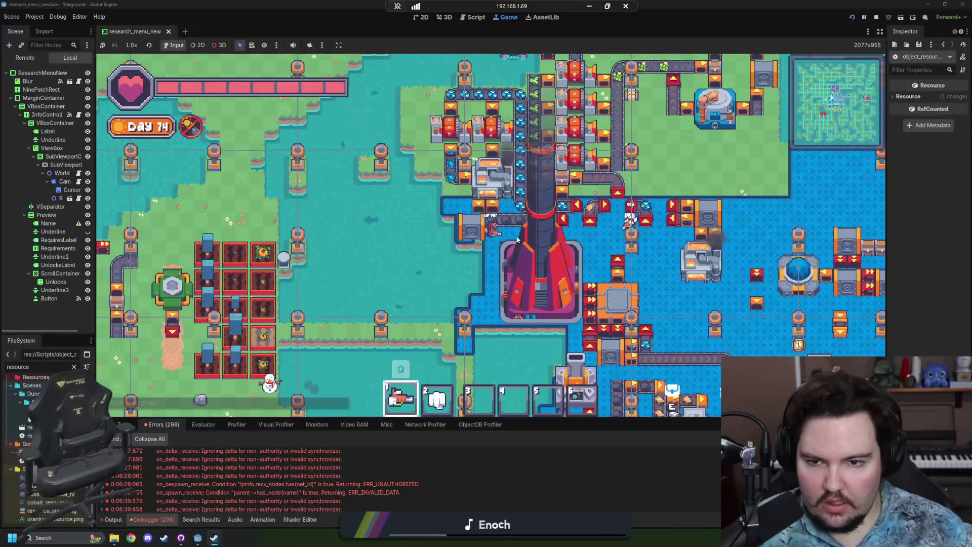
- Walk the player across the water and grass into the base machines, respawning after dying
key(d)
key(w)
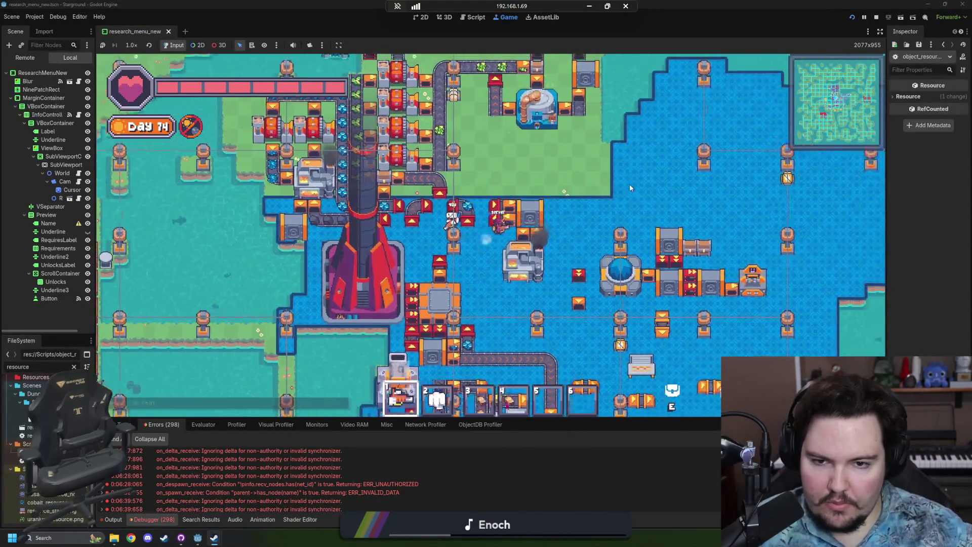
key(d)
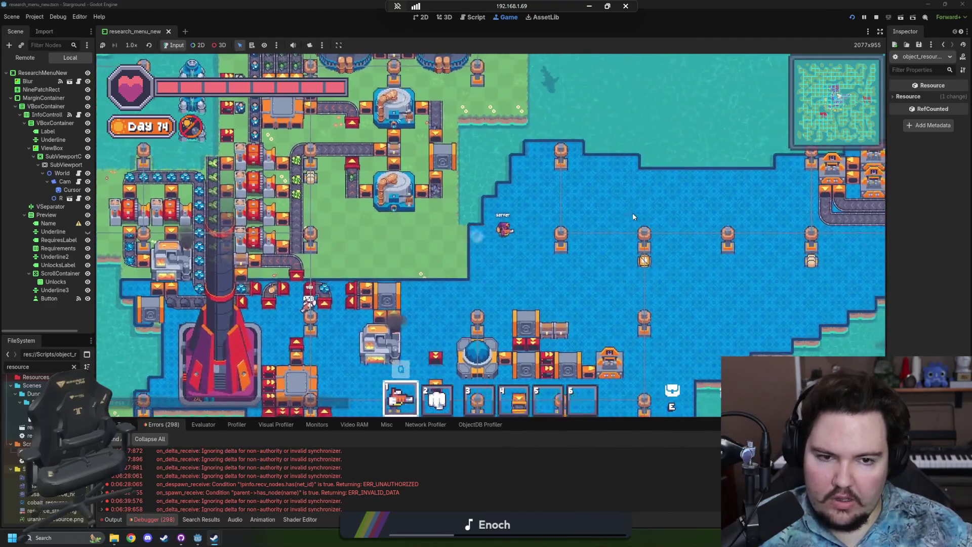
key(d)
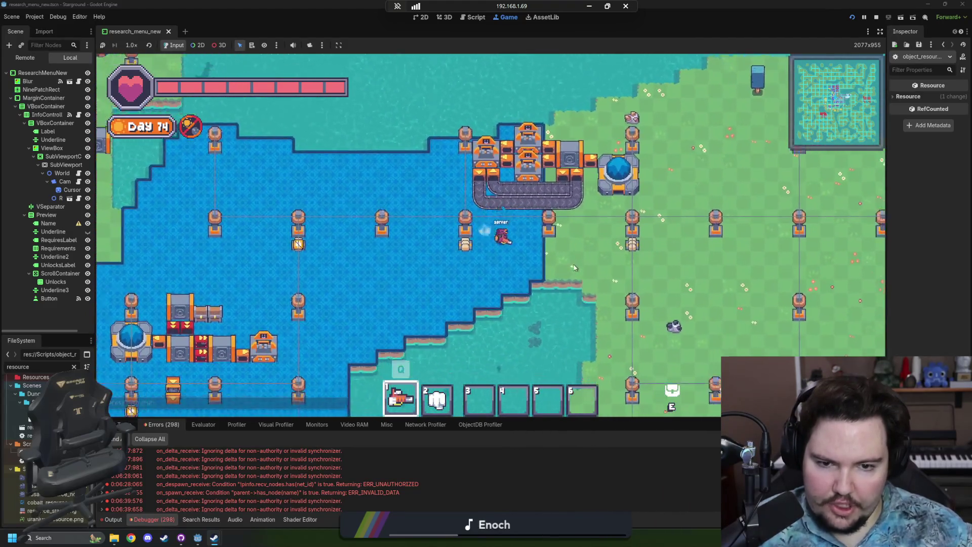
key(w)
key(d)
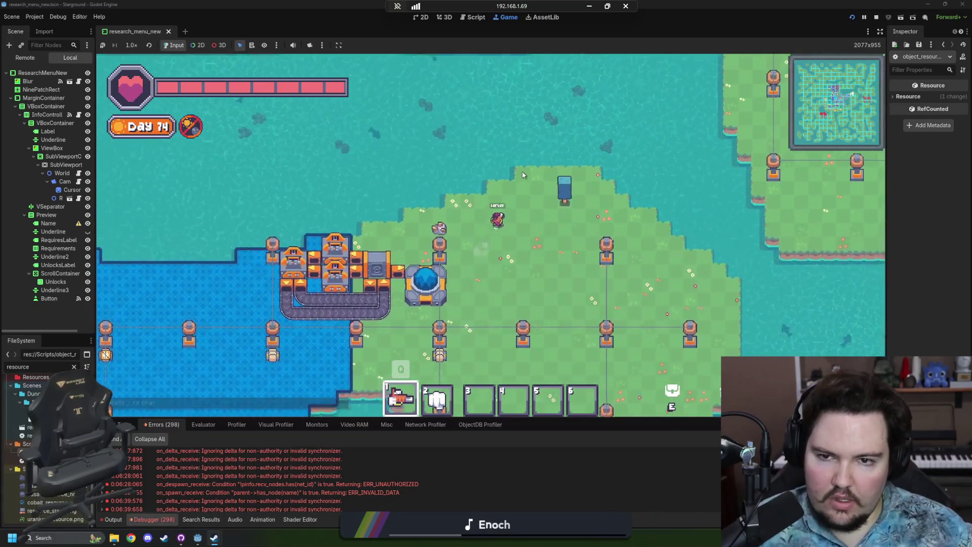
key(s)
key(d)
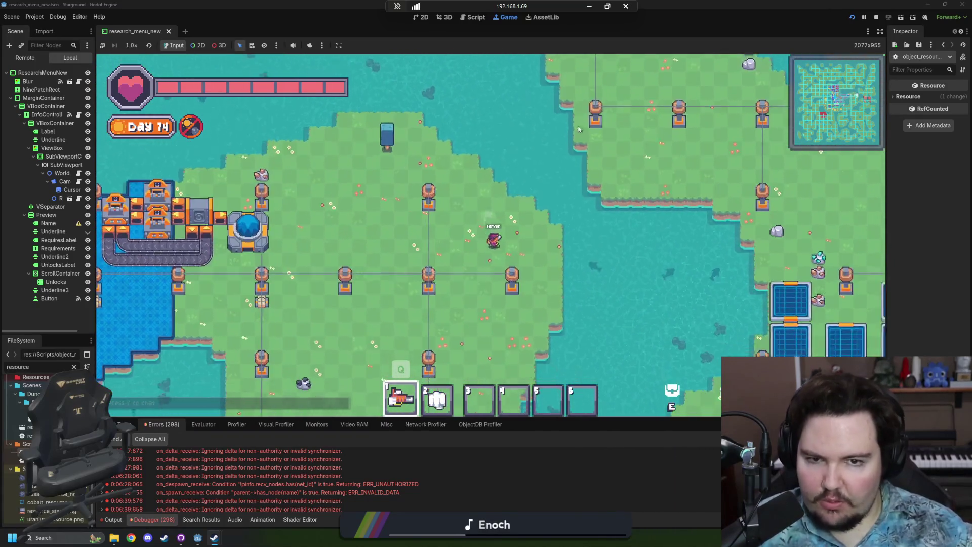
key(s)
key(d)
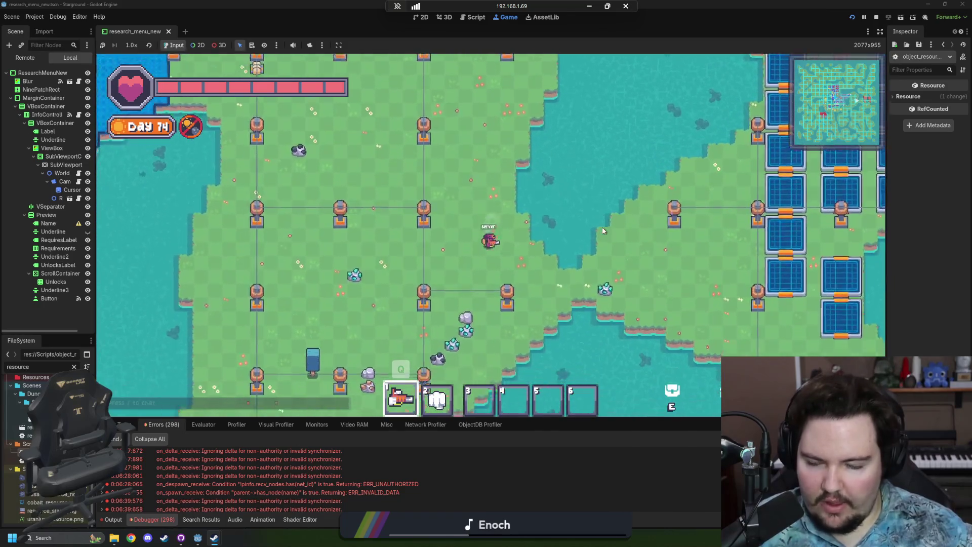
key(s)
key(a)
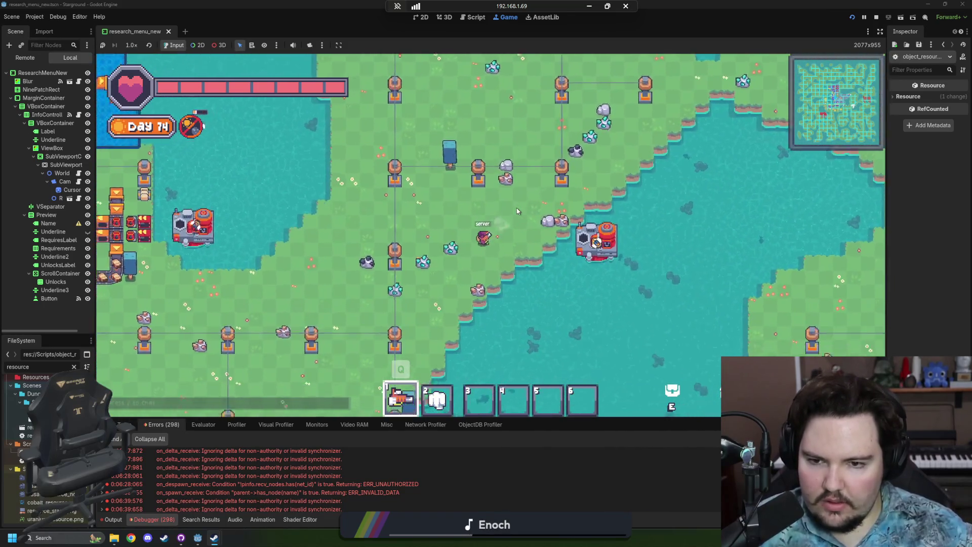
key(s)
key(a)
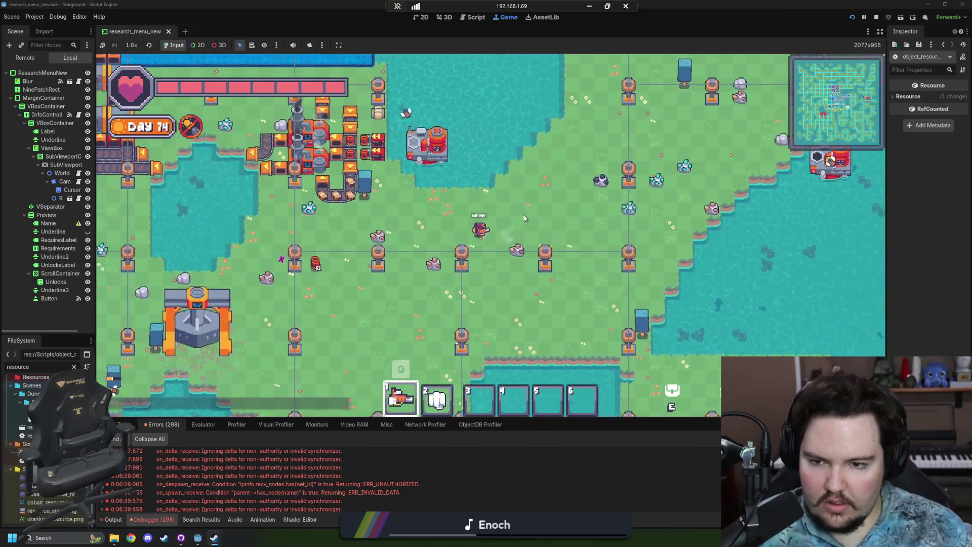
key(s)
key(a)
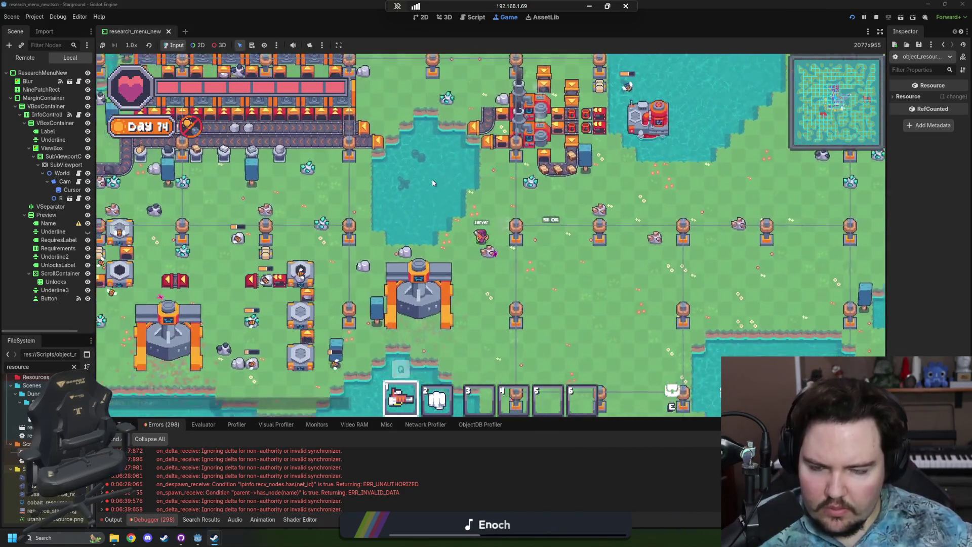
key(a)
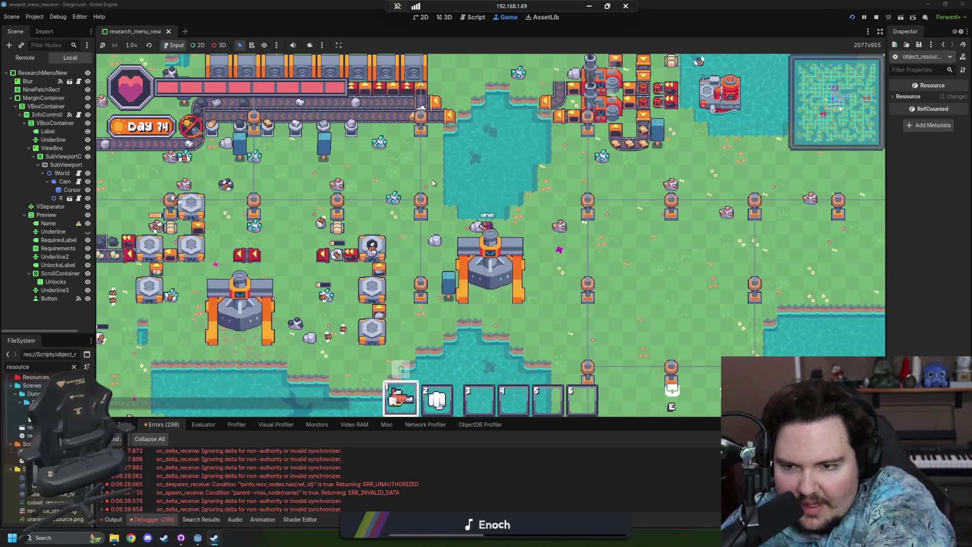
key(s)
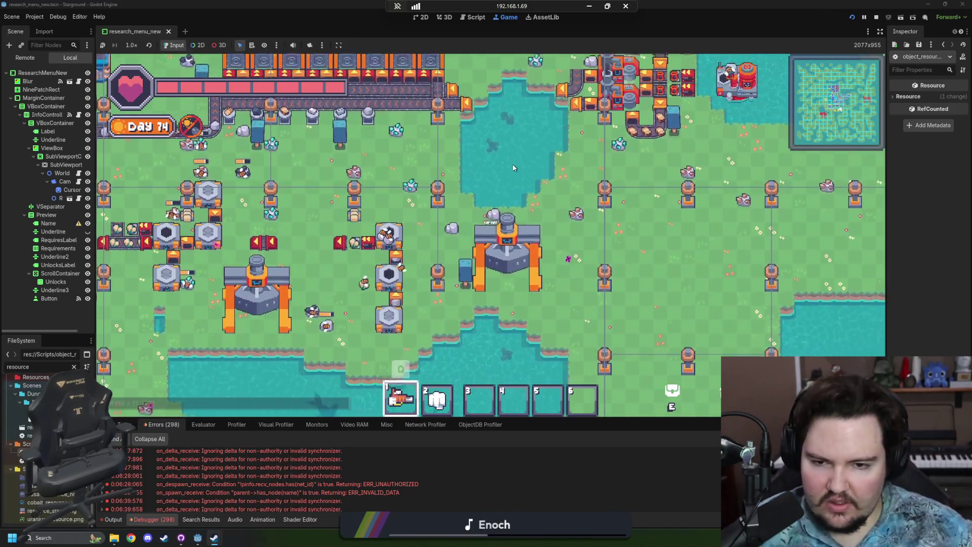
key(s)
key(a)
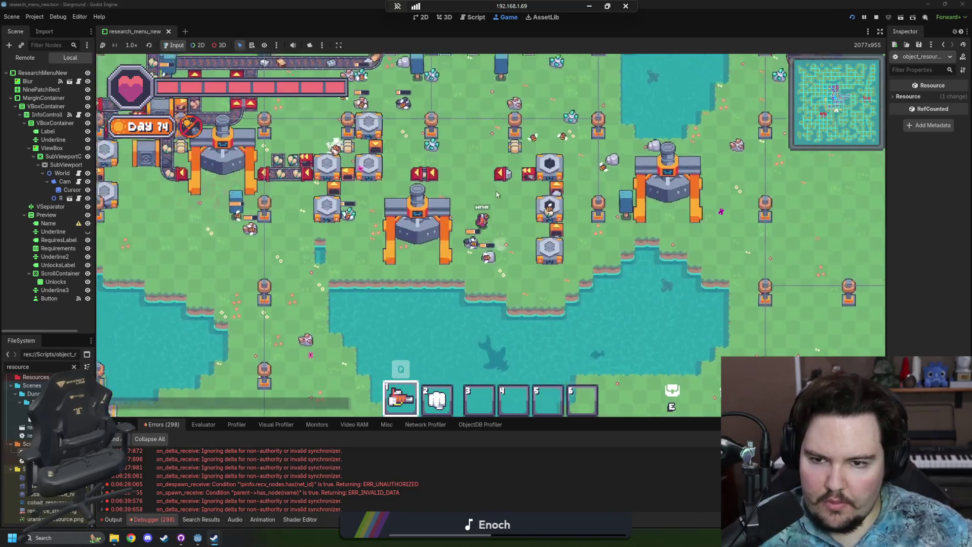
scroll(437, 290, up, 5)
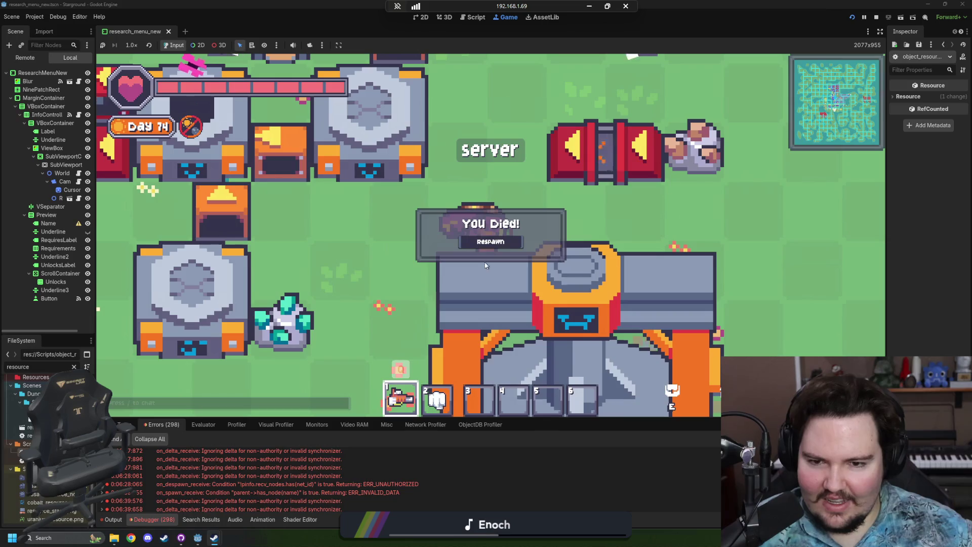
click(488, 241)
key(w)
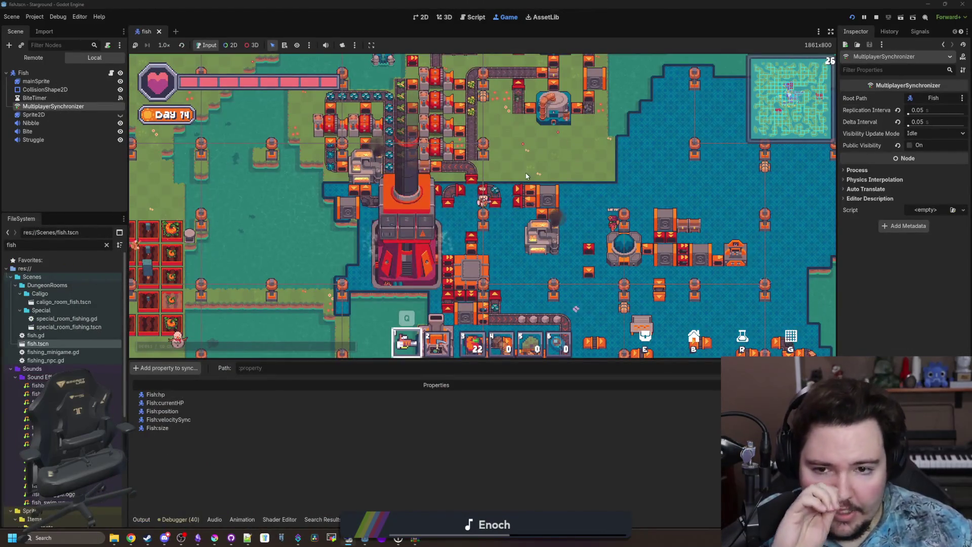
- In fish.gd, delete the leftover text on line 52 below choose_visibility
click(111, 74)
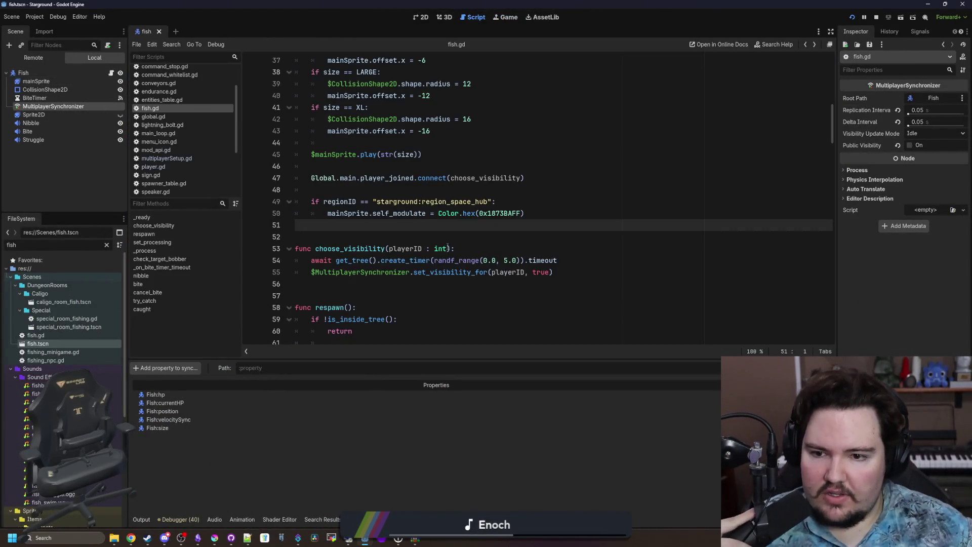
click(531, 203)
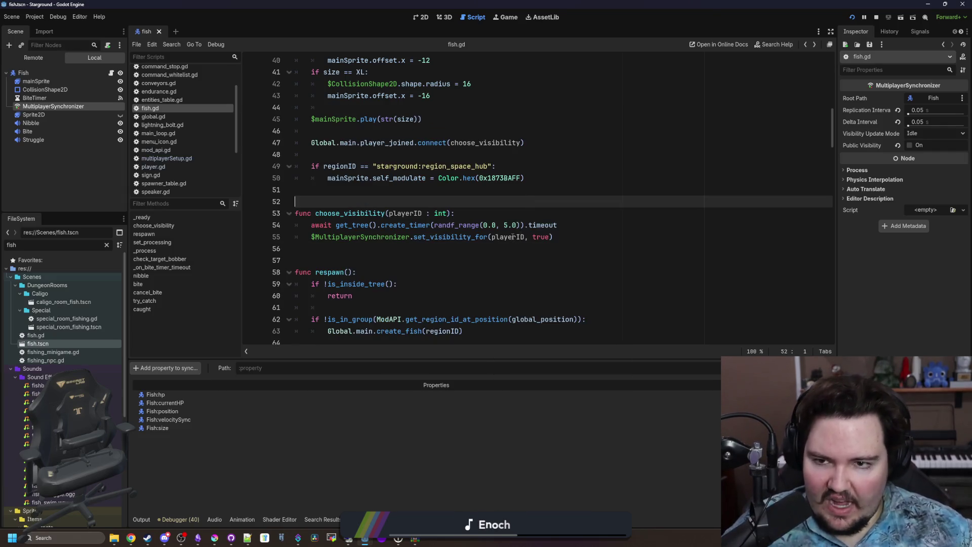
scroll(520, 261, up, 1)
drag(576, 277, 242, 253)
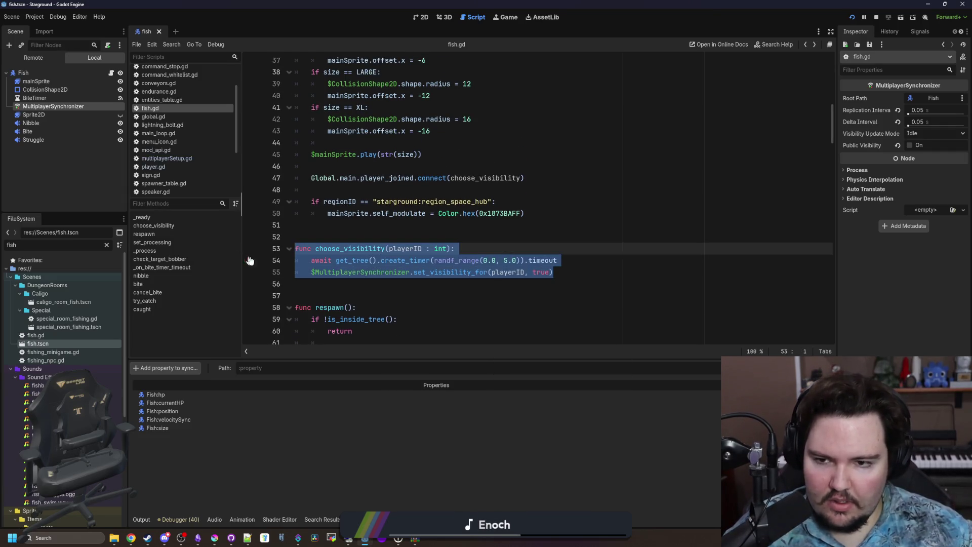
drag(525, 178, 310, 173)
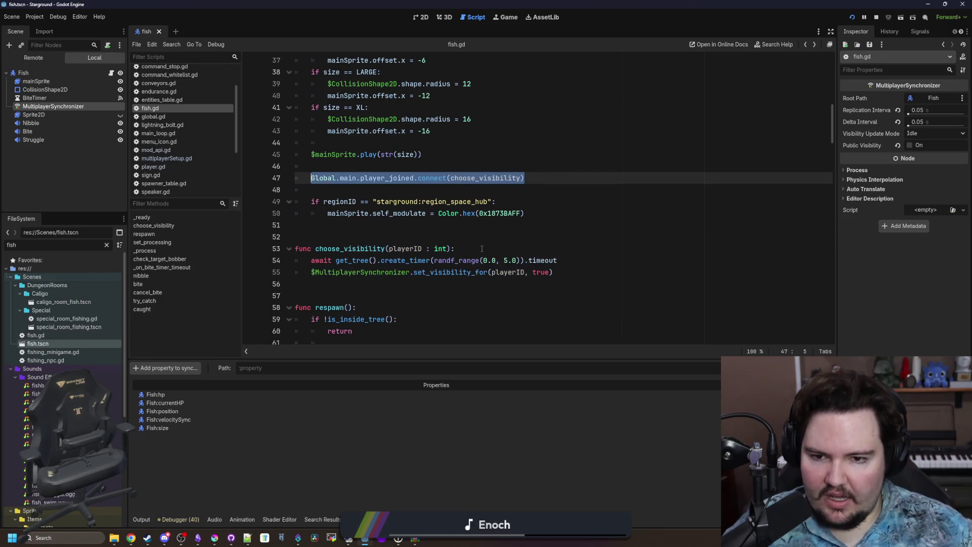
click(424, 233)
drag(561, 273, 260, 233)
key(ctrl+c)
triple_click(494, 236)
key(BackSpace)
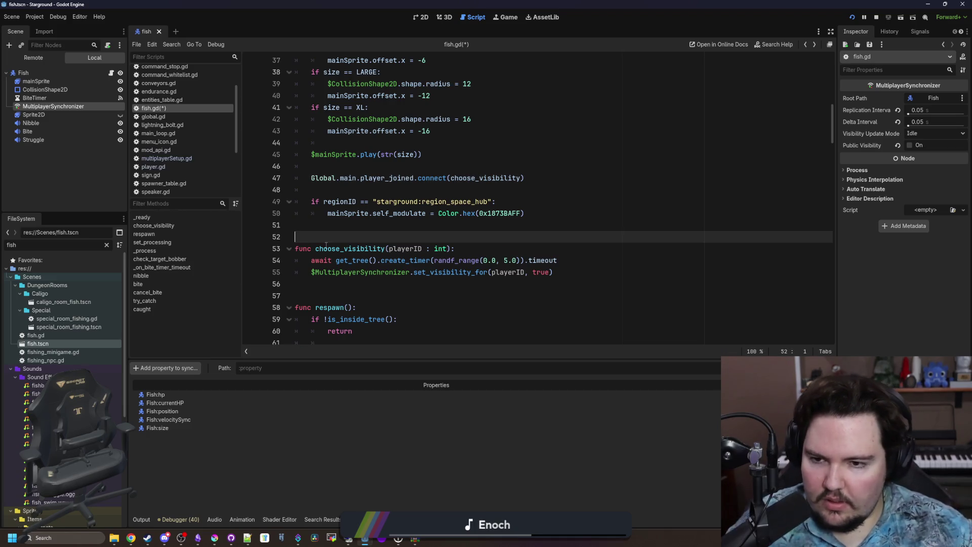
- Save, open multiplayerSetup.gd, and clear the FileSystem filter
key(ctrl+s)
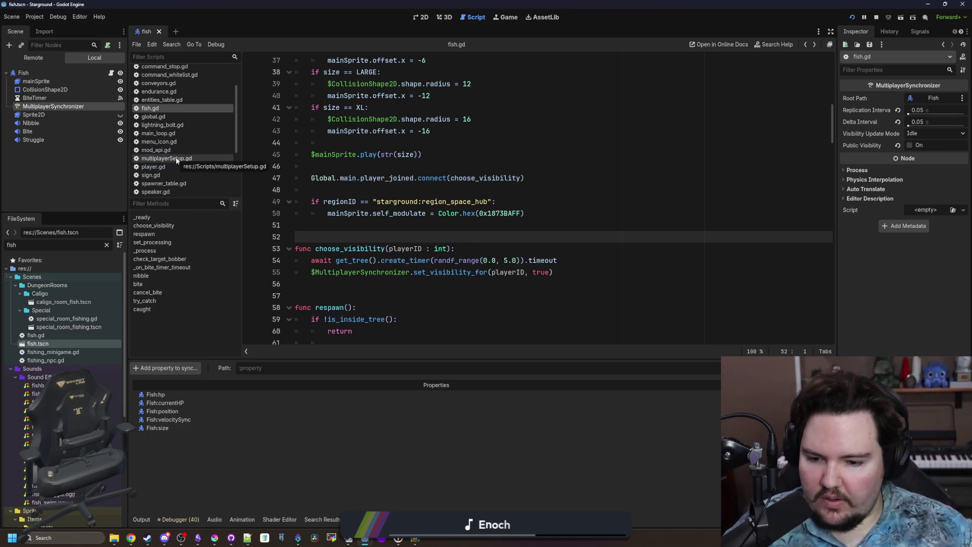
click(176, 158)
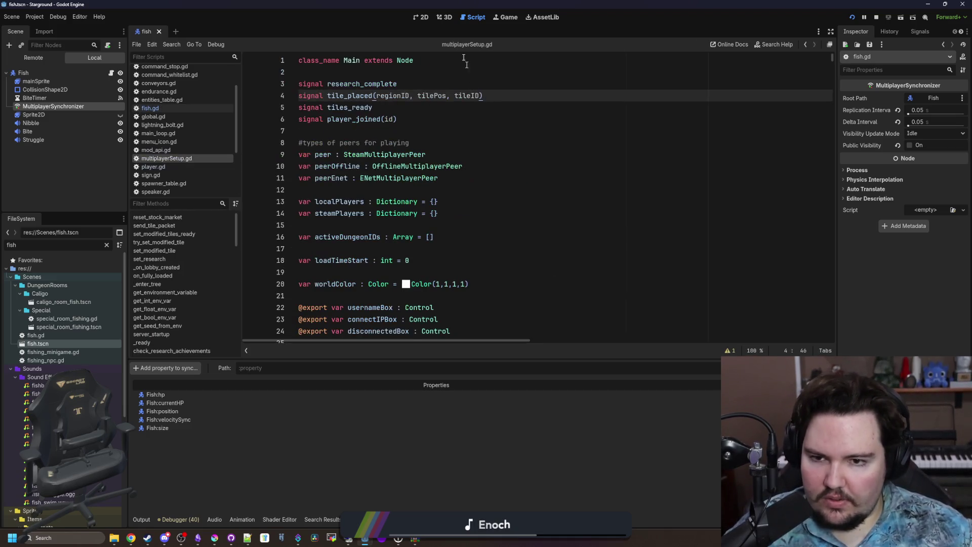
click(107, 245)
- Open buildable.gd and locate its _ready function
text(buildab)
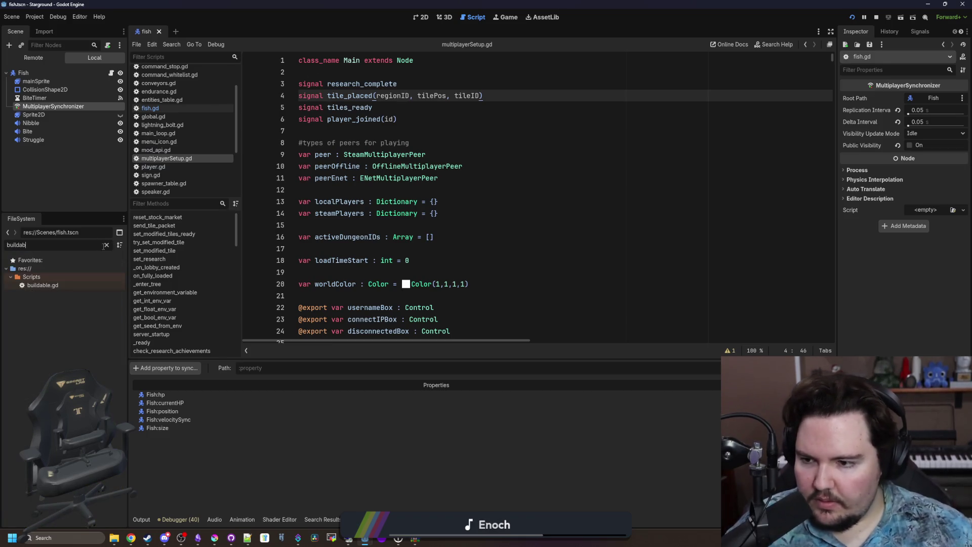
double_click(61, 285)
click(442, 180)
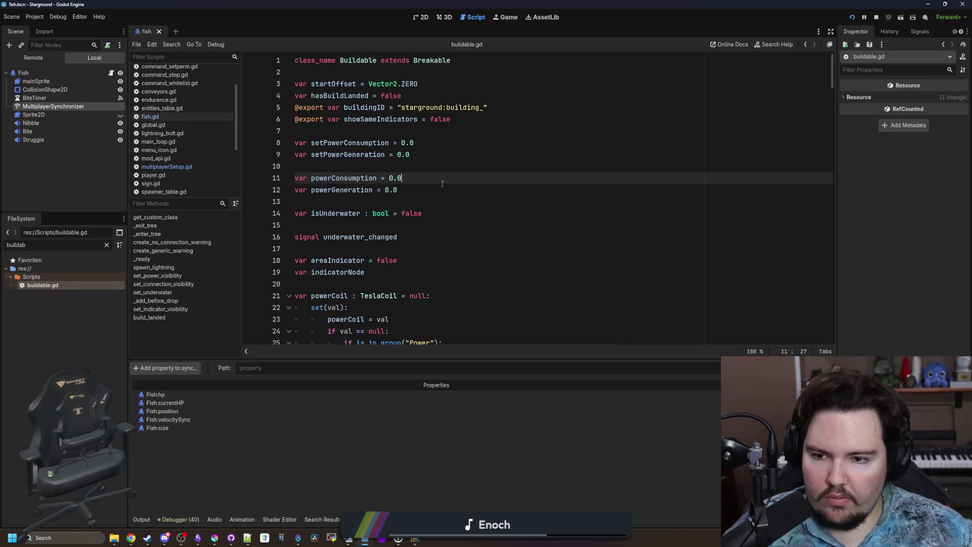
key(ctrl+f)
text(_ready)
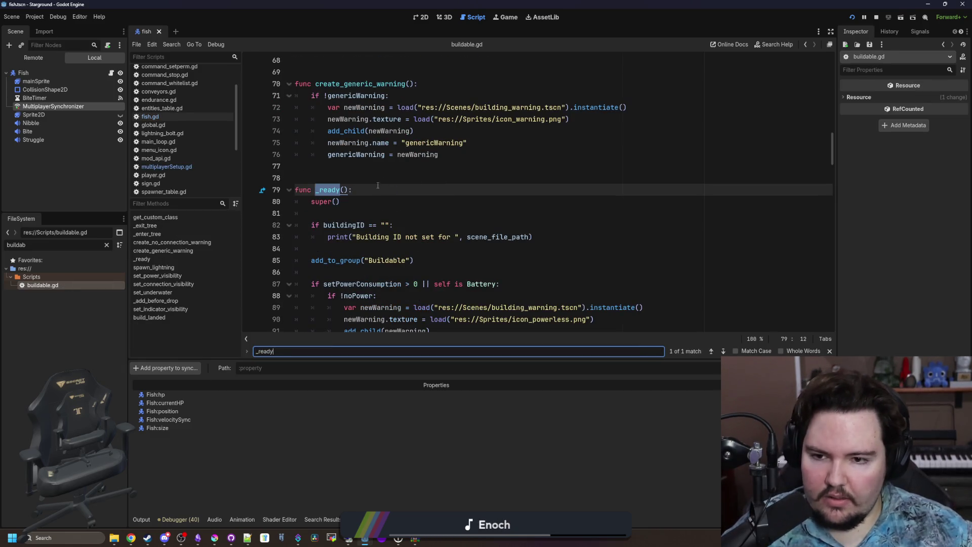
click(367, 210)
scroll(367, 210, down, 6)
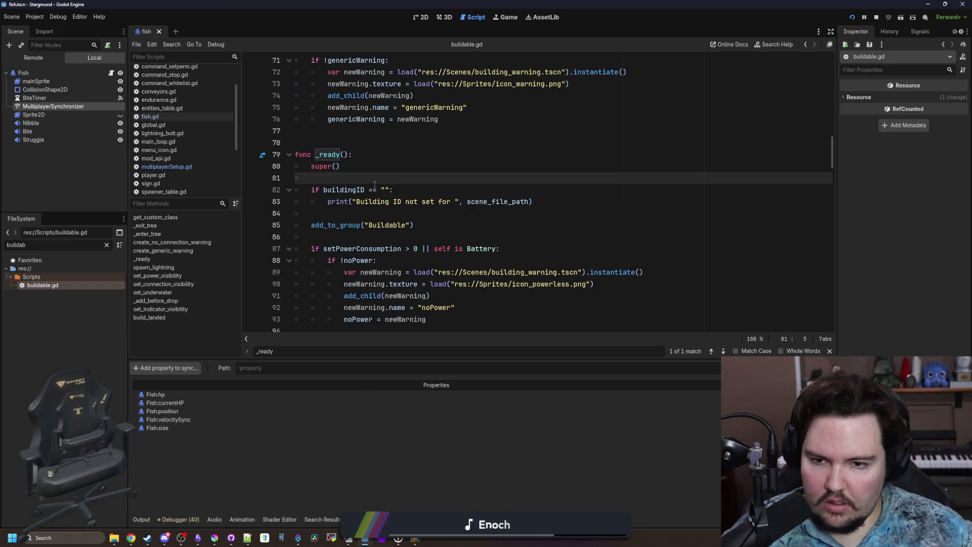
scroll(379, 180, down, 20)
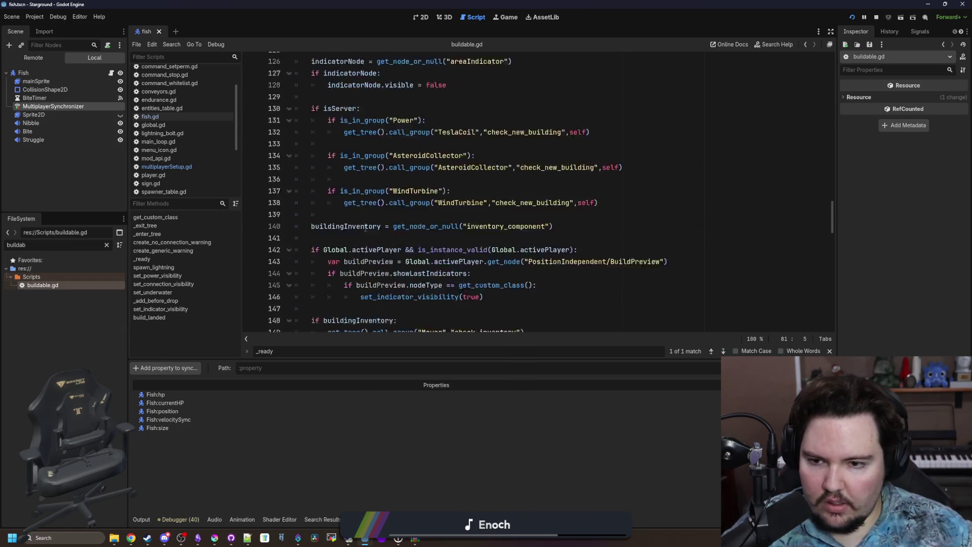
scroll(391, 194, up, 2)
- Paste the player_joined connect call and choose_visibility function after _ready, with blank lines above
click(429, 213)
key(Return)
key(ctrl+v)
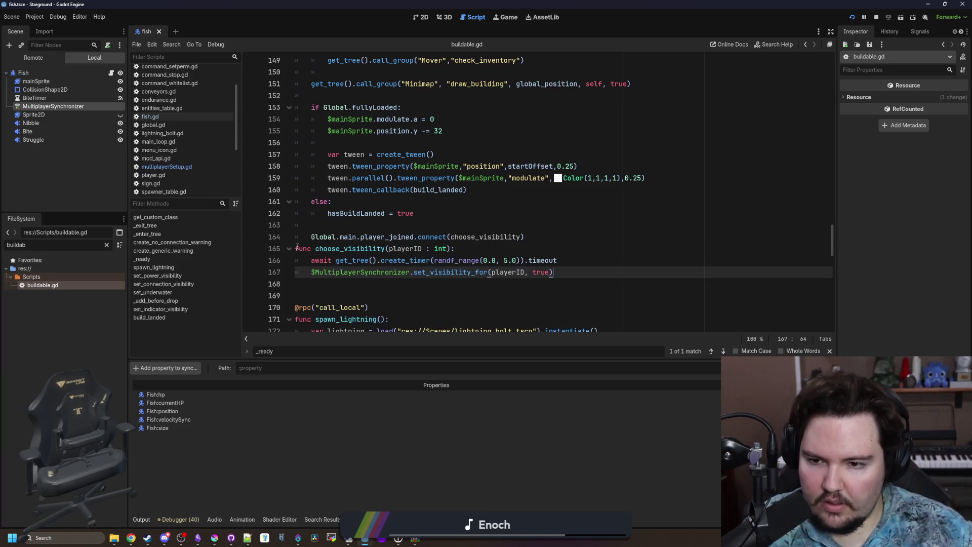
click(298, 249)
key(Return)
key(Return)
key(Up)
- Raise the random delay's upper bound from 5.0 to 10.0 and save buildable.gd
scroll(394, 212, down, 1)
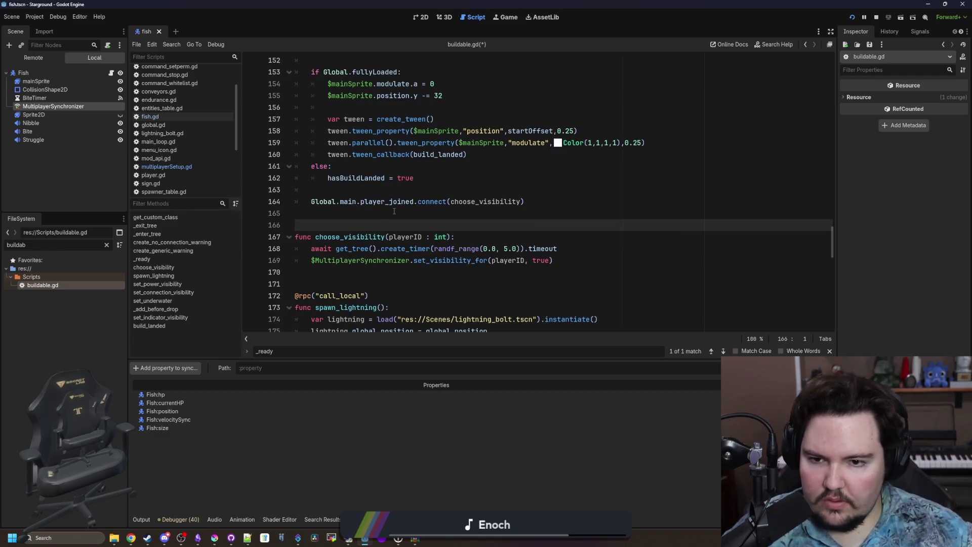
click(394, 212)
click(447, 226)
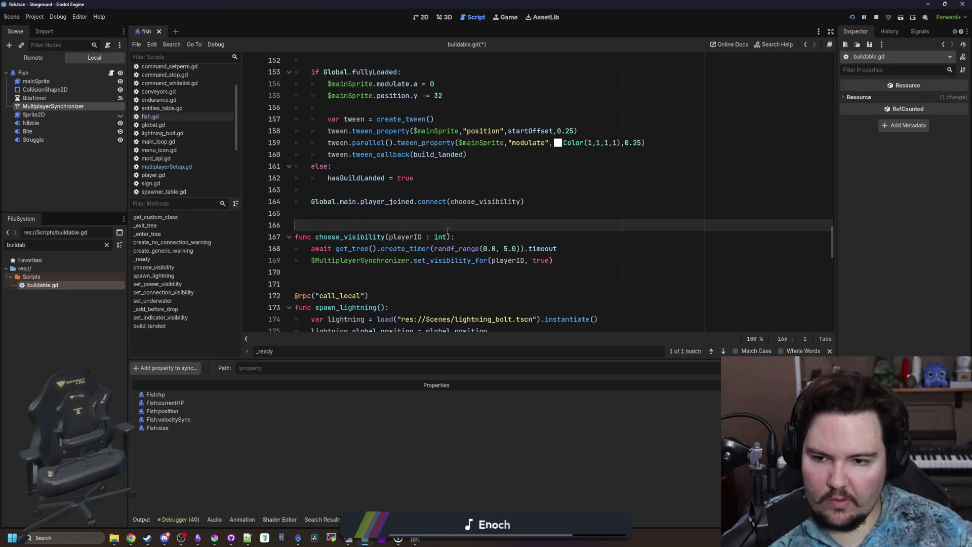
click(508, 248)
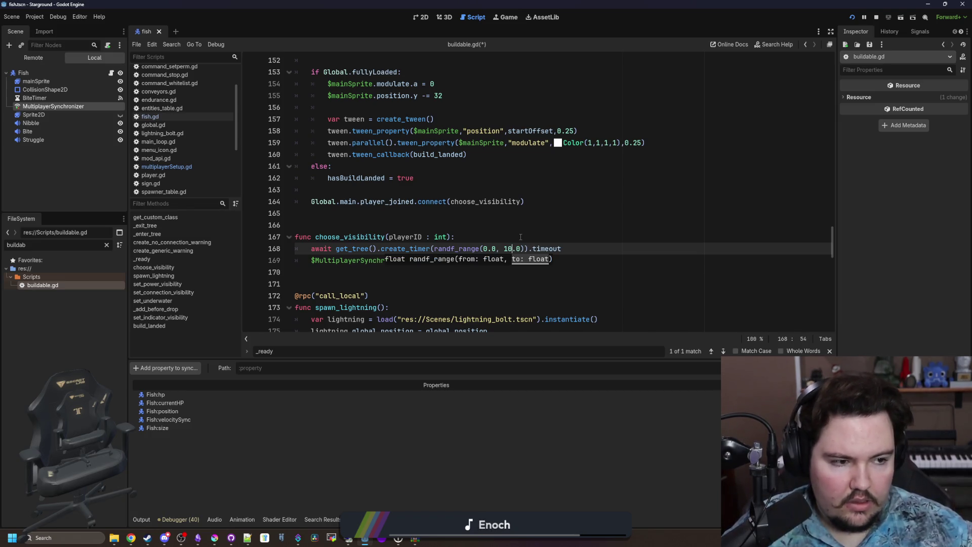
click(520, 237)
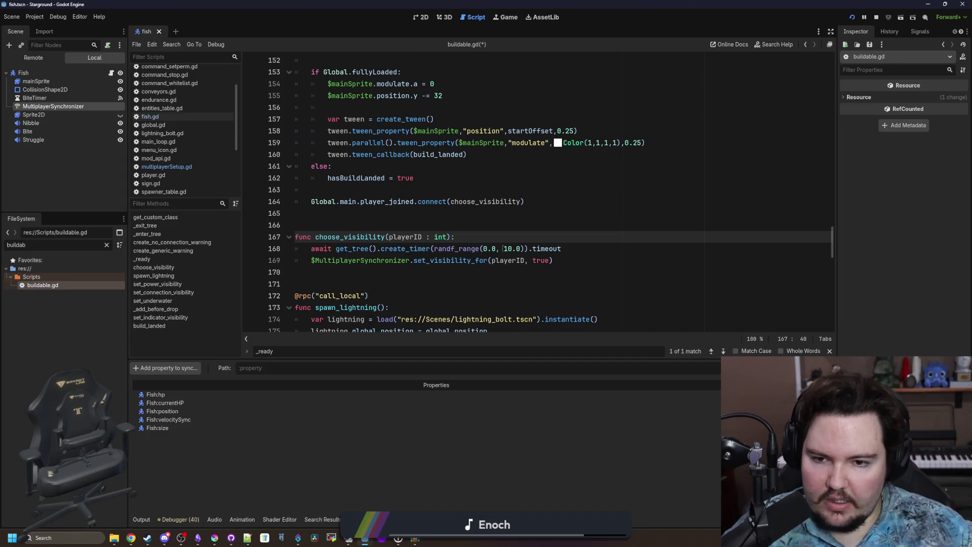
click(384, 221)
key(ctrl+s)
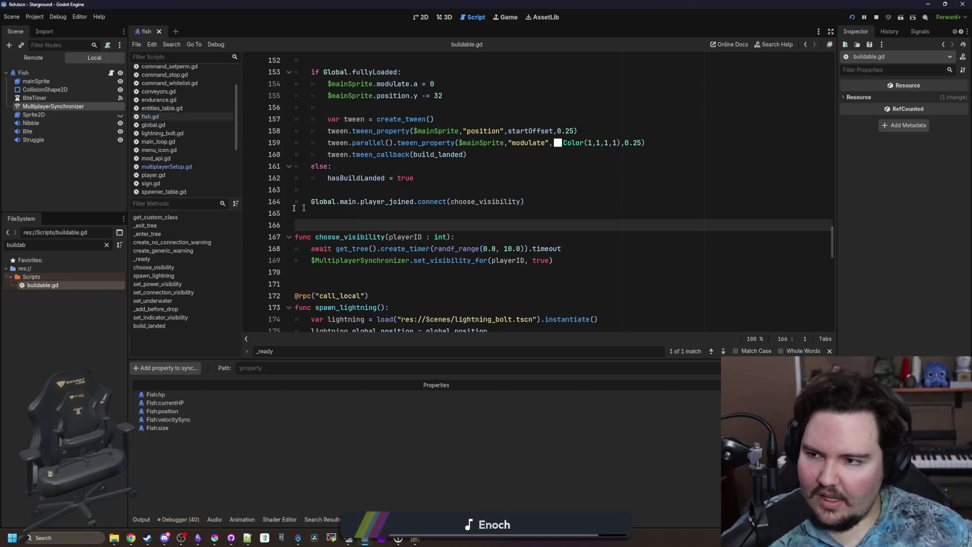
click(107, 245)
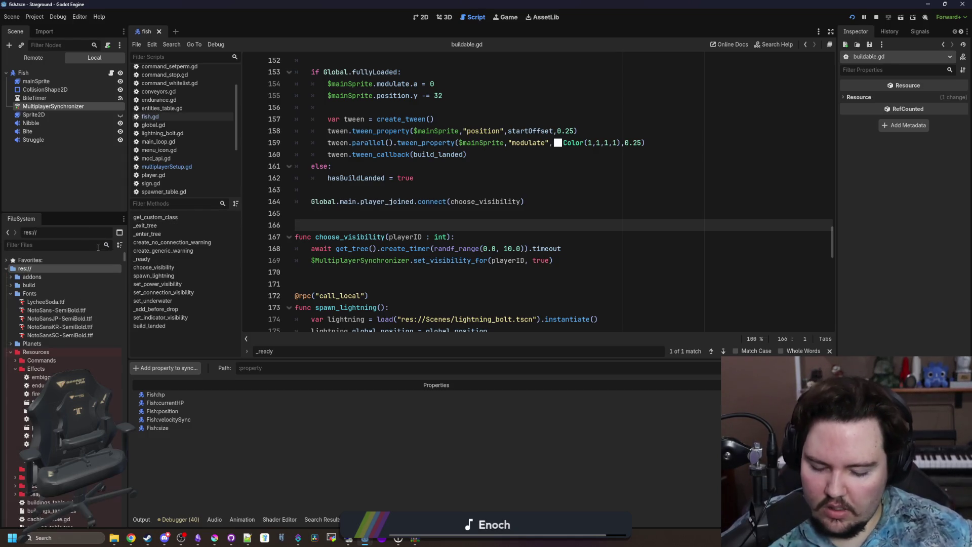
- Open crafter.tscn in its own tab and select its MultiplayerSynchronizer node
text(crafter)
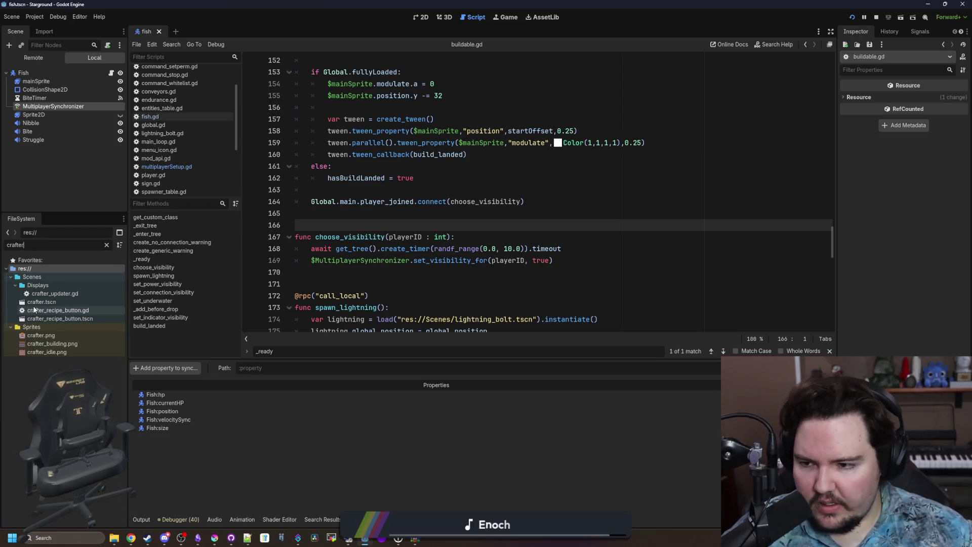
double_click(34, 302)
click(65, 98)
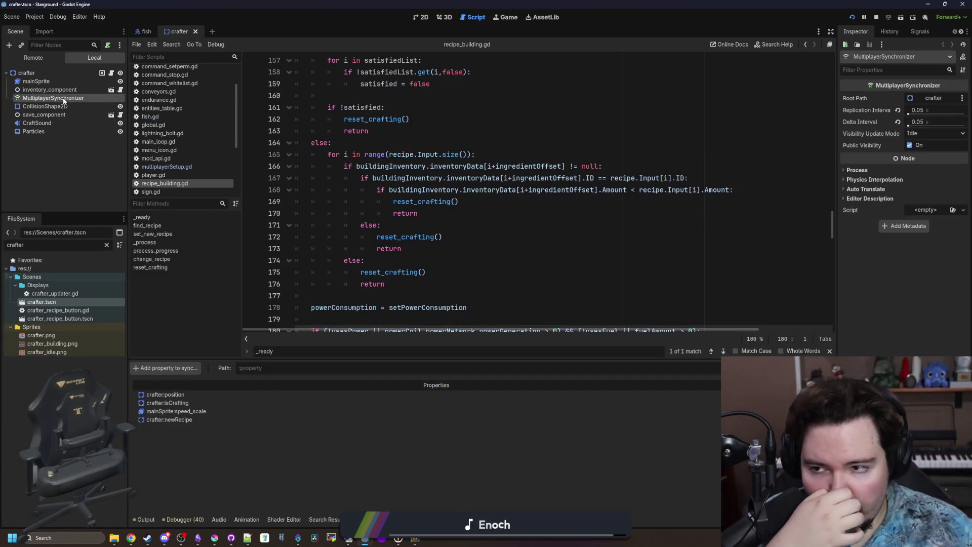
scroll(592, 250, down, 5)
- Return to buildable.gd and search it for synchronizer
click(167, 167)
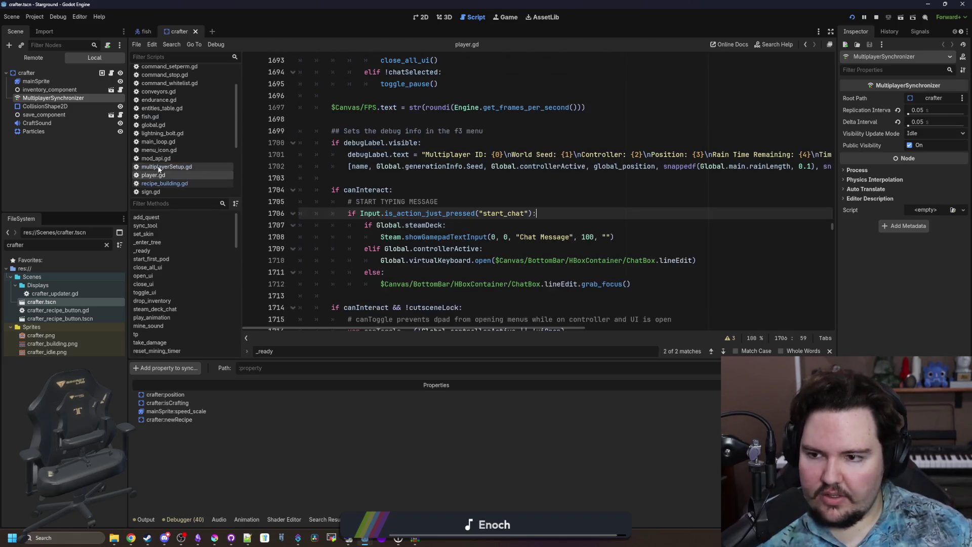
click(456, 170)
key(ctrl+f)
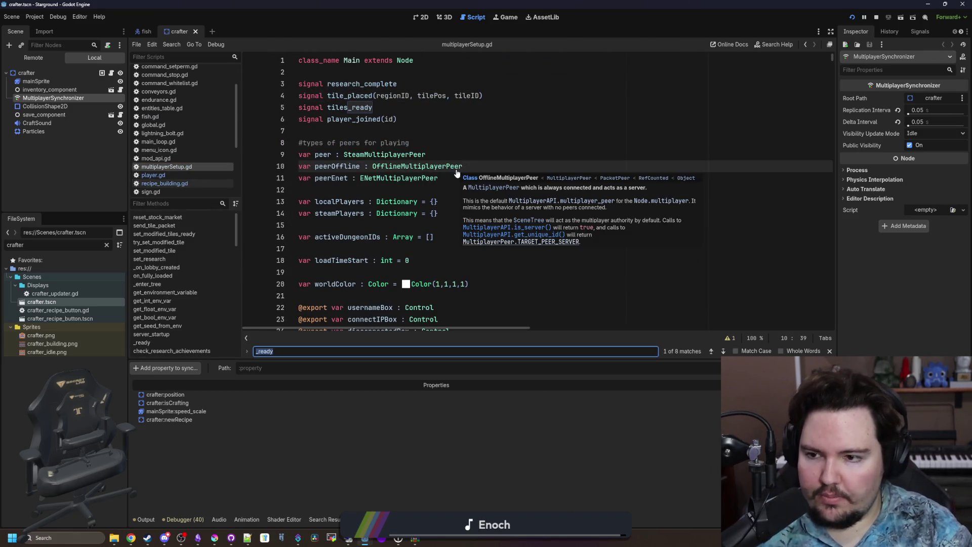
click(184, 185)
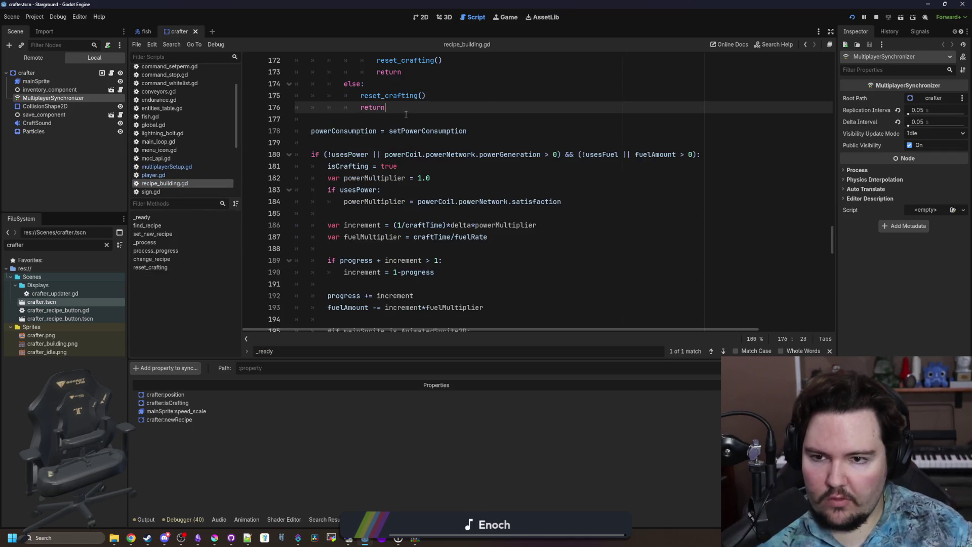
drag(833, 232, 839, 62)
ctrl+click(471, 60)
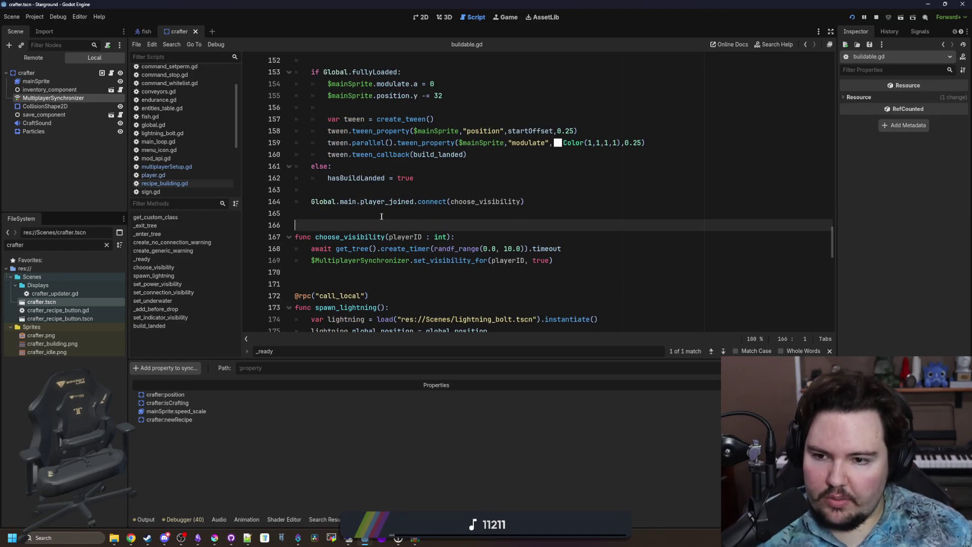
key(ctrl+f)
text(sycn)
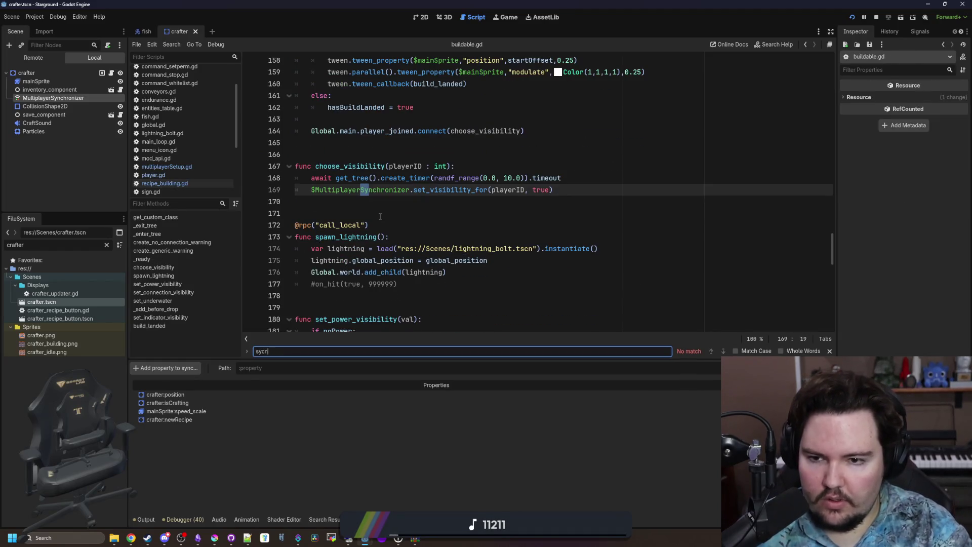
key(BackSpace)
key(BackSpace)
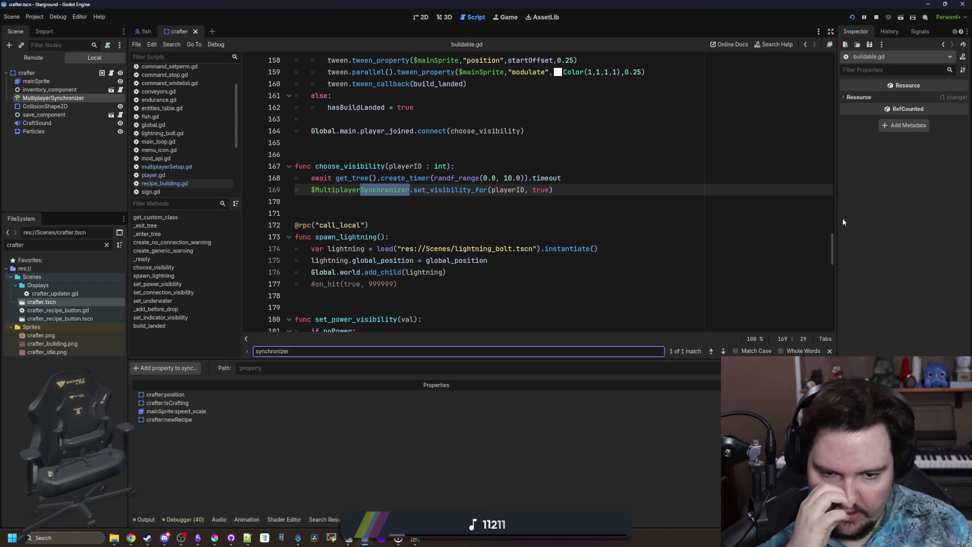
- Jump from buildable.gd to its parent Breakable class script, breakable.gd
scroll(816, 226, up, 6)
scroll(829, 226, up, 20)
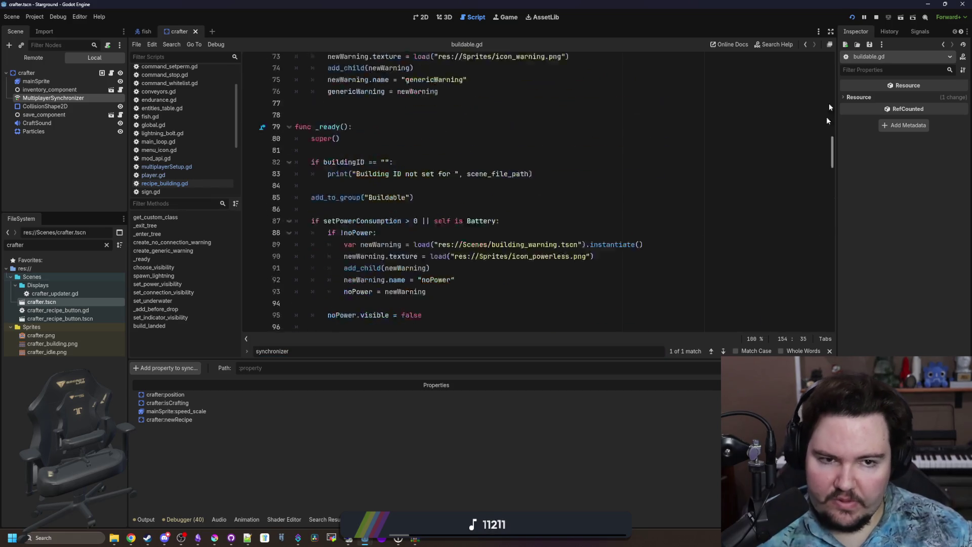
click(542, 112)
ctrl+click(441, 61)
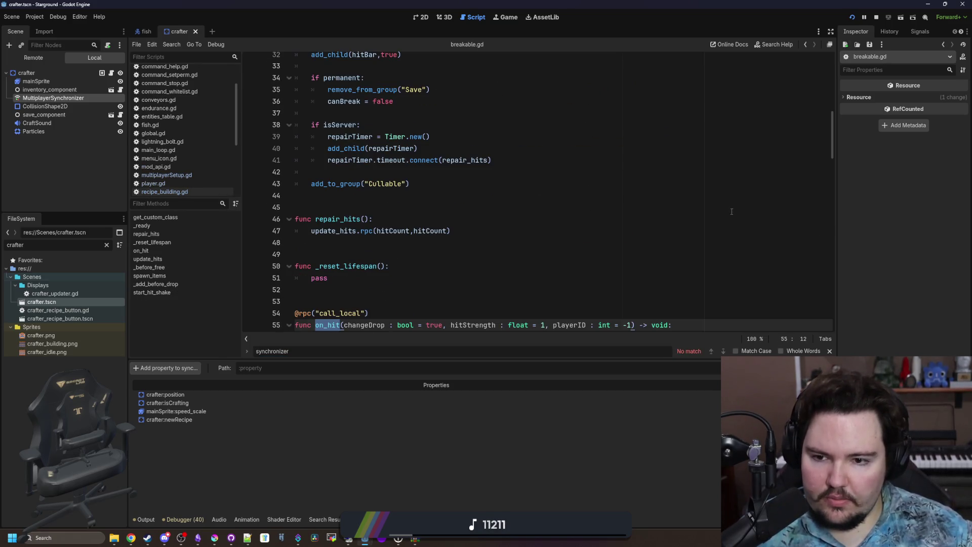
scroll(836, 113, up, 6)
drag(836, 109, 835, 107)
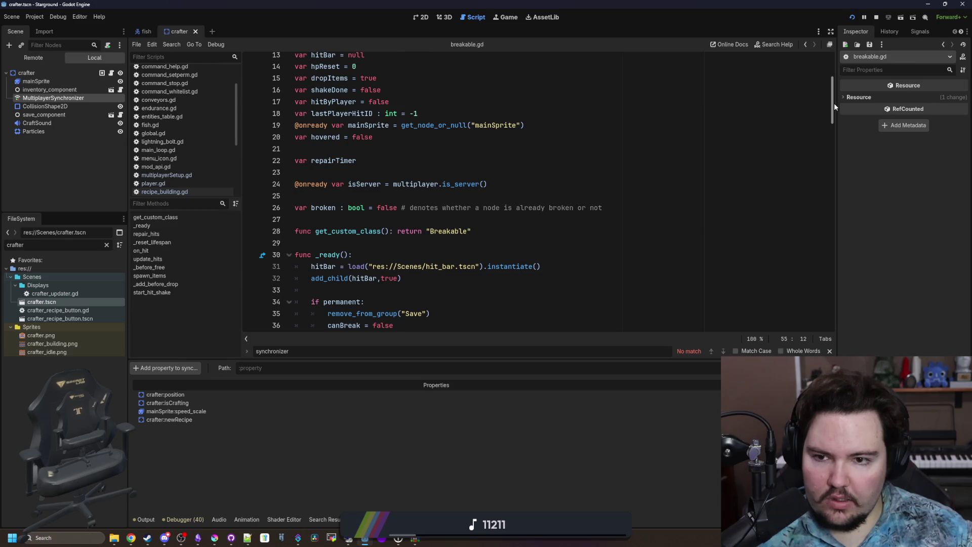
scroll(442, 185, up, 4)
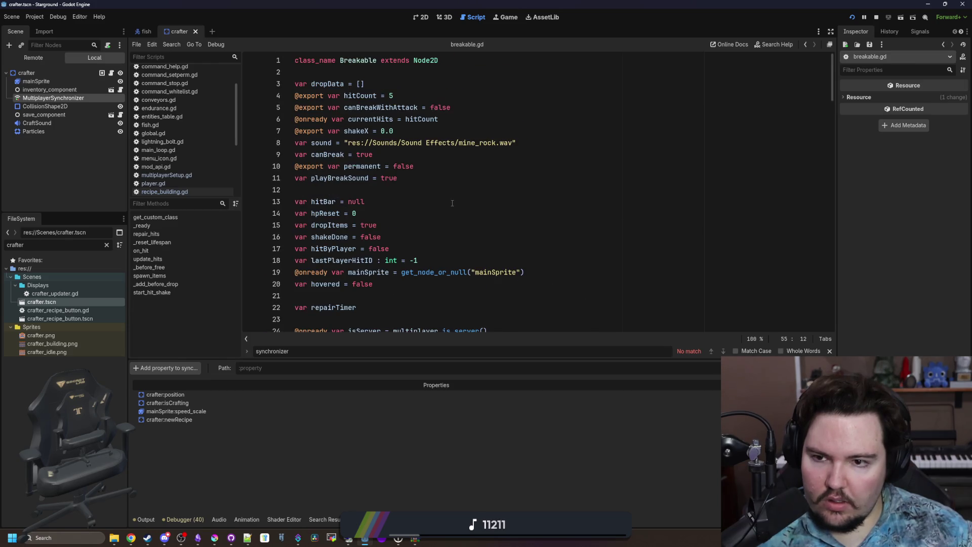
click(442, 201)
scroll(455, 201, down, 2)
click(550, 202)
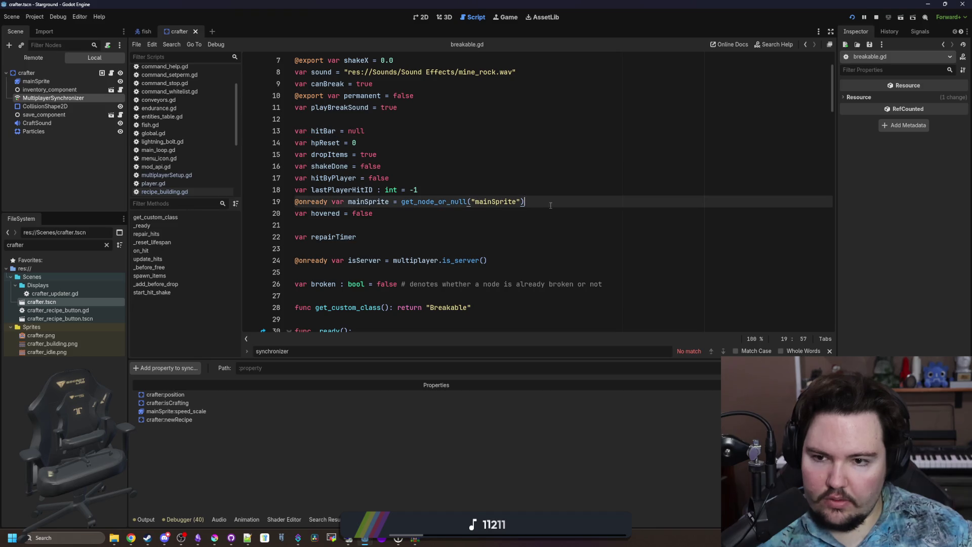
key(Return)
text(@onready var synchronizer = get_node_or_null("Multiplayer)
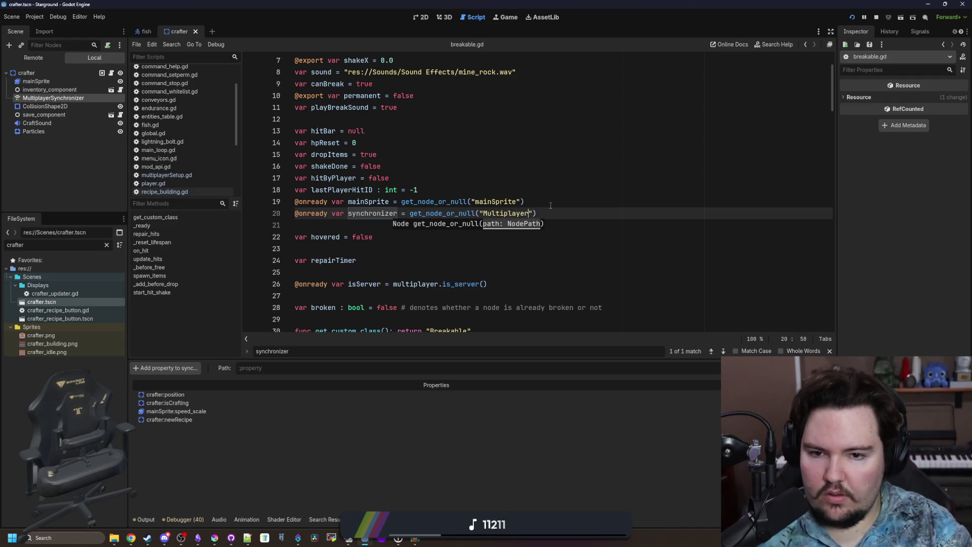
click(551, 205)
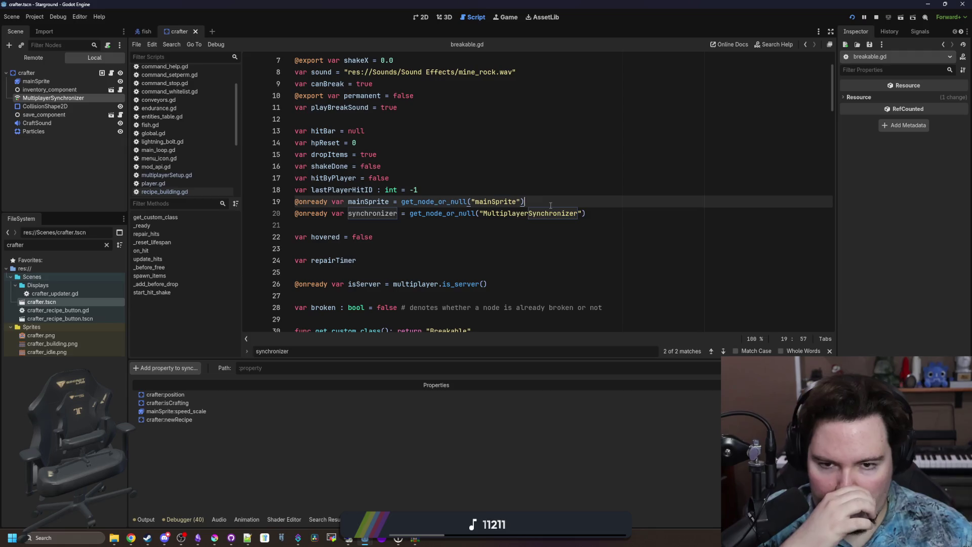
click(543, 195)
key(Return)
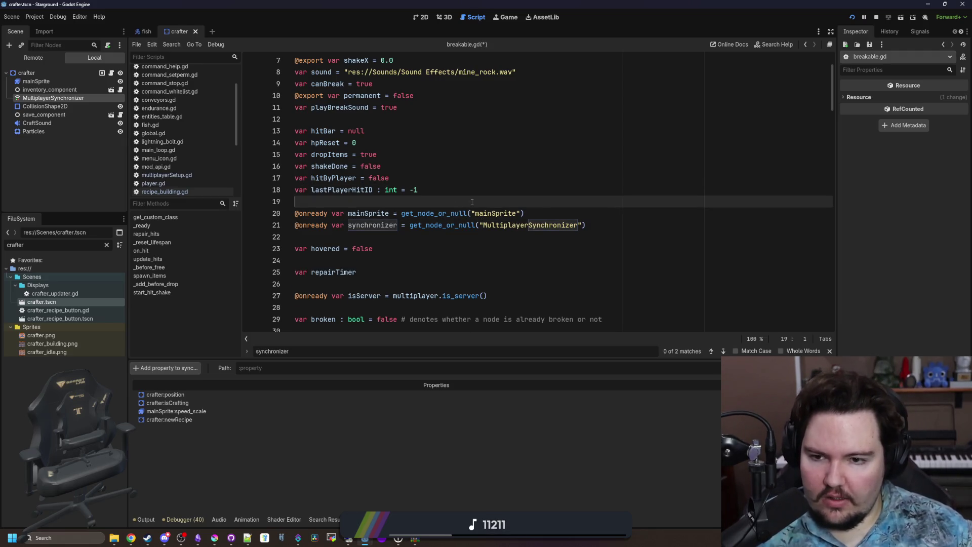
click(469, 180)
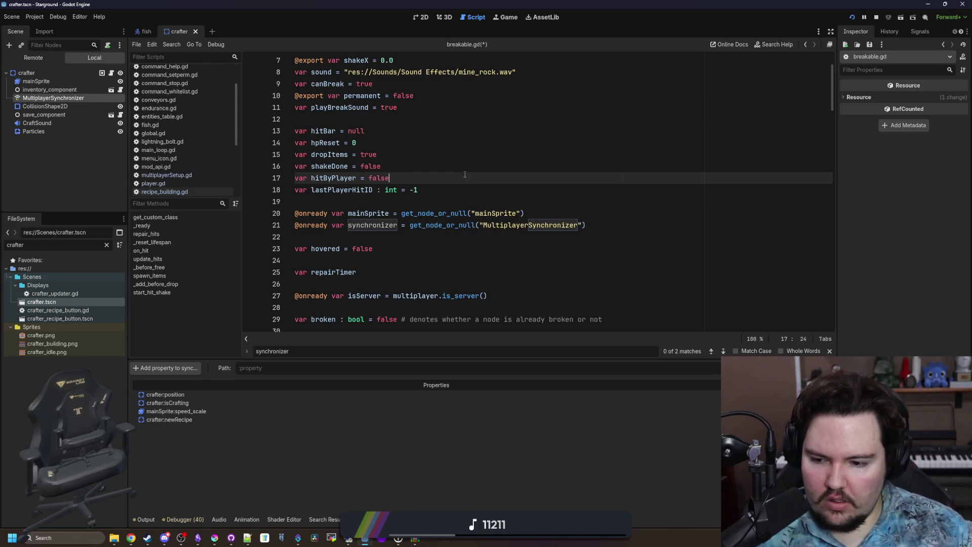
- Find 'synchronizer' in all project files (9 matches, 8 files) and open buildable.gd line 169
text(hronizer)
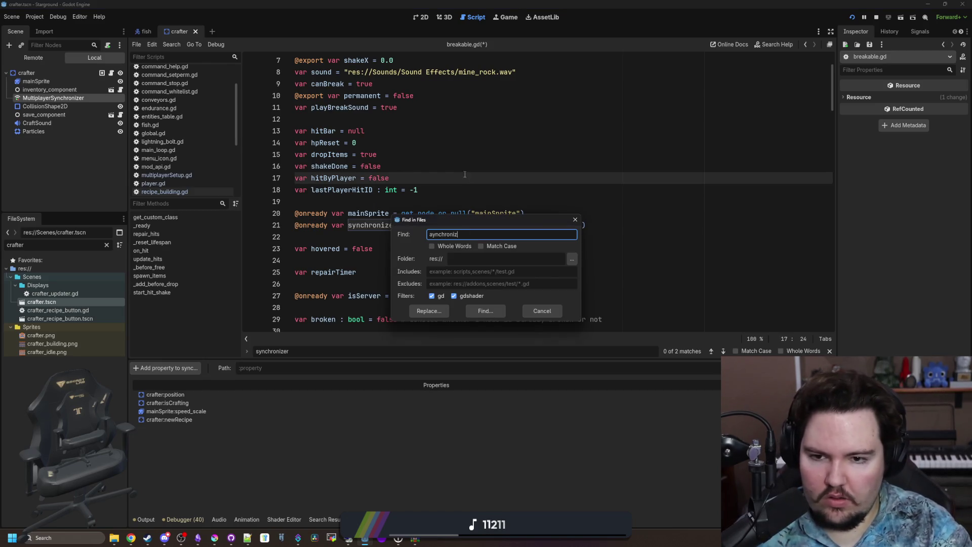
key(Return)
key(ctrl+shift+f)
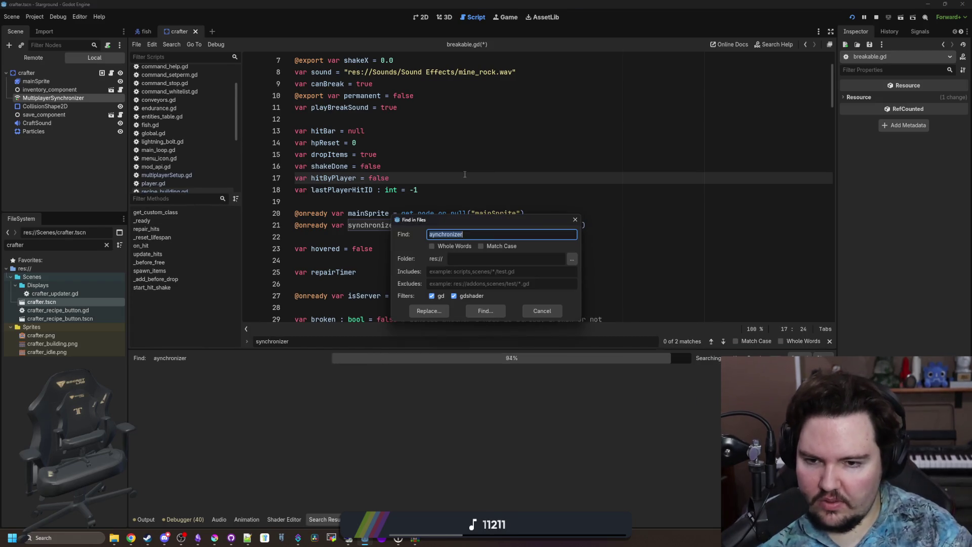
text(synchronizer)
key(Return)
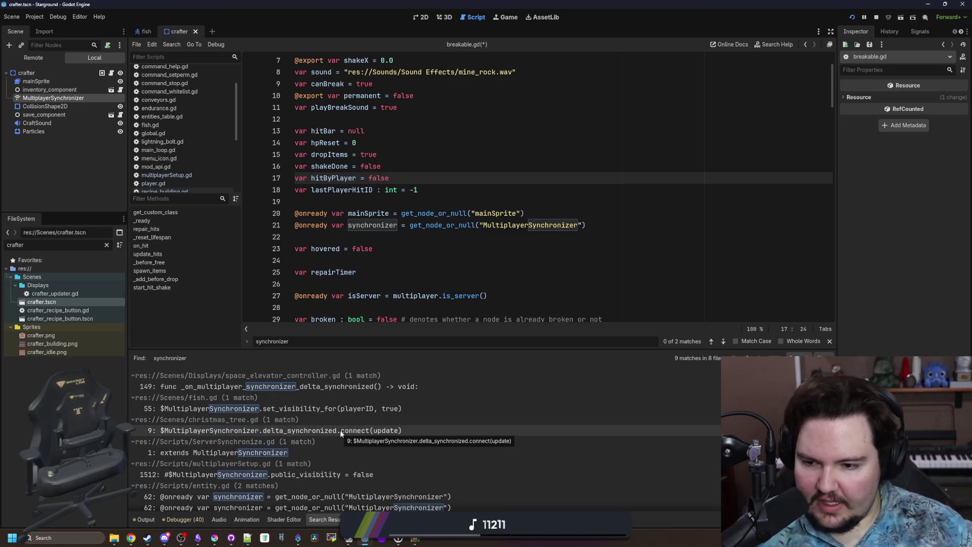
scroll(340, 433, down, 3)
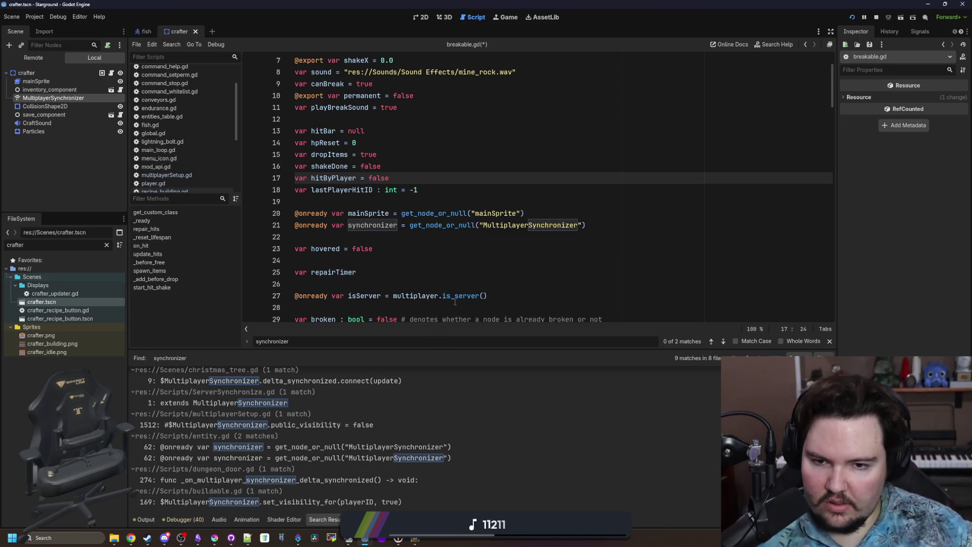
mouse_move(456, 298)
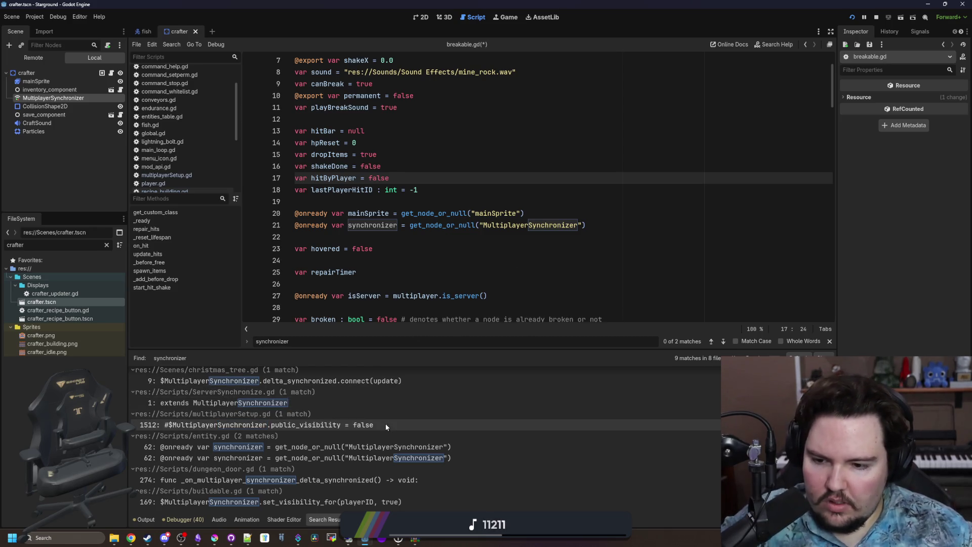
click(255, 500)
scroll(189, 147, up, 1)
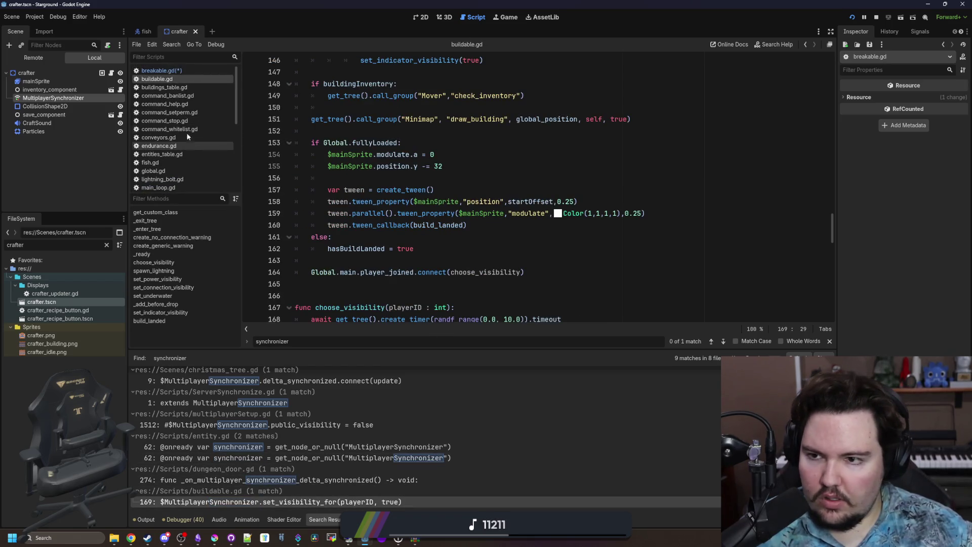
- Save the new synchronizer variable in breakable.gd
click(162, 71)
key(Down)
key(Down)
key(Up)
key(Up)
click(345, 111)
click(335, 120)
key(ctrl+s)
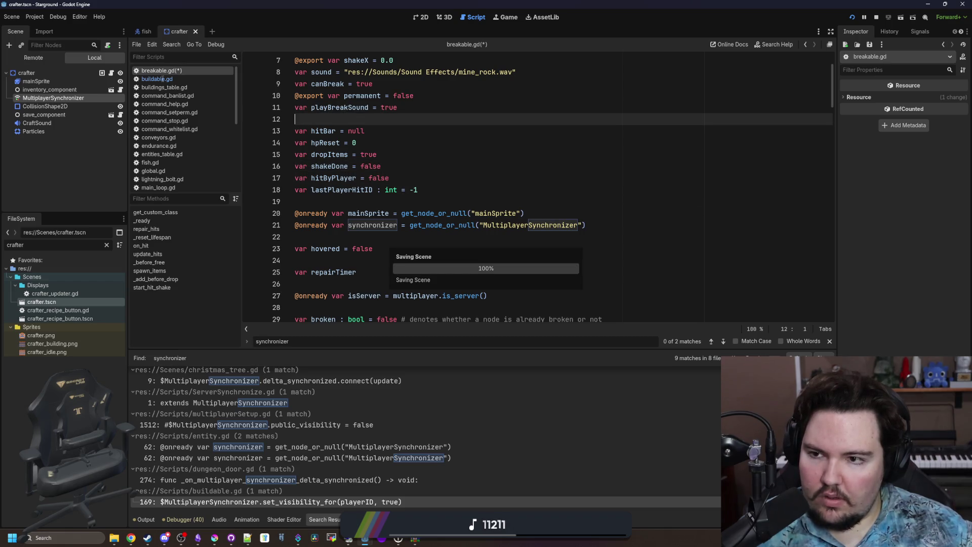
- From buildable.gd line 164, jump to the player_joined signal declaration in multiplayerSetup.gd
click(162, 78)
click(409, 238)
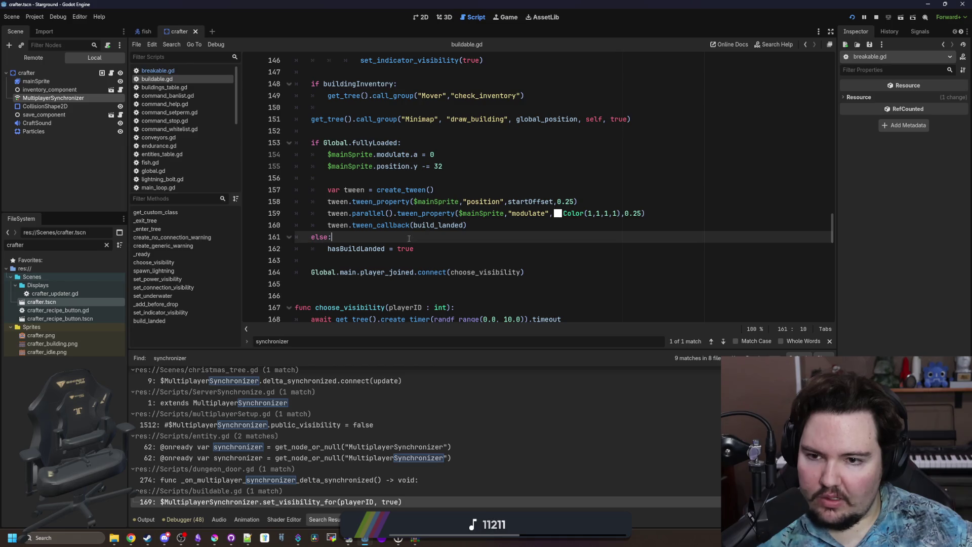
click(455, 256)
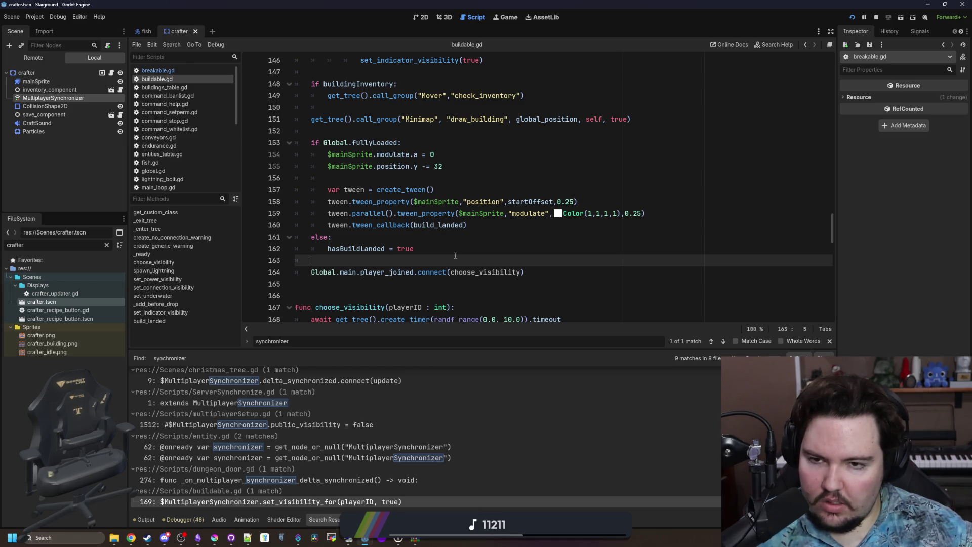
drag(536, 274, 311, 273)
click(318, 262)
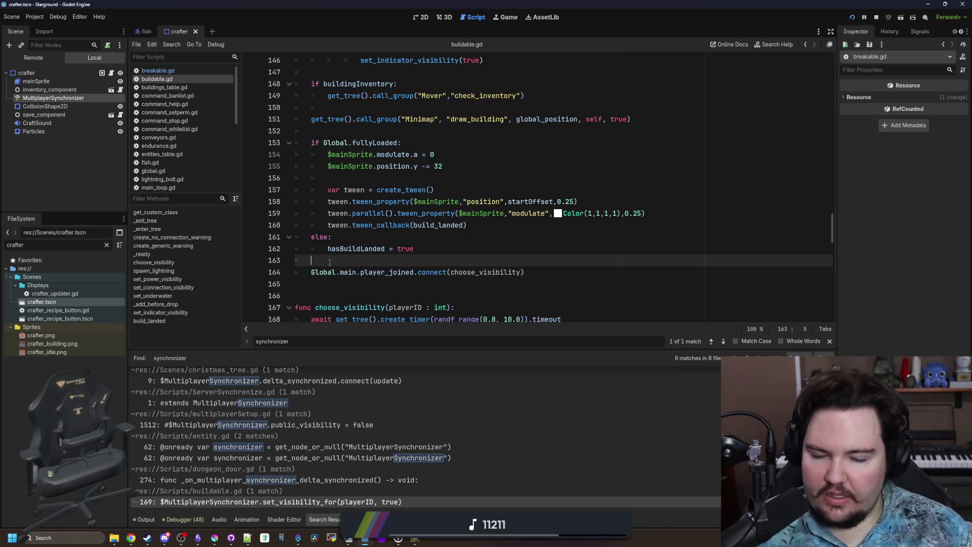
scroll(354, 259, down, 1)
ctrl+click(388, 237)
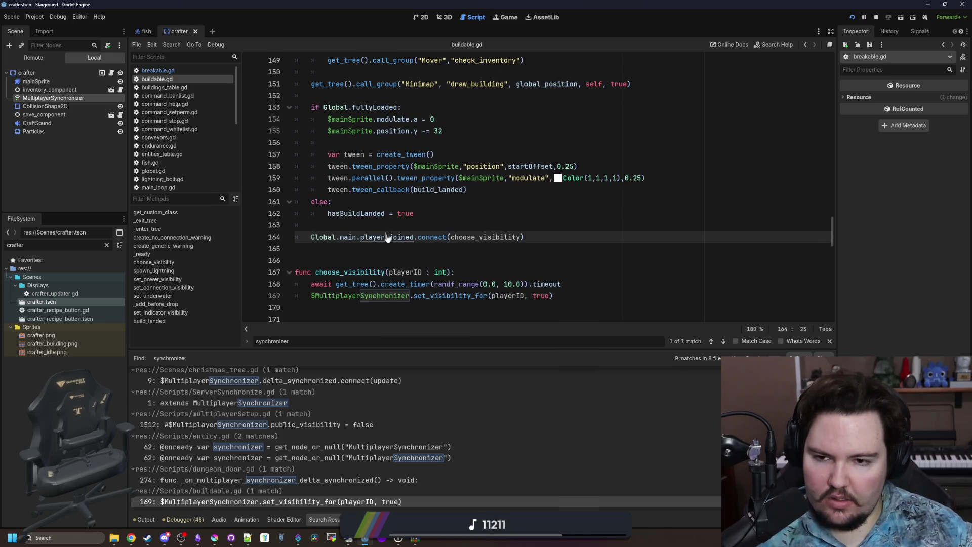
ctrl+click(387, 237)
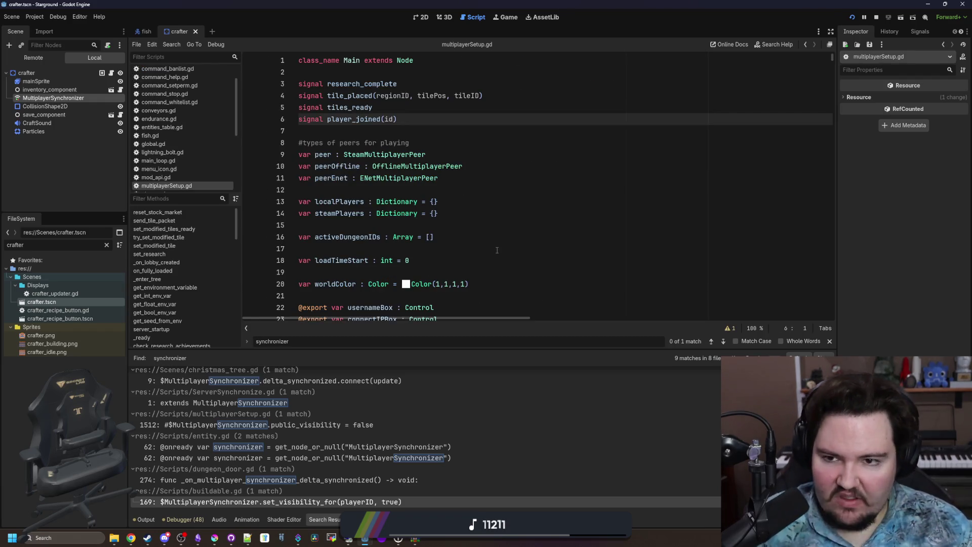
- Declare var playerIDList : PackedInt64Array = [] on line 7, below the player_joined signal
click(497, 233)
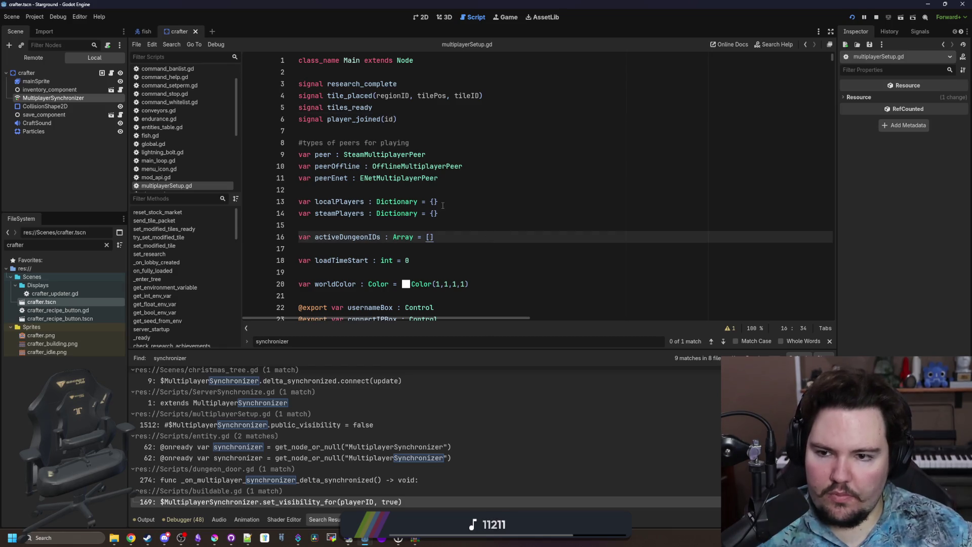
click(363, 130)
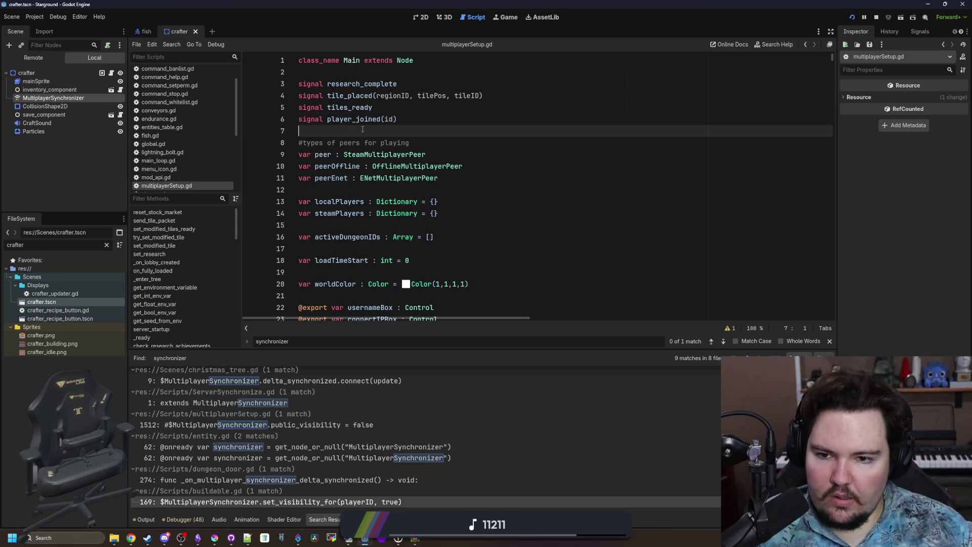
click(603, 188)
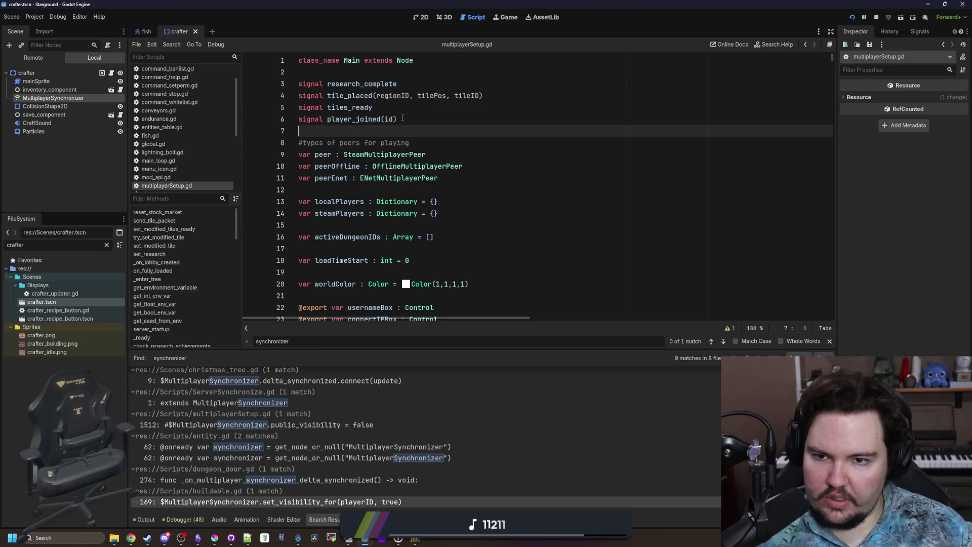
click(491, 119)
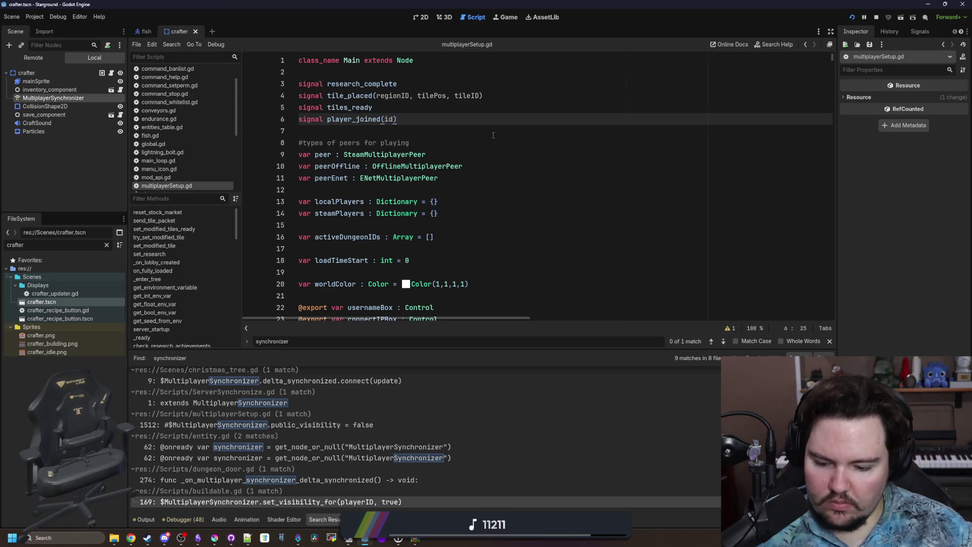
key(Return)
text(var player)
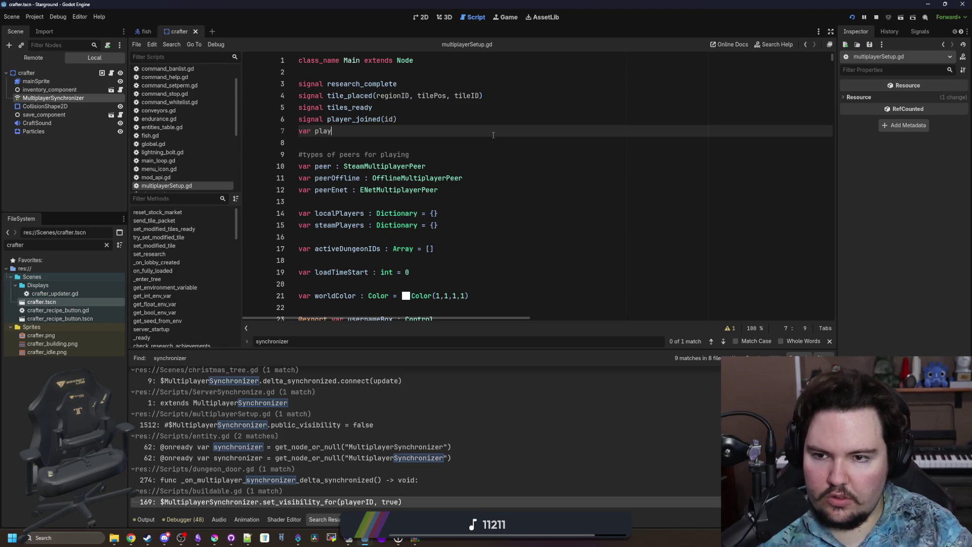
text(IDs)
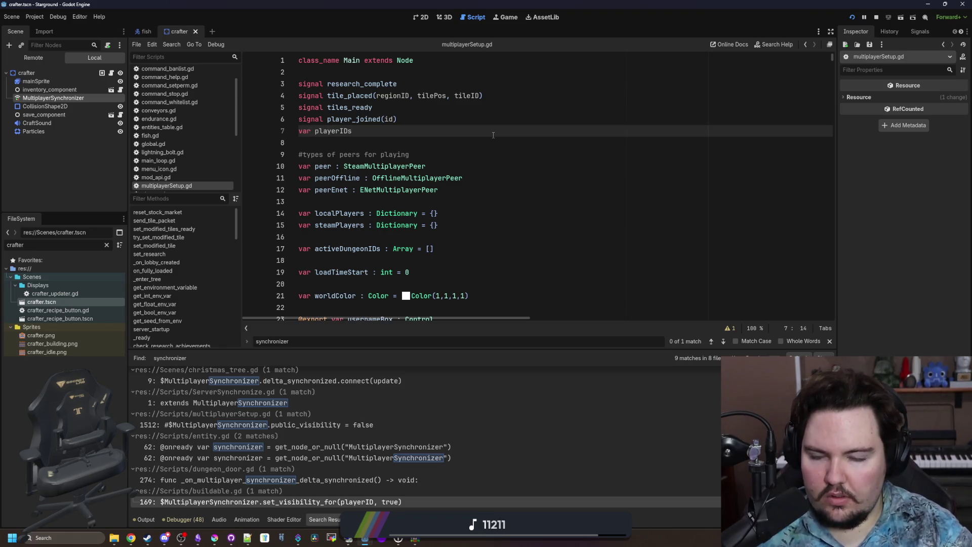
text(List)
key(BackSpace)
key(BackSpace)
key(BackSpace)
text(playerIDList = [])
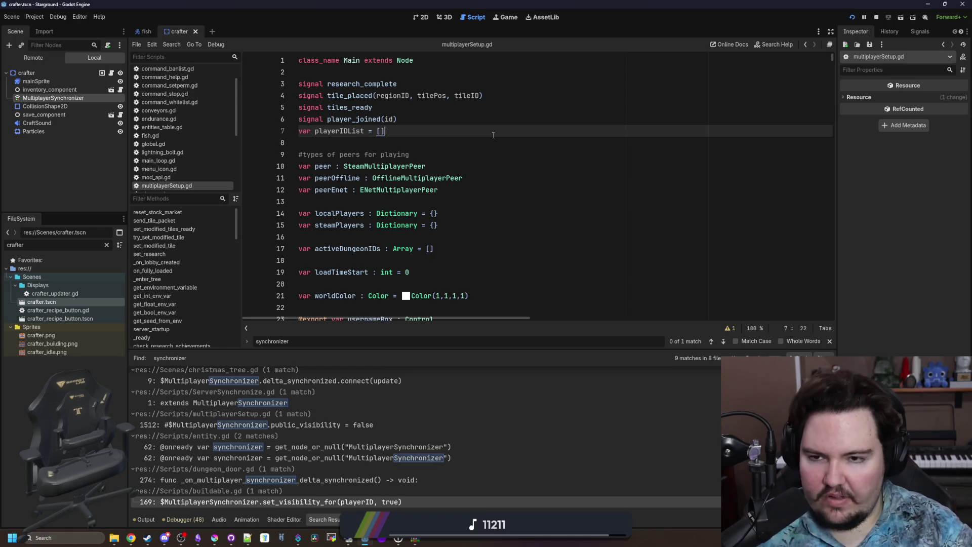
key(Left)
key(Left)
key(BackSpace)
key(BackSpace)
text(: )
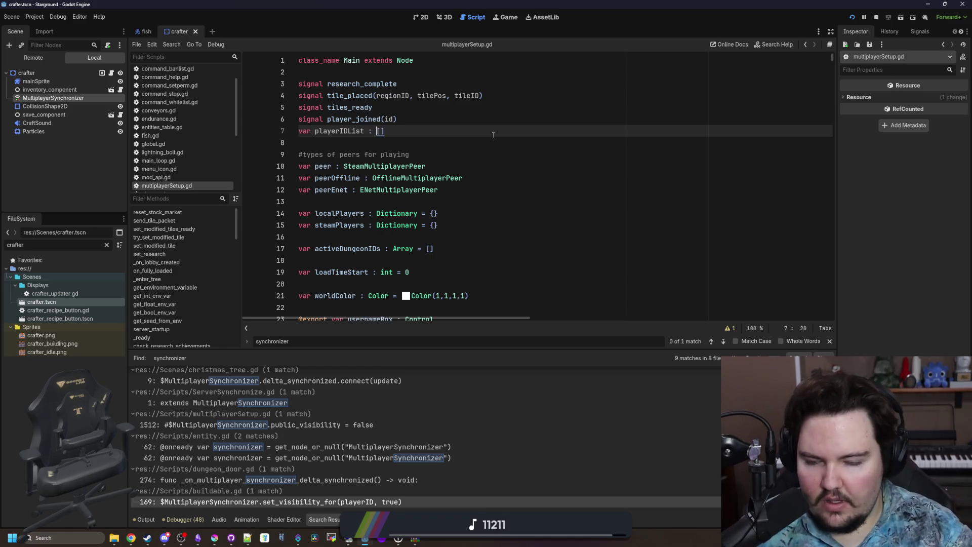
text(PackedIntArray)
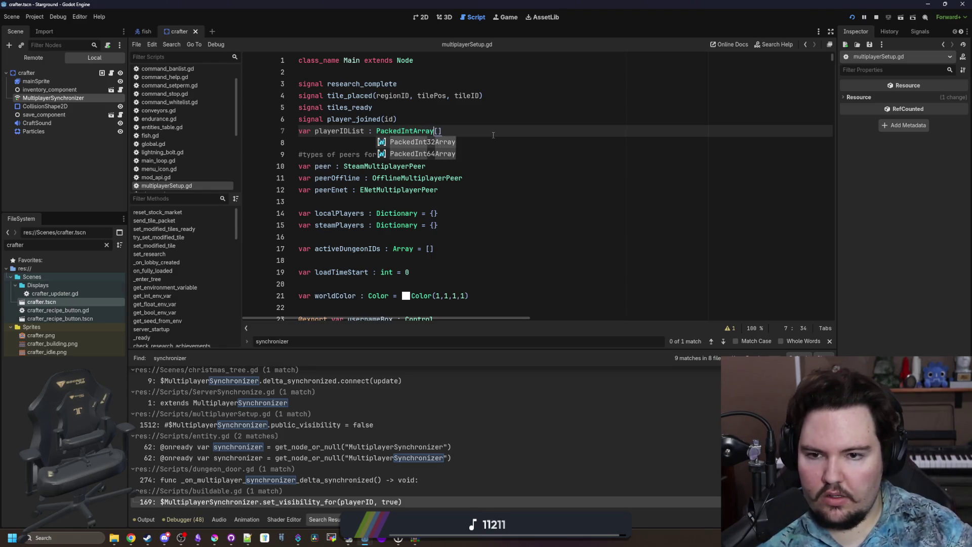
key(Down)
key(Return)
text(=)
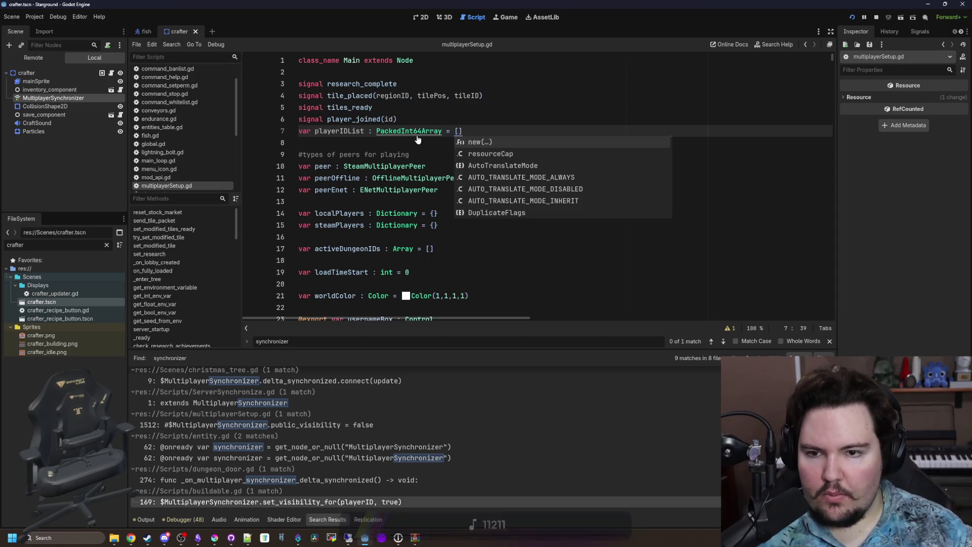
- Read the PackedInt64Array documentation, then return to multiplayerSetup.gd
ctrl+click(417, 135)
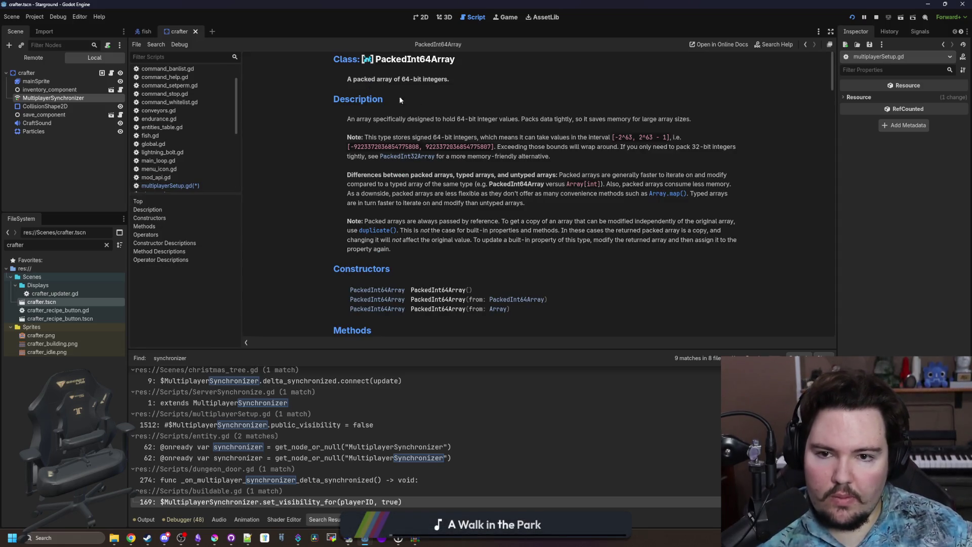
drag(554, 120, 703, 121)
click(704, 125)
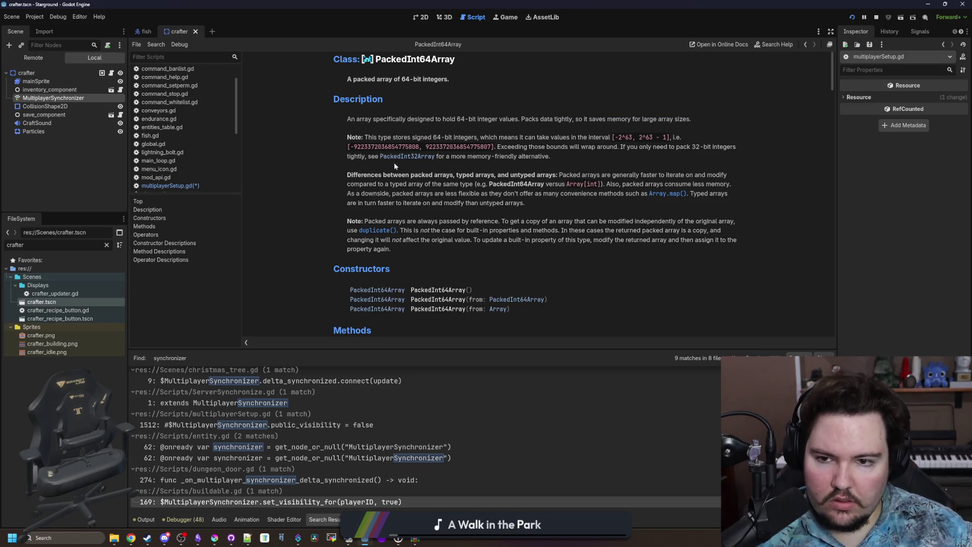
key(alt+Left)
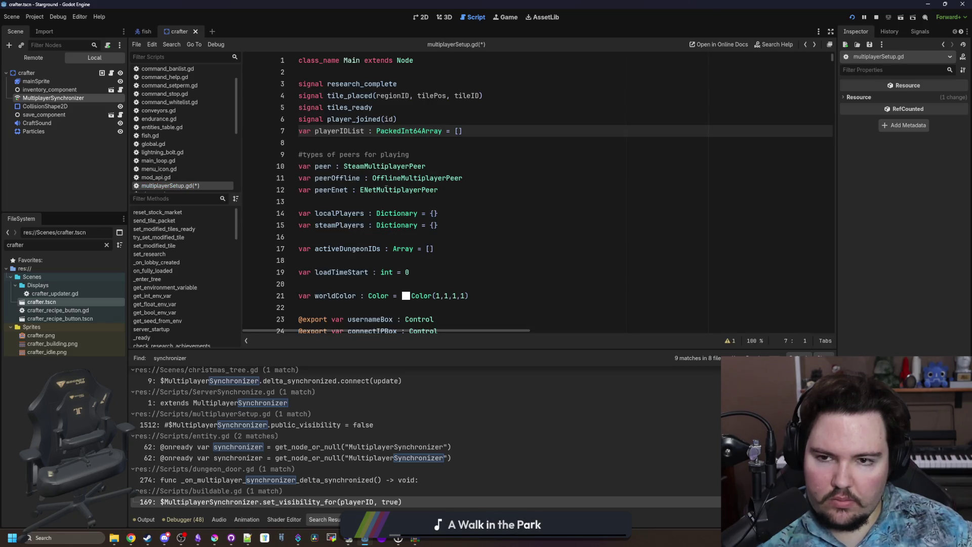
- Add and then delete a trial get_multiplayer_peer() line, leaving the declarations unchanged
click(360, 142)
key(Return)
text(get_multiplayer_pe)
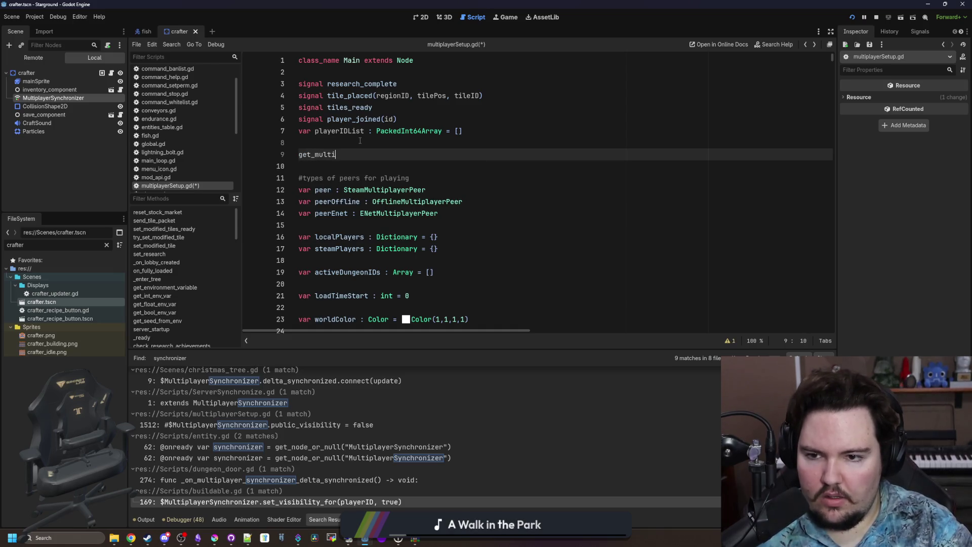
key(Return)
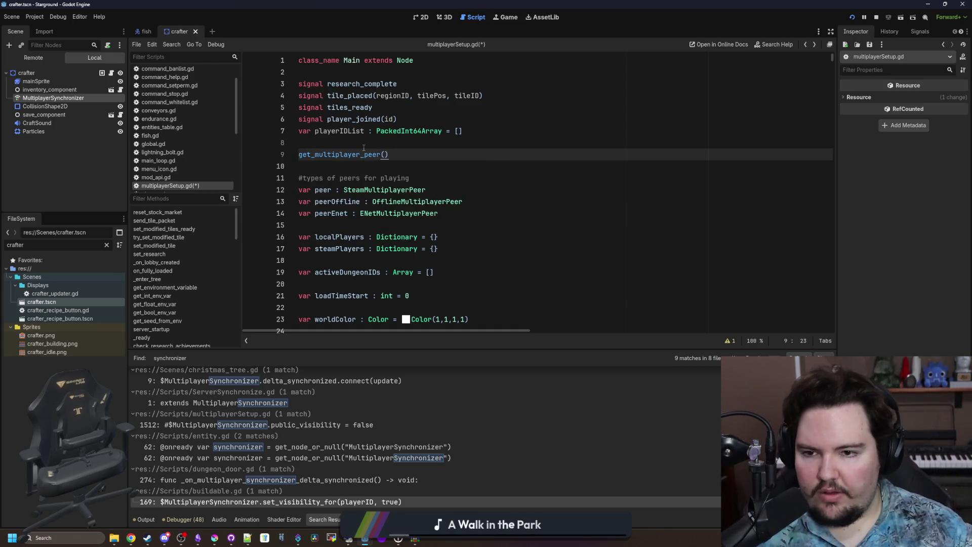
key(shift+Home)
key(BackSpace)
key(BackSpace)
key(BackSpace)
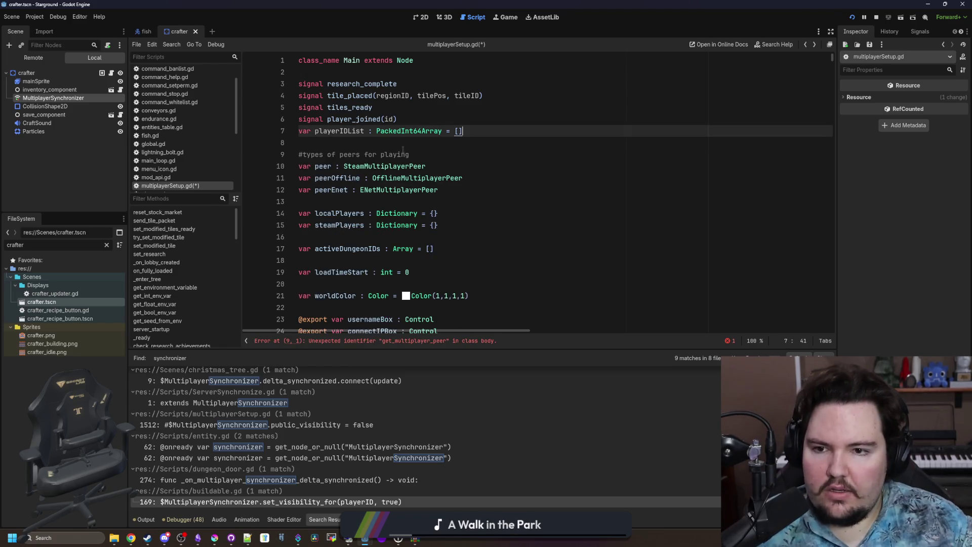
click(342, 131)
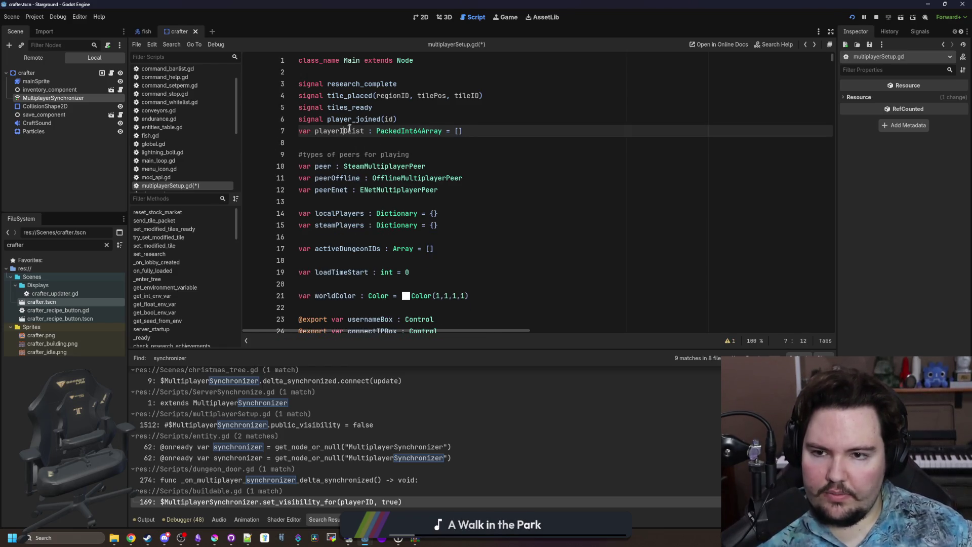
double_click(349, 130)
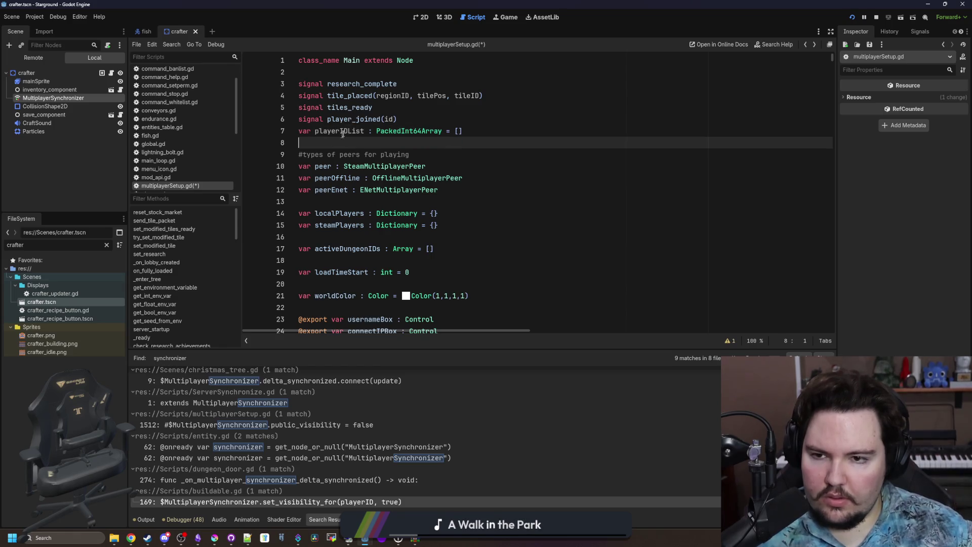
scroll(543, 218, down, 10)
click(542, 218)
key(ctrl+f)
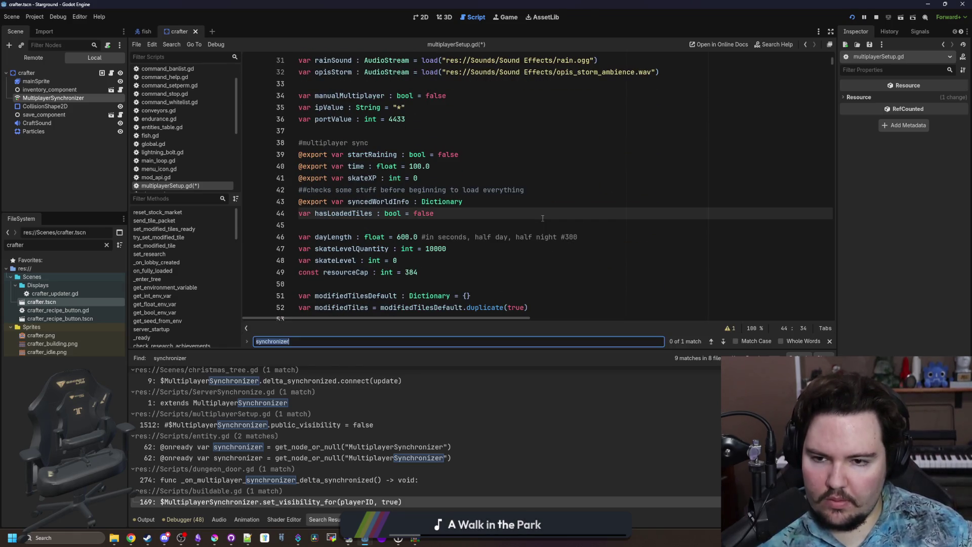
- In _ready, add player_joined.connect(func(id): playerIDList.push_back(id))
text(_ready)
key(Return)
key(Return)
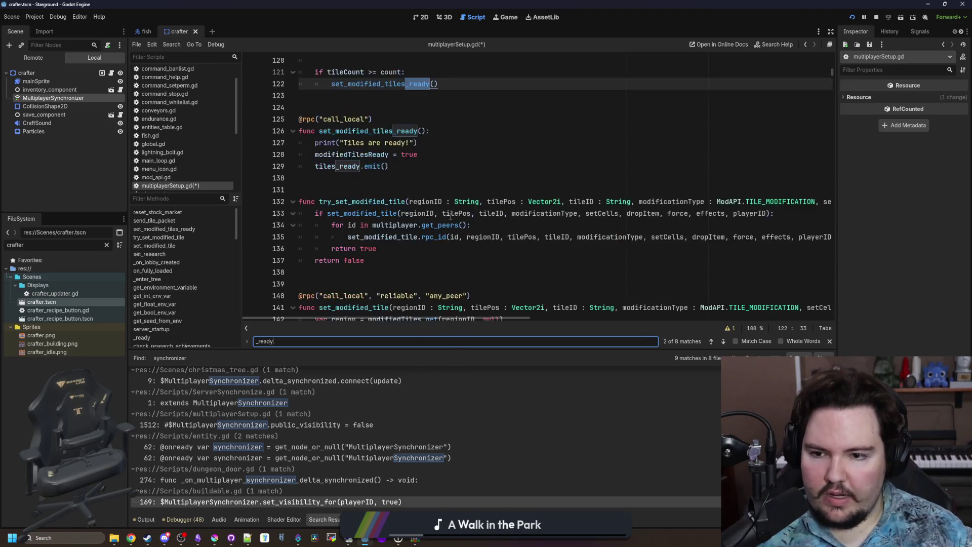
key(Return)
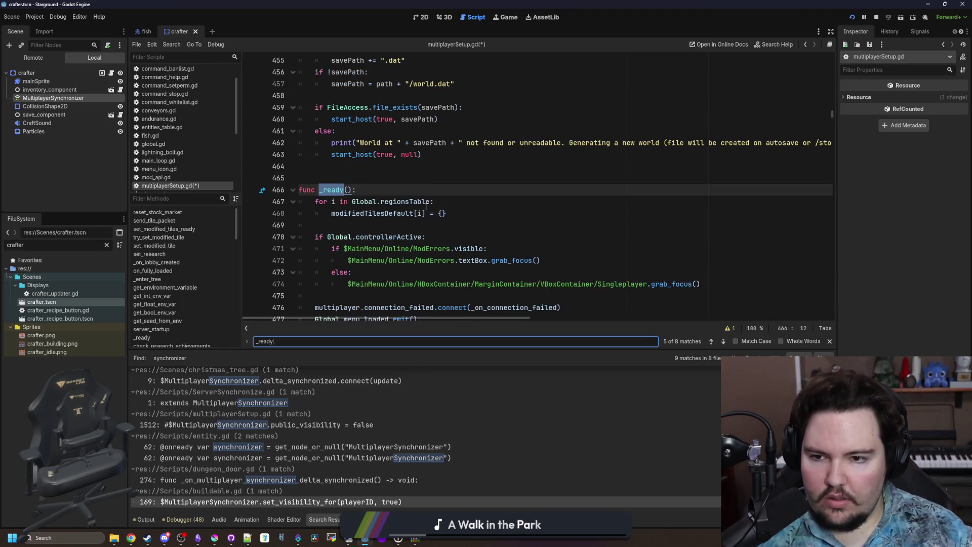
scroll(351, 194, down, 1)
click(351, 191)
key(Return)
text(playerJ)
key(Return)
text(.conn)
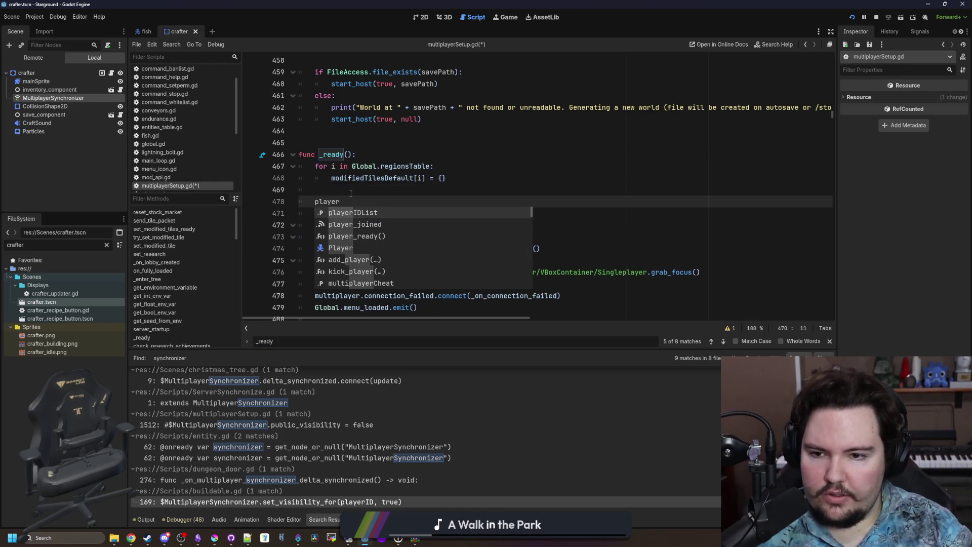
text(ect(func()
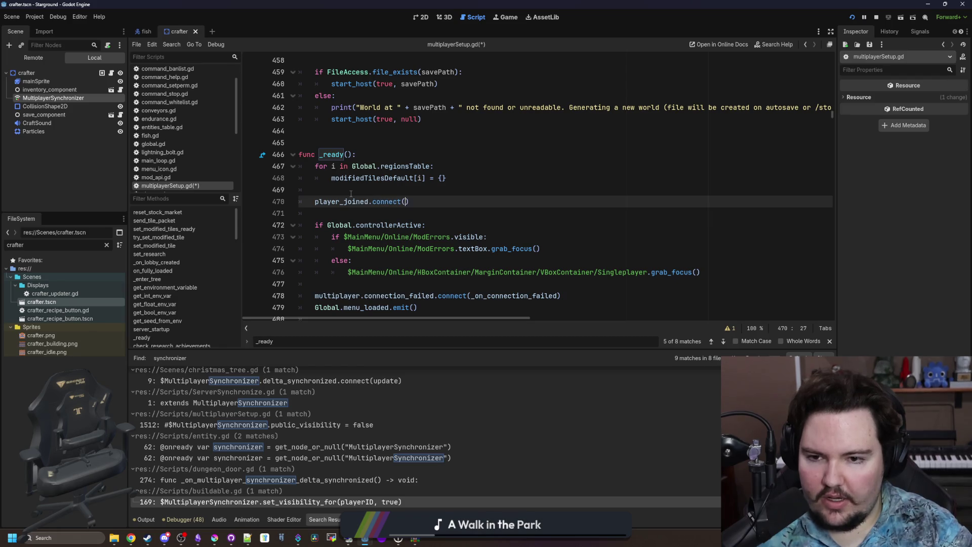
text())
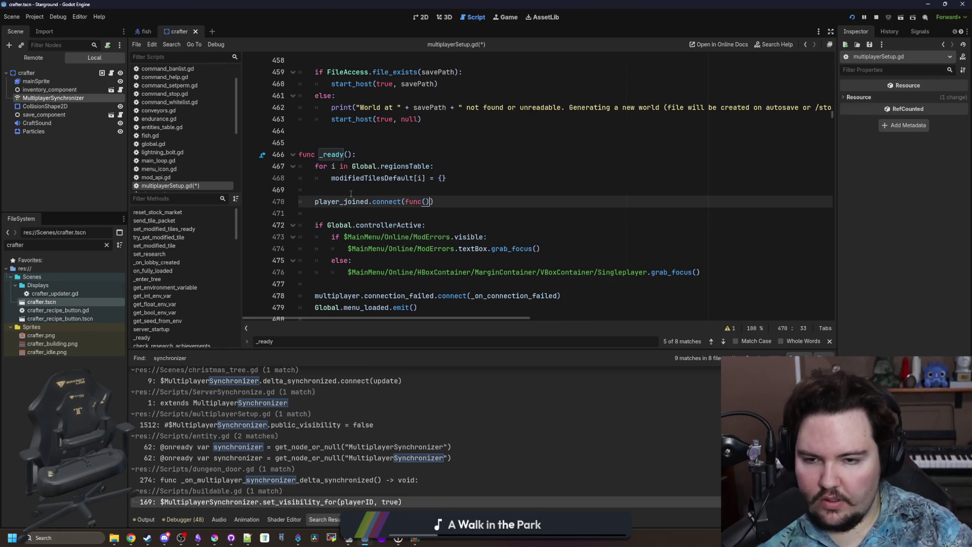
text(id)
text(): p)
text(layerIDList.push_b)
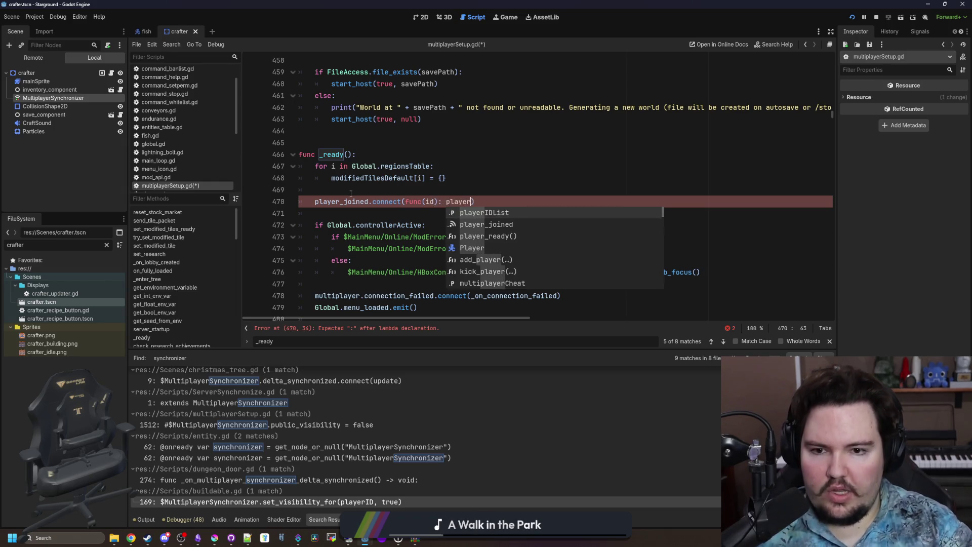
text(ack(id)
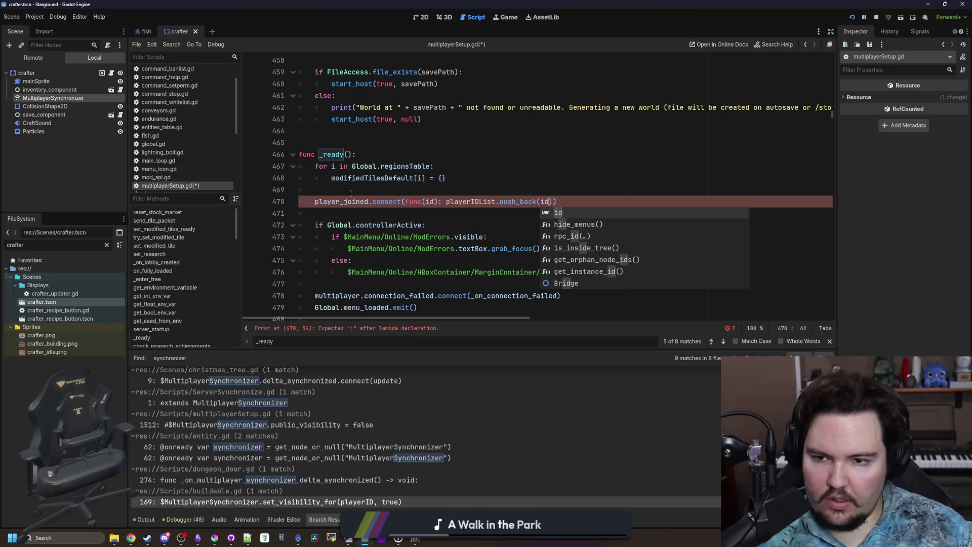
click(351, 194)
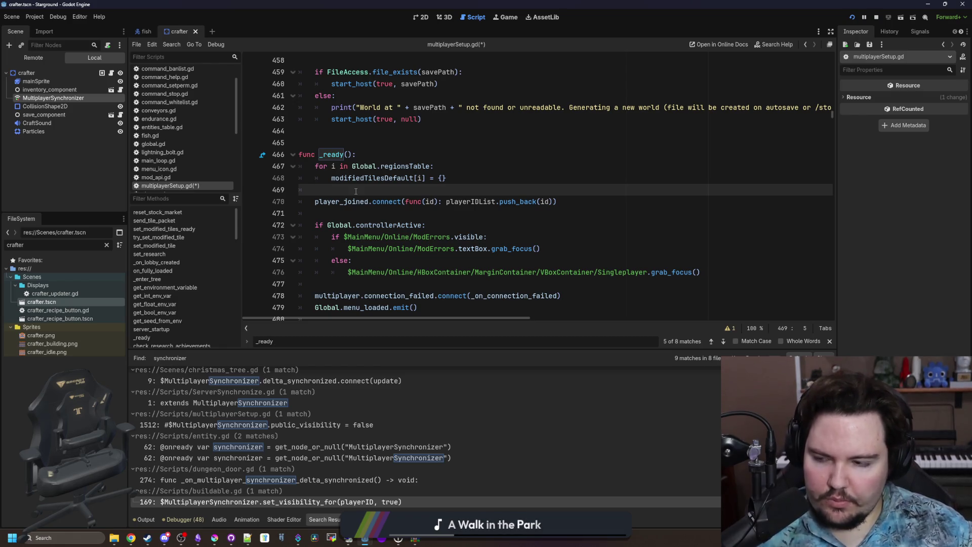
click(365, 209)
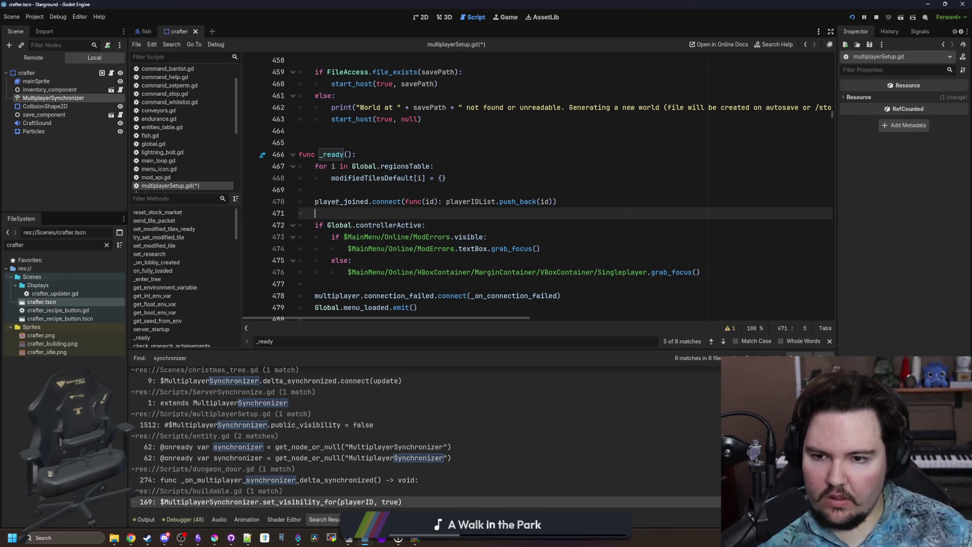
- Check the playerIDList declaration, save multiplayerSetup.gd, and return to _ready
ctrl+click(466, 203)
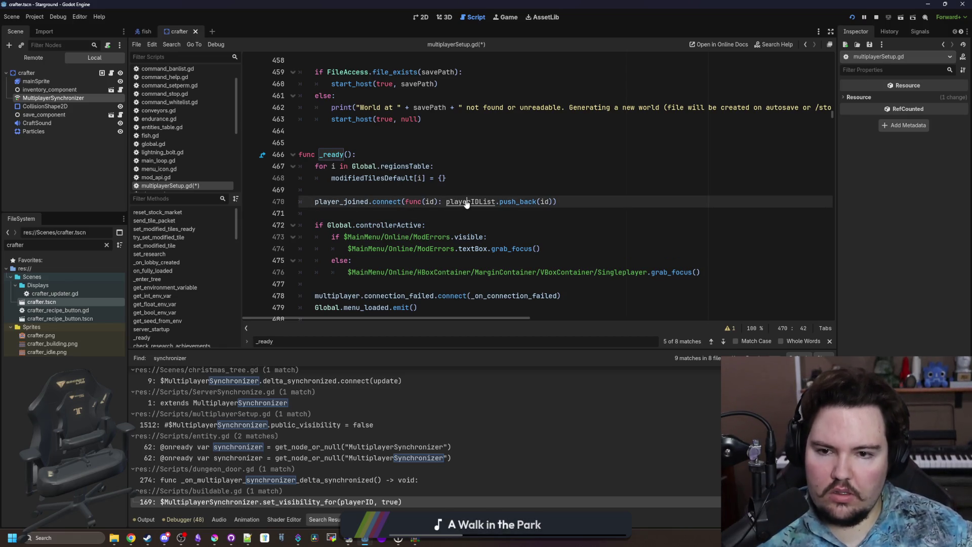
click(338, 144)
key(ctrl+s)
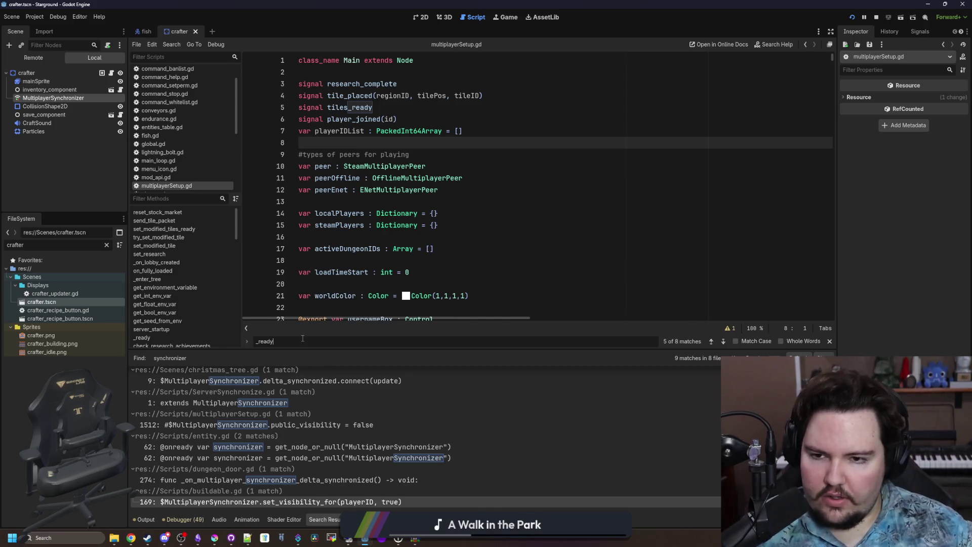
key(Return)
key(Return)
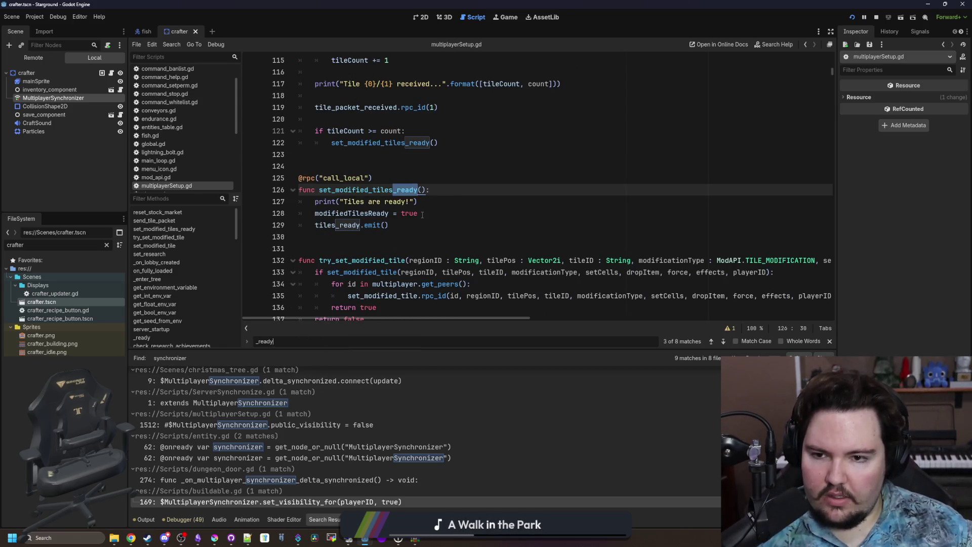
key(Return)
key(Return)
key(Return)
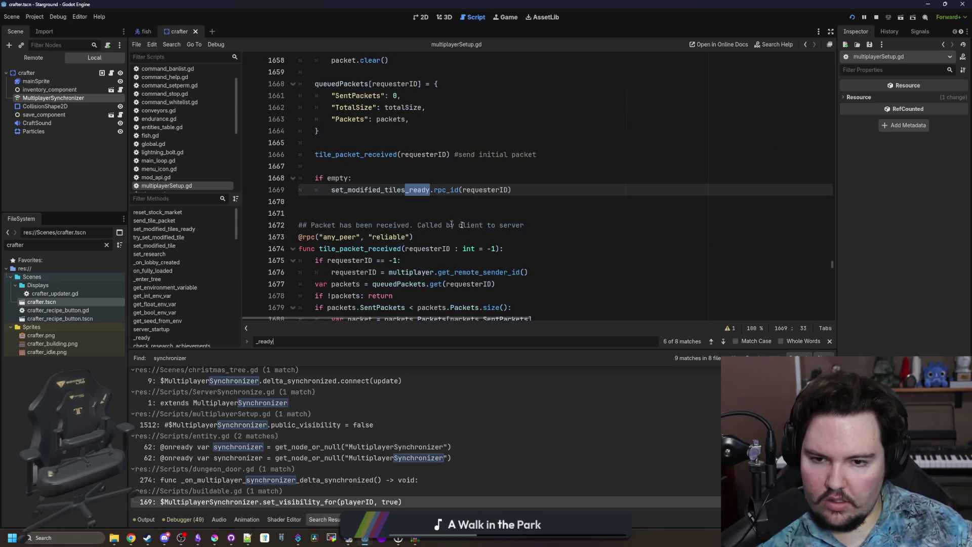
key(Return)
key(Return)
key(Return)
key(Return)
key(Return)
key(Return)
key(Return)
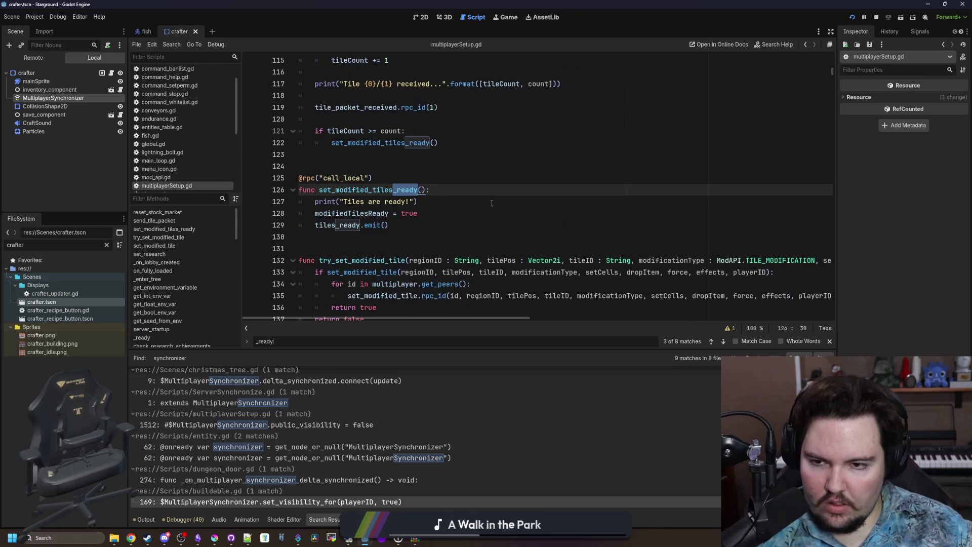
- Add a get_multiplayer_authority() line after the connection and read its Node documentation
click(562, 243)
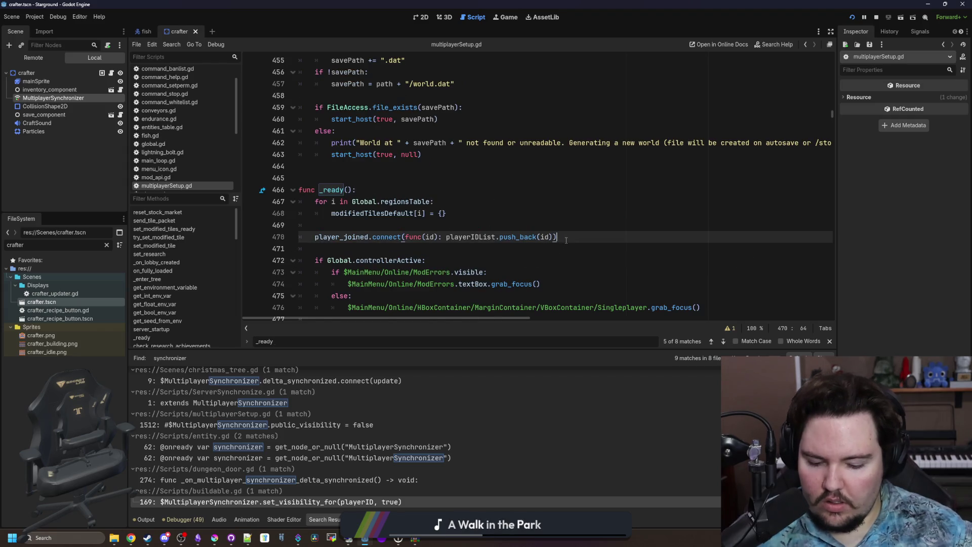
key(Return)
text(get_multi)
key(Return)
click(408, 249)
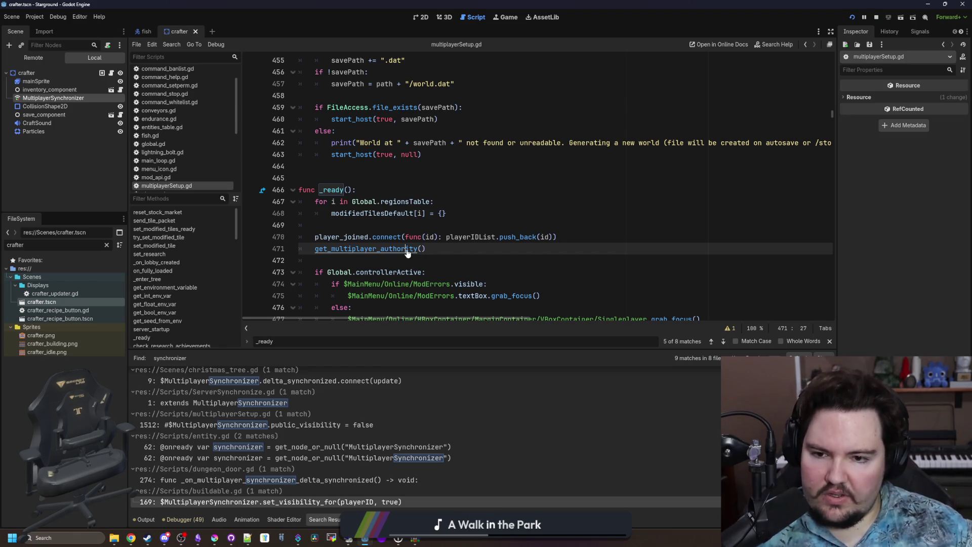
ctrl+click(407, 249)
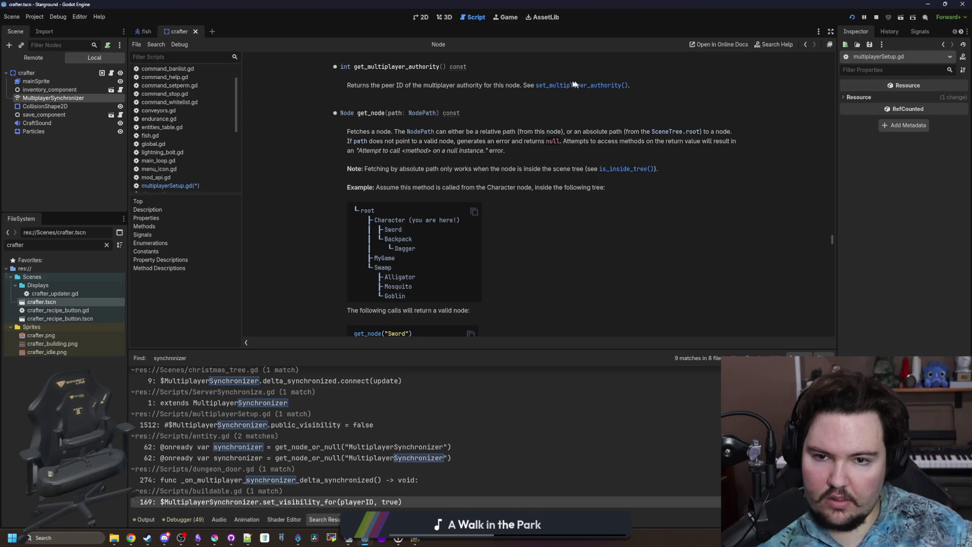
click(345, 67)
key(alt+Left)
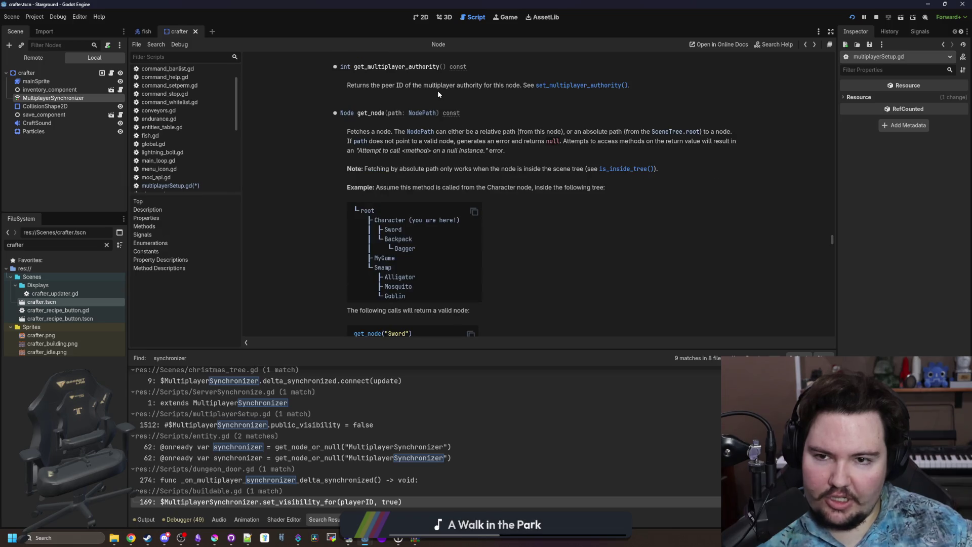
click(585, 86)
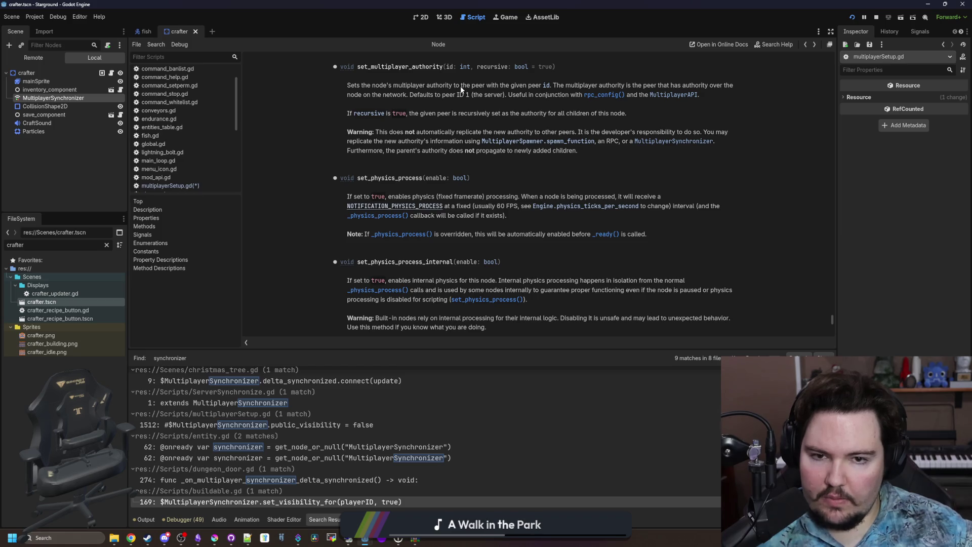
key(alt+Left)
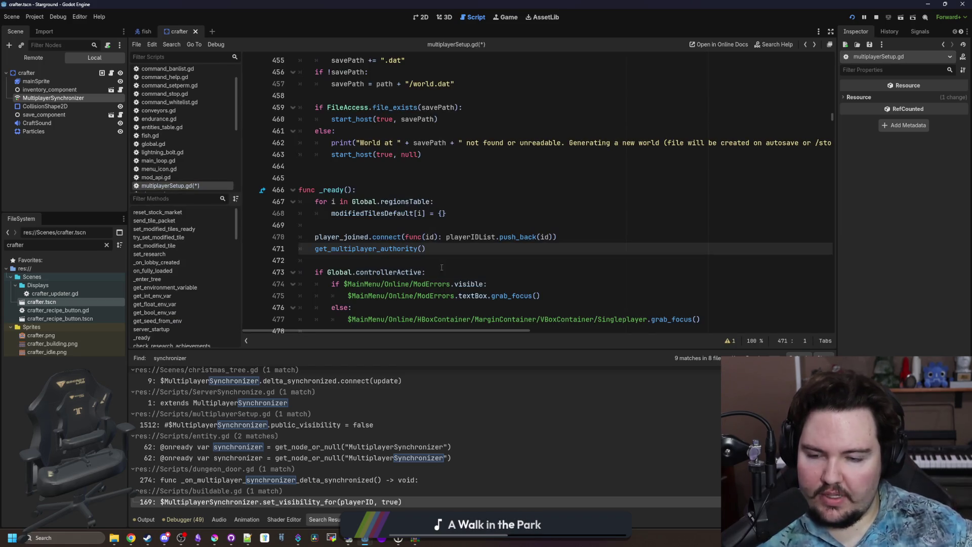
key(Down)
key(Down)
key(End)
click(443, 252)
- Delete the get_multiplayer_authority call and its empty line from _ready, checking the playerIDList declaration
key(shift+Home)
key(shift+Home)
key(BackSpace)
key(BackSpace)
click(465, 213)
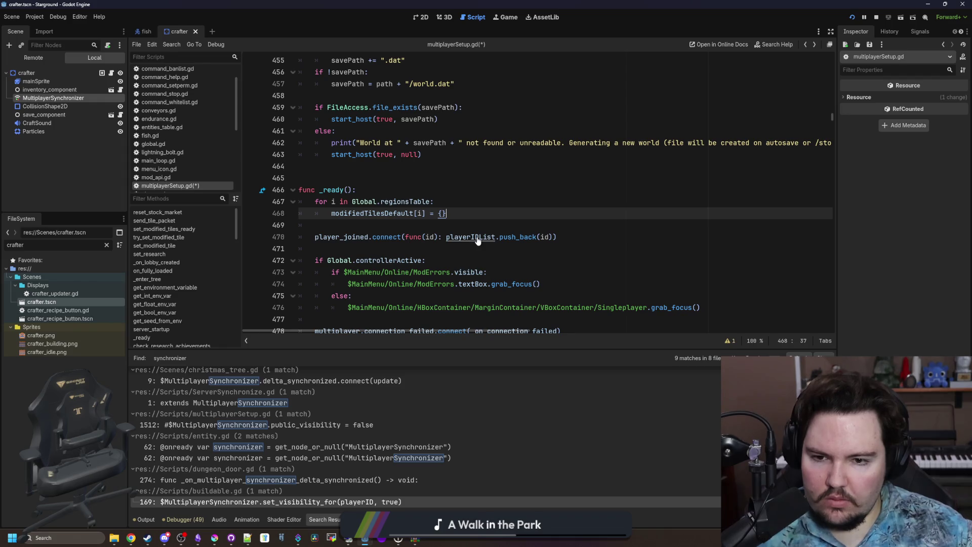
ctrl+click(489, 238)
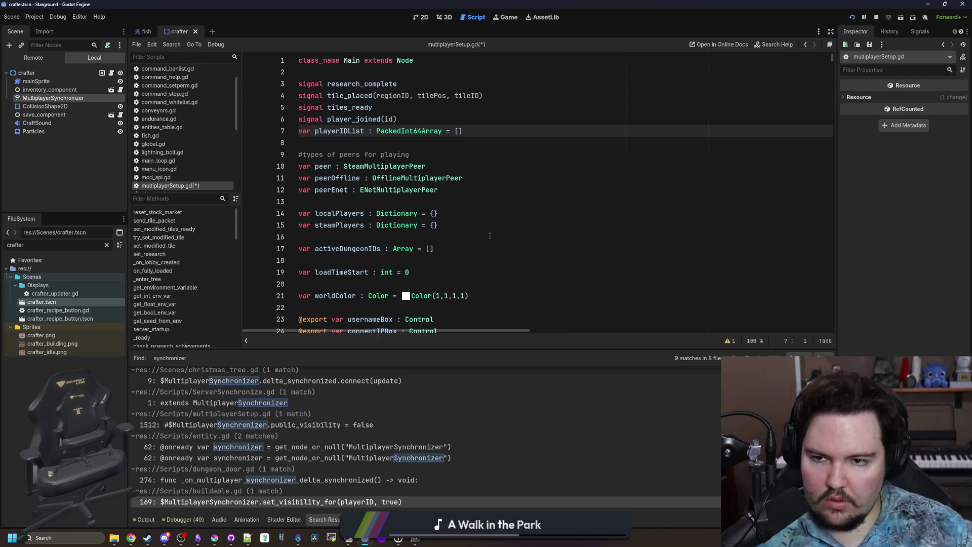
key(alt+Left)
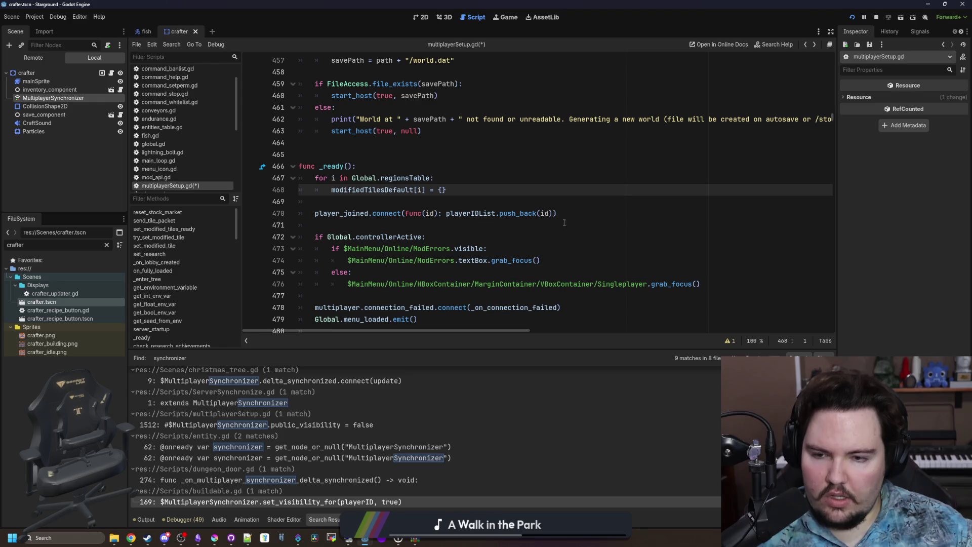
- Add a multiplayer.peer_disconnected line below the player_joined connection
click(567, 213)
key(Return)
text(player_di)
key(BackSpace)
key(BackSpace)
key(BackSpace)
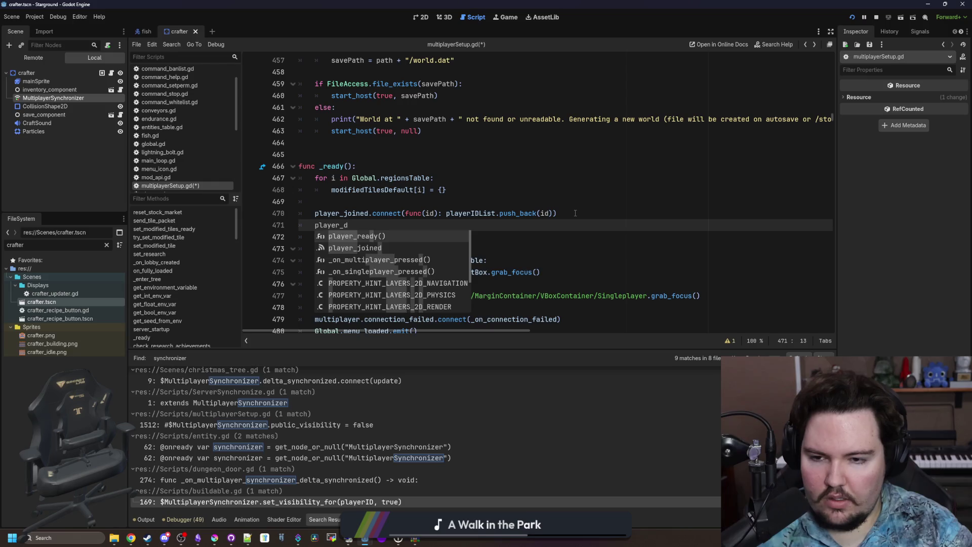
text(multiplayer.pe)
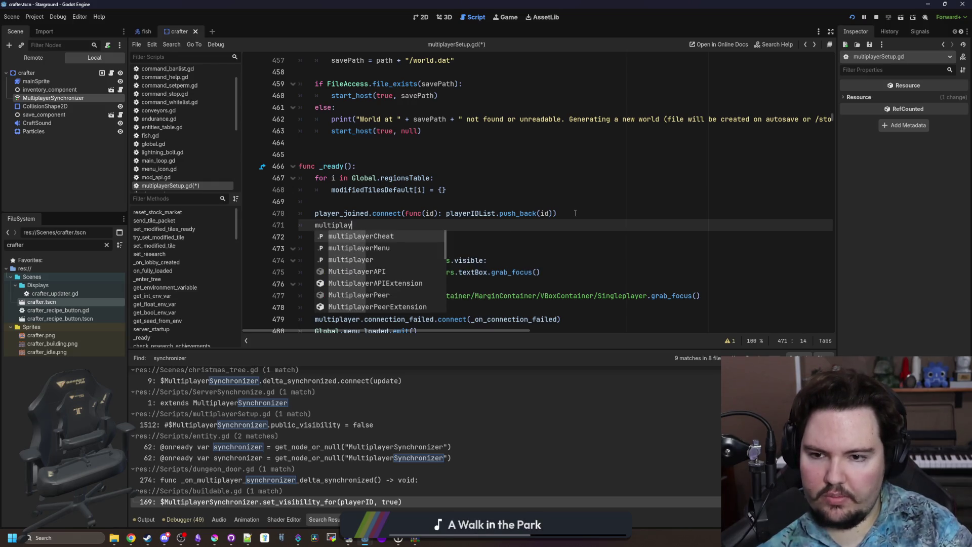
text(er)
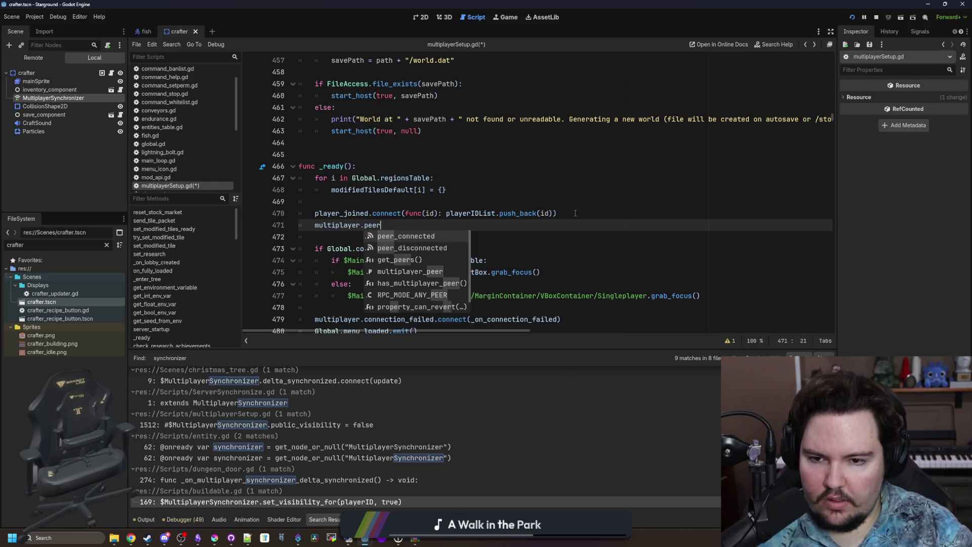
key(Down)
key(Return)
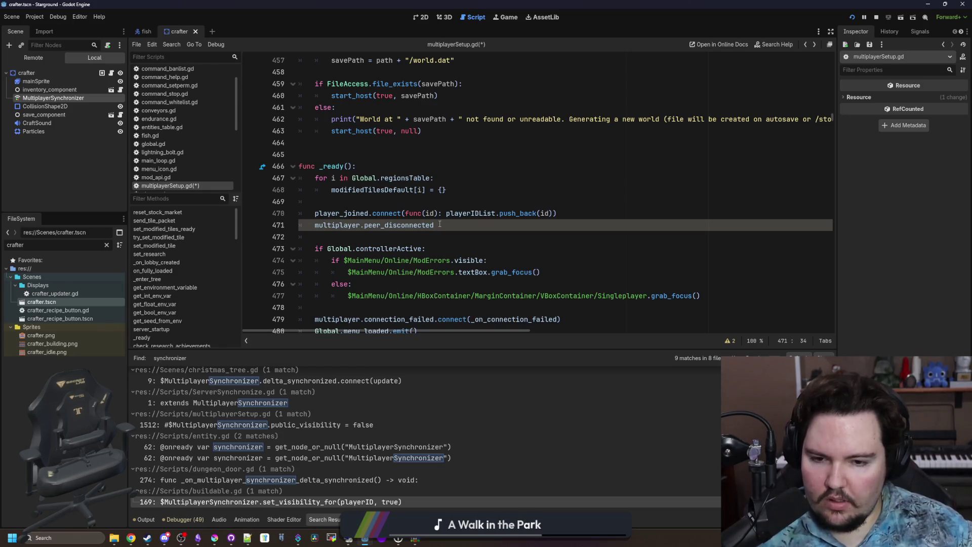
- Remove both the player_joined and peer_disconnected lines from _ready()
scroll(439, 224, down, 10)
scroll(441, 215, up, 1)
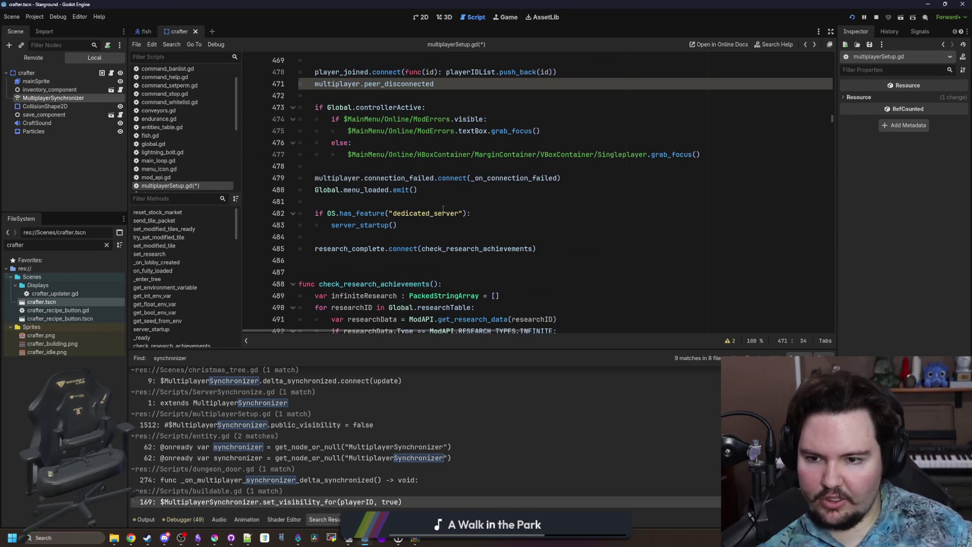
scroll(443, 208, up, 5)
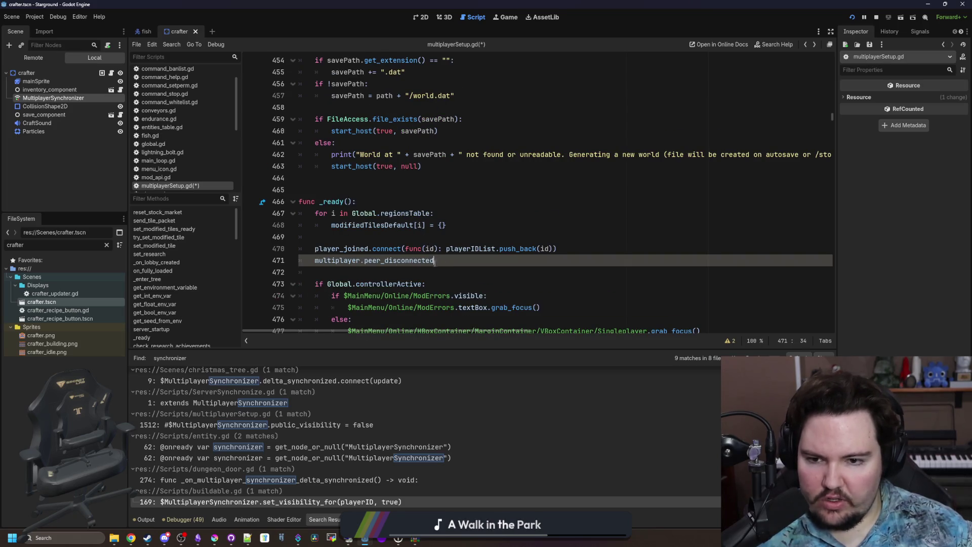
drag(440, 262, 357, 236)
key(ctrl+c)
key(BackSpace)
key(BackSpace)
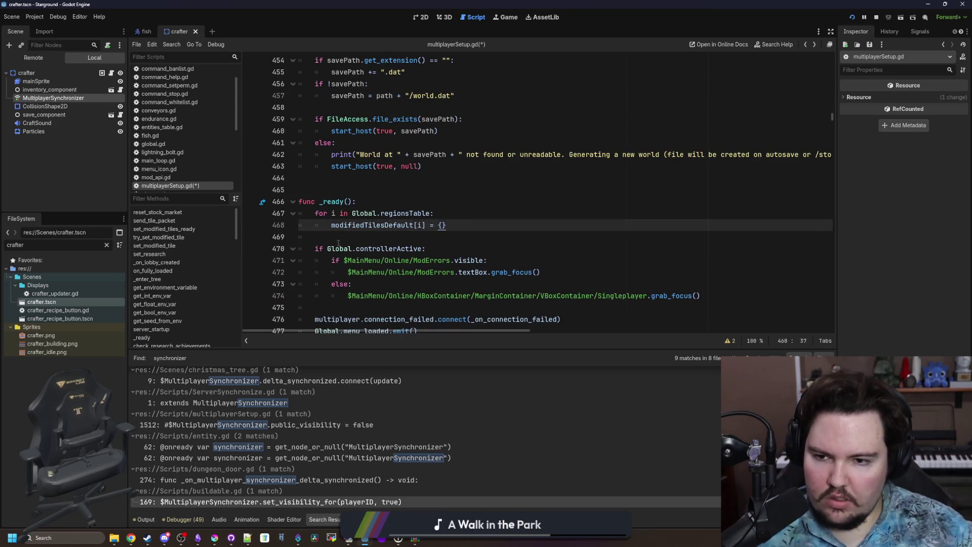
key(ctrl+f)
- Search for start_host and locate its day_changed connection line
text(start_host)
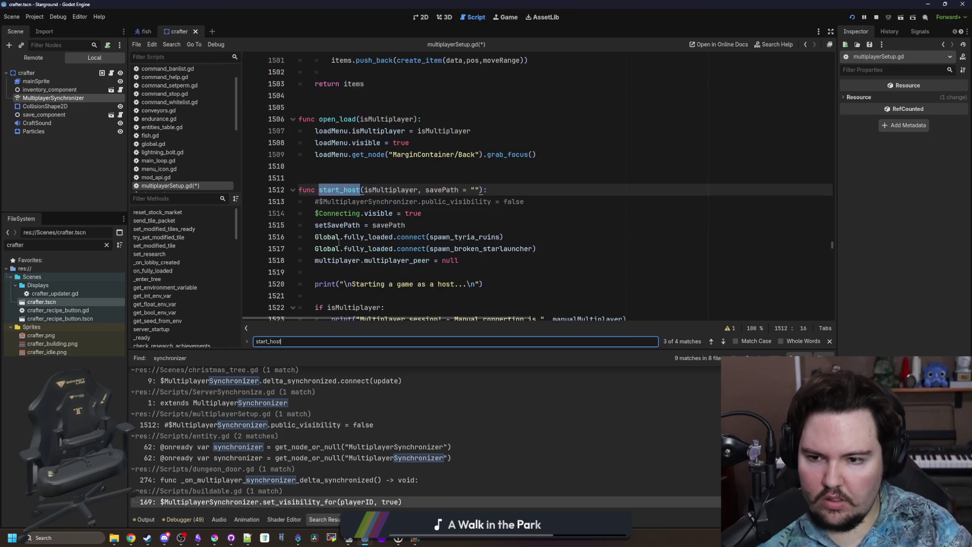
scroll(393, 196, down, 3)
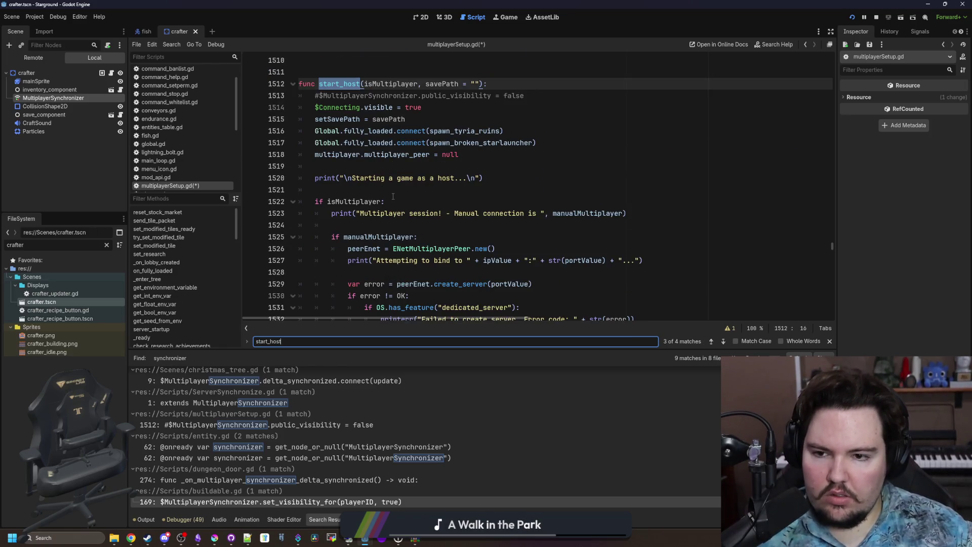
scroll(393, 196, down, 5)
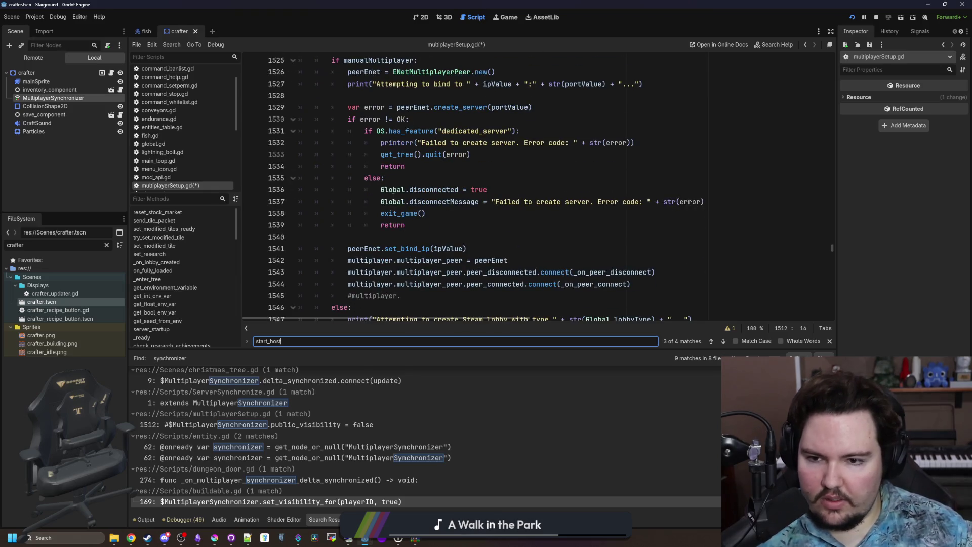
scroll(393, 197, down, 3)
scroll(358, 246, down, 3)
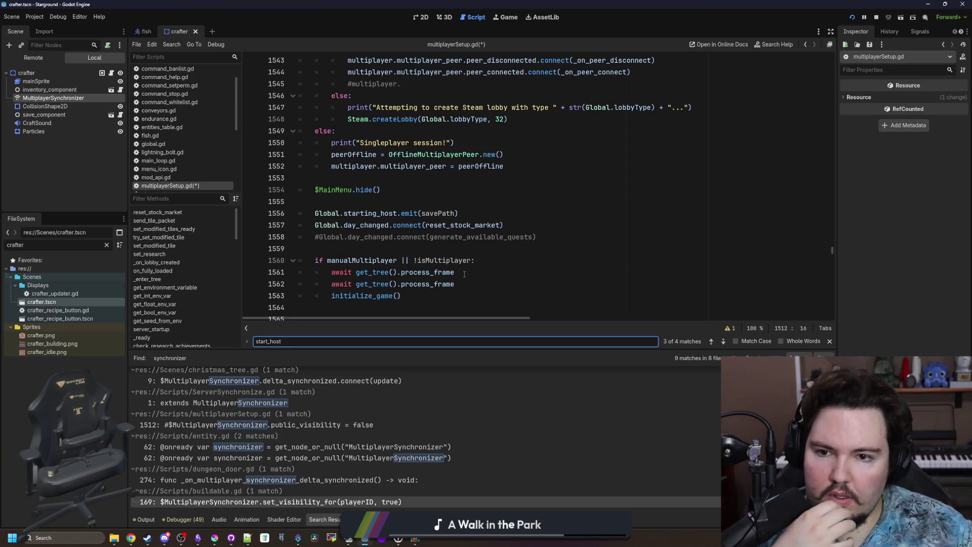
scroll(464, 274, up, 4)
click(370, 276)
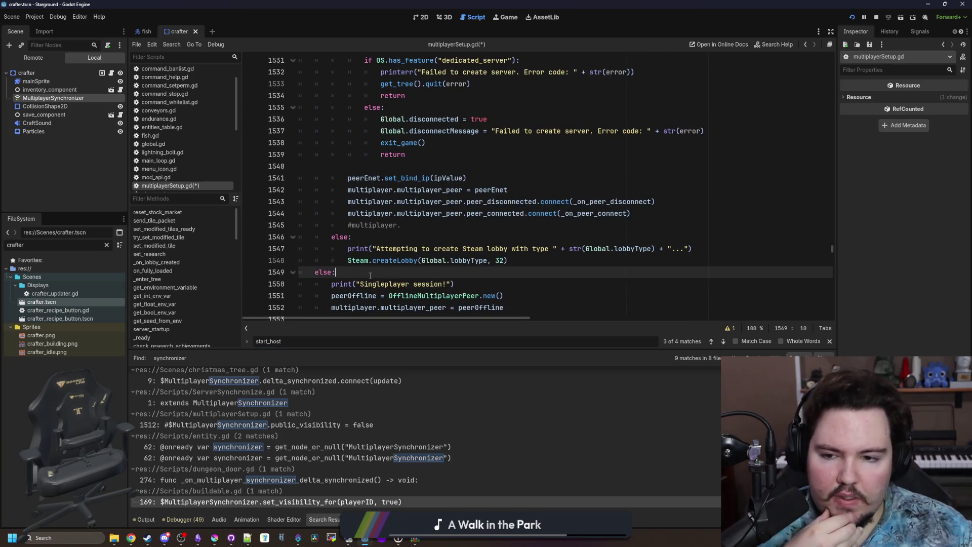
scroll(375, 268, down, 3)
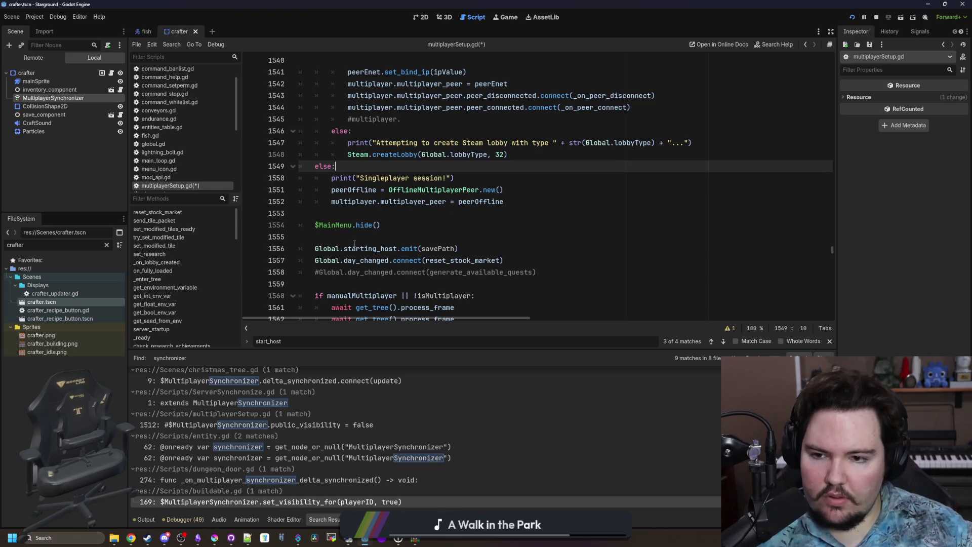
scroll(355, 238, up, 10)
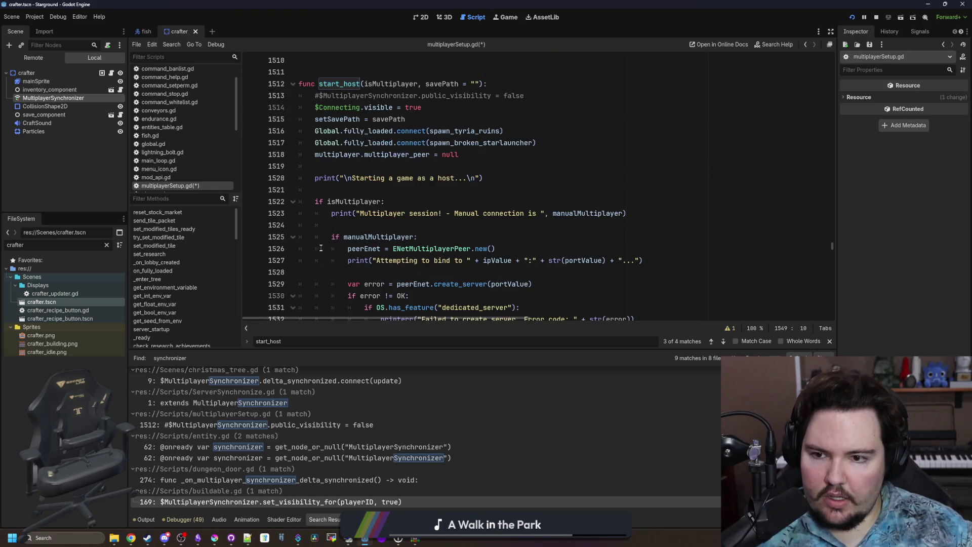
scroll(321, 247, down, 12)
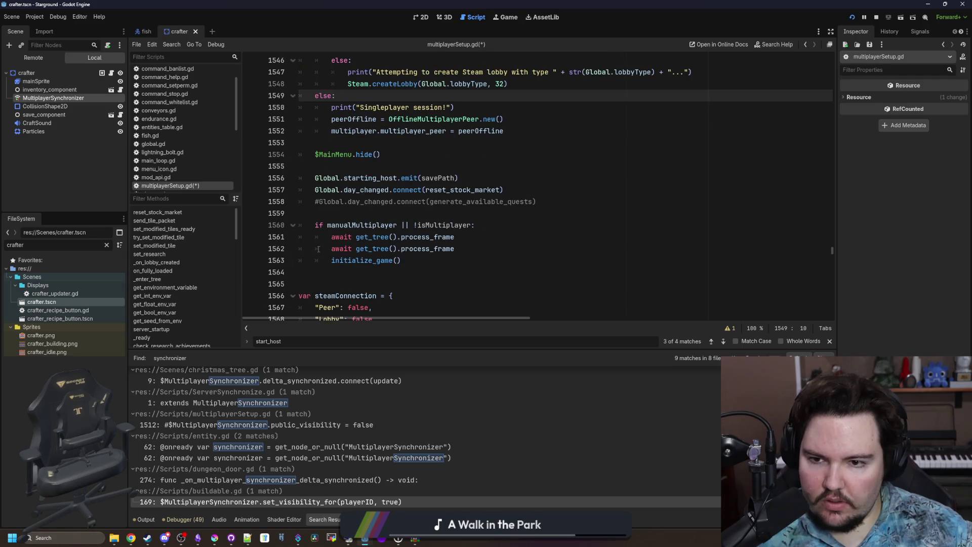
- Paste the player_joined connection after day_changed in start_host and remove one indent level
click(516, 190)
key(Return)
key(Return)
click(361, 201)
key(ctrl+v)
click(331, 202)
key(BackSpace)
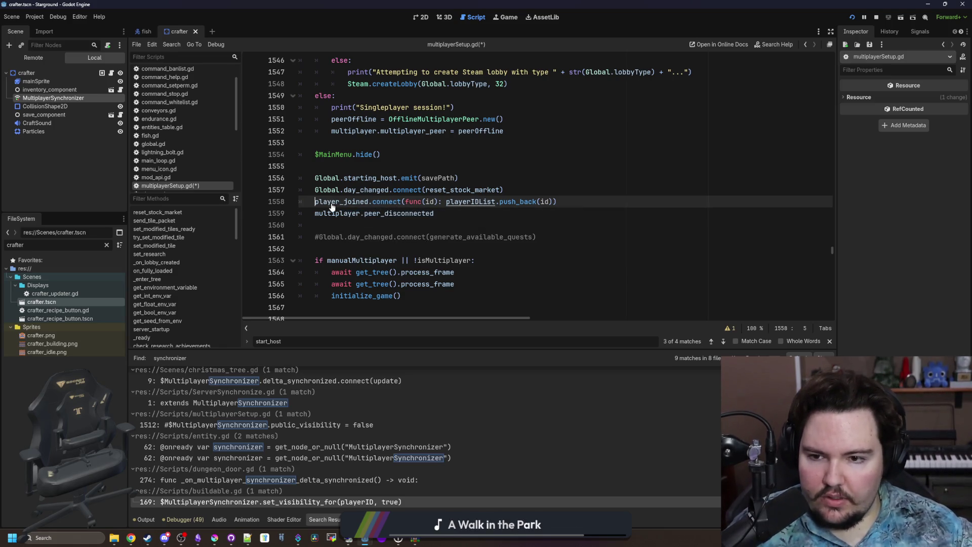
- Delete the leftover peer_disconnected line below the player_joined connection
mouse_move(332, 217)
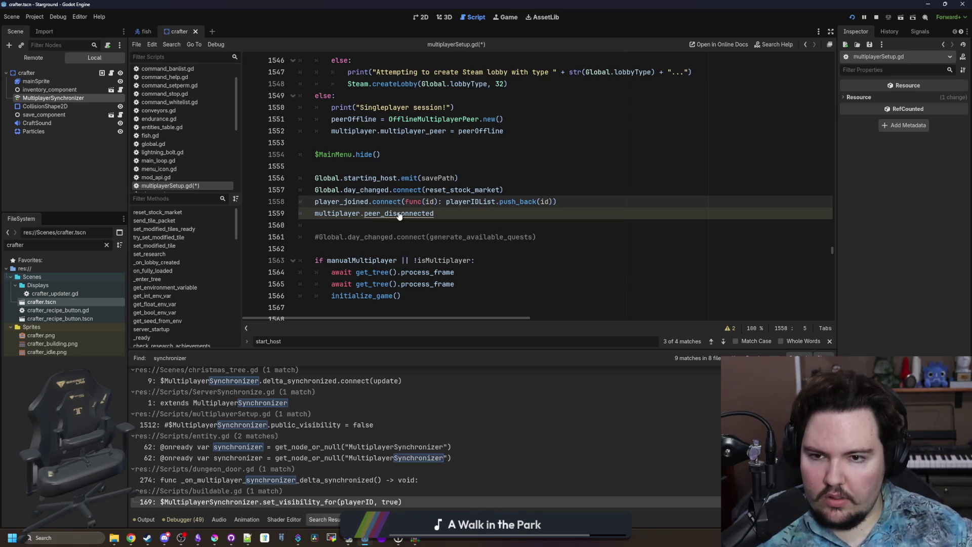
scroll(399, 216, up, 4)
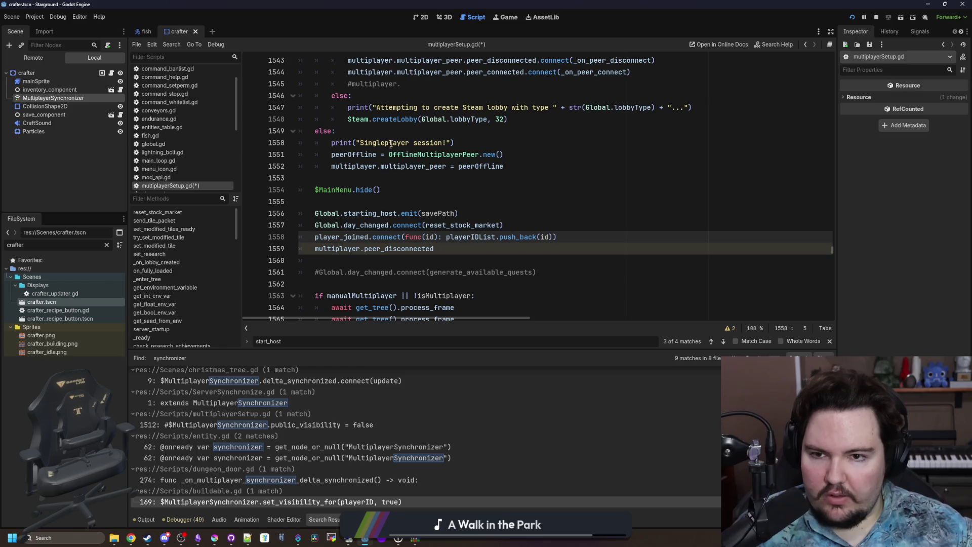
scroll(416, 148, up, 7)
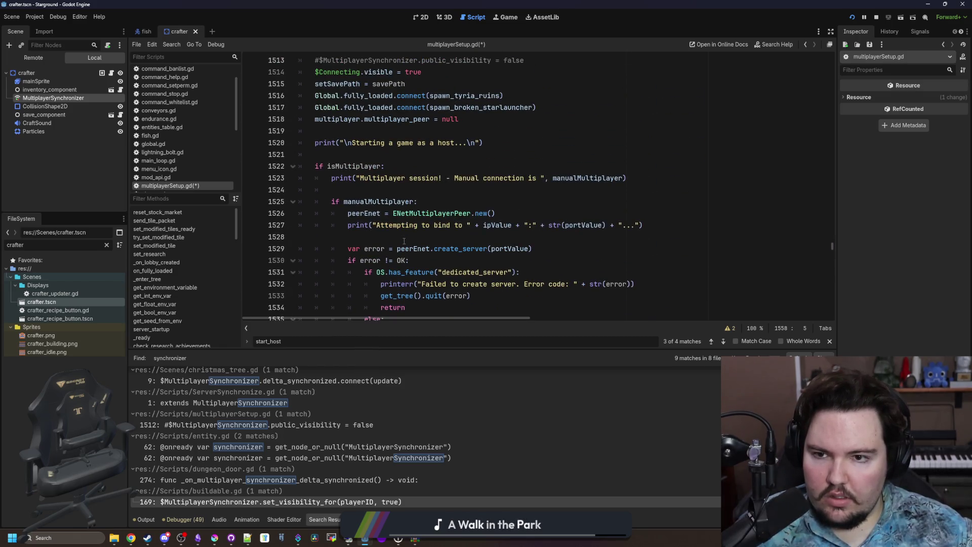
scroll(415, 147, down, 3)
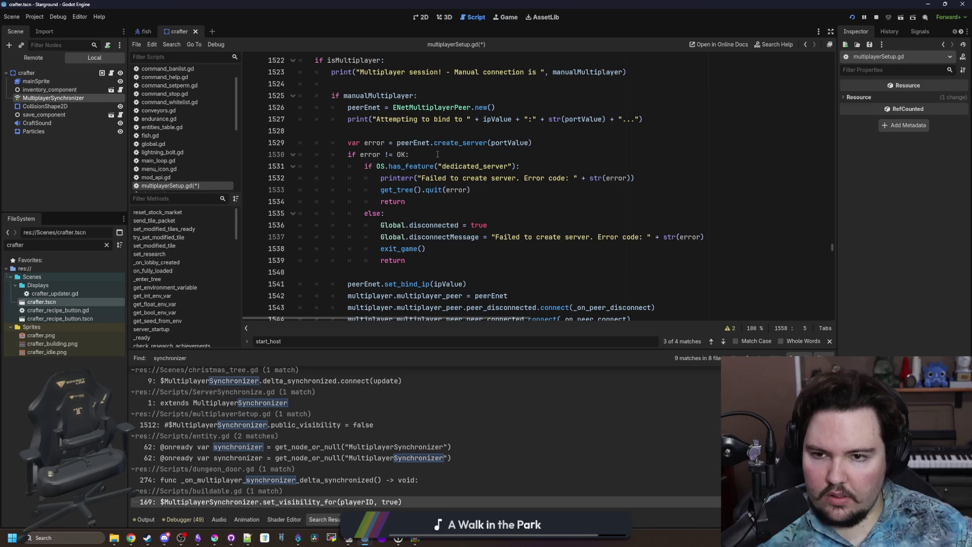
scroll(438, 154, down, 4)
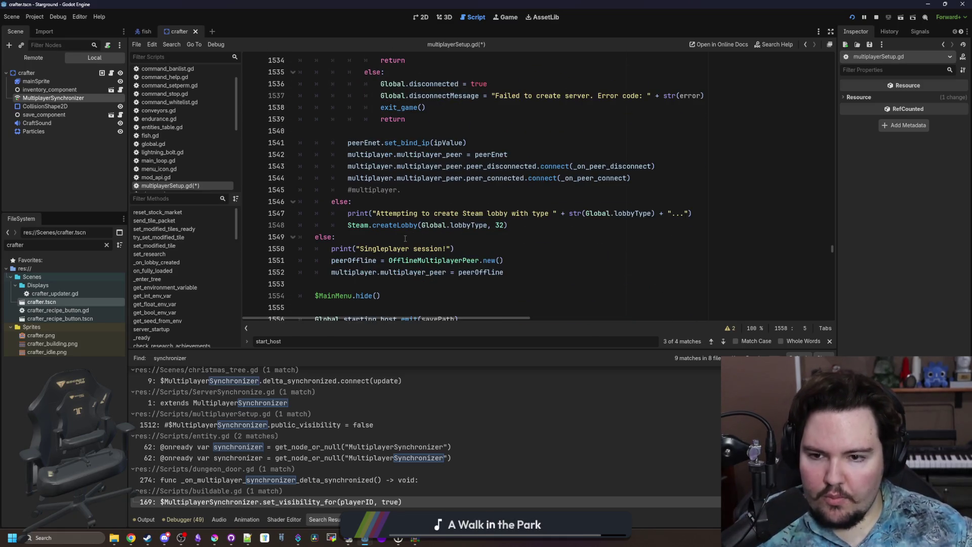
scroll(405, 238, down, 2)
scroll(445, 213, down, 2)
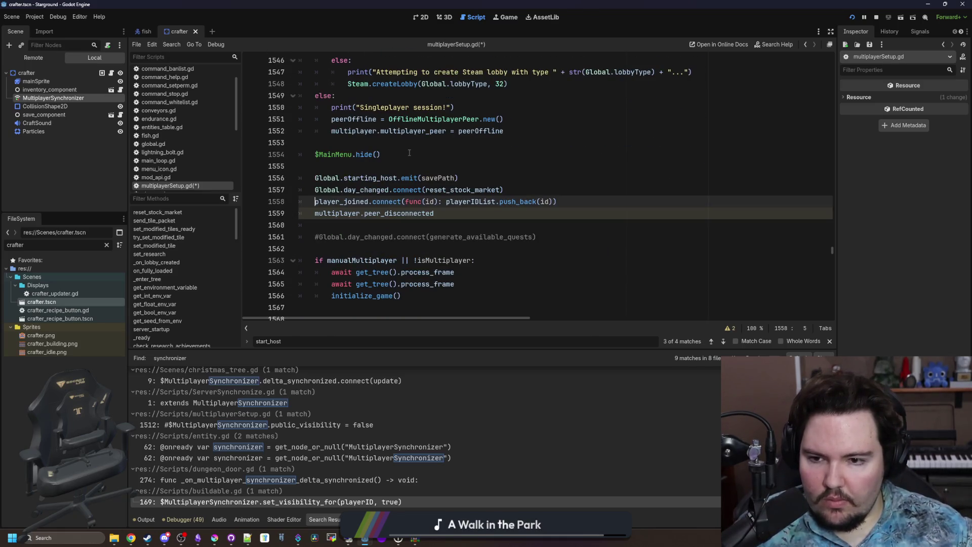
click(418, 223)
key(Up)
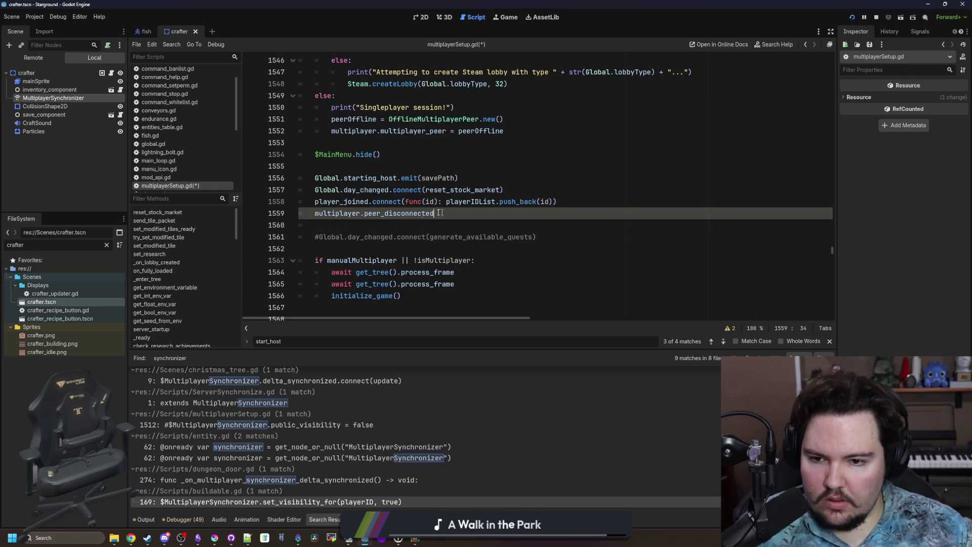
key(shift+End)
key(shift+Home)
key(BackSpace)
key(BackSpace)
click(407, 215)
key(ctrl+f)
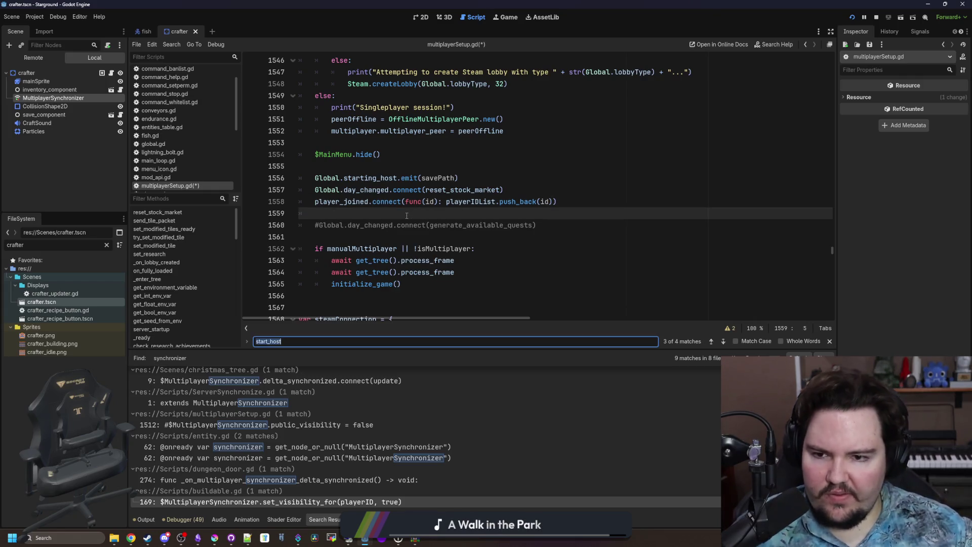
text(player_lef)
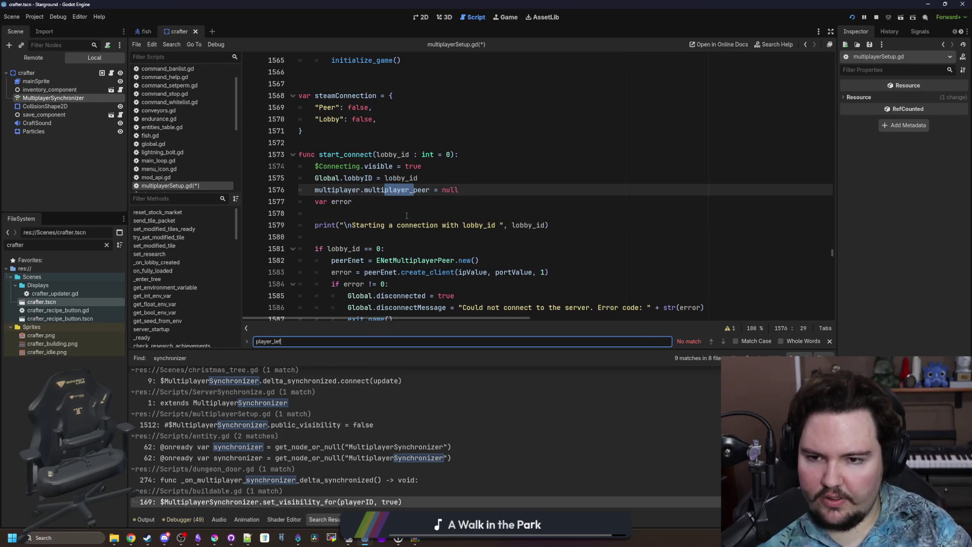
key(BackSpace)
key(BackSpace)
text(disc)
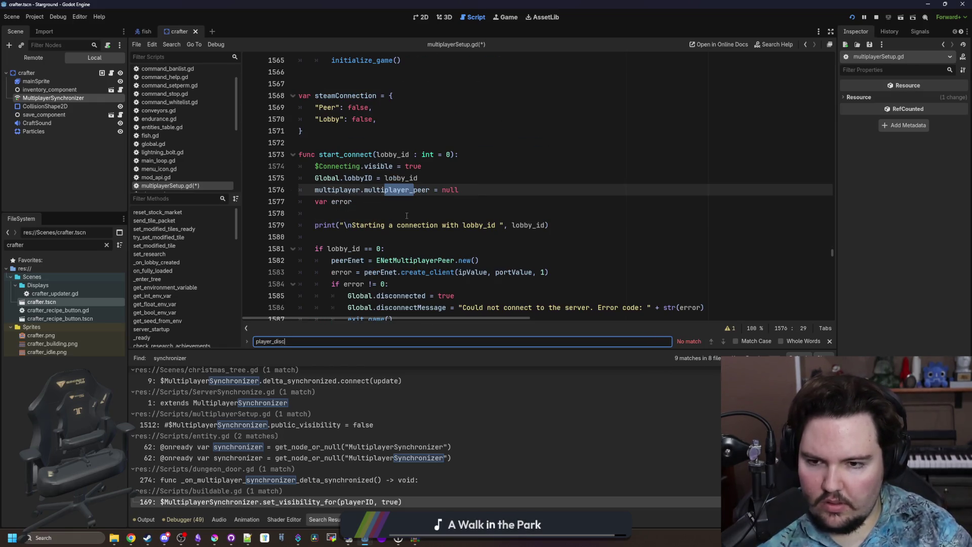
click(406, 214)
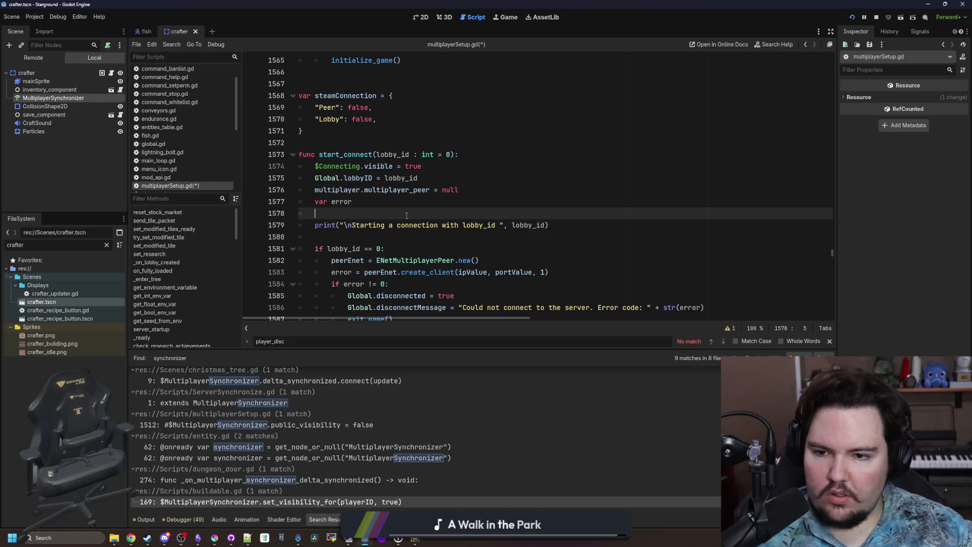
scroll(407, 215, down, 7)
scroll(407, 216, down, 5)
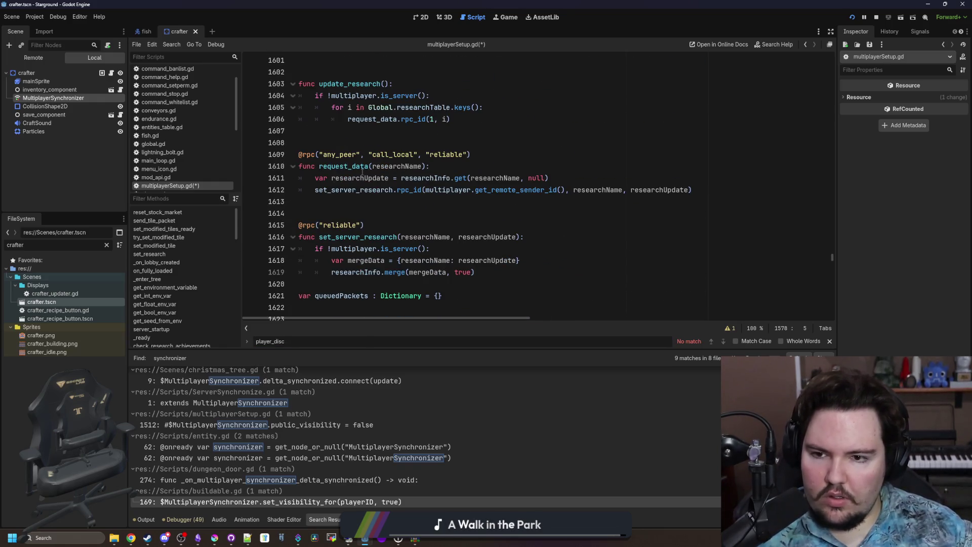
scroll(368, 194, down, 4)
click(375, 166)
scroll(377, 167, down, 12)
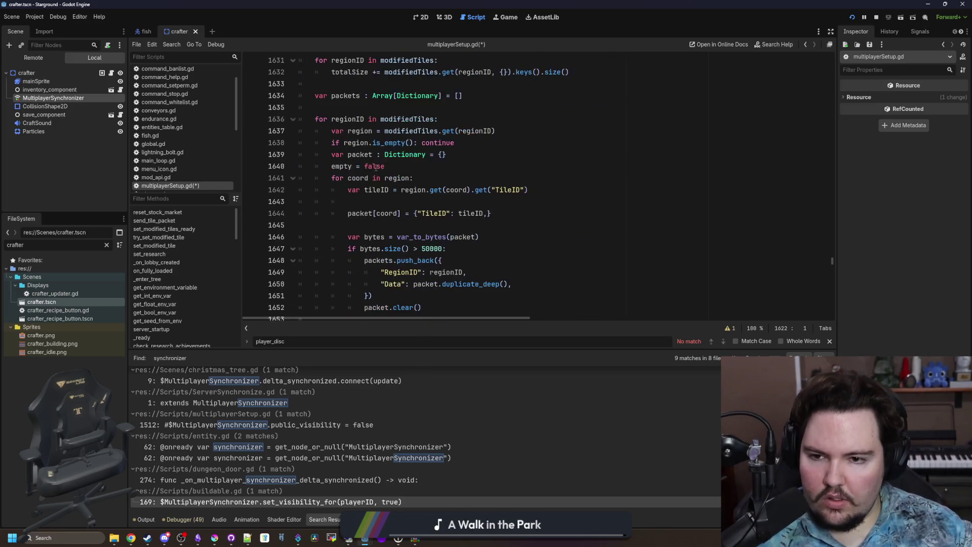
scroll(376, 167, down, 7)
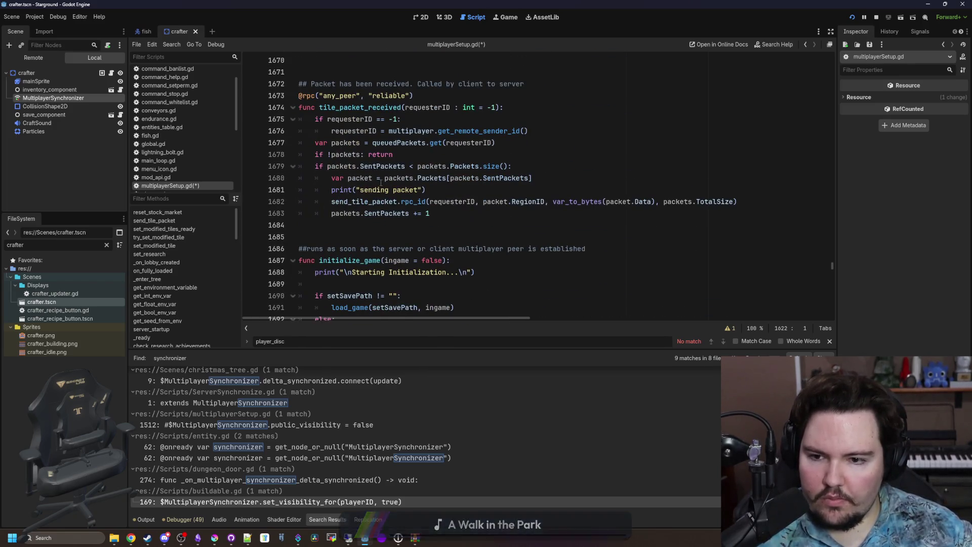
scroll(394, 172, down, 6)
scroll(393, 172, down, 6)
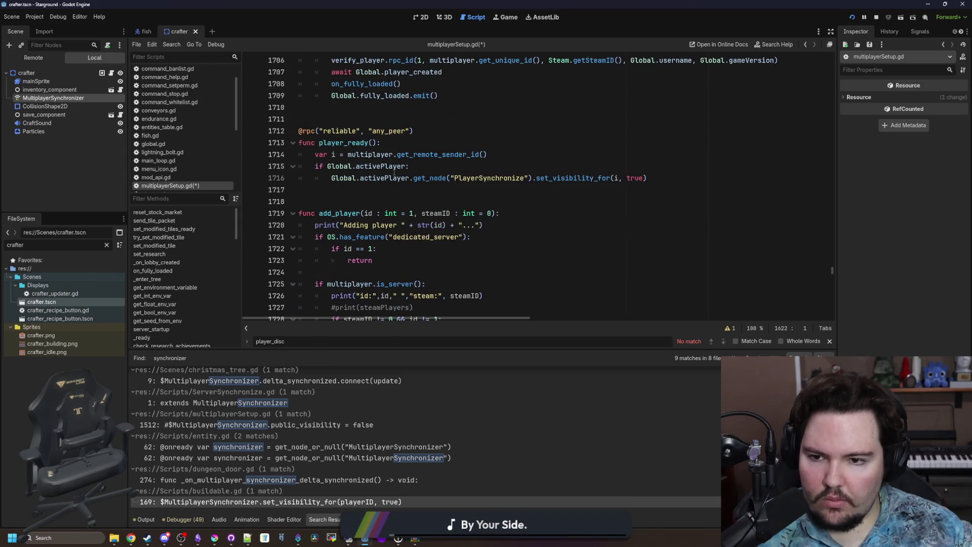
click(352, 201)
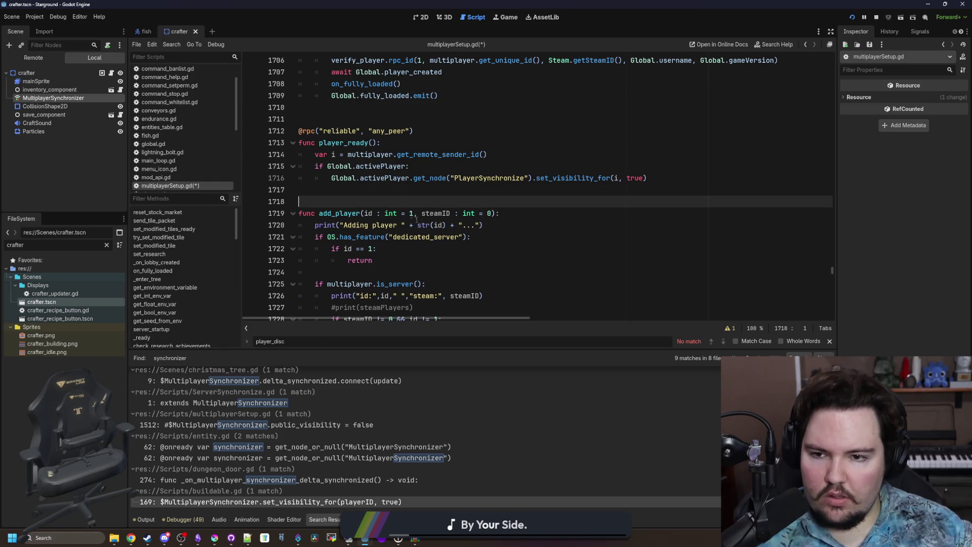
key(ctrl+z)
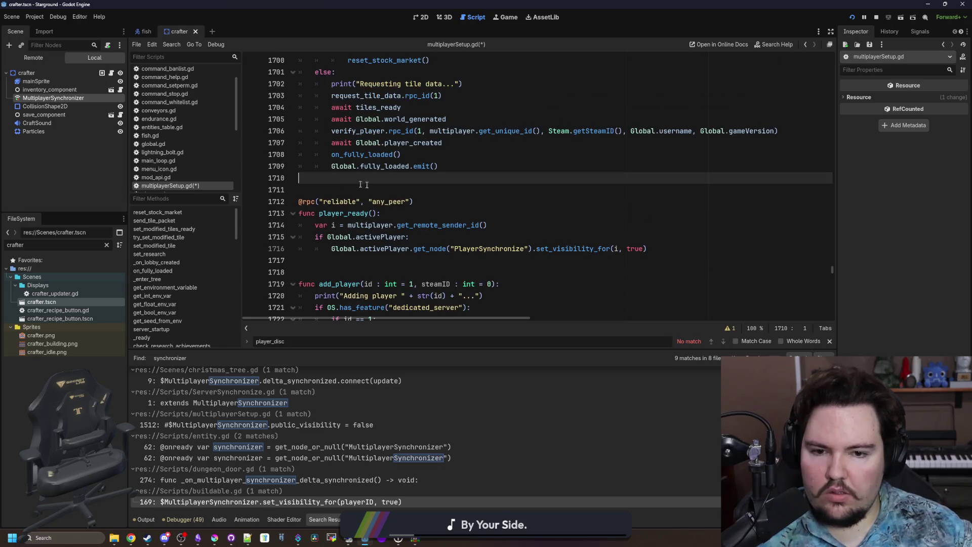
key(ctrl+y)
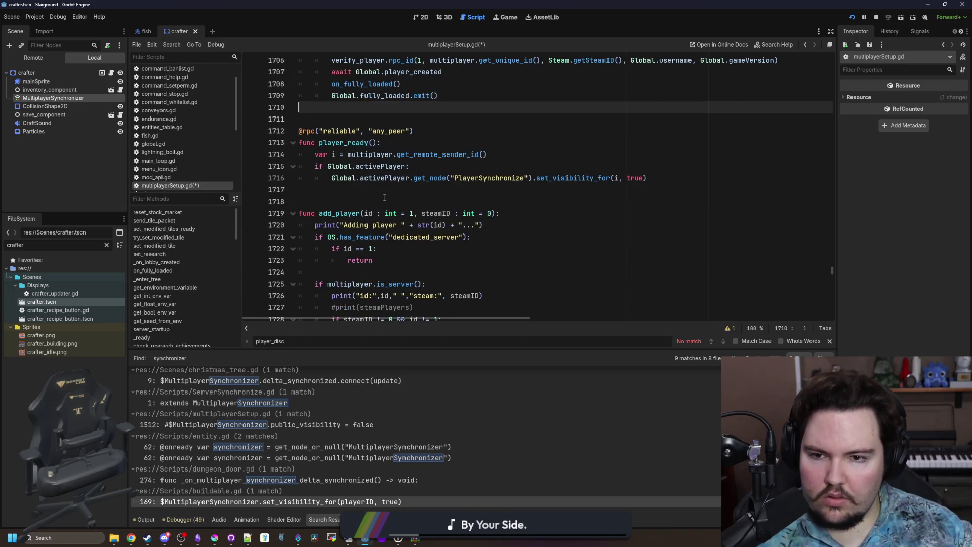
scroll(385, 197, down, 8)
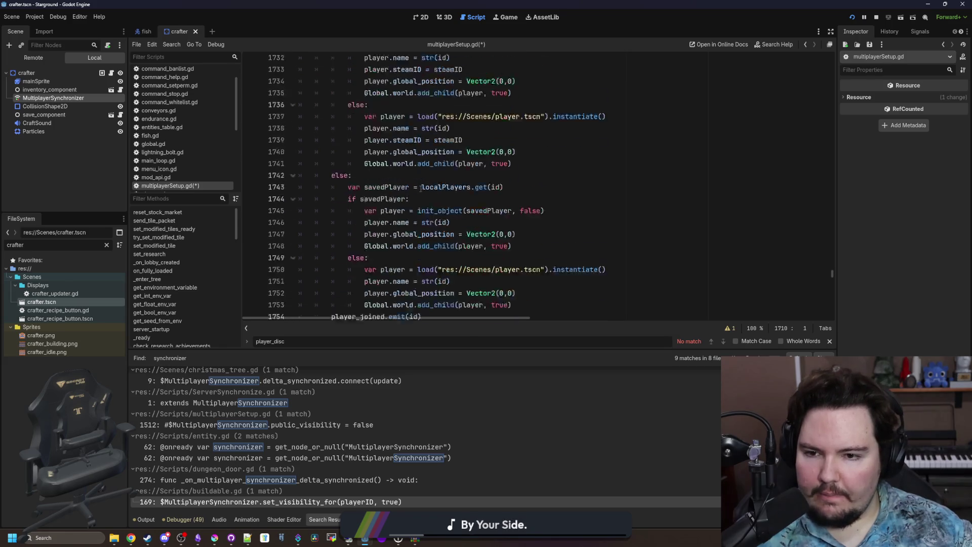
scroll(421, 189, down, 6)
click(372, 153)
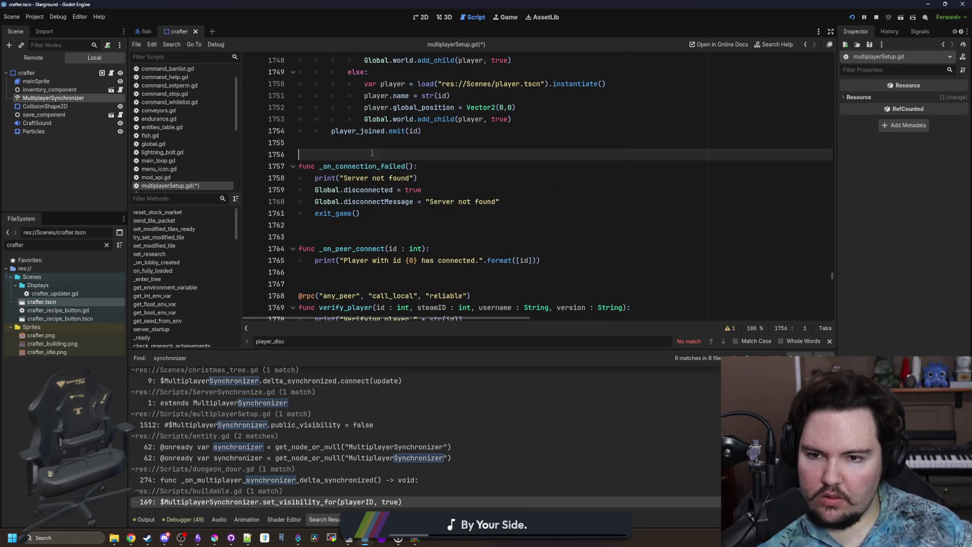
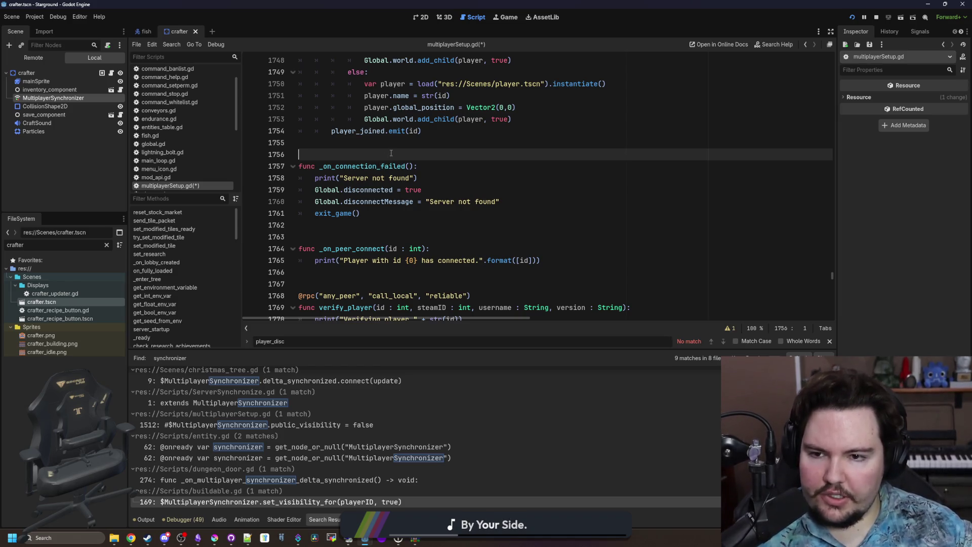
- Scroll through multiplayerSetup.gd from the peer-connect handler to the peer-disconnect handler
scroll(390, 153, down, 2)
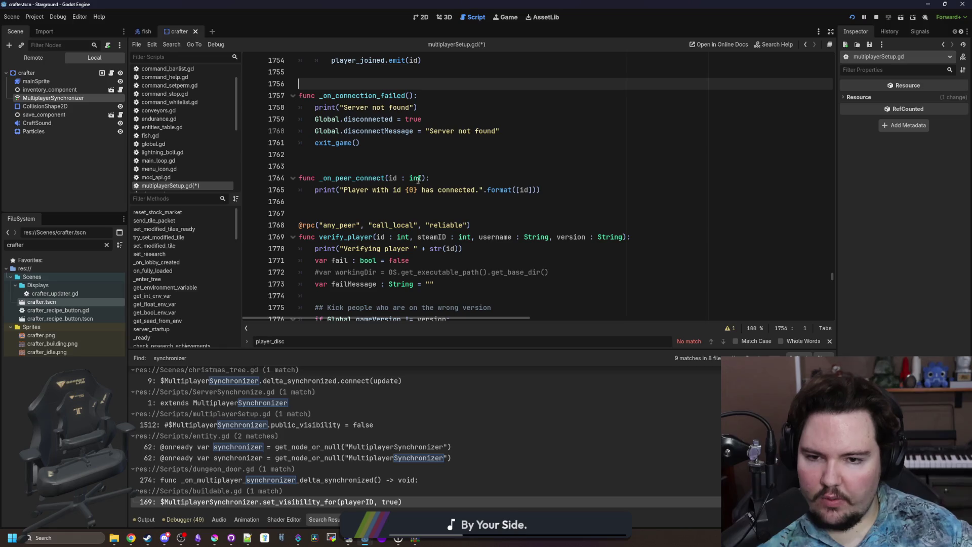
click(418, 172)
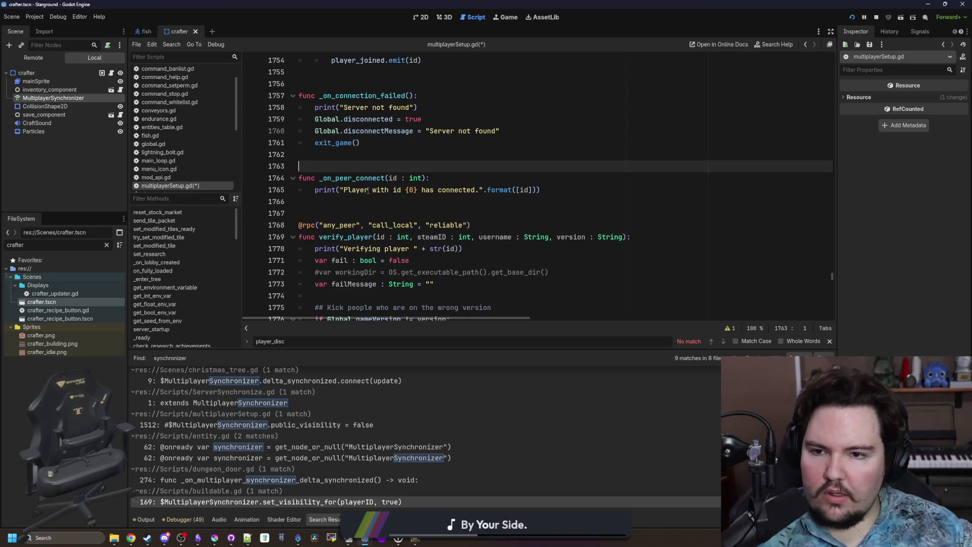
drag(562, 190, 316, 194)
click(345, 168)
scroll(361, 174, down, 3)
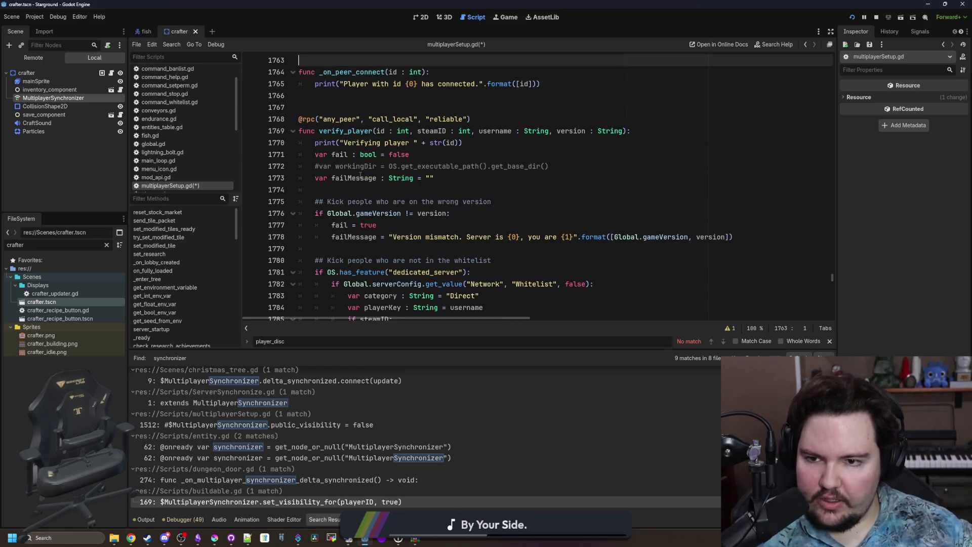
scroll(361, 175, down, 20)
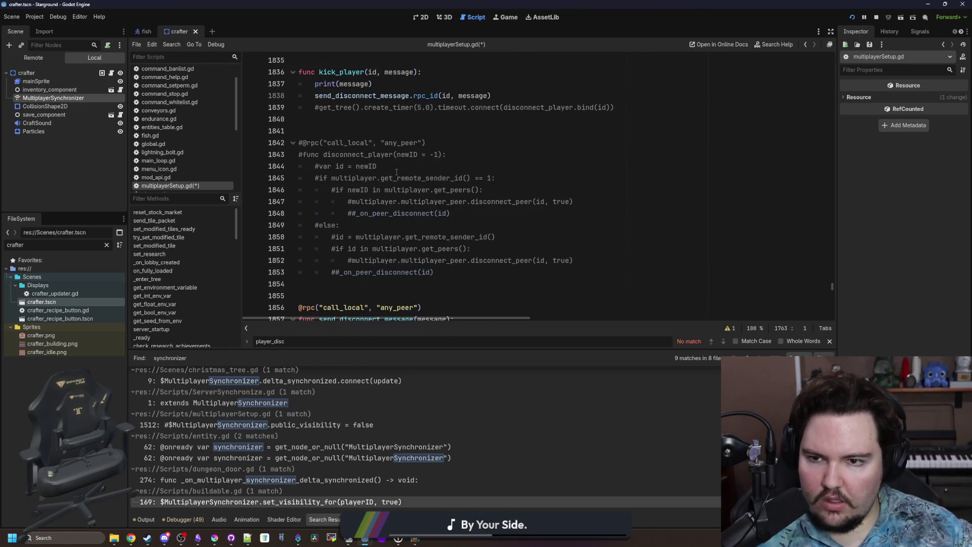
scroll(369, 171, down, 8)
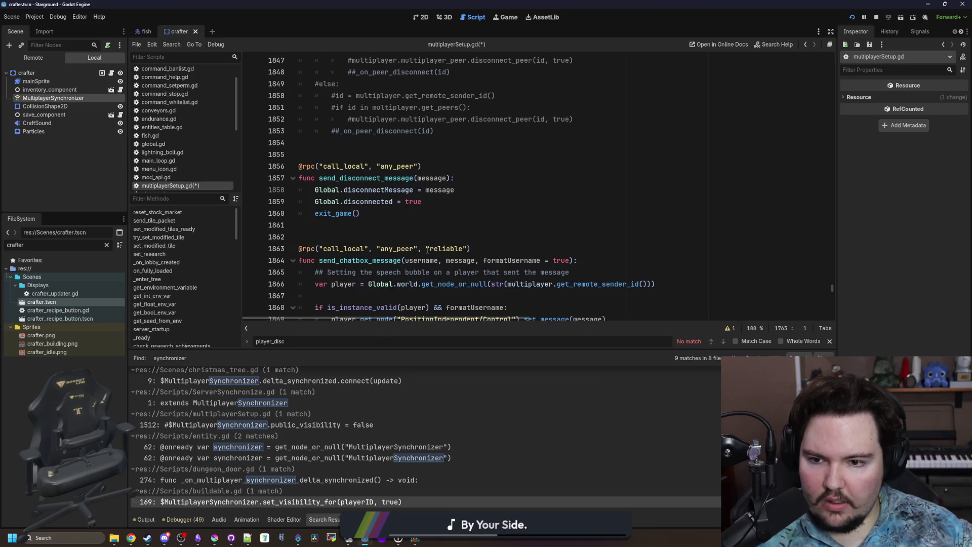
scroll(414, 227, down, 13)
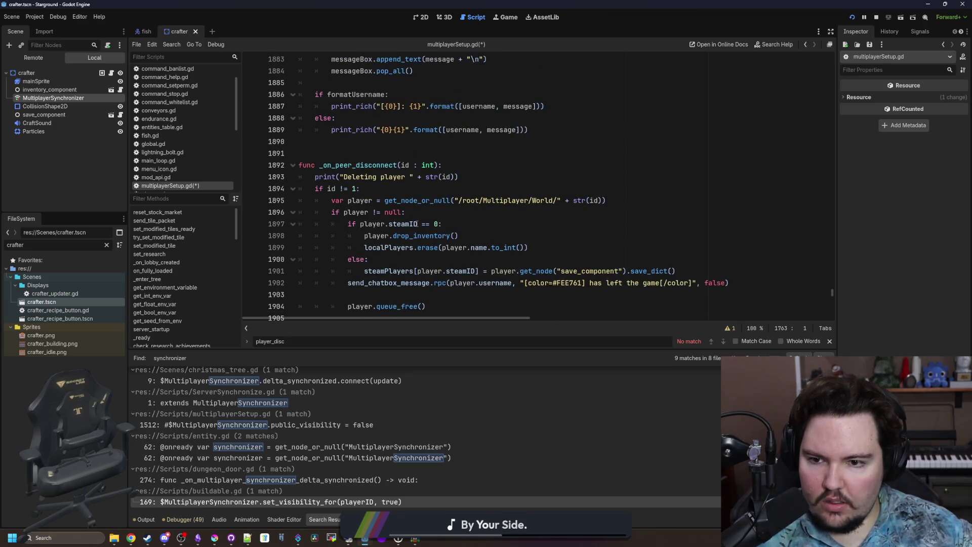
scroll(417, 220, up, 4)
click(406, 155)
key(Up)
key(Up)
key(Up)
key(Down)
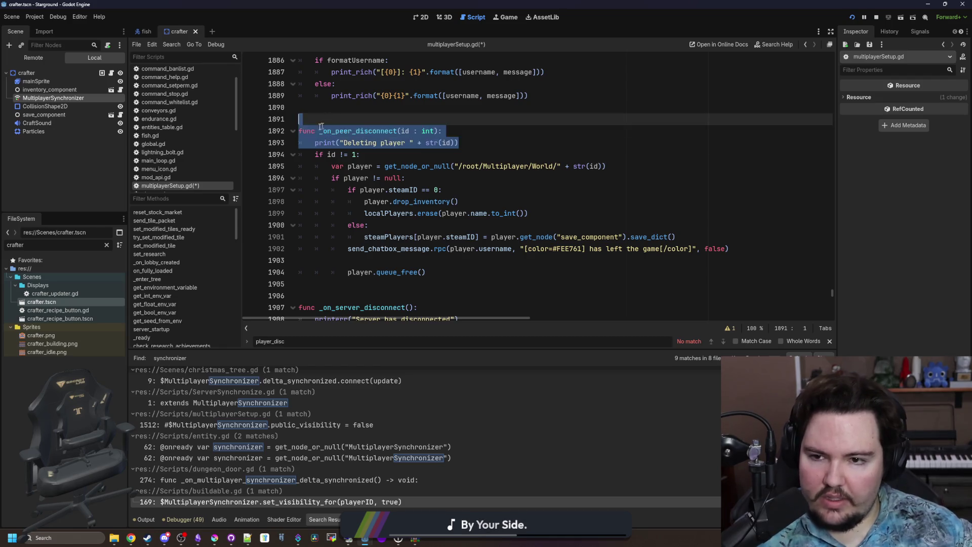
- Add playerIDList.erase(id) after player.queue_free() in _on_peer_disconnect
click(455, 267)
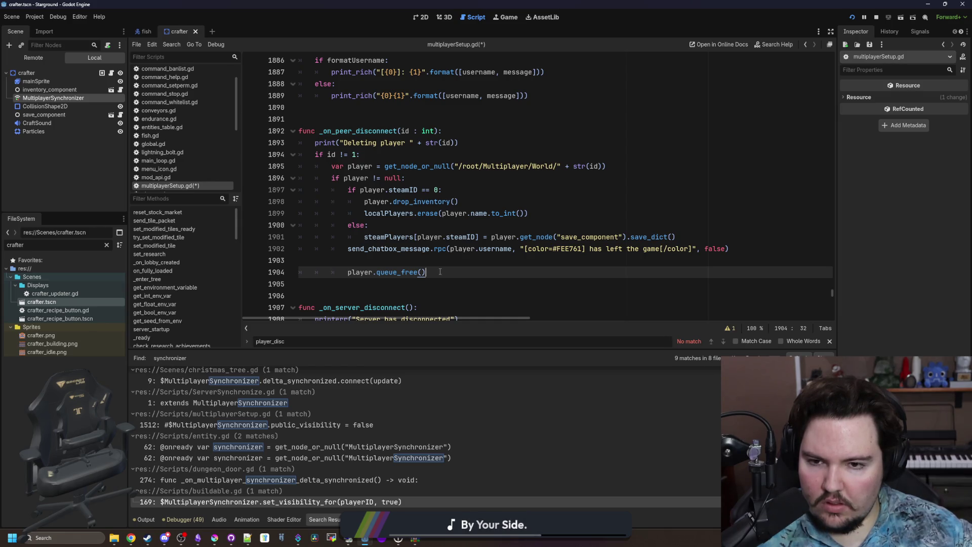
key(Return)
key(BackSpace)
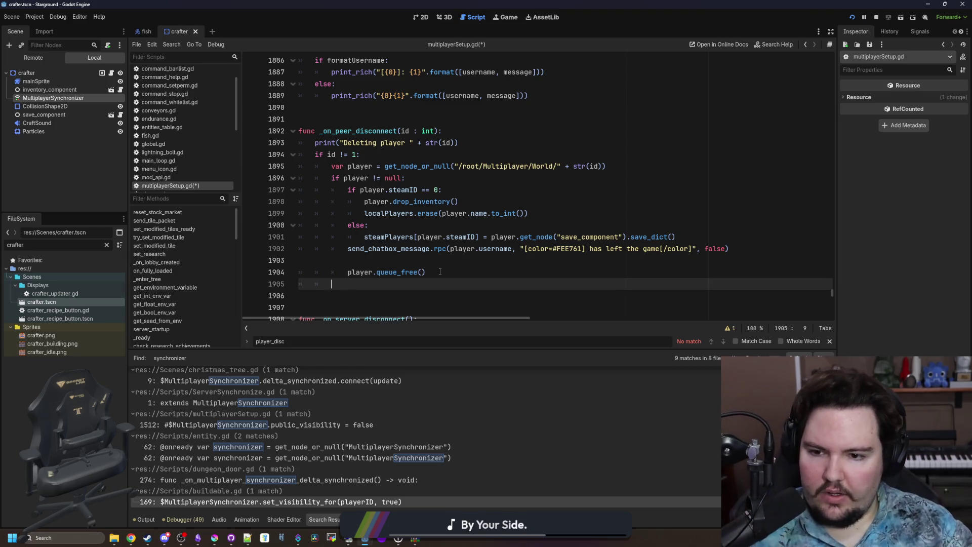
text(playerIDList)
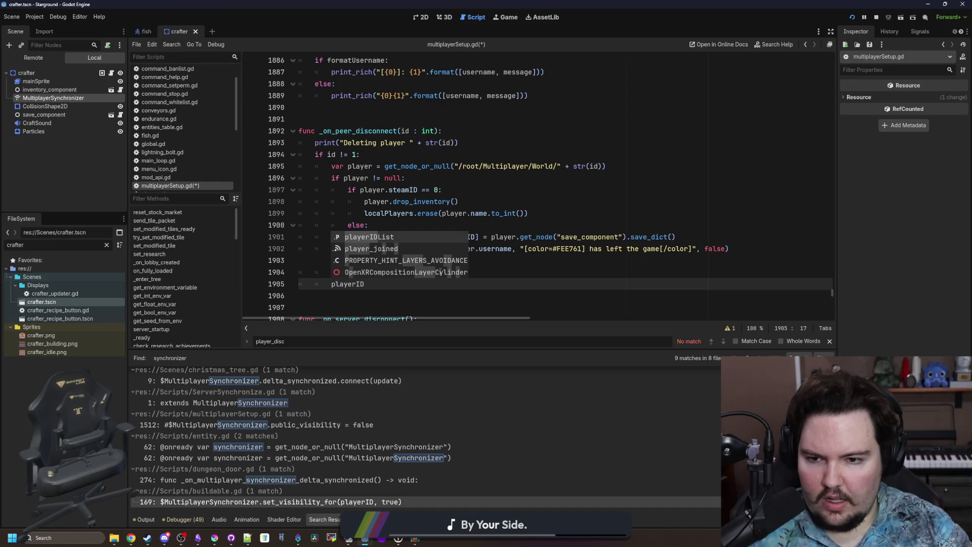
key(Return)
text(.er)
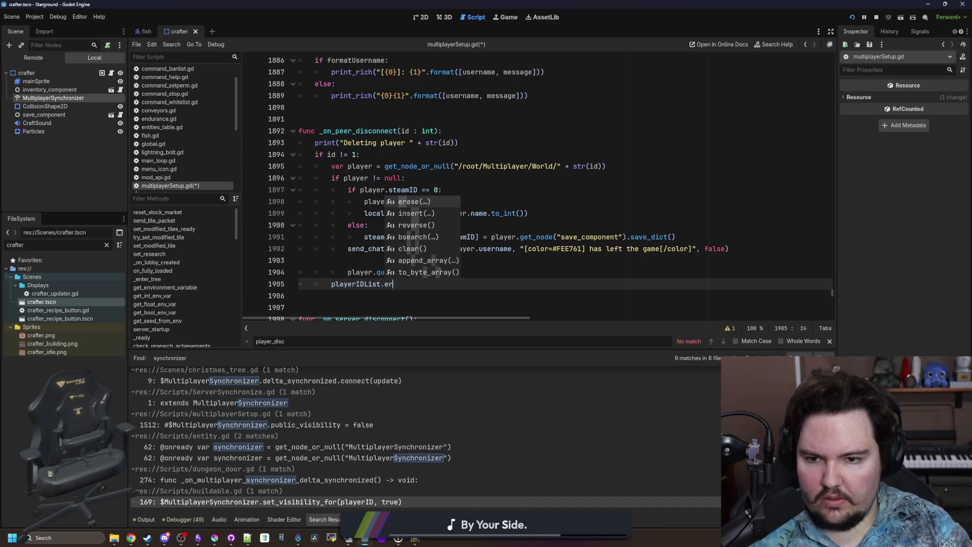
key(Return)
text(id)
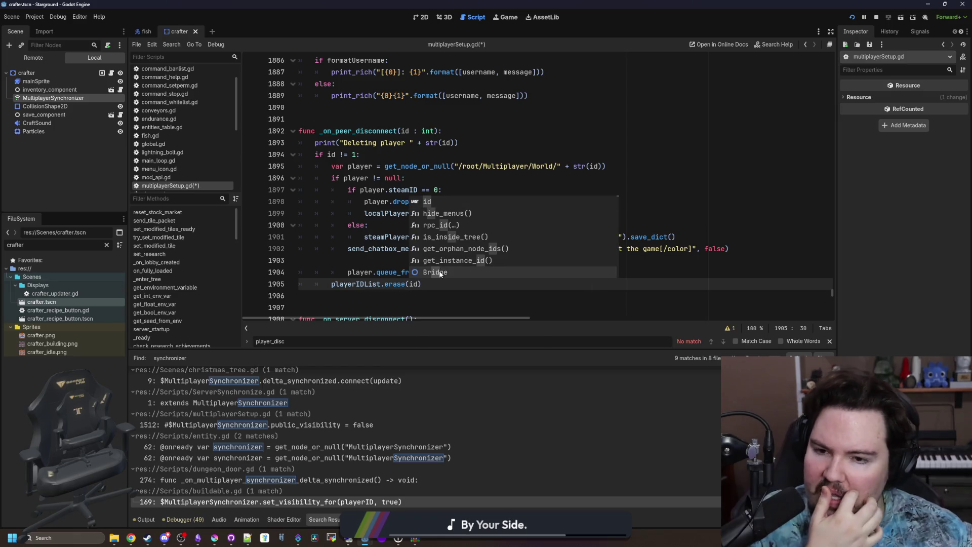
click(373, 274)
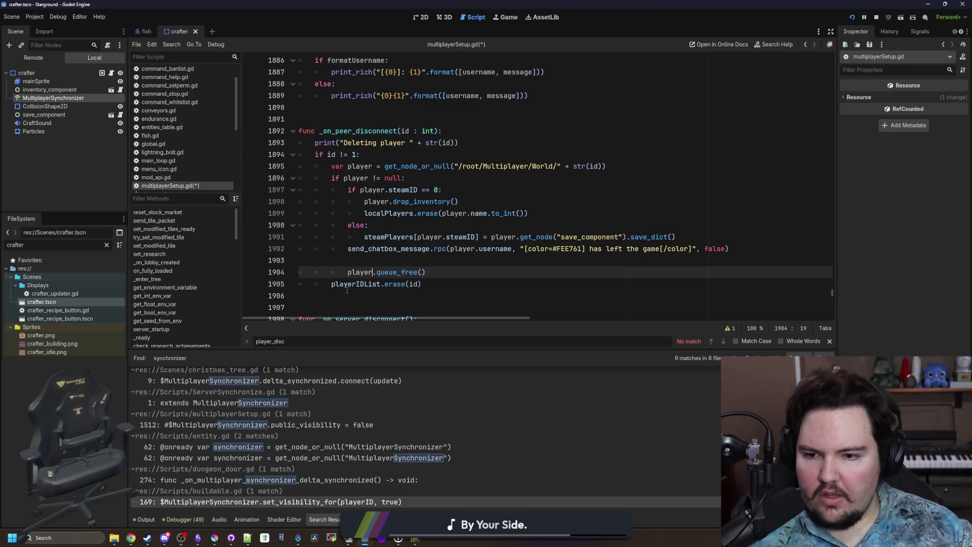
- Check the playerIDList declaration, save, and switch to recipe_building.gd
click(357, 287)
ctrl+click(357, 287)
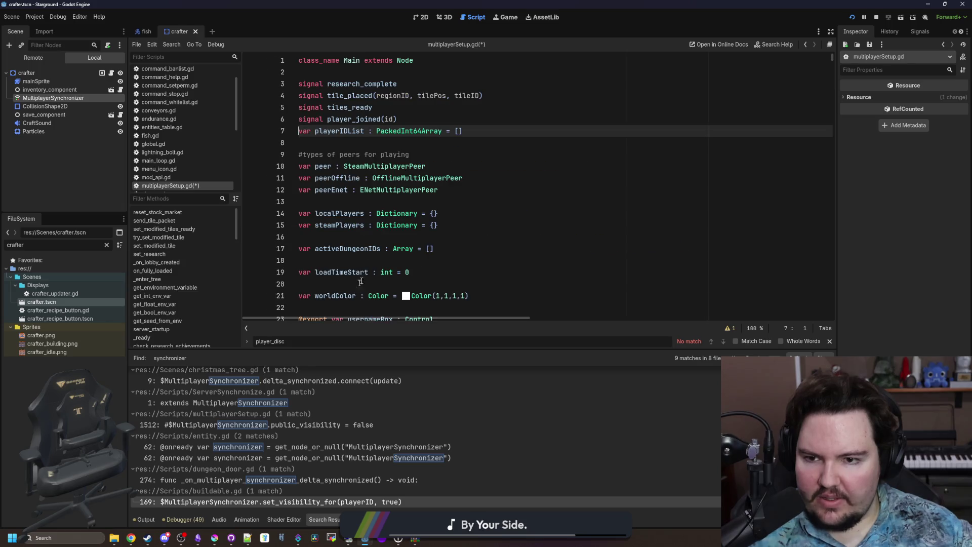
double_click(346, 131)
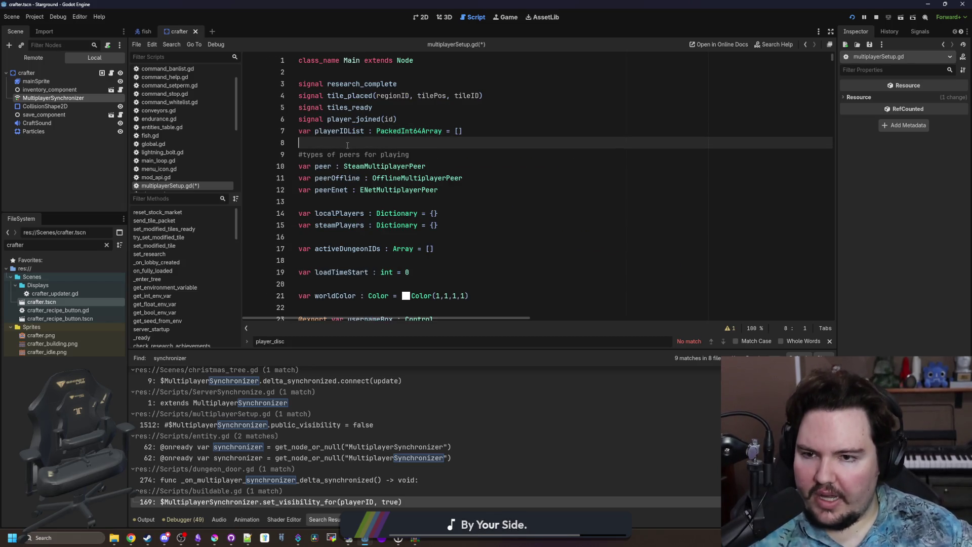
click(377, 141)
scroll(506, 178, down, 20)
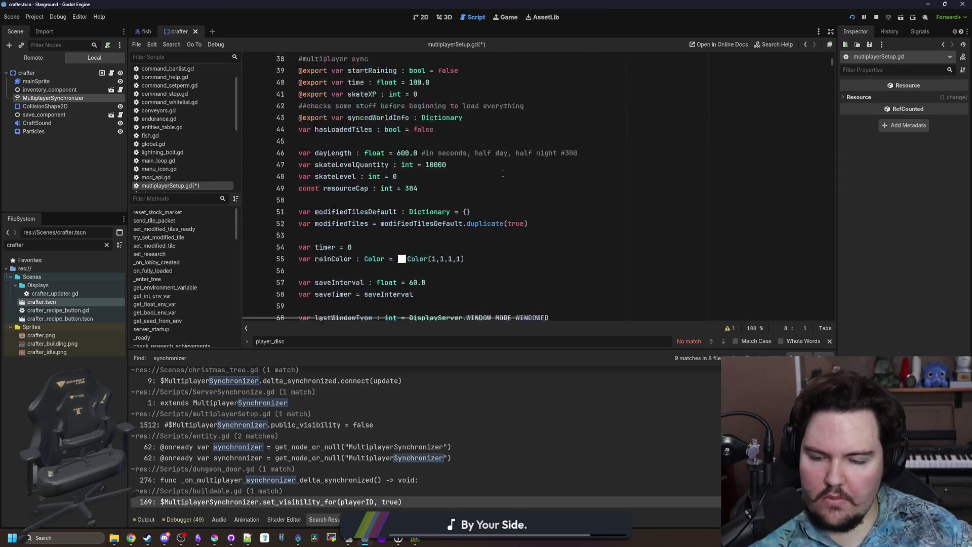
scroll(507, 178, down, 11)
click(481, 190)
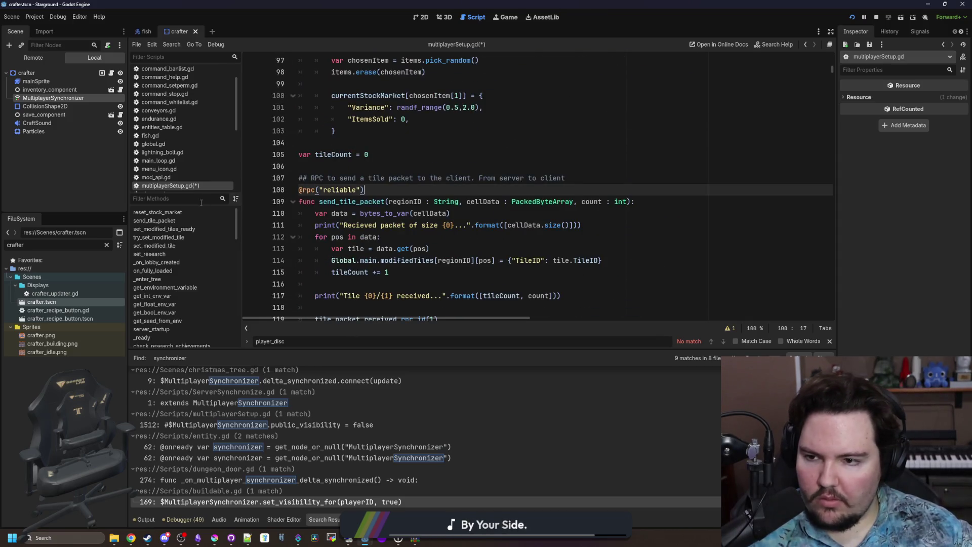
click(480, 201)
key(ctrl+s)
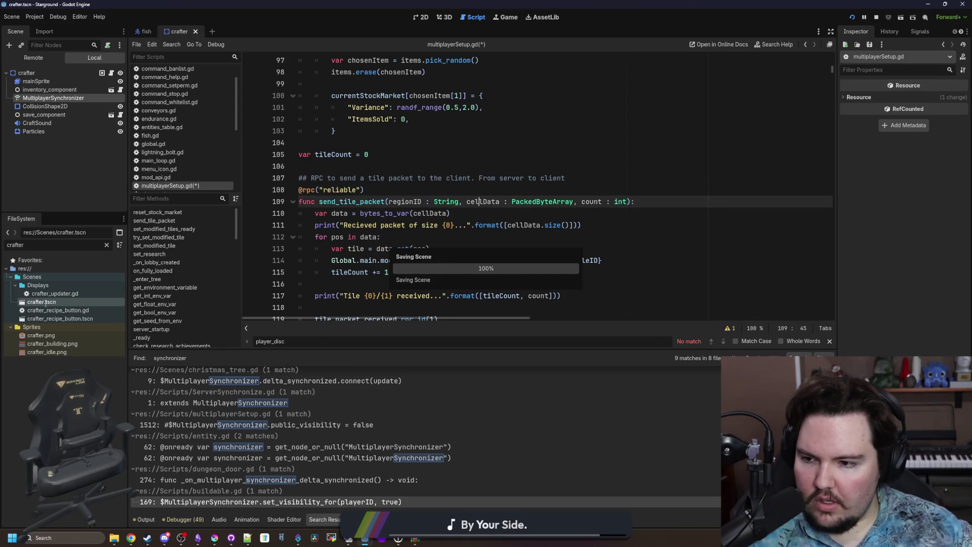
click(110, 72)
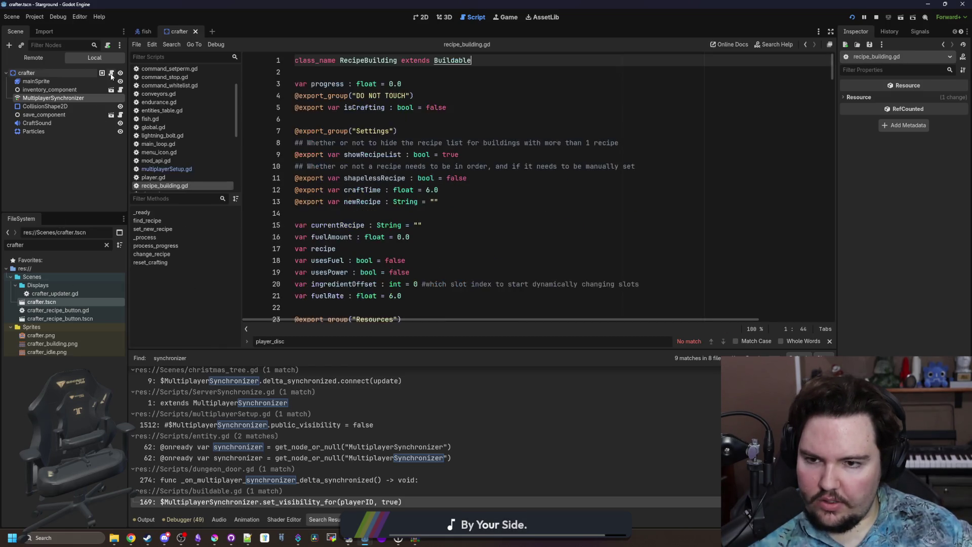
- Search recipe_building.gd for its _ready function
scroll(329, 189, down, 4)
click(517, 223)
key(ctrl+f)
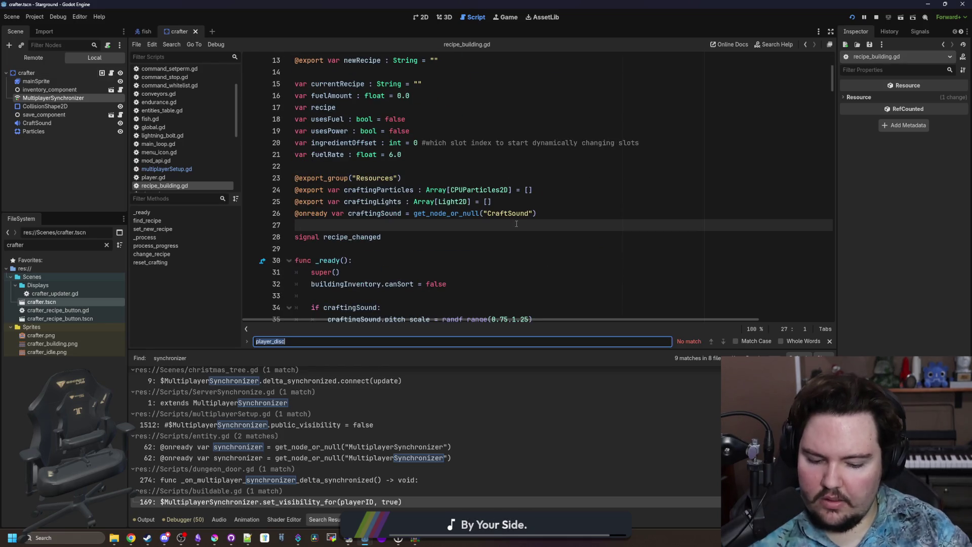
text(_readyu)
scroll(571, 135, up, 6)
scroll(506, 110, down, 2)
scroll(481, 81, up, 2)
- Cut the player_joined connect call and choose_visibility function out of buildable.gd
ctrl+click(459, 60)
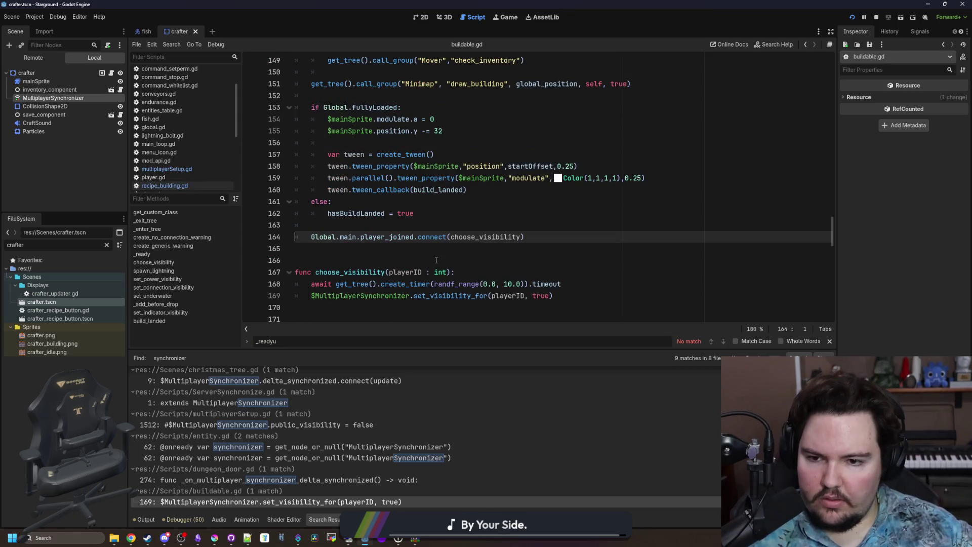
scroll(436, 260, down, 1)
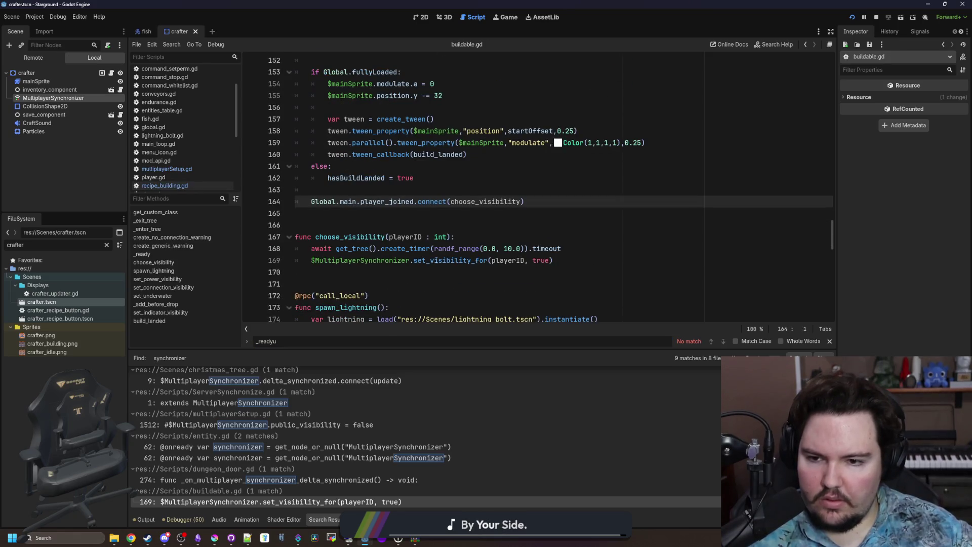
click(464, 223)
drag(575, 256, 304, 202)
key(ctrl+c)
key(BackSpace)
key(BackSpace)
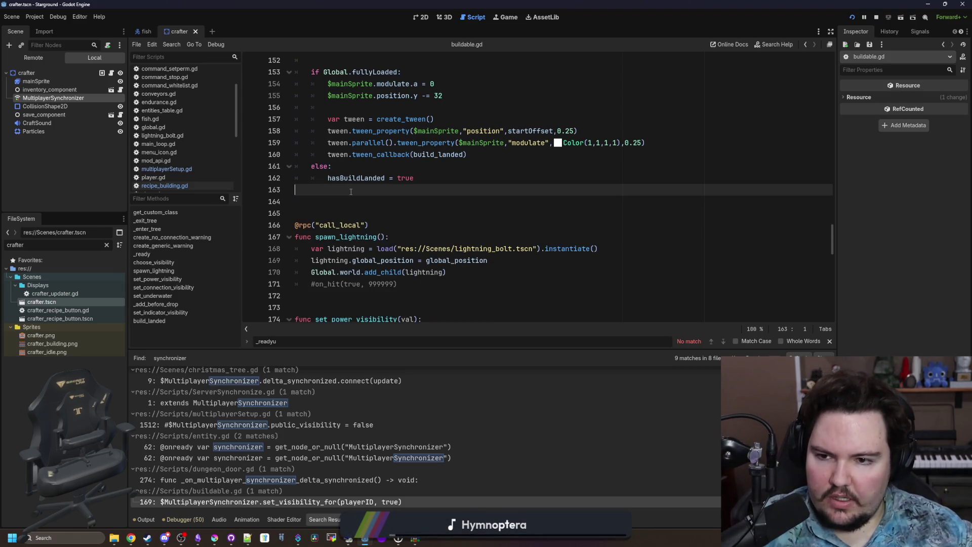
key(BackSpace)
- Paste the visibility code into breakable.gd after the Cullable group line
scroll(595, 150, up, 20)
scroll(595, 151, up, 5)
ctrl+click(432, 59)
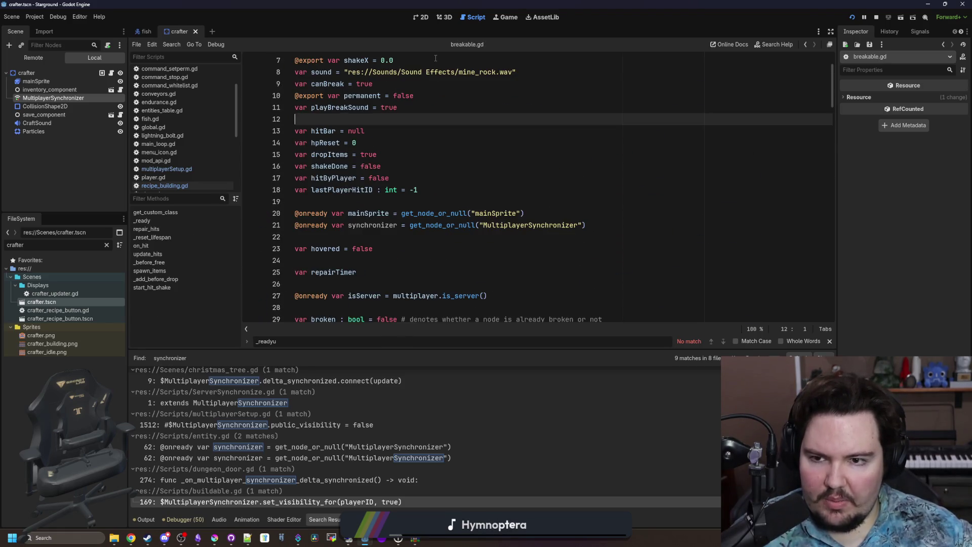
scroll(403, 208, down, 4)
click(414, 202)
scroll(399, 212, down, 4)
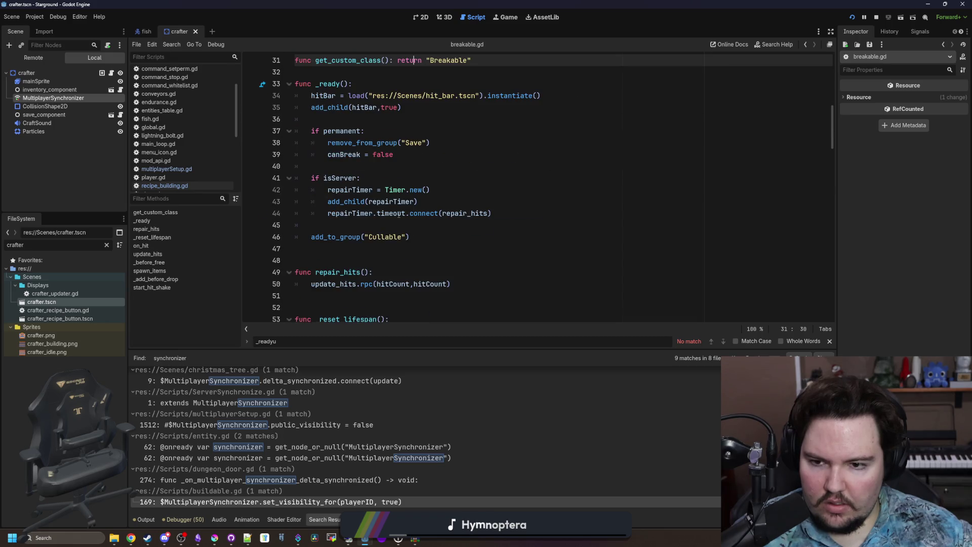
click(430, 239)
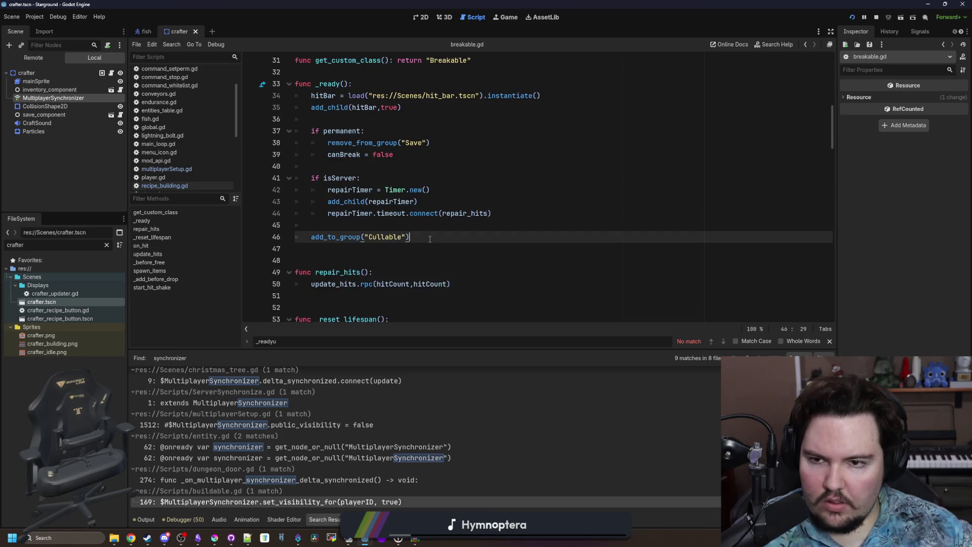
key(Return)
key(ctrl+v)
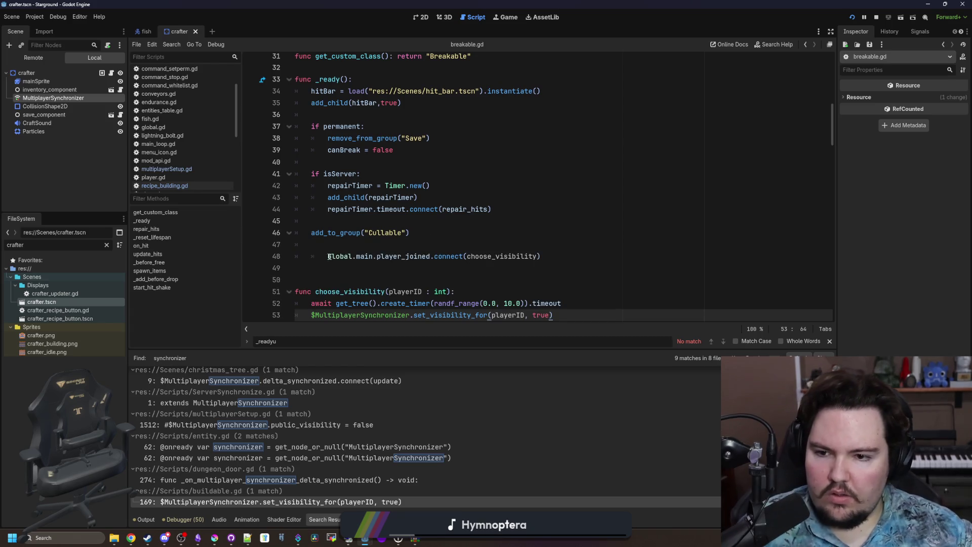
click(329, 257)
- Delete the blank line above the player_joined connection in breakable.gd's _ready
scroll(372, 208, down, 2)
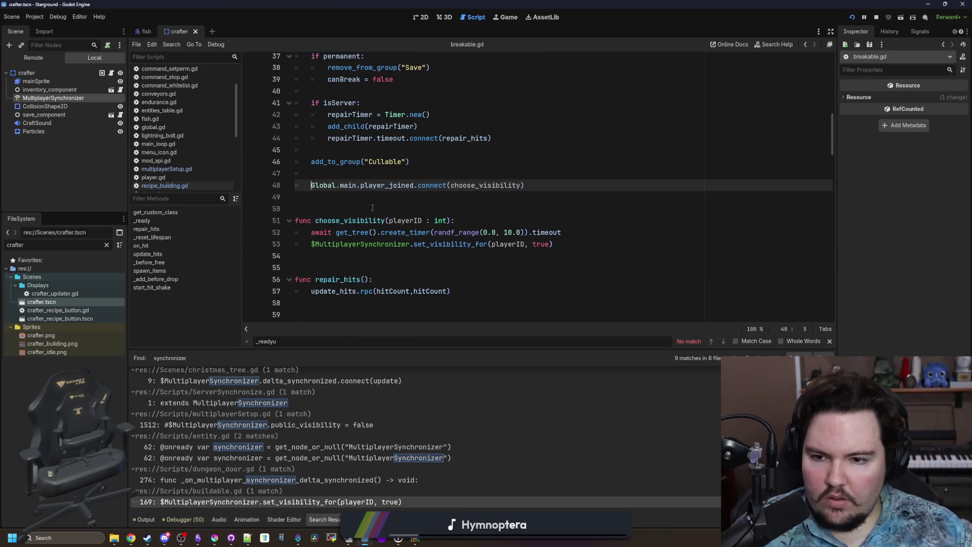
click(372, 207)
scroll(397, 227, down, 3)
scroll(405, 222, up, 4)
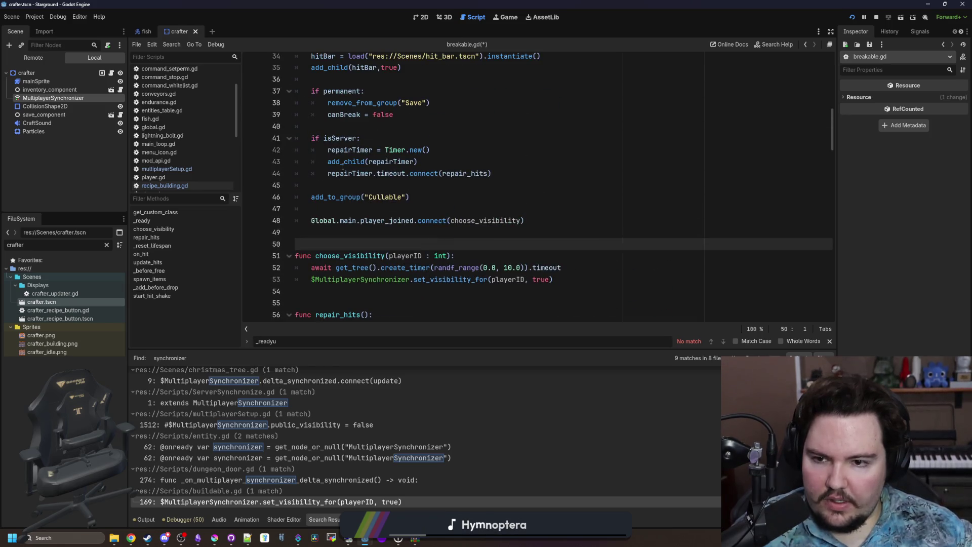
scroll(343, 166, up, 3)
scroll(343, 166, down, 2)
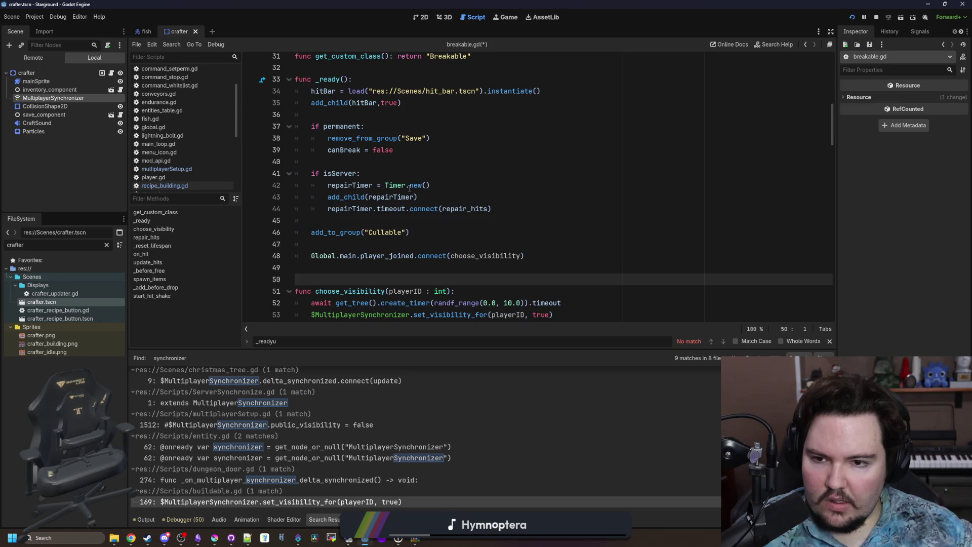
scroll(413, 212, down, 3)
key(Up)
key(Up)
key(BackSpace)
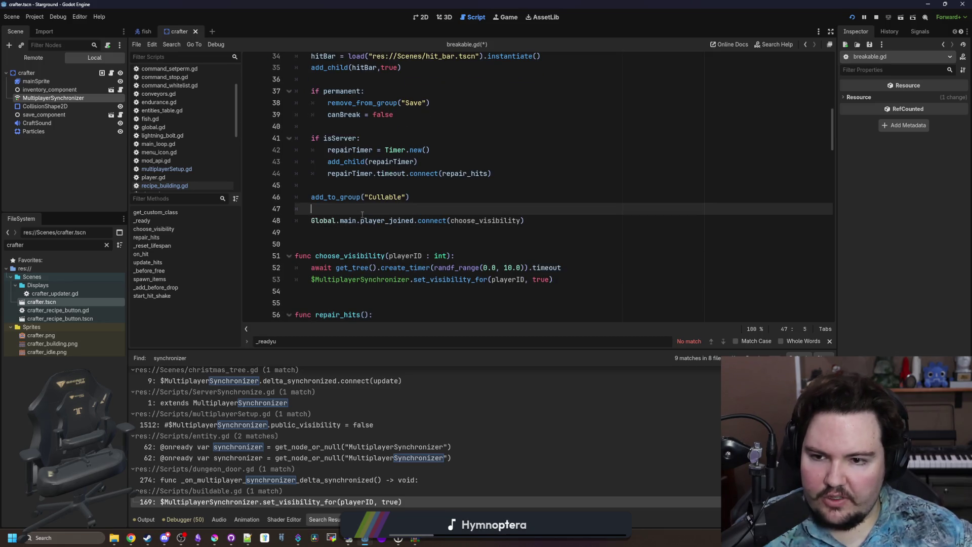
key(Left)
click(363, 216)
scroll(385, 215, down, 2)
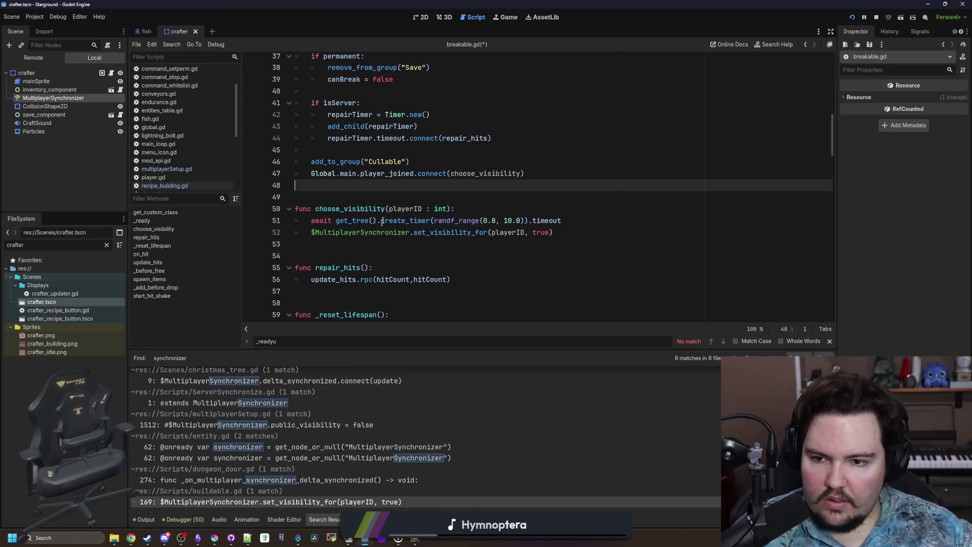
scroll(404, 214, up, 2)
click(436, 195)
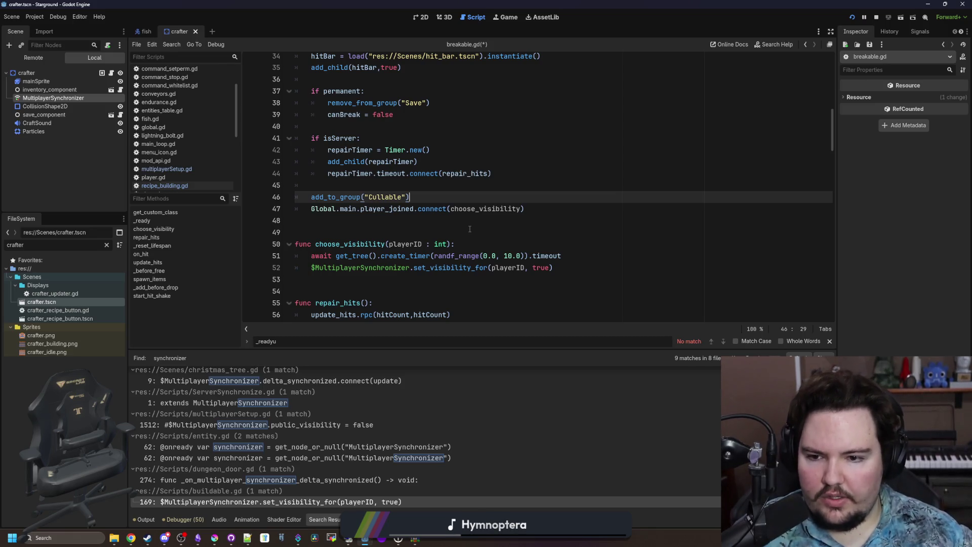
- Start a loop over Global.main.playerIDList calling synchronizer.set_visibility_for
key(Return)
text(synchronizer.)
key(Return)
text(.)
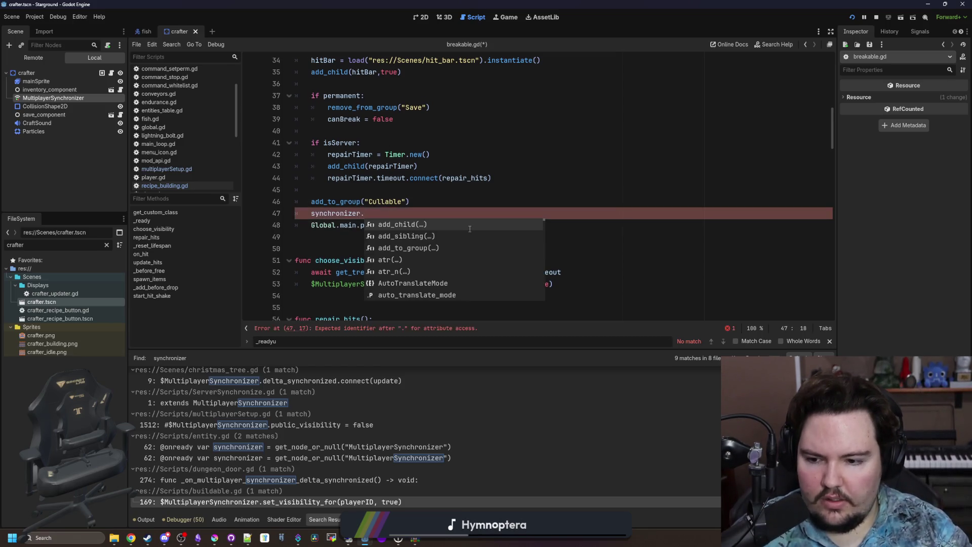
key(BackSpace)
key(BackSpace)
key(BackSpace)
text(for i in Global.main.)
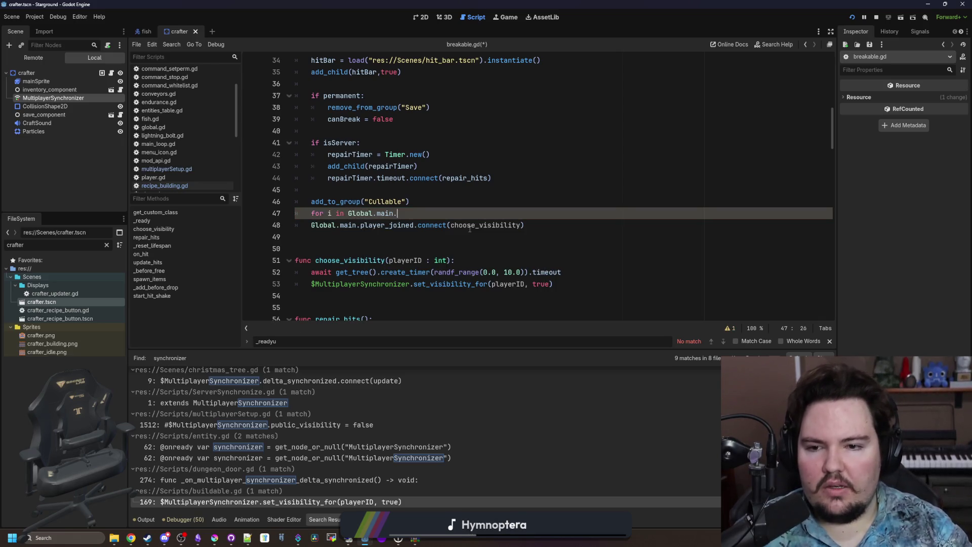
text(playerIDList:)
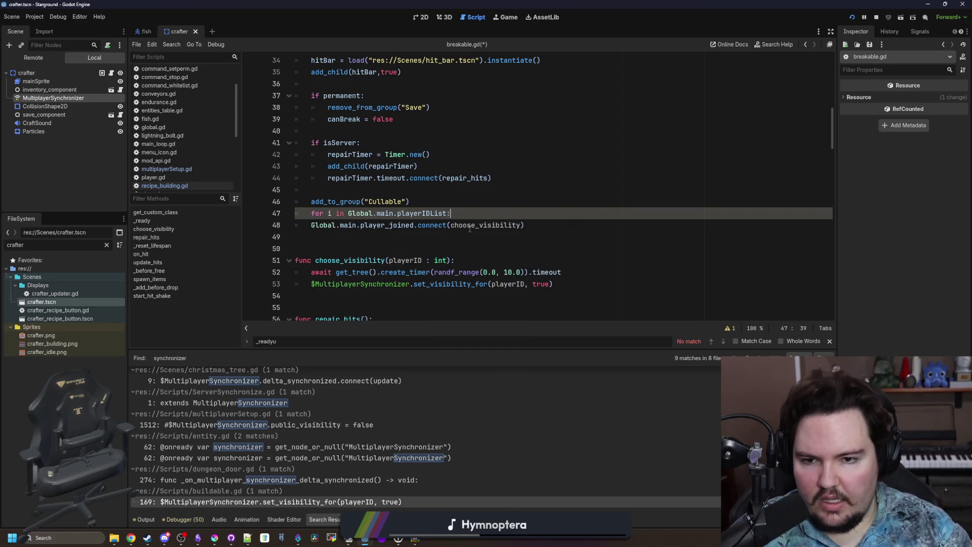
key(Return)
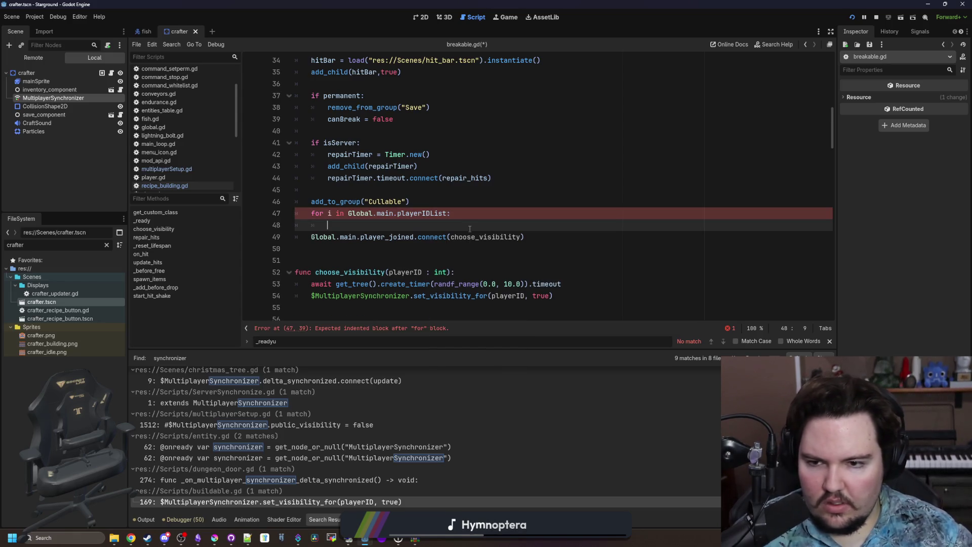
text(synchroniz)
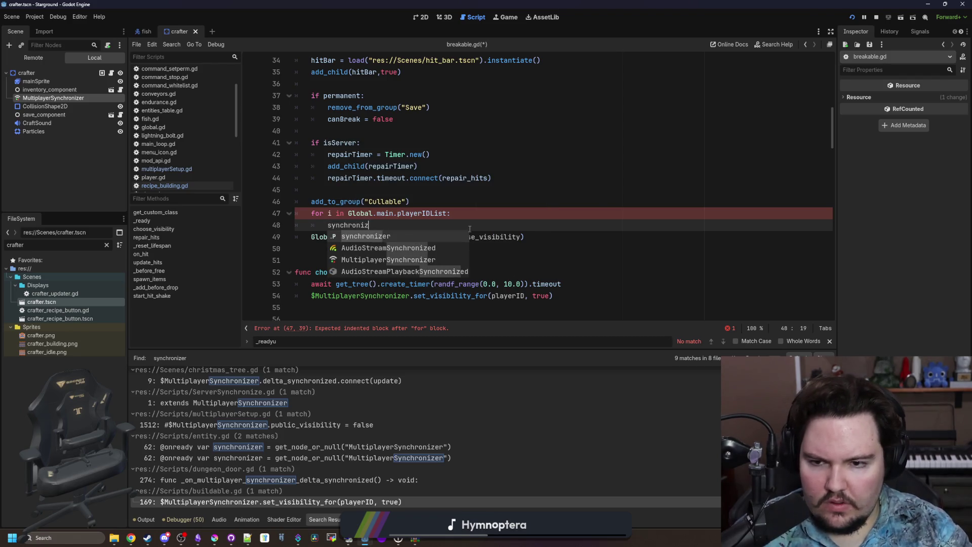
text(er.set_vis)
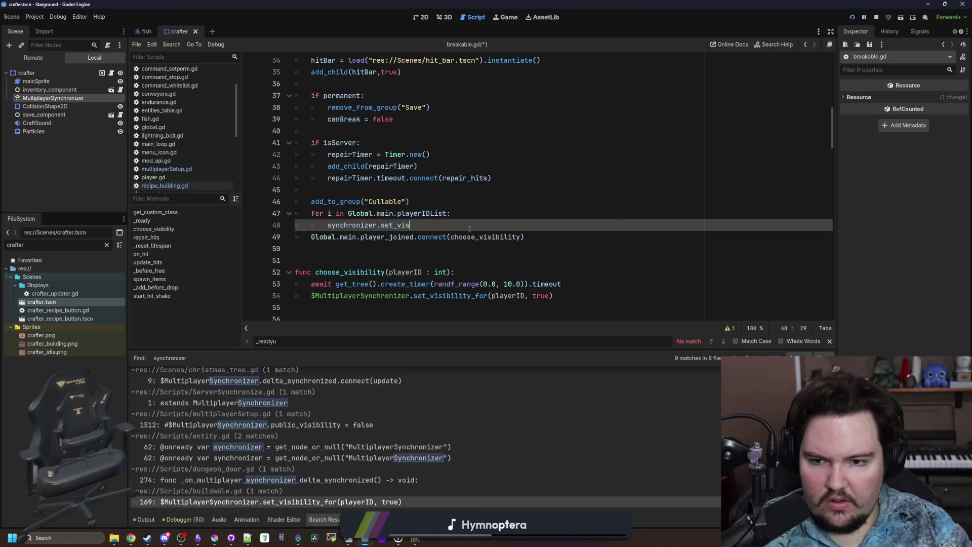
- Type-hint the synchronizer variable as MultiplayerSynchronizer and save
ctrl+click(357, 228)
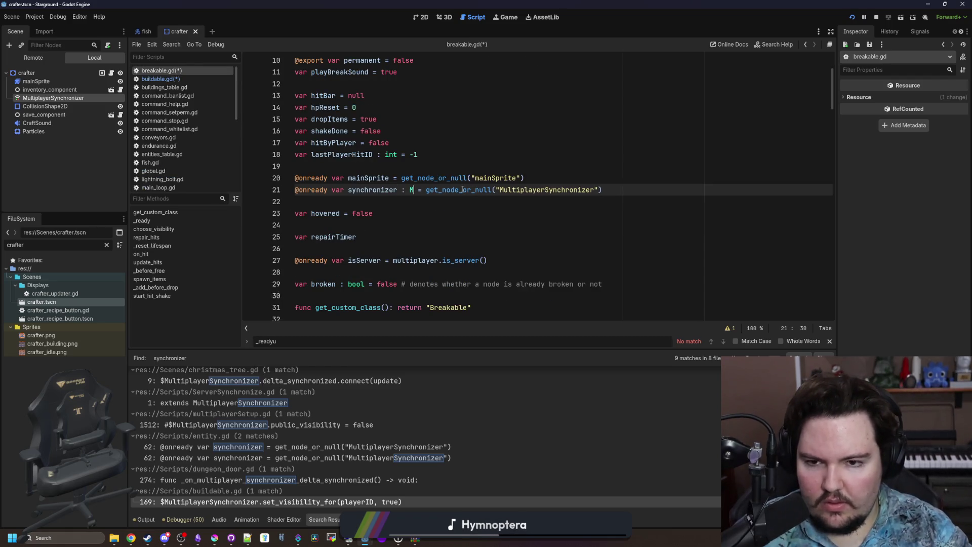
text(ultiplayerSy)
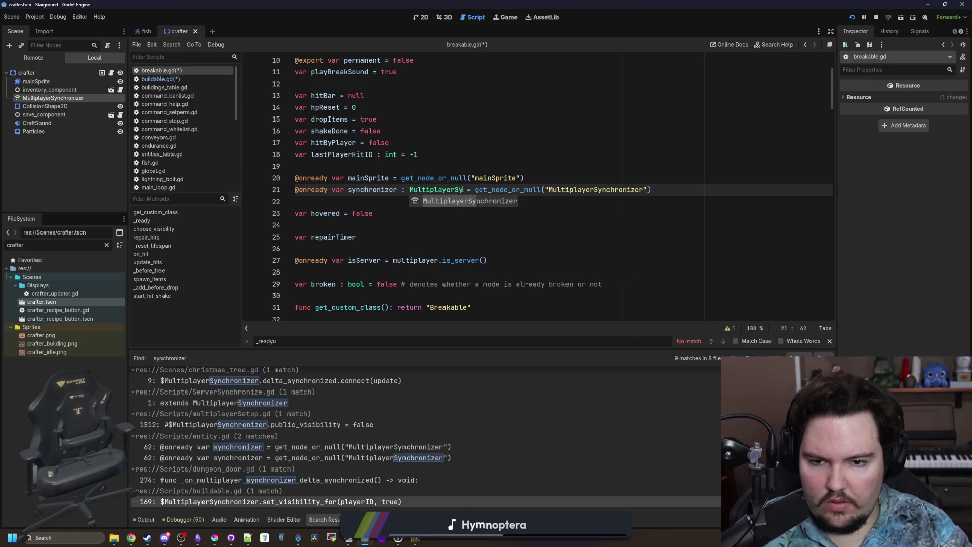
click(489, 157)
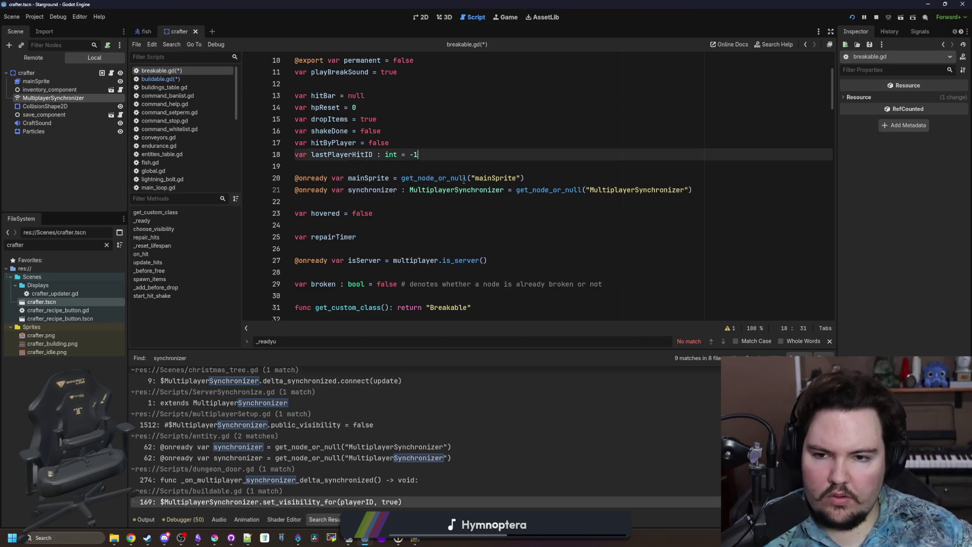
key(ctrl+s)
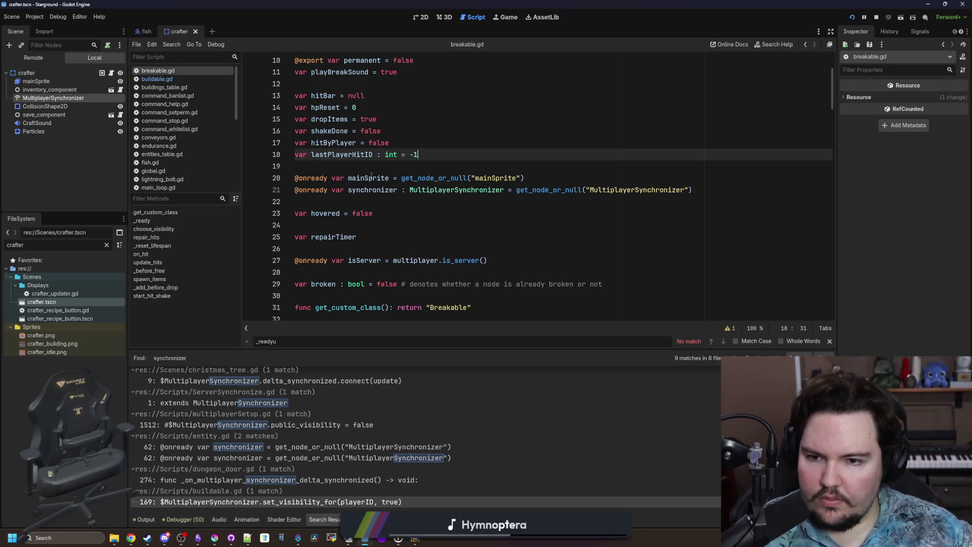
- Finish the call as set_visibility_for(i, true) and add a blank line before the loop
scroll(302, 162, down, 9)
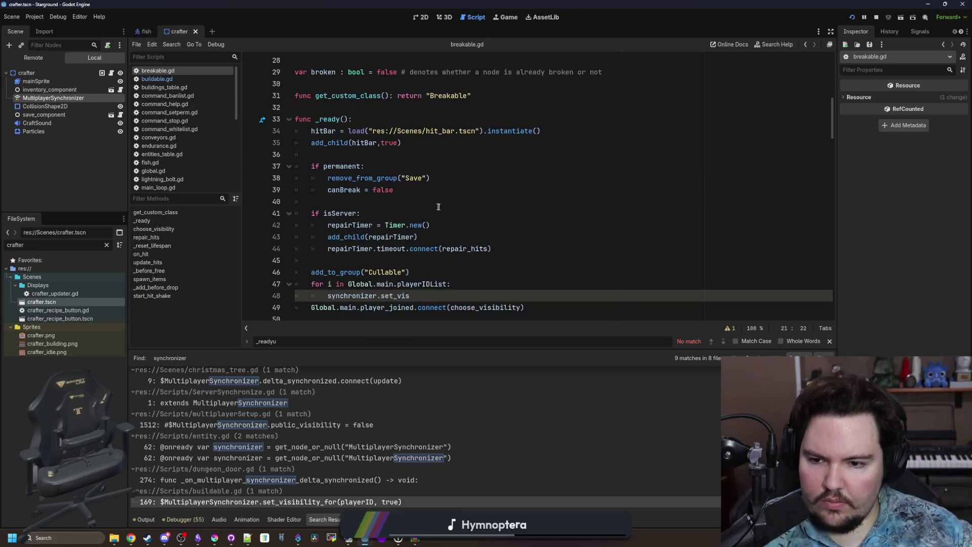
click(394, 209)
click(410, 189)
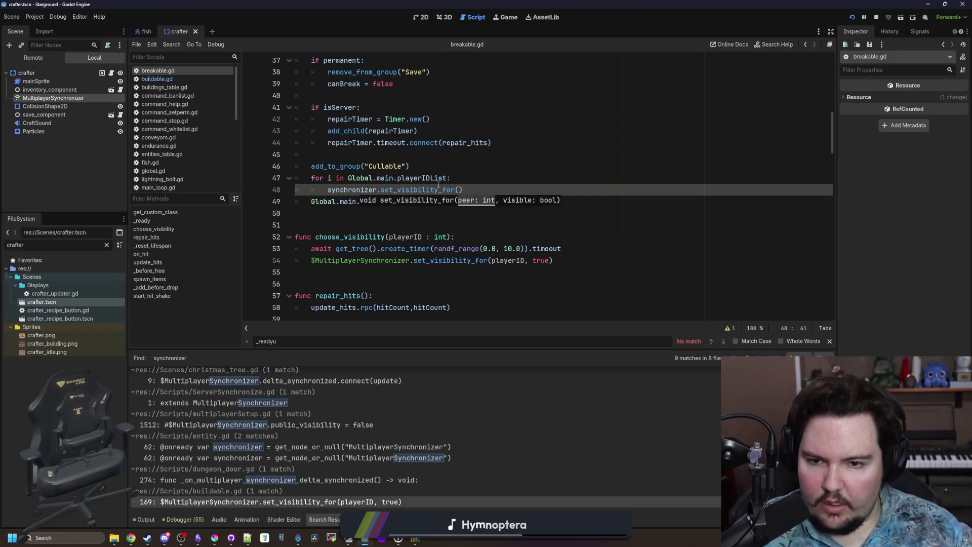
text(i, true)
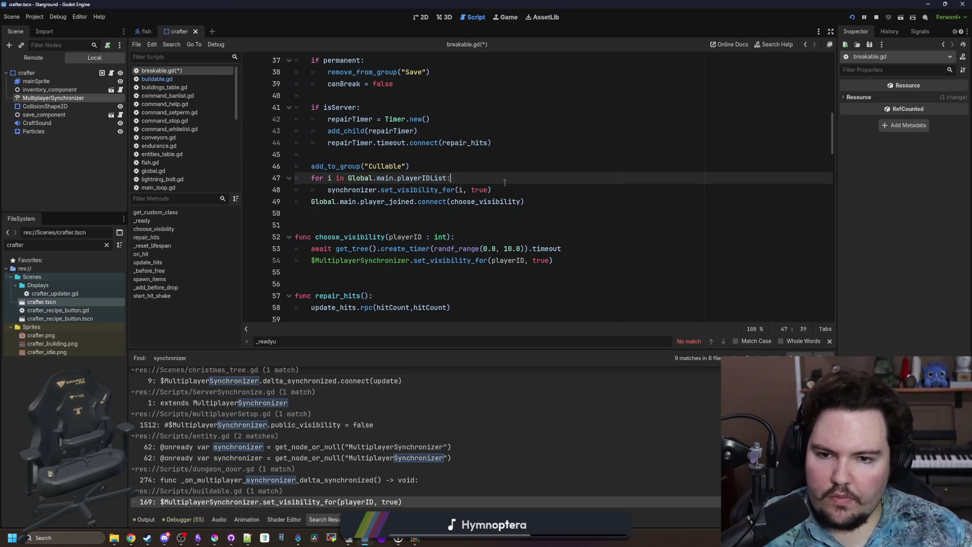
key(Return)
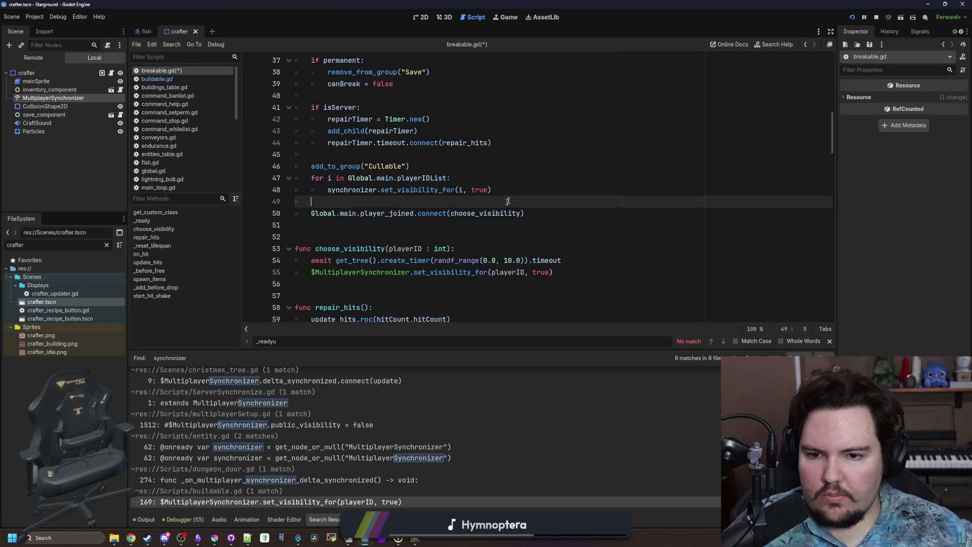
click(457, 167)
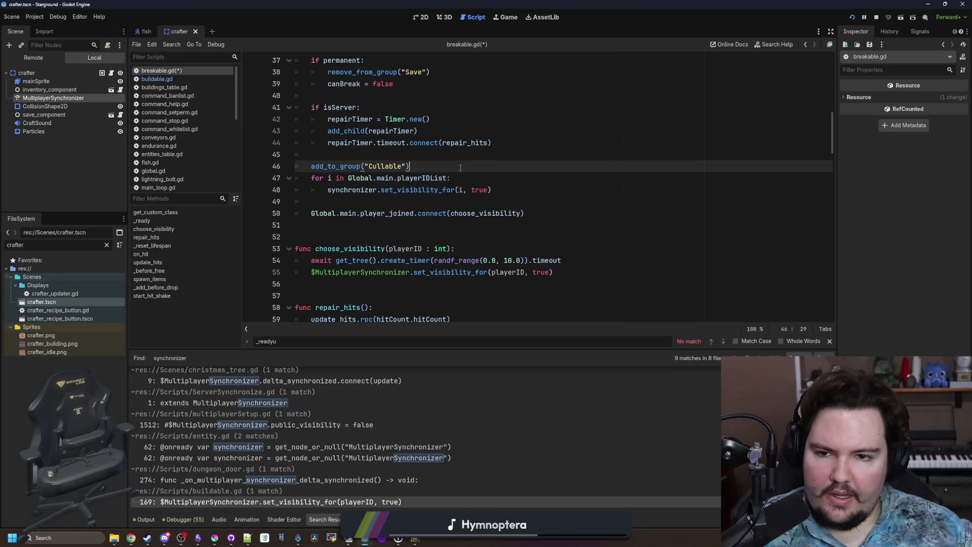
key(Return)
drag(491, 201, 278, 191)
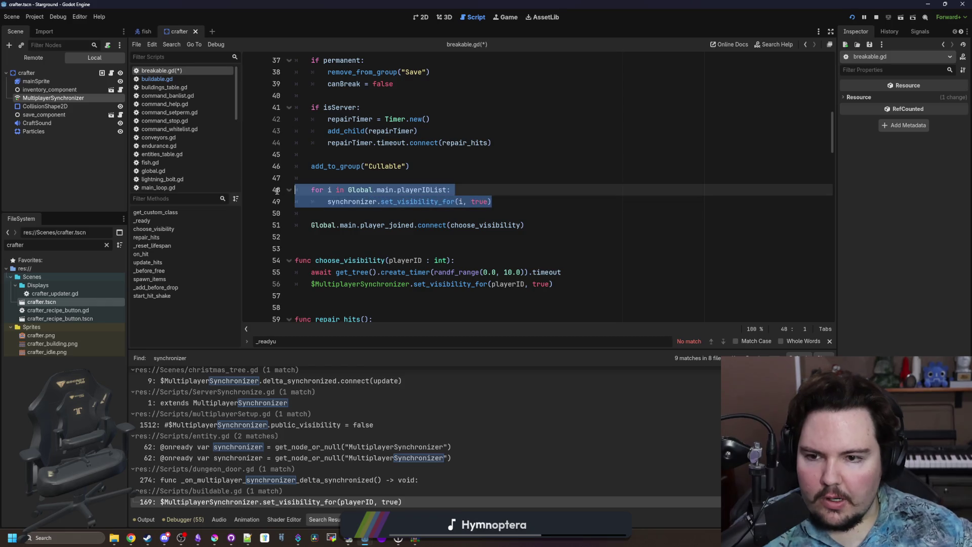
click(360, 189)
click(368, 212)
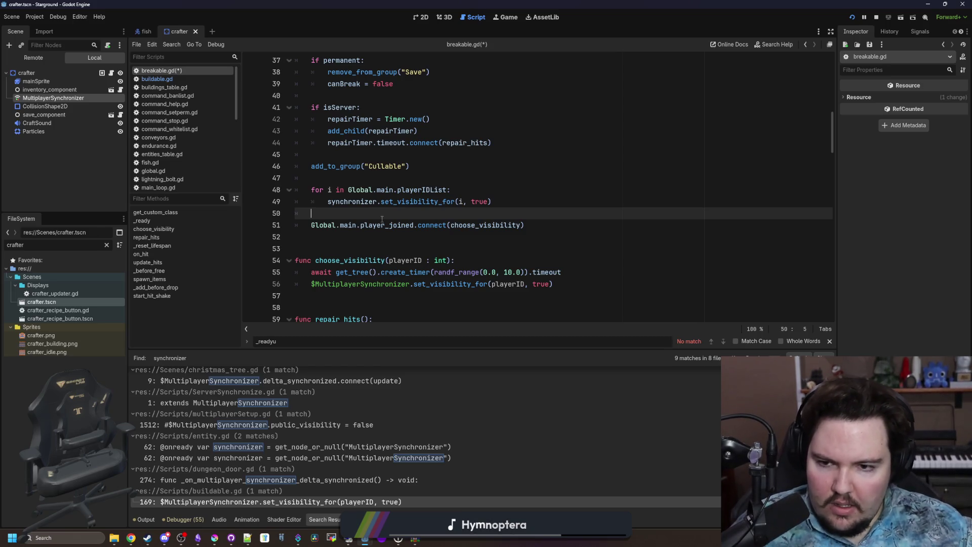
- Replace $MultiplayerSynchronizer in choose_visibility with the synchronizer variable, then save
drag(550, 222, 281, 223)
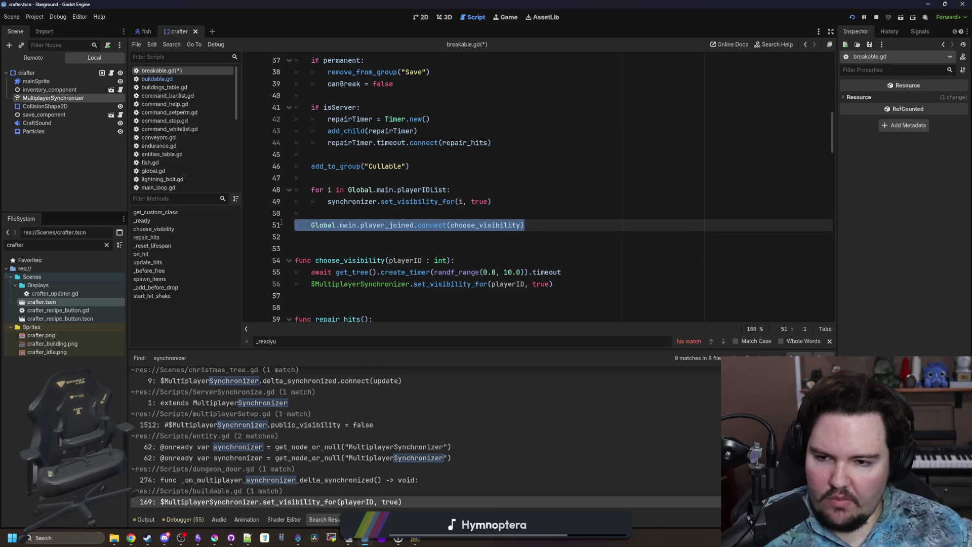
click(343, 216)
click(409, 284)
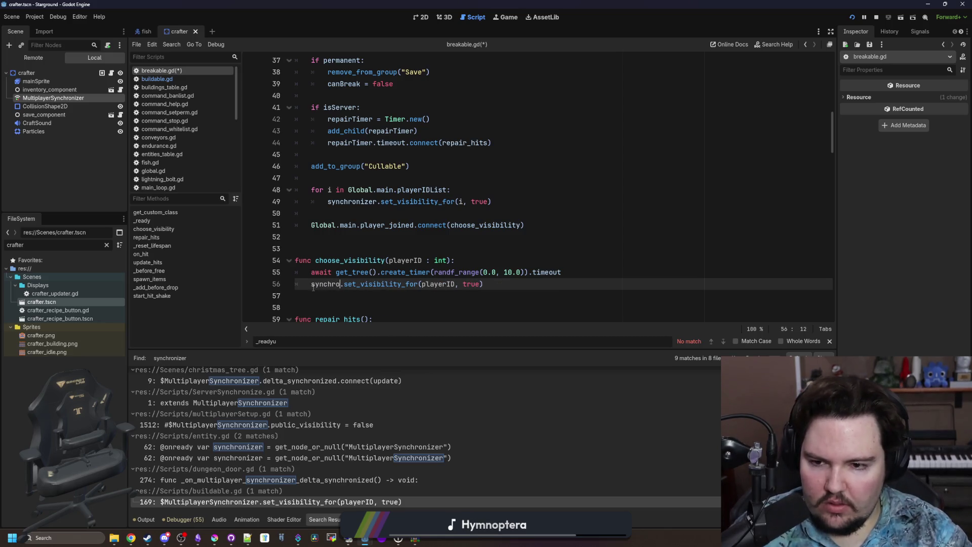
key(Return)
click(377, 250)
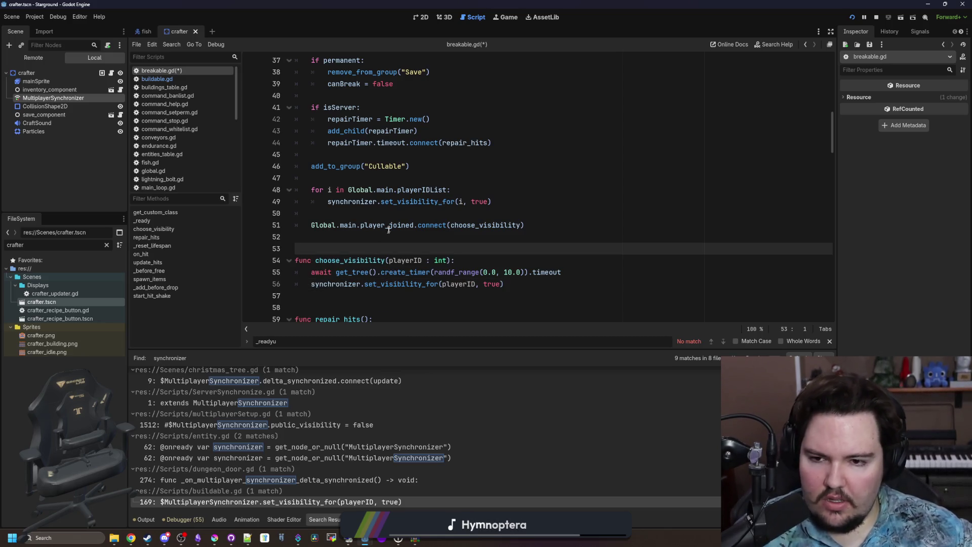
mouse_move(514, 285)
mouse_down()
mouse_move(324, 260)
mouse_move(314, 191)
mouse_up()
click(376, 181)
key(ctrl+s)
click(159, 162)
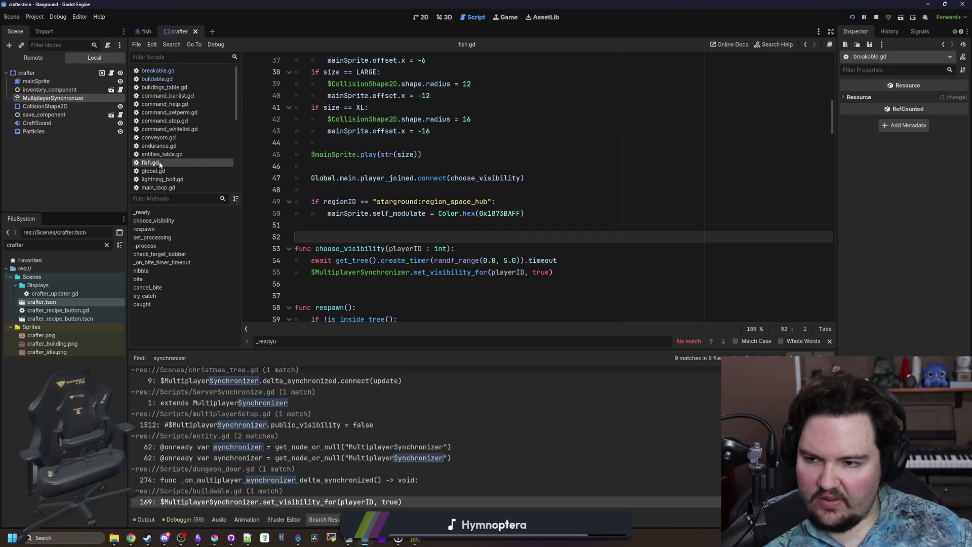
- Delete fish.gd's player_joined connection line, undo the deletion, and run the project with F5
click(353, 224)
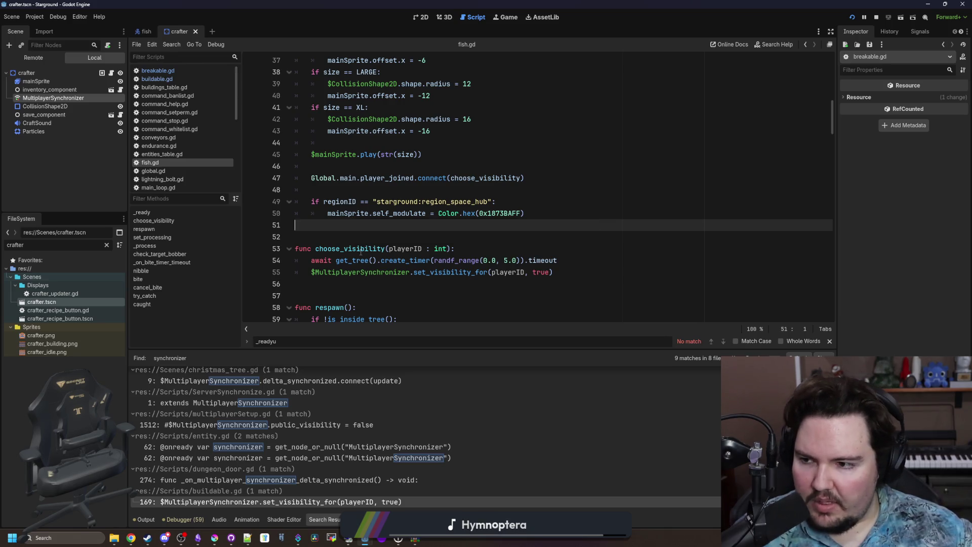
click(348, 234)
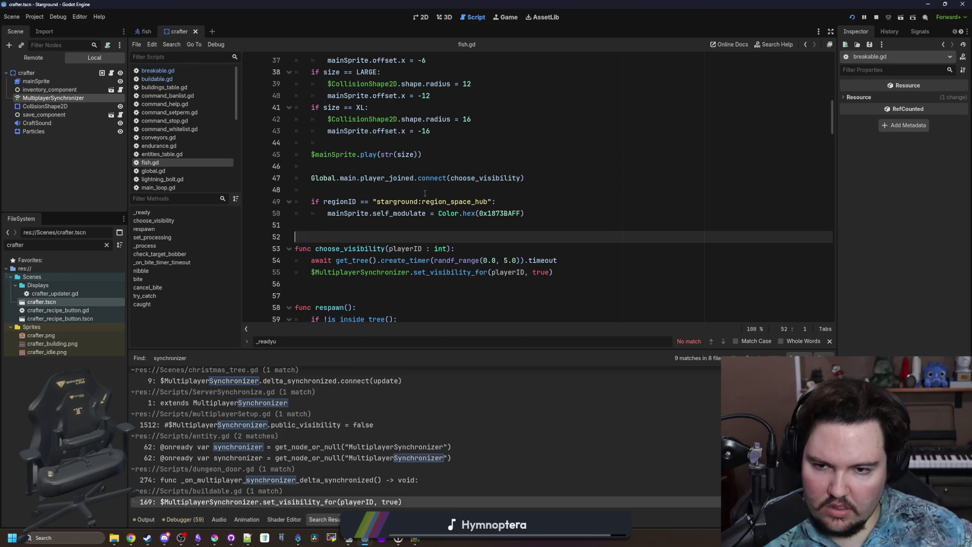
click(478, 195)
triple_click(538, 181)
key(BackSpace)
key(BackSpace)
key(BackSpace)
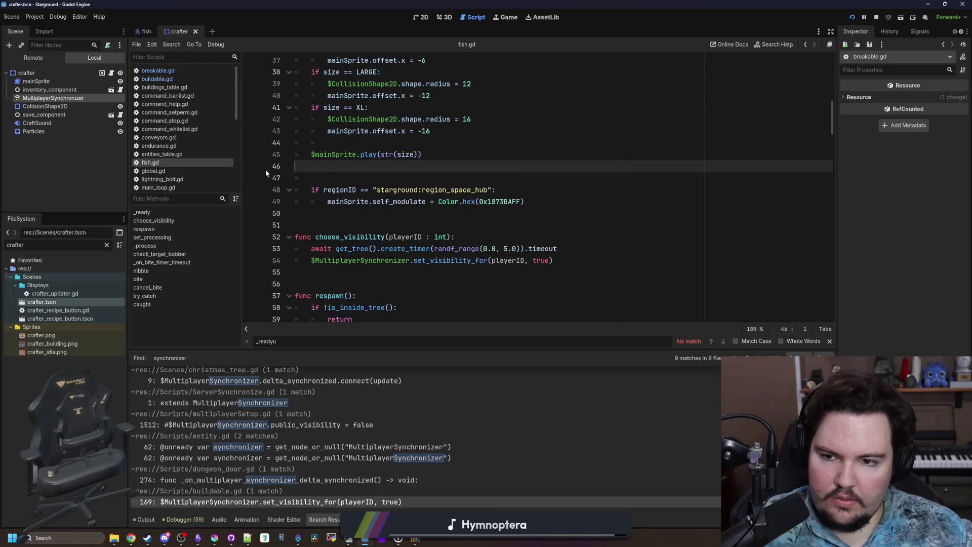
click(529, 189)
key(ctrl+z)
key(F5)
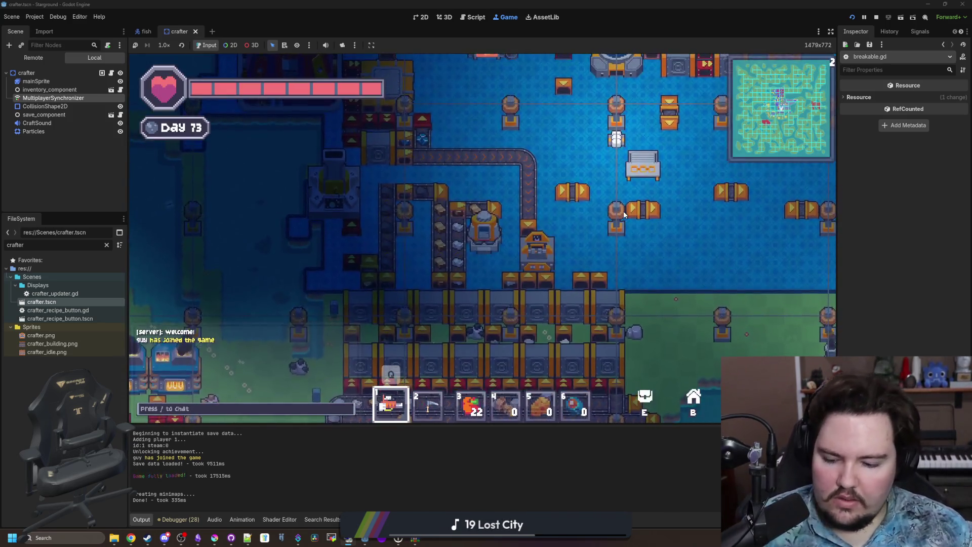
- Fire the tool beam, walk up-right, select hotbar slot 2, then switch to the remote server session
click(623, 211)
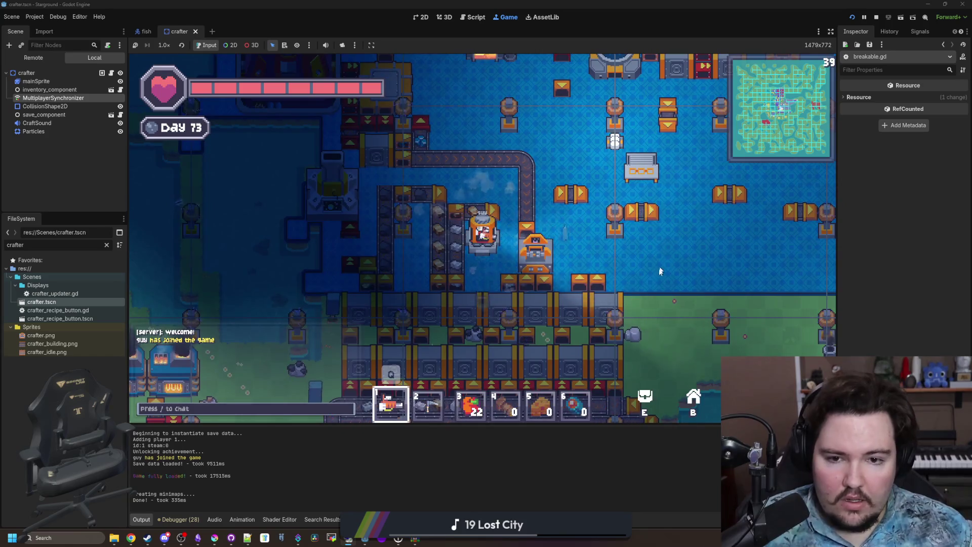
key(w)
key(d)
key(2)
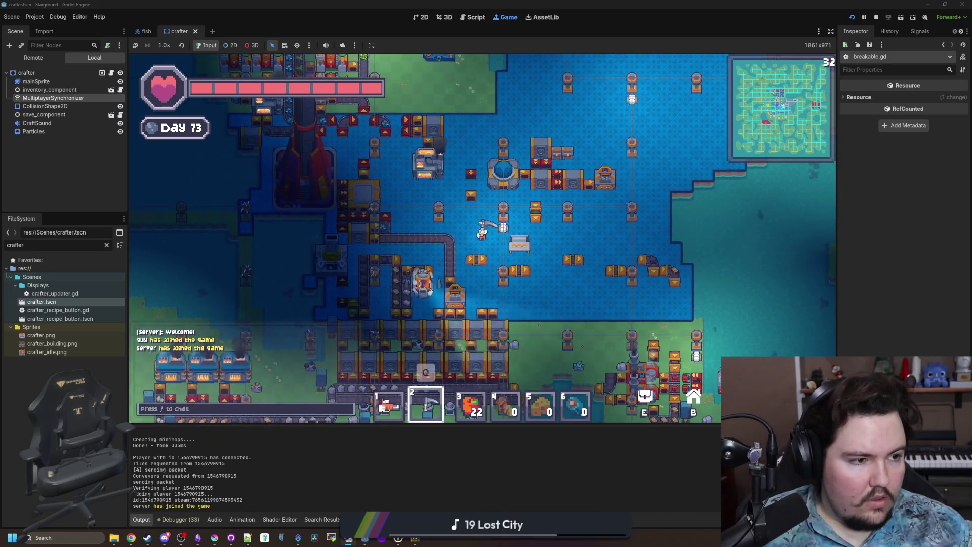
key(alt+Tab)
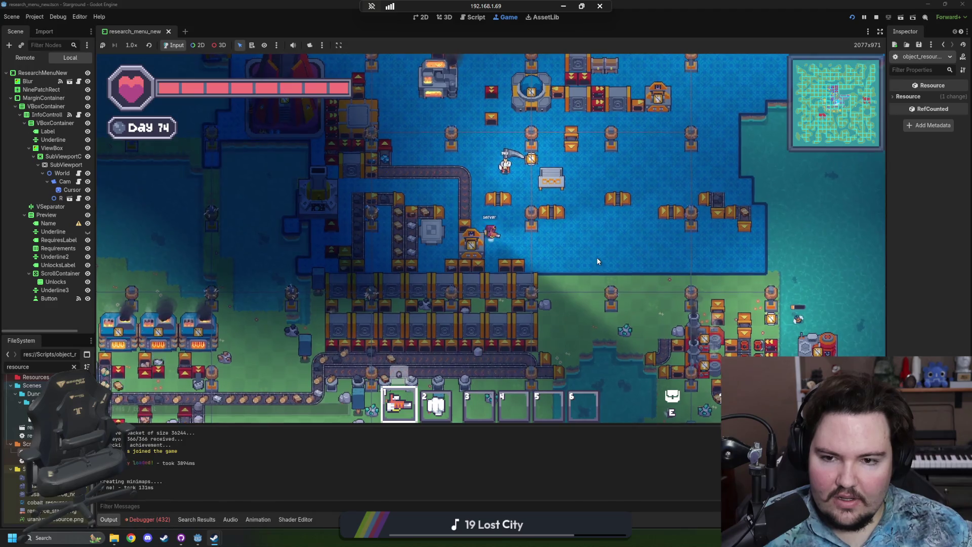
- Walk the server character with WASD through the north and west parts of the factory
key(w+a)
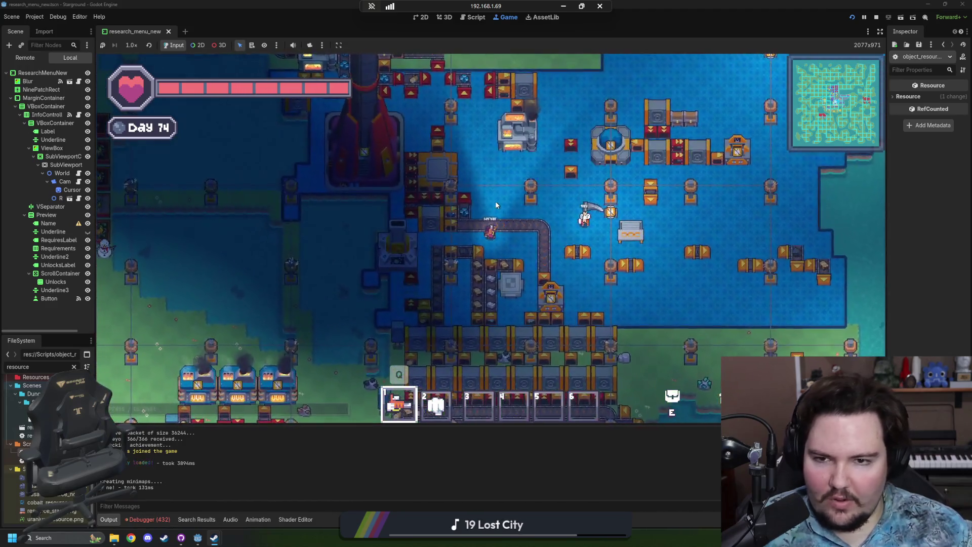
key(w)
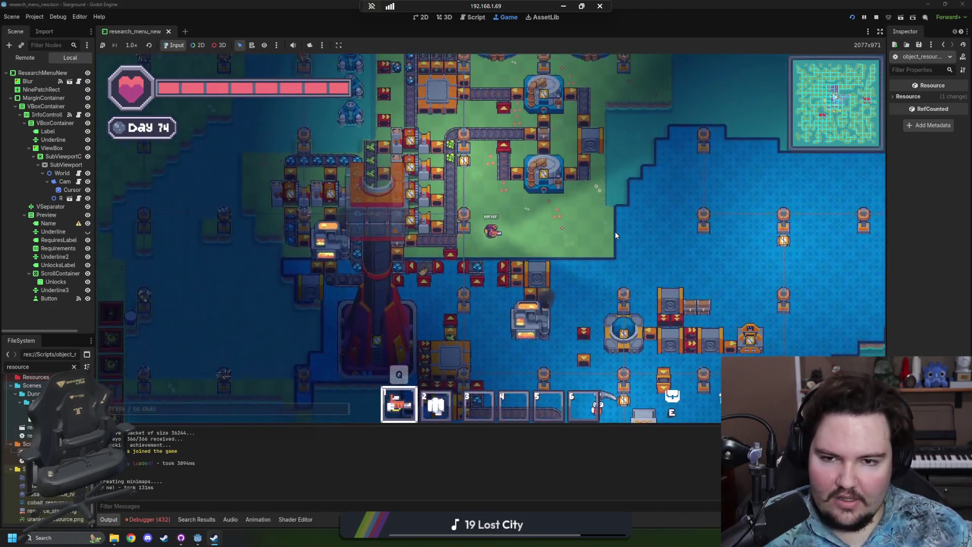
key(d)
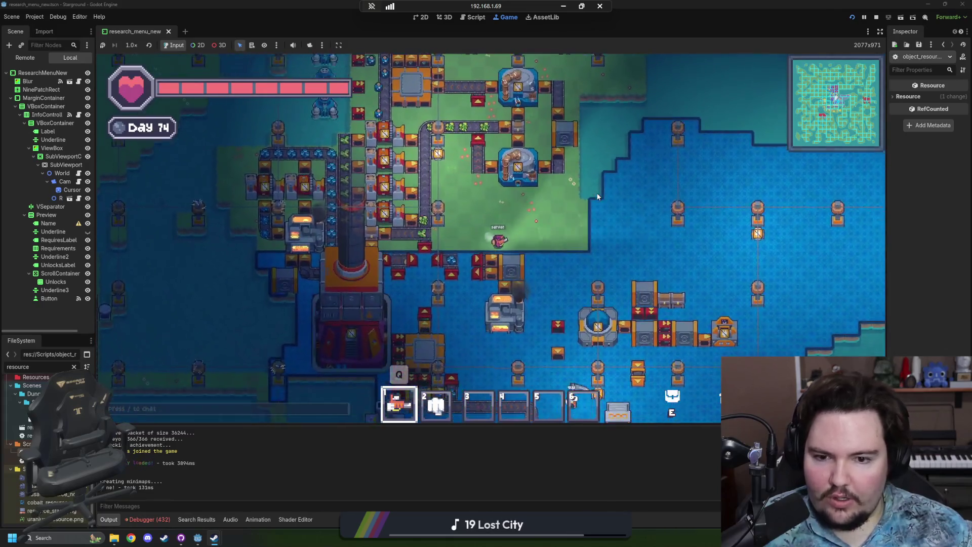
key(s+d)
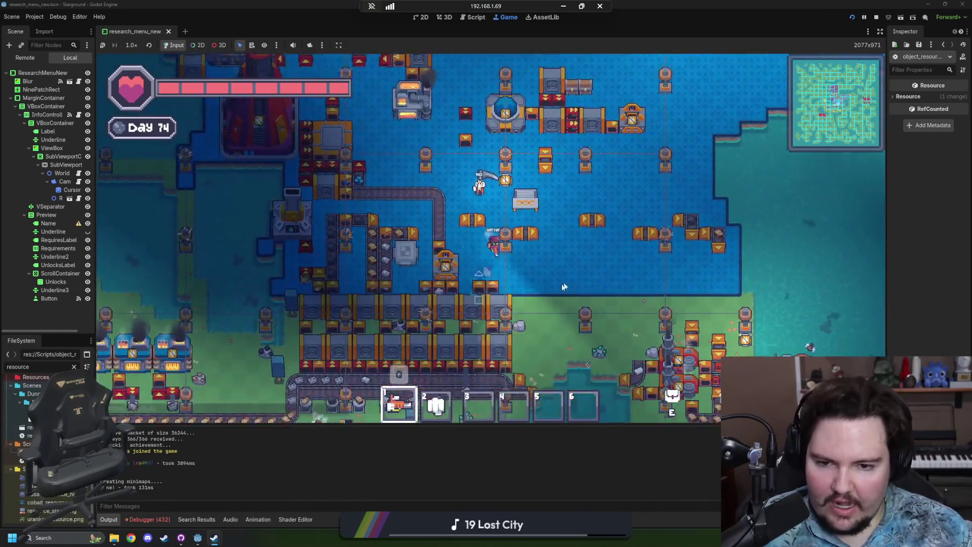
key(s)
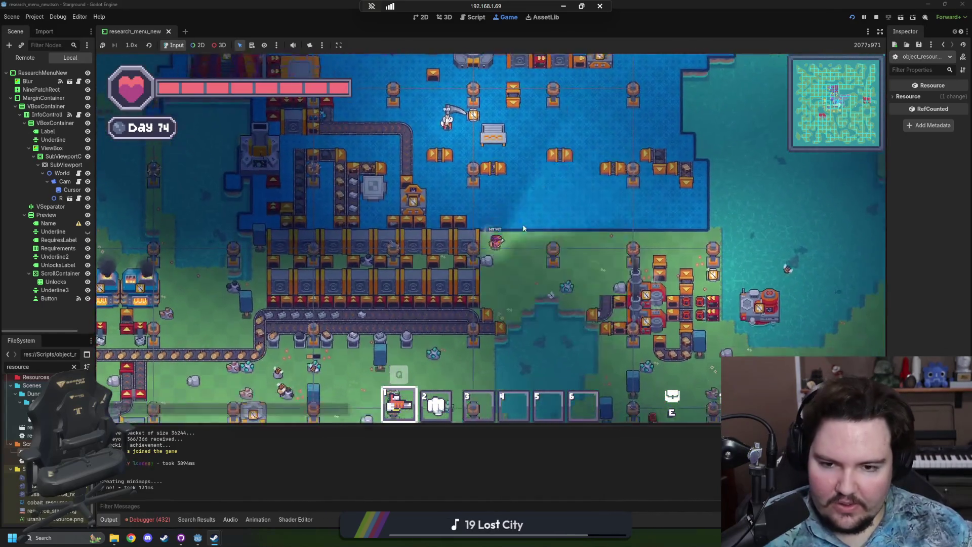
key(a)
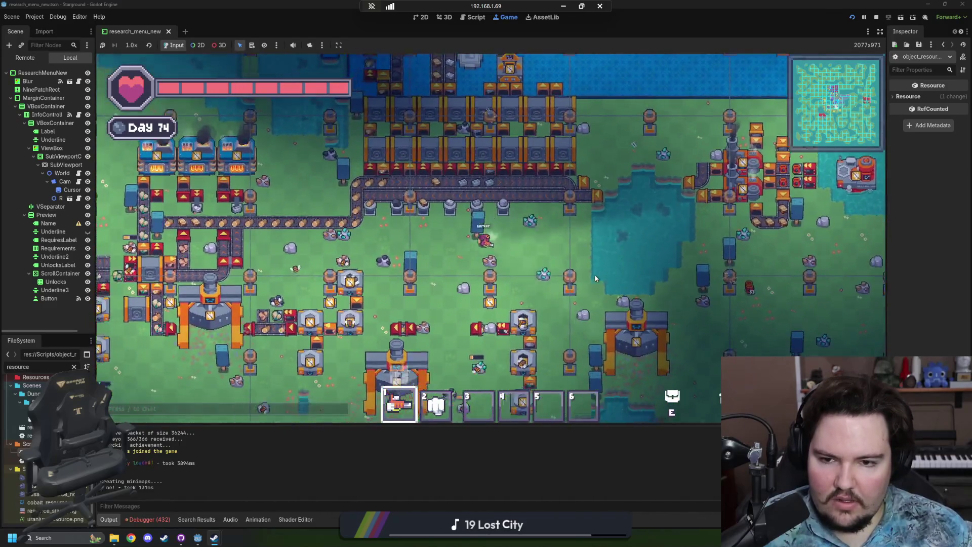
key(a)
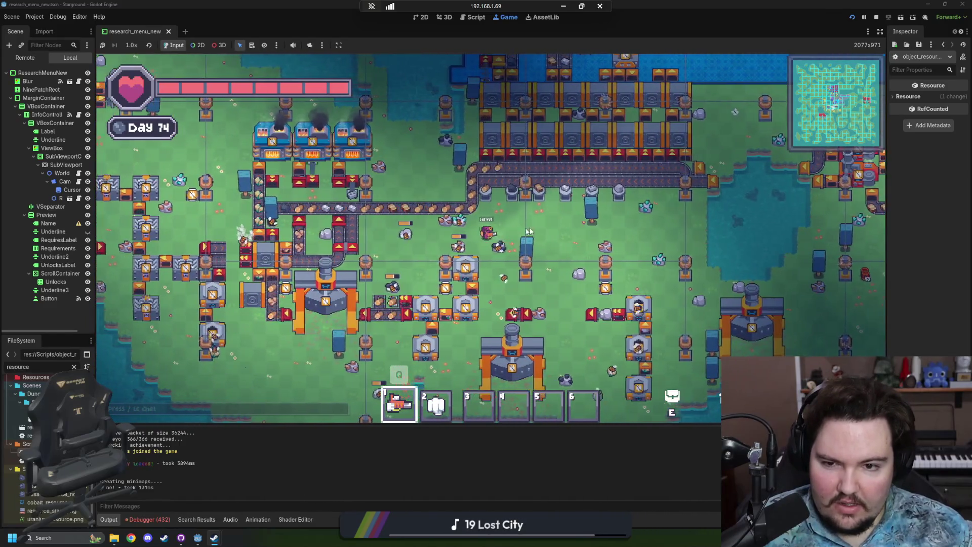
key(a)
key(s)
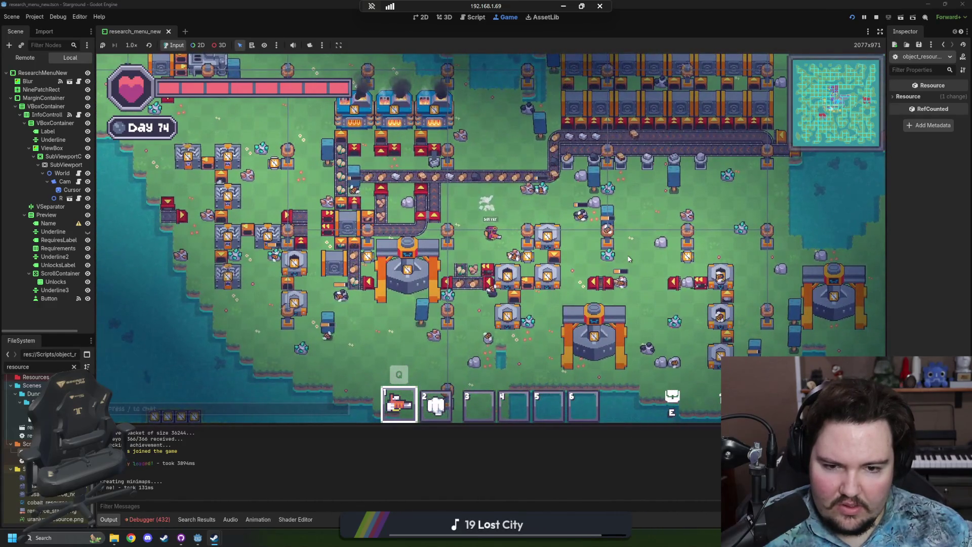
- Keep walking the character around the grass and toward the water
mouse_move(597, 325)
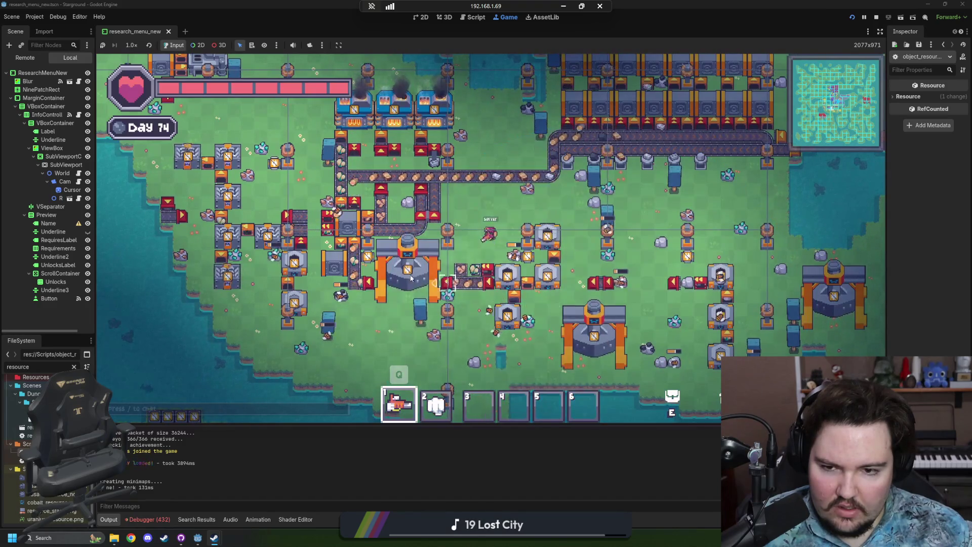
mouse_move(452, 241)
mouse_move(418, 263)
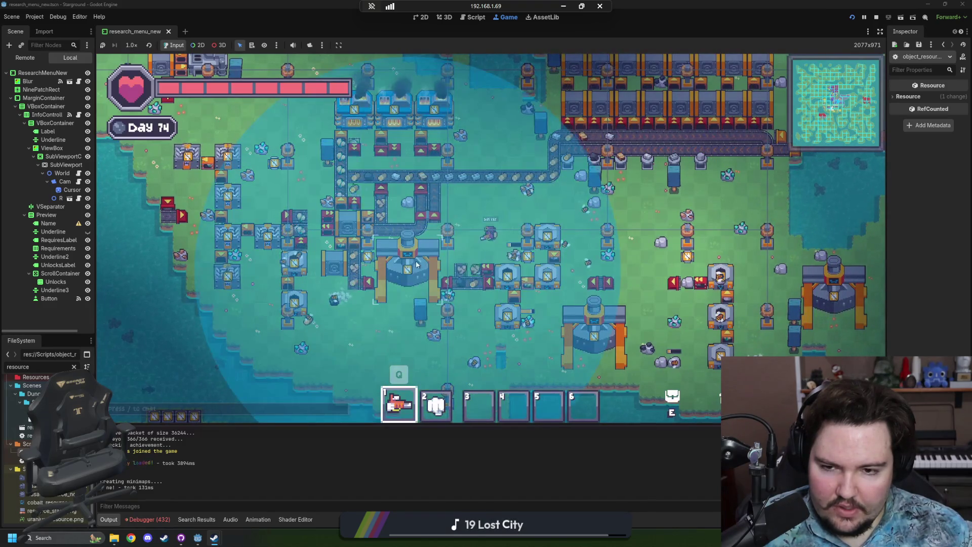
key(a)
key(s)
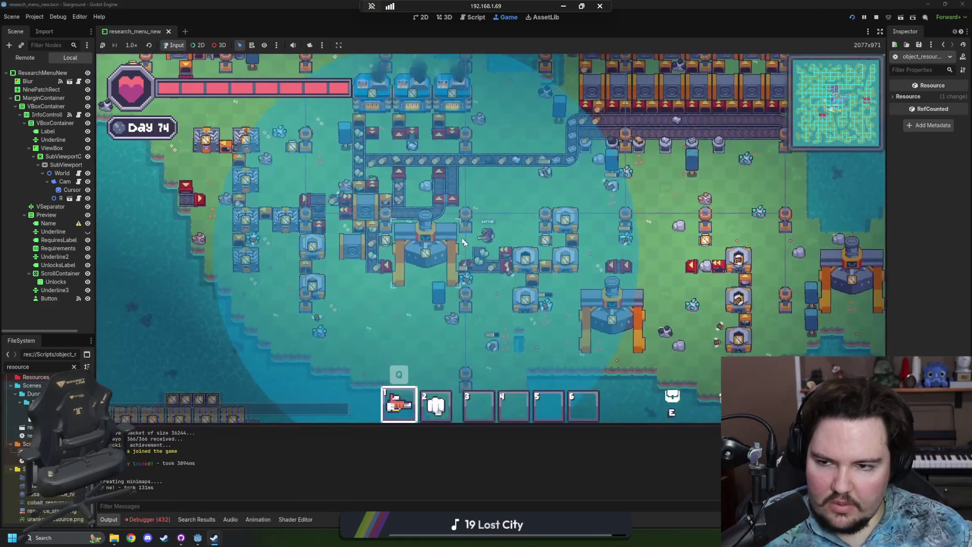
key(w)
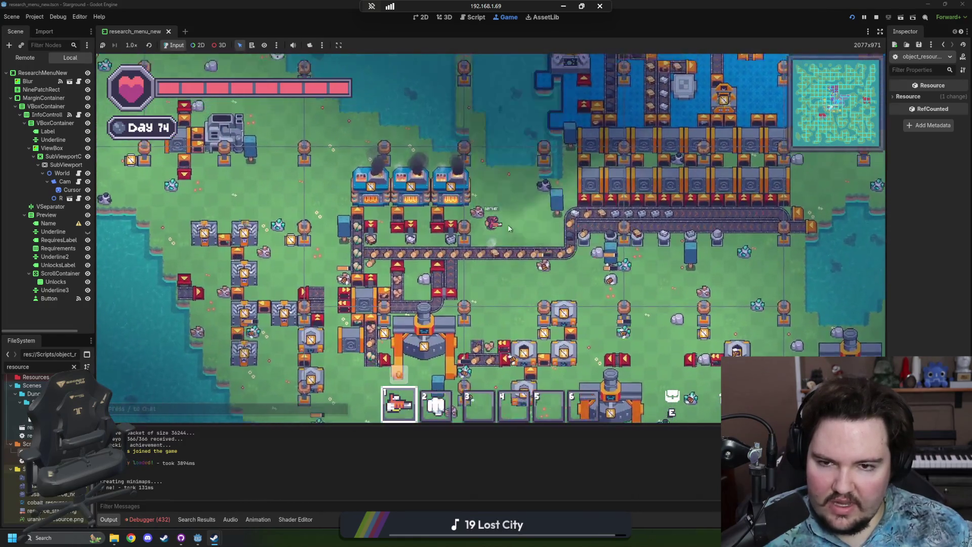
key(s)
key(d)
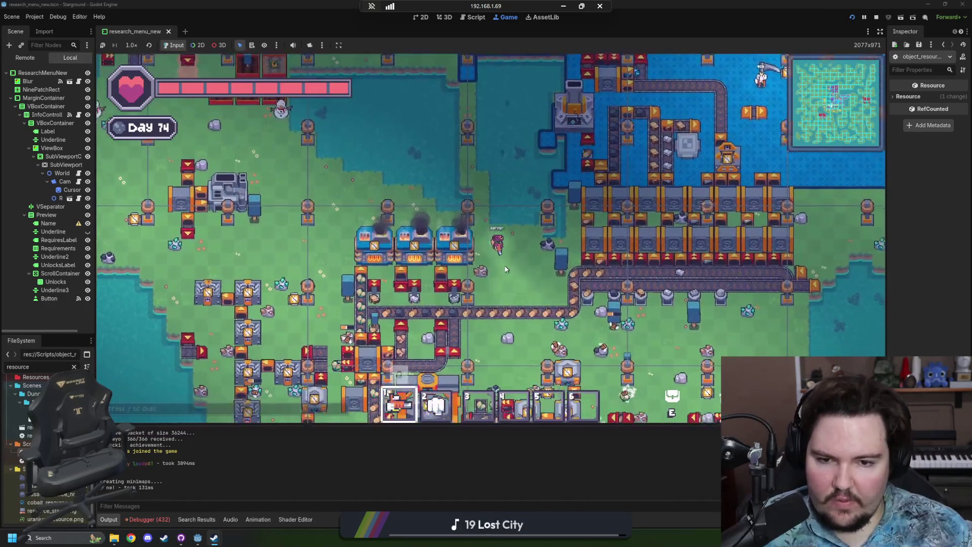
key(d)
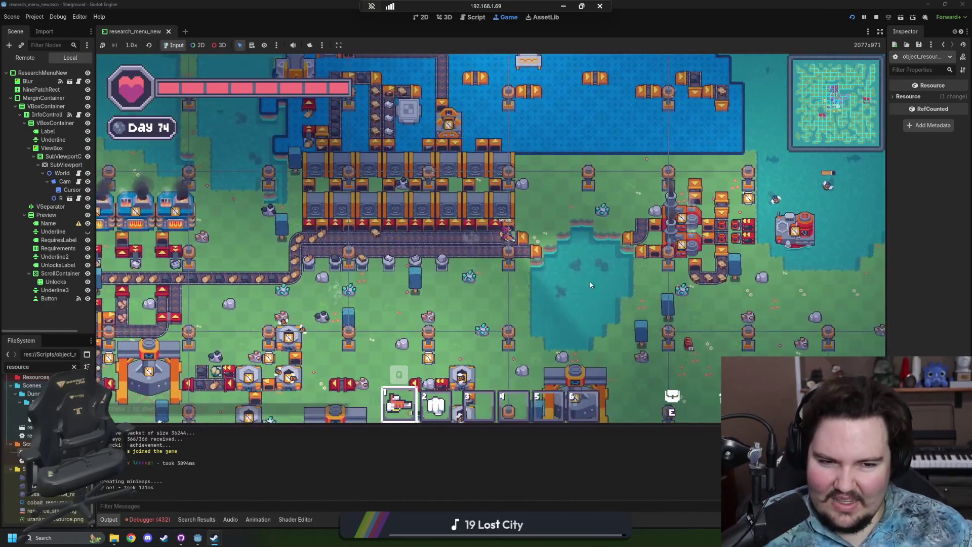
key(w)
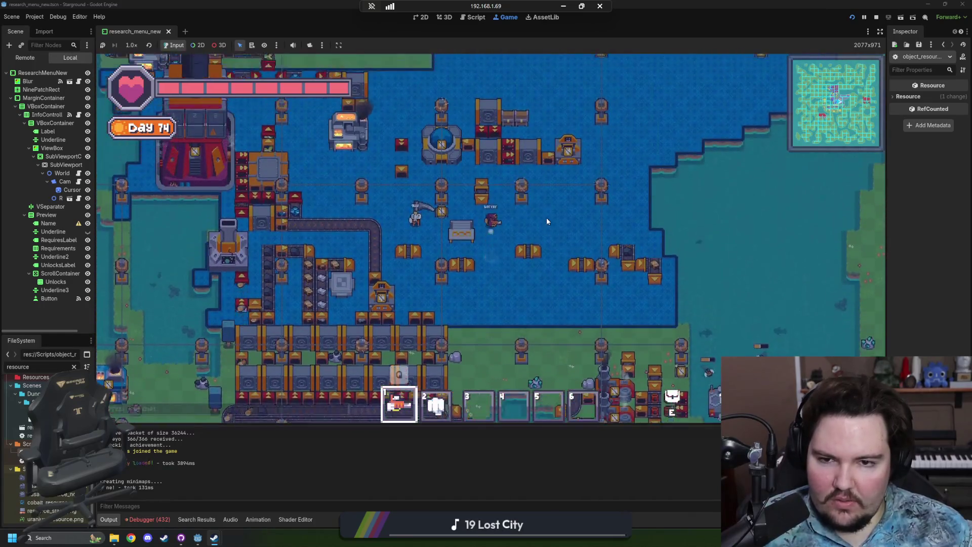
key(w)
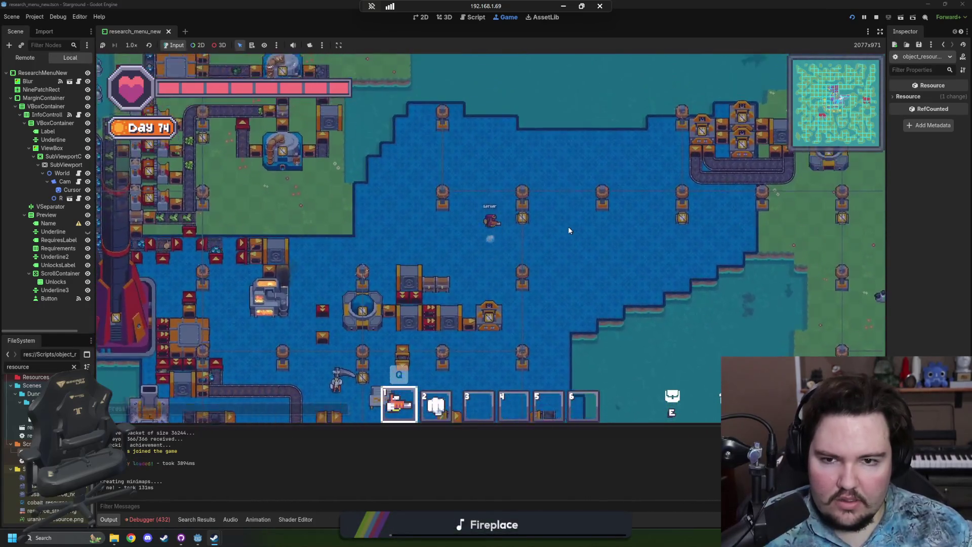
key(a)
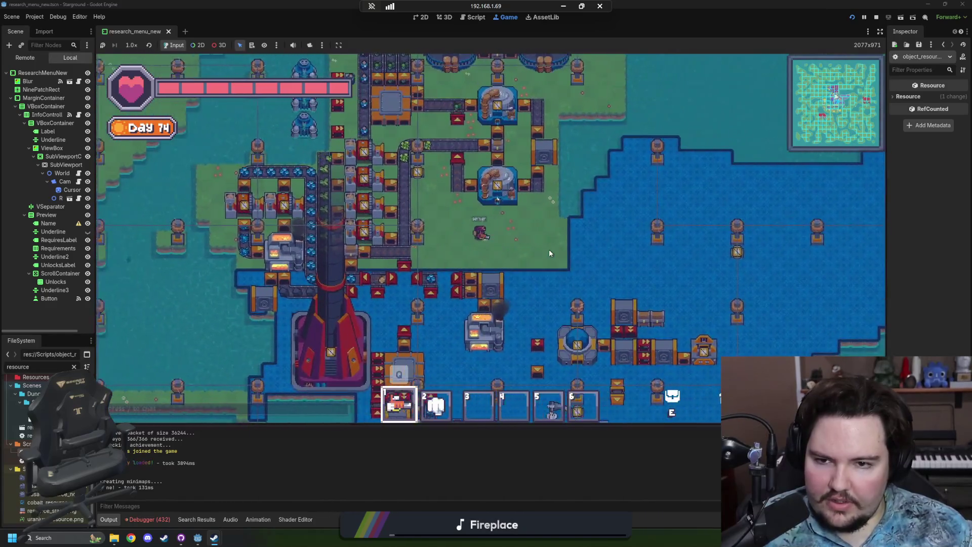
key(w)
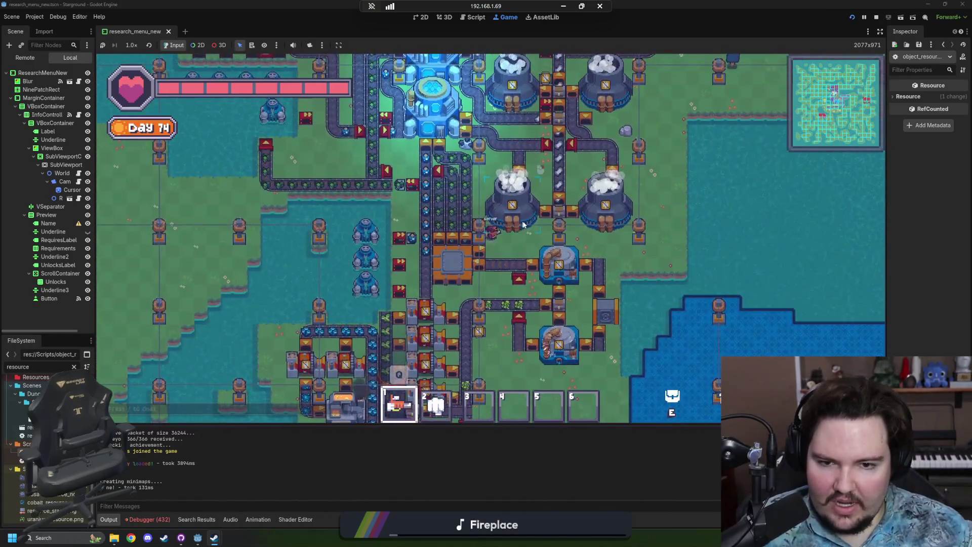
key(d)
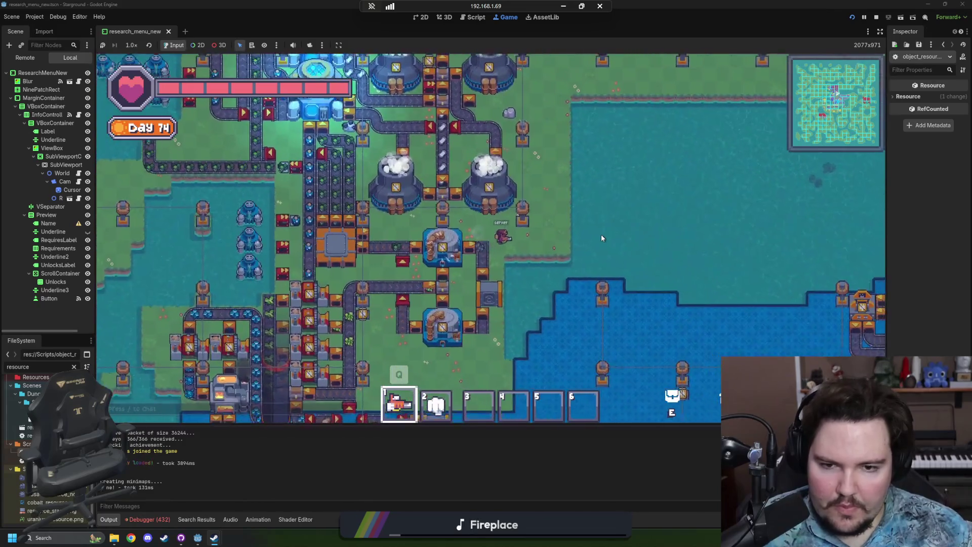
key(w)
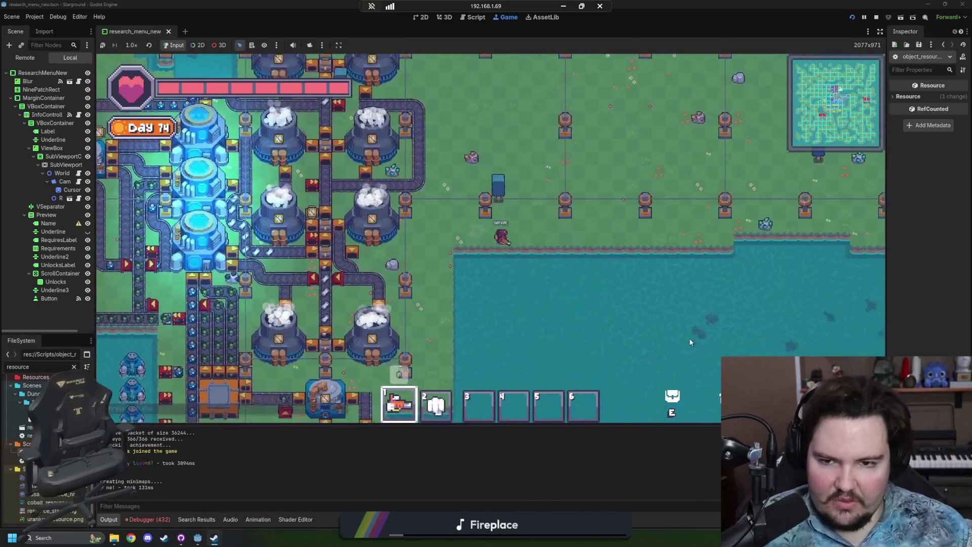
key(w)
key(d)
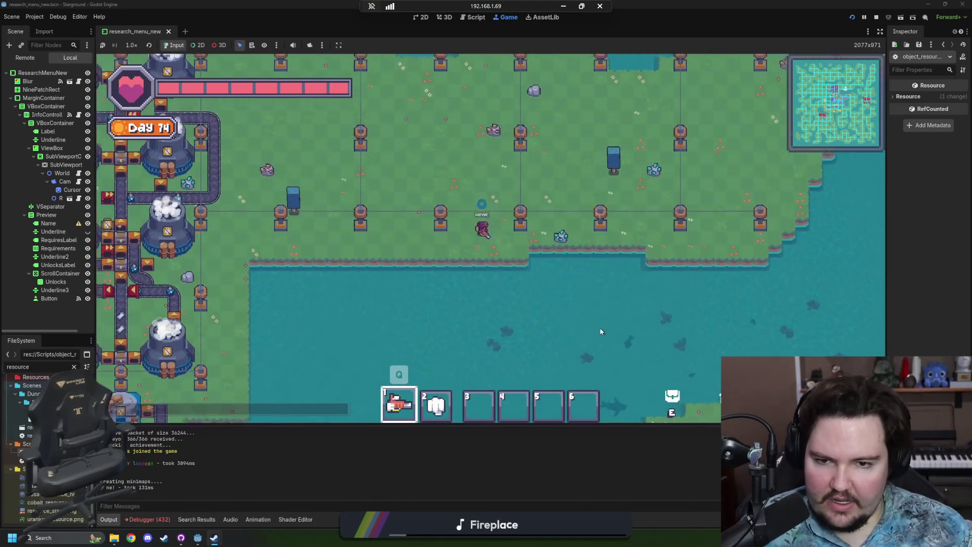
key(a)
key(s)
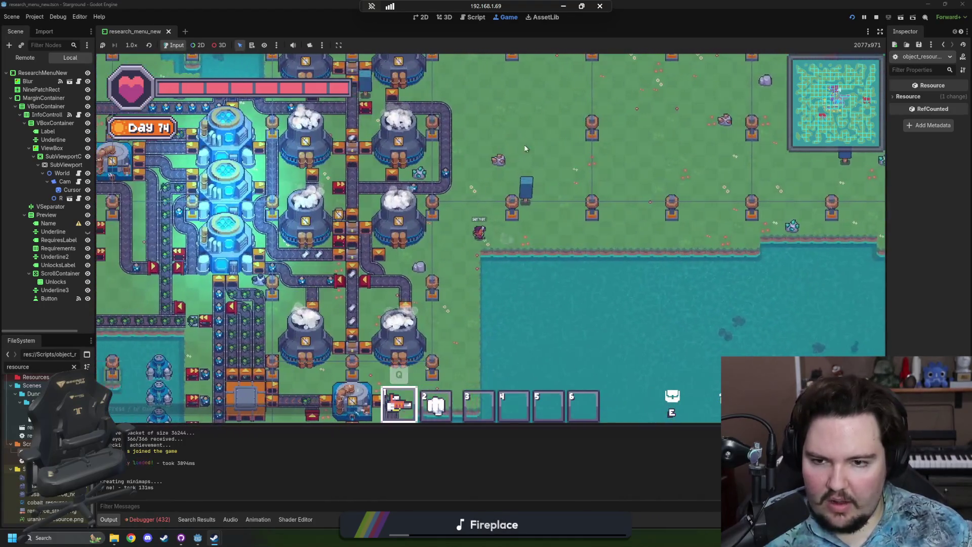
key(a)
key(w)
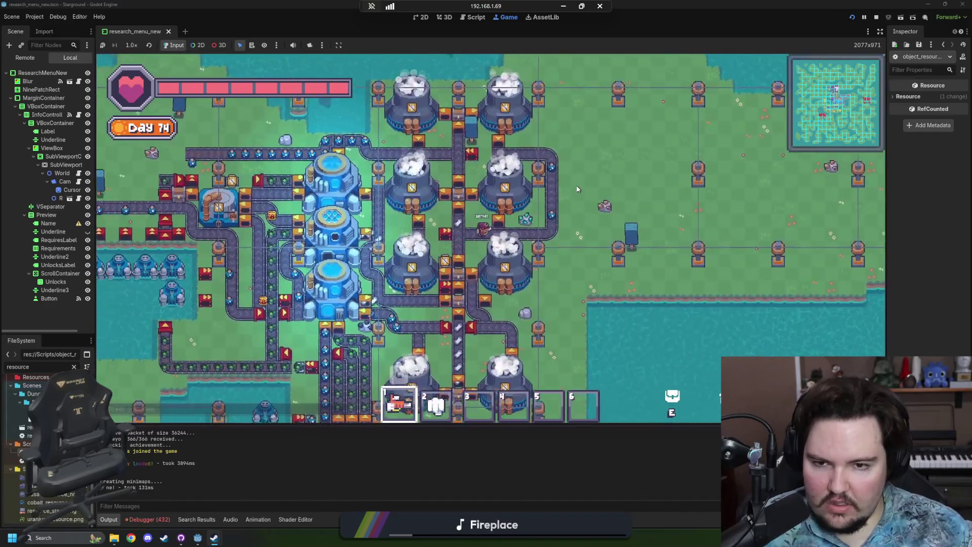
key(d)
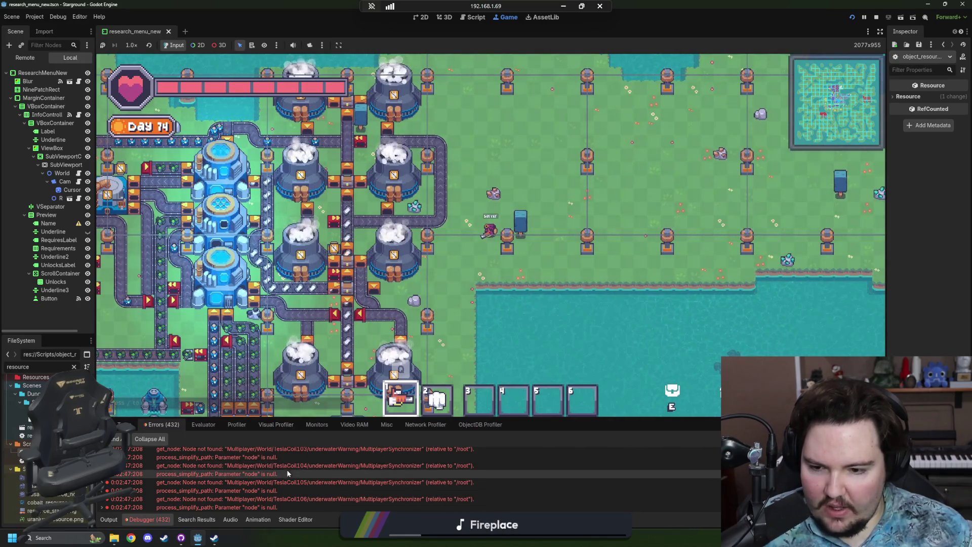
scroll(308, 468, down, 5)
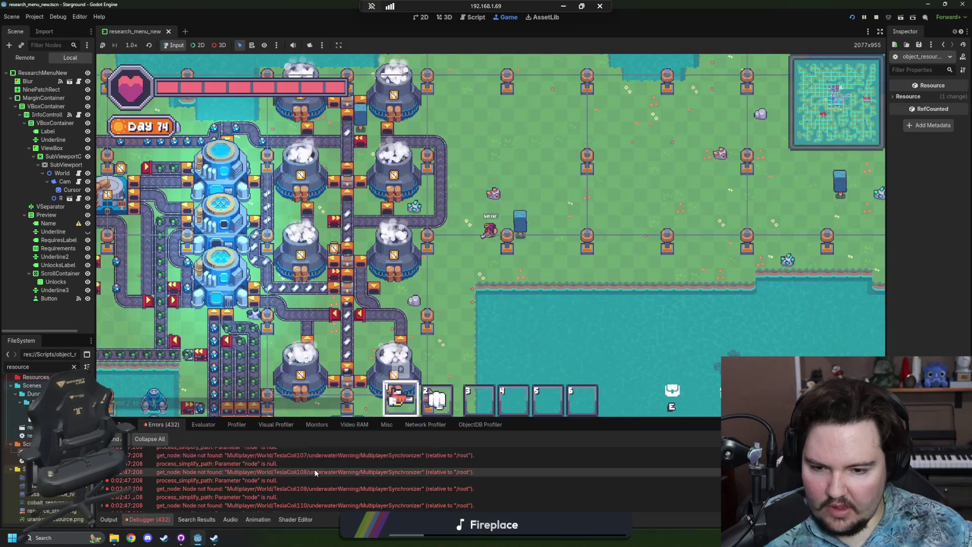
scroll(330, 479, down, 1)
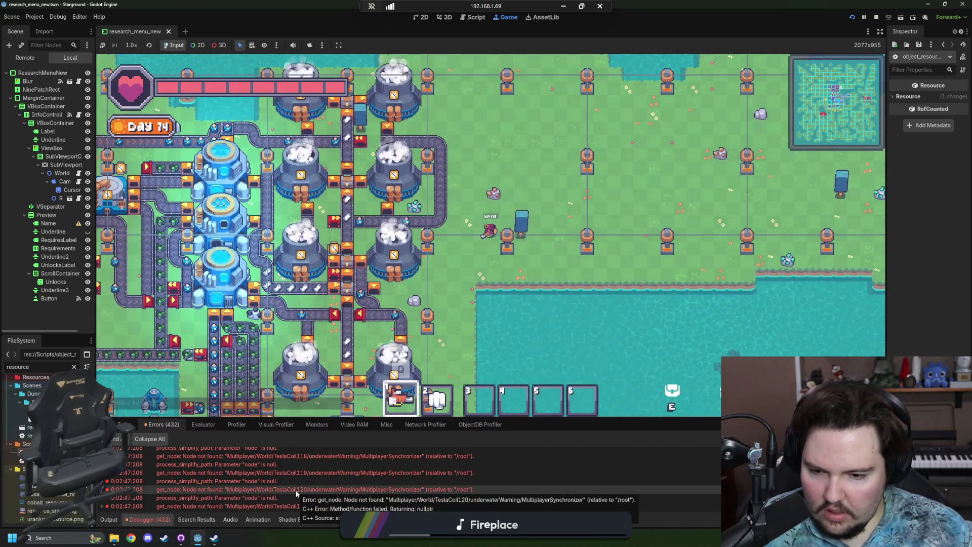
scroll(295, 490, down, 10)
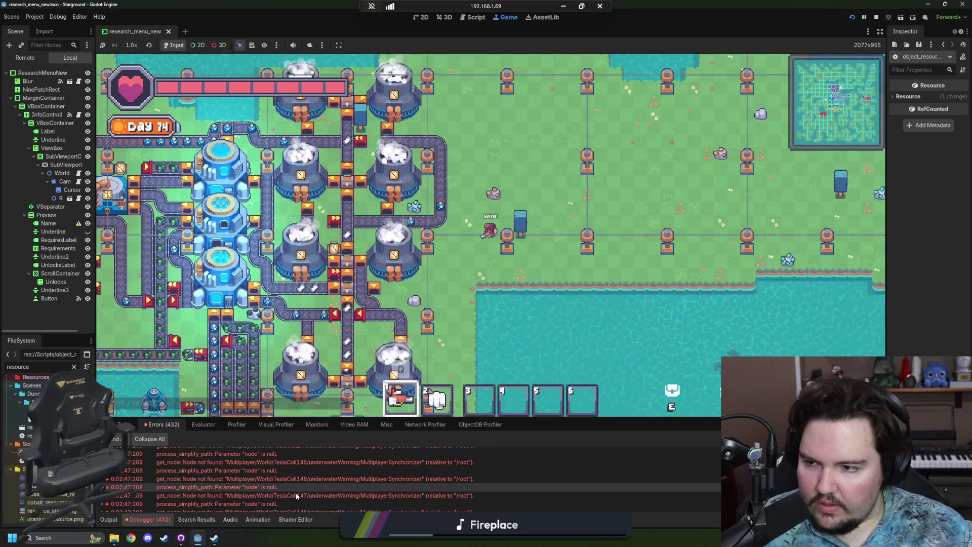
scroll(297, 496, down, 15)
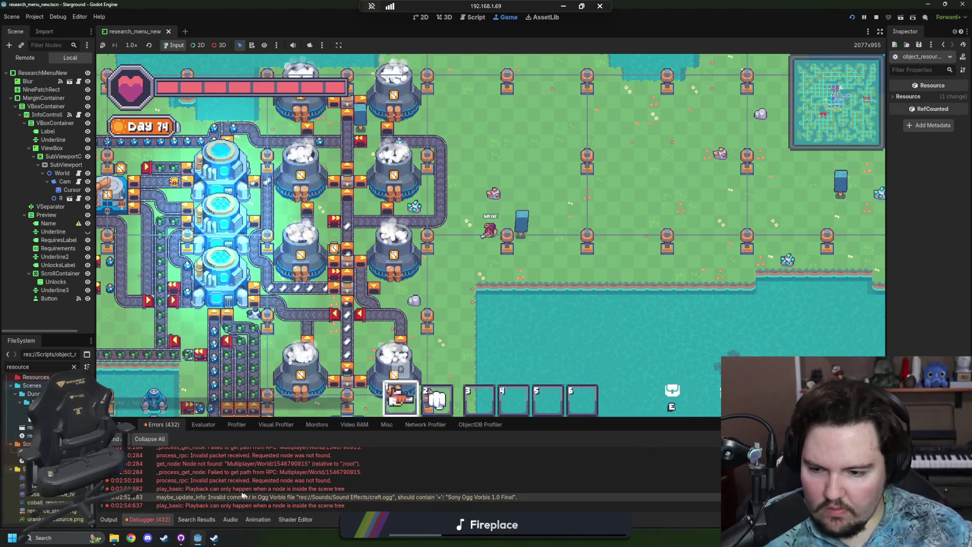
scroll(241, 491, up, 10)
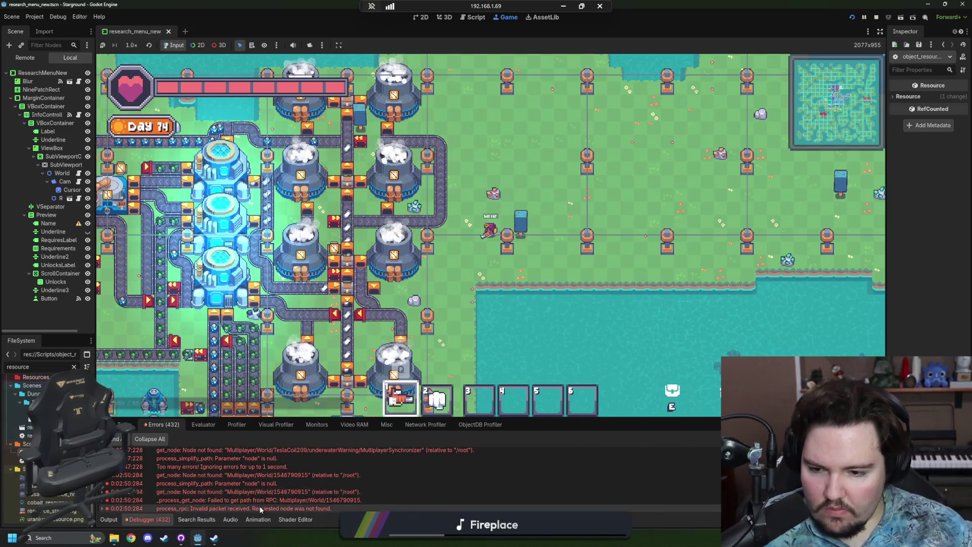
scroll(260, 509, up, 3)
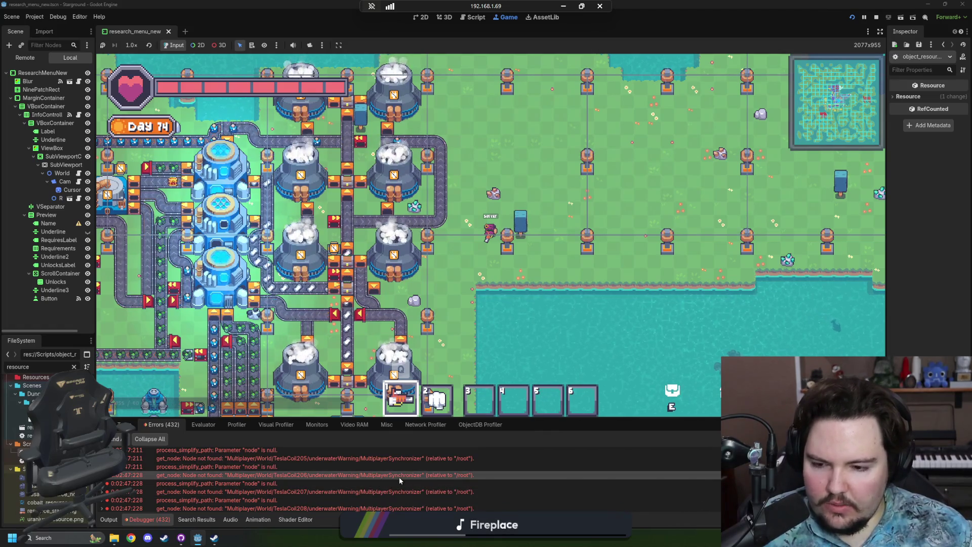
scroll(399, 477, up, 5)
scroll(399, 478, up, 15)
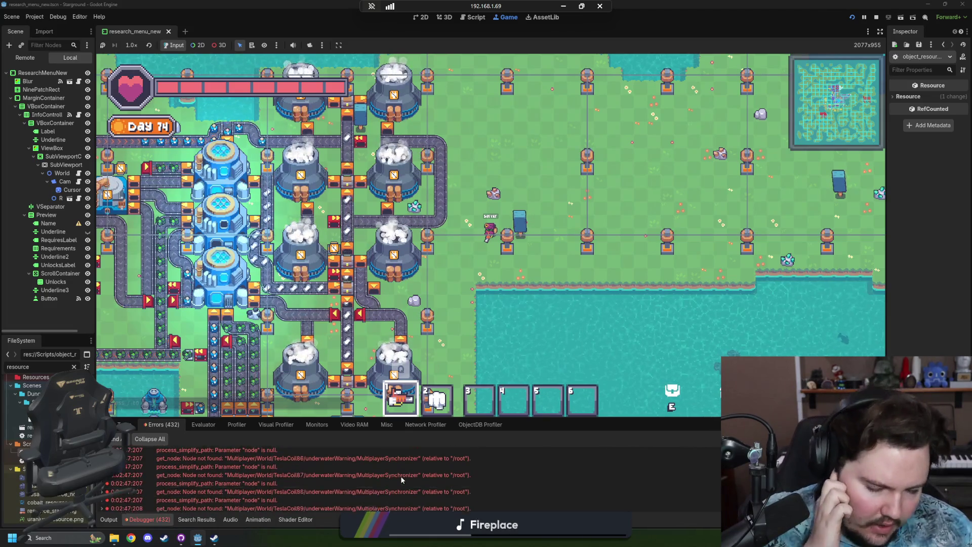
scroll(402, 480, up, 1)
scroll(401, 479, up, 12)
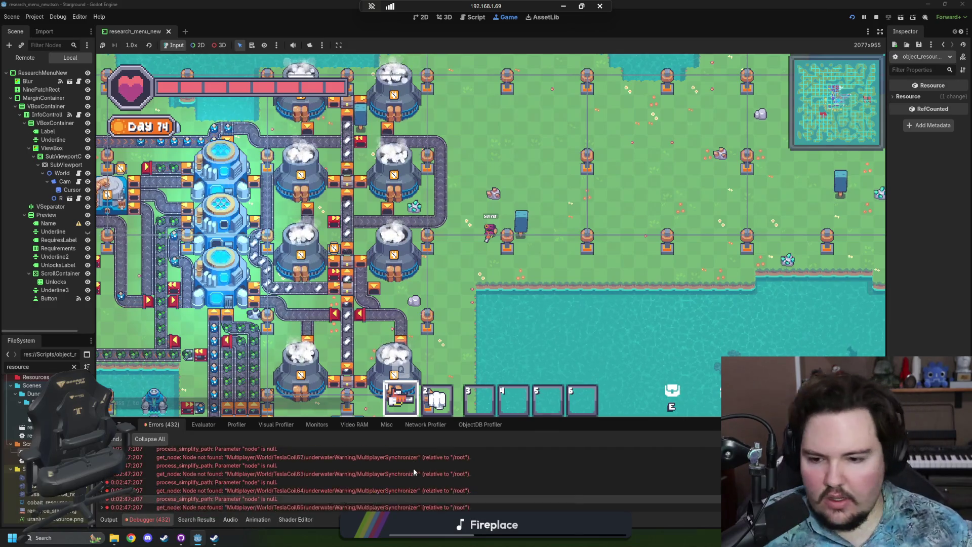
key(w)
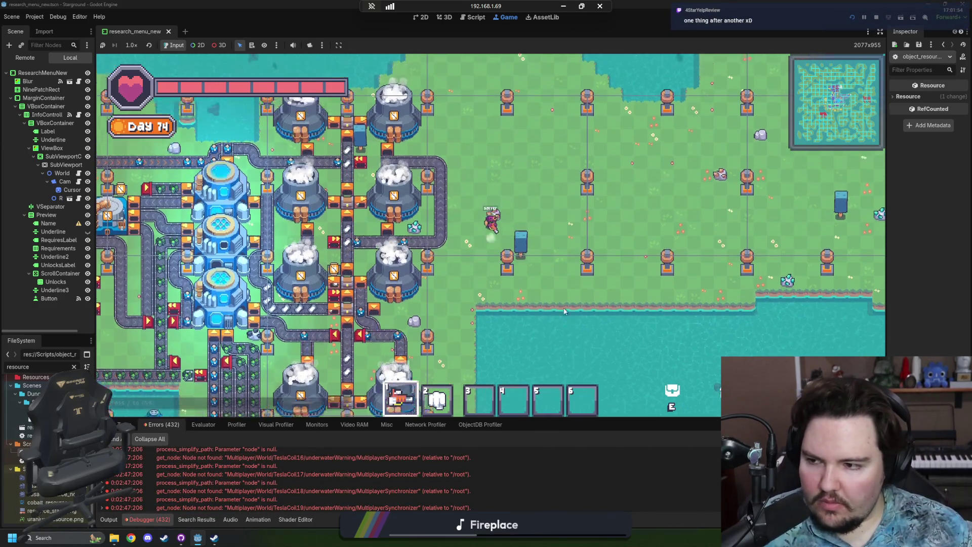
- Walk the player west and down to the red crop-plot farm, then clear the FileSystem filter
key(a)
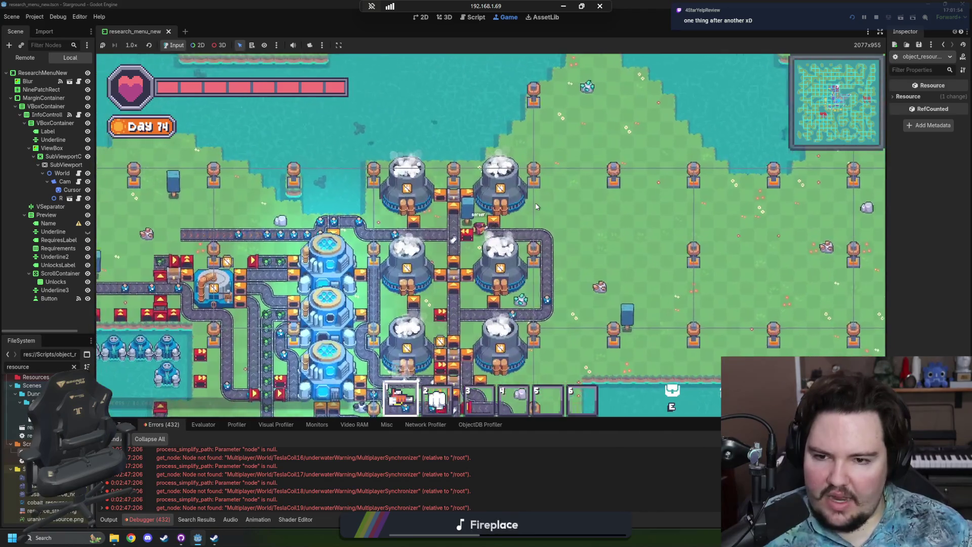
key(a)
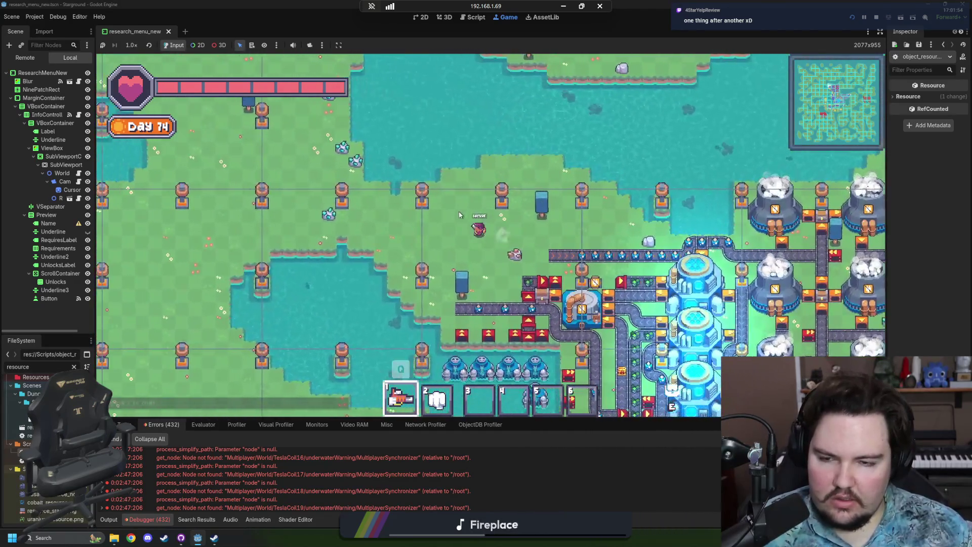
key(a)
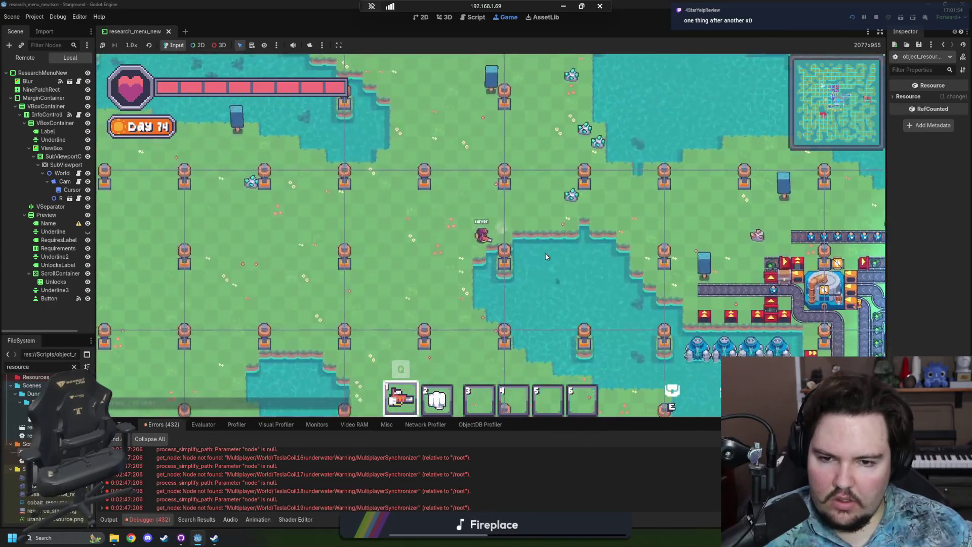
key(s)
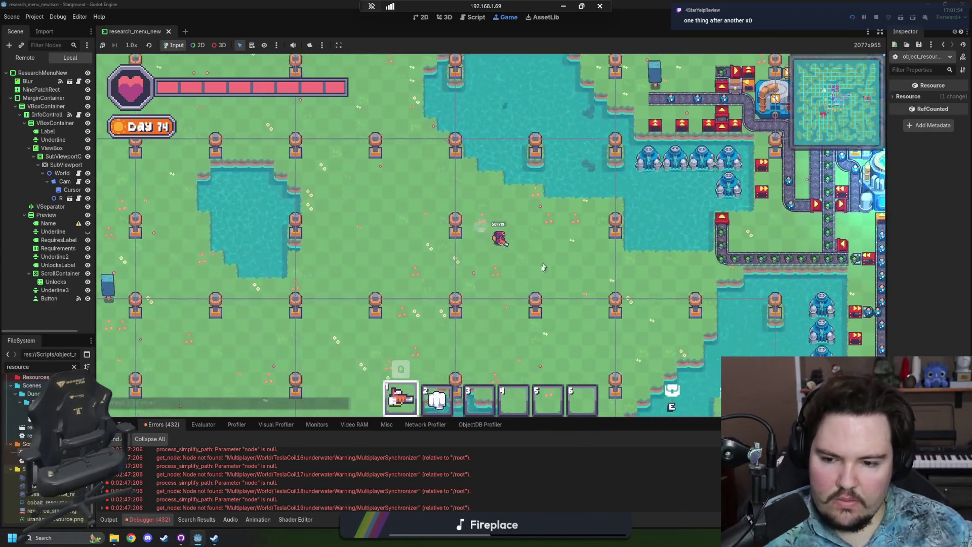
key(s)
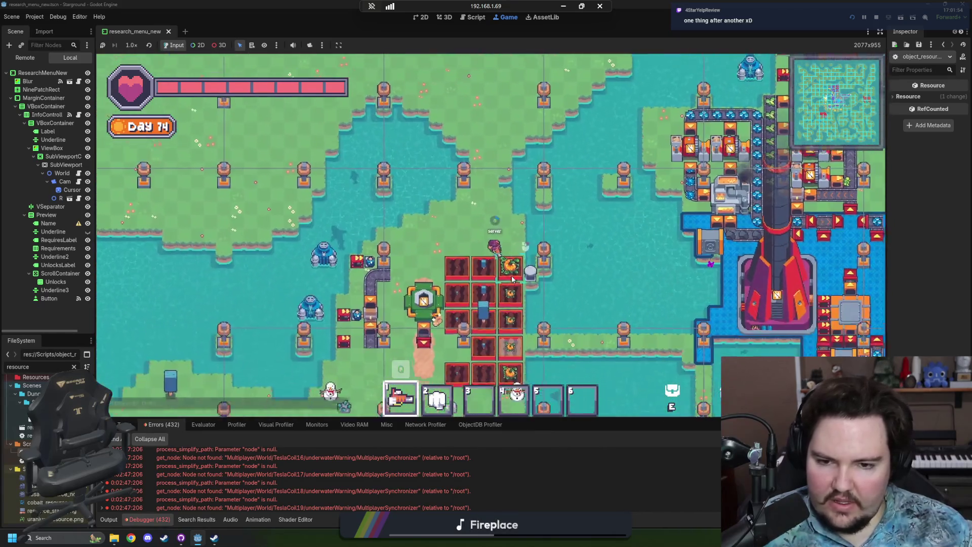
key(a)
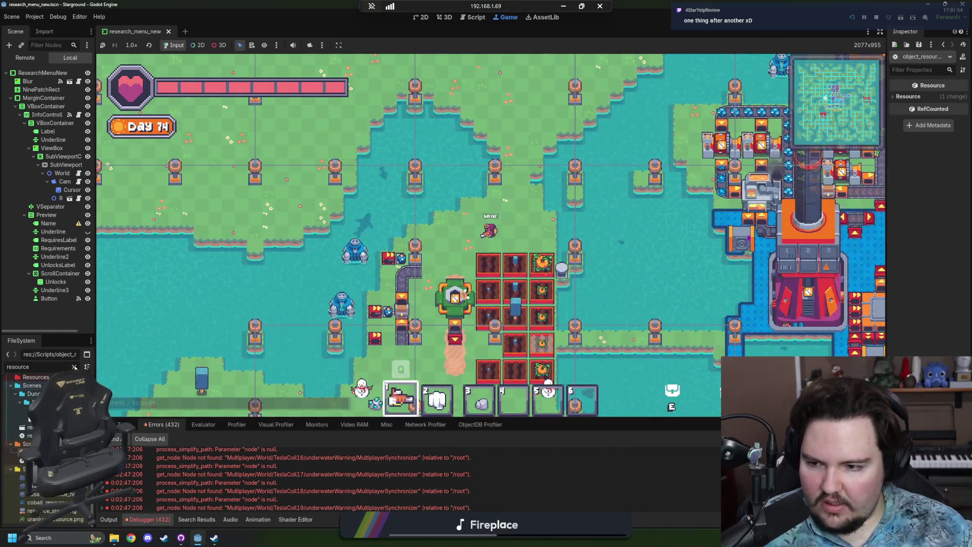
click(75, 366)
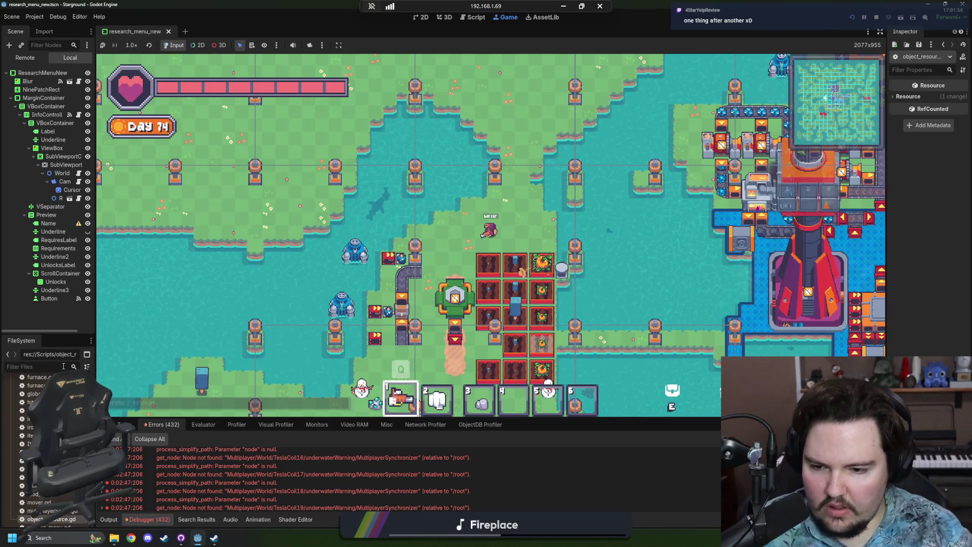
- Filter FileSystem for 'warning' and open building_warning.tscn in the 2D editor
text(underwater)
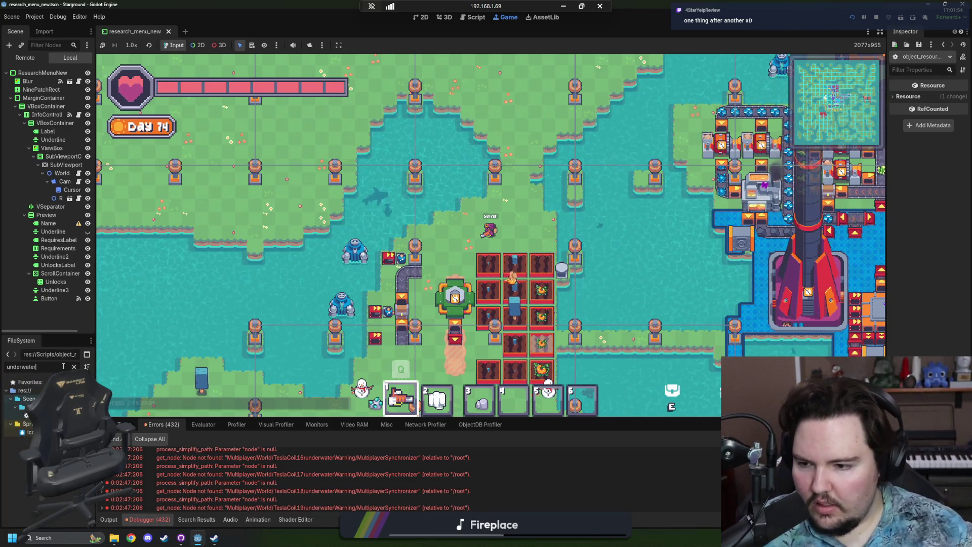
drag(97, 381, 148, 380)
double_click(111, 367)
text(warning)
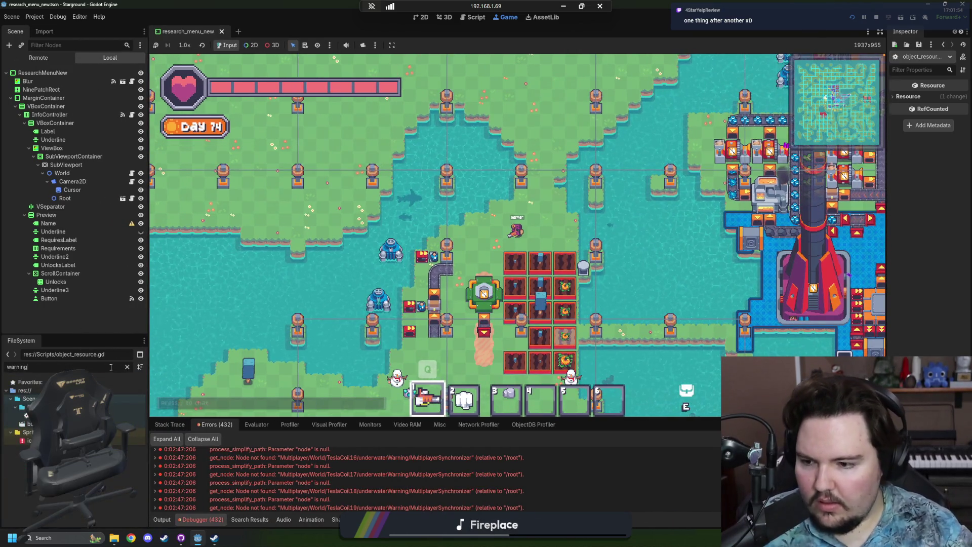
double_click(28, 424)
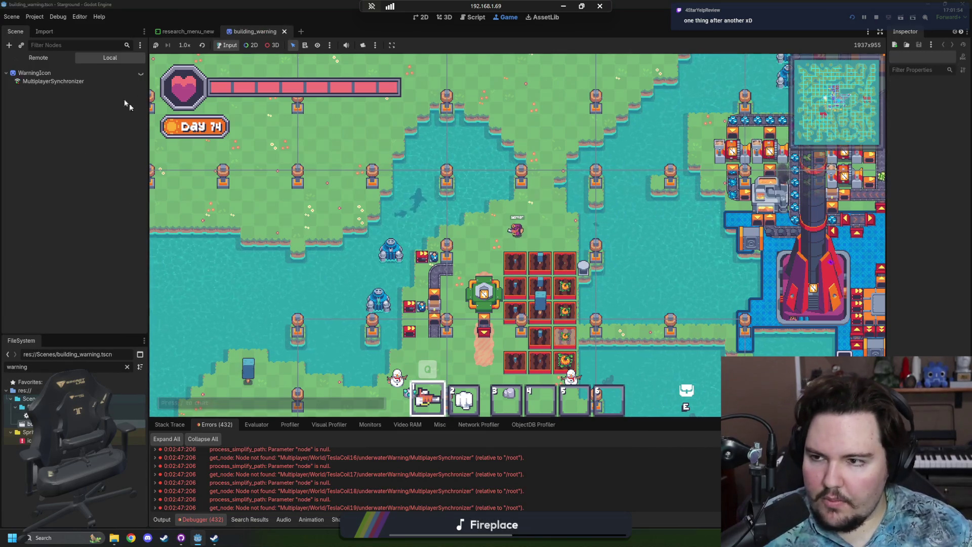
click(430, 20)
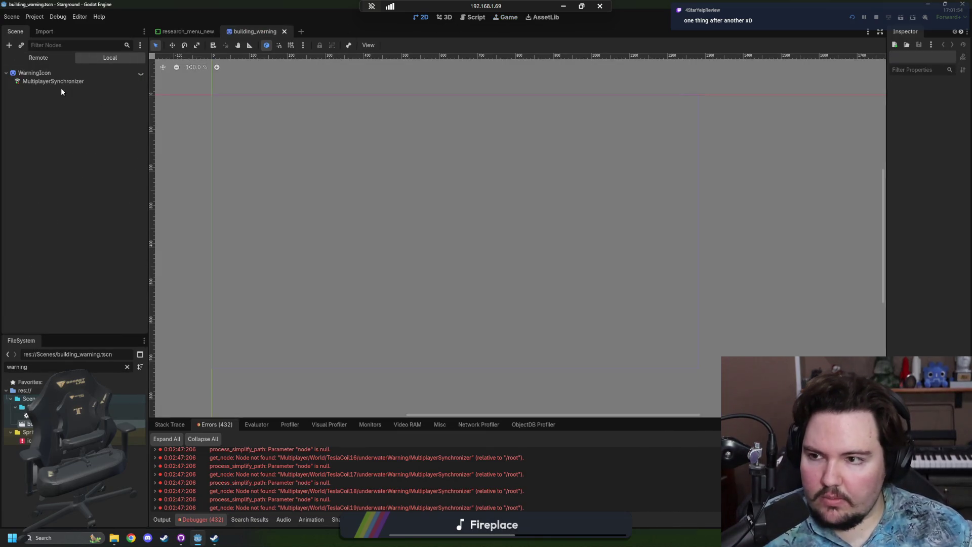
- Select the WarningIcon node and create a new building_warning script for it
click(61, 81)
drag(888, 172, 734, 172)
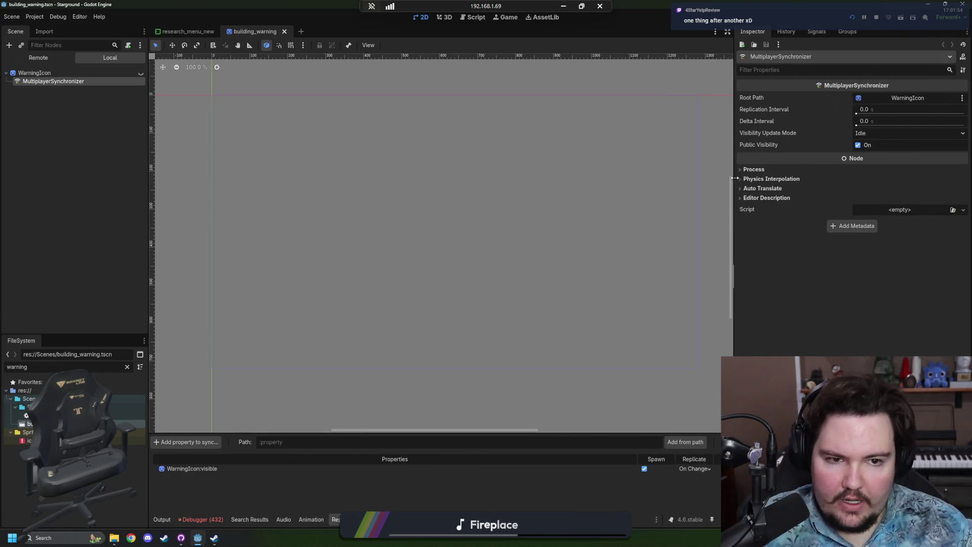
click(47, 73)
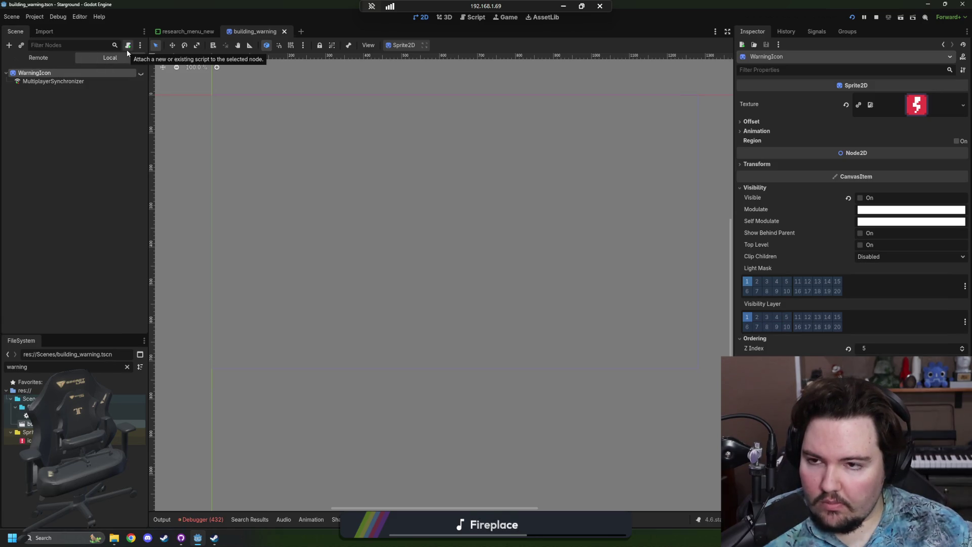
click(127, 49)
click(447, 337)
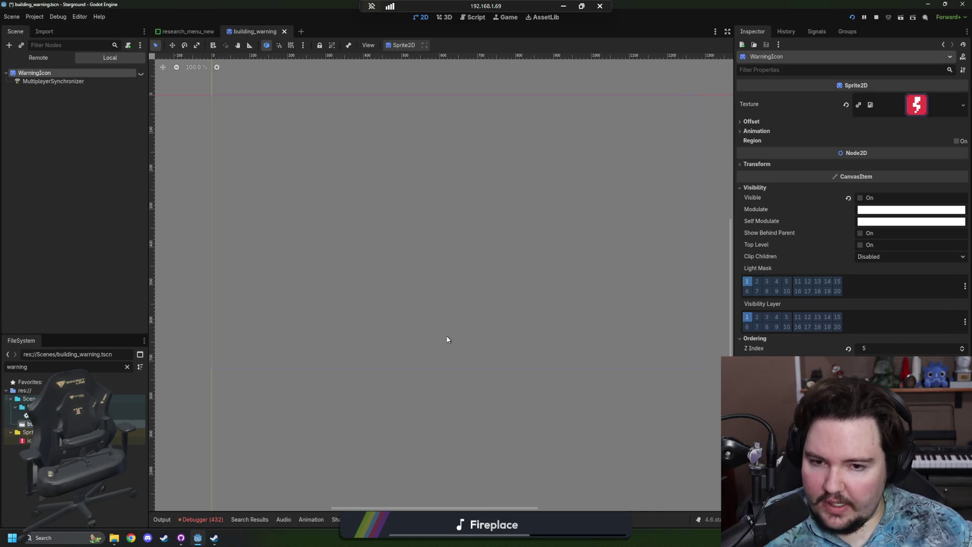
- Check the new building_warning script, then filter for 'brea' and open breakable.gd
click(192, 122)
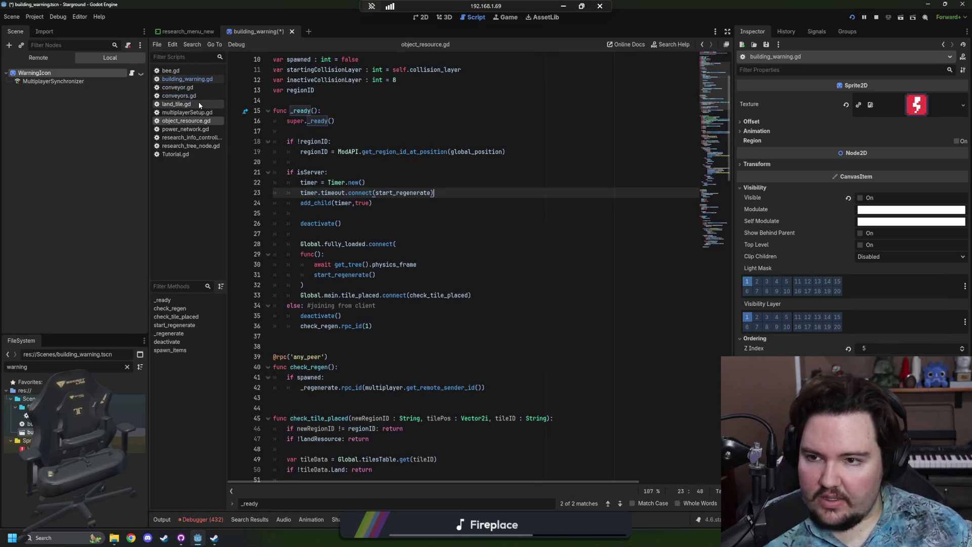
click(188, 79)
click(127, 367)
text(brea)
double_click(29, 443)
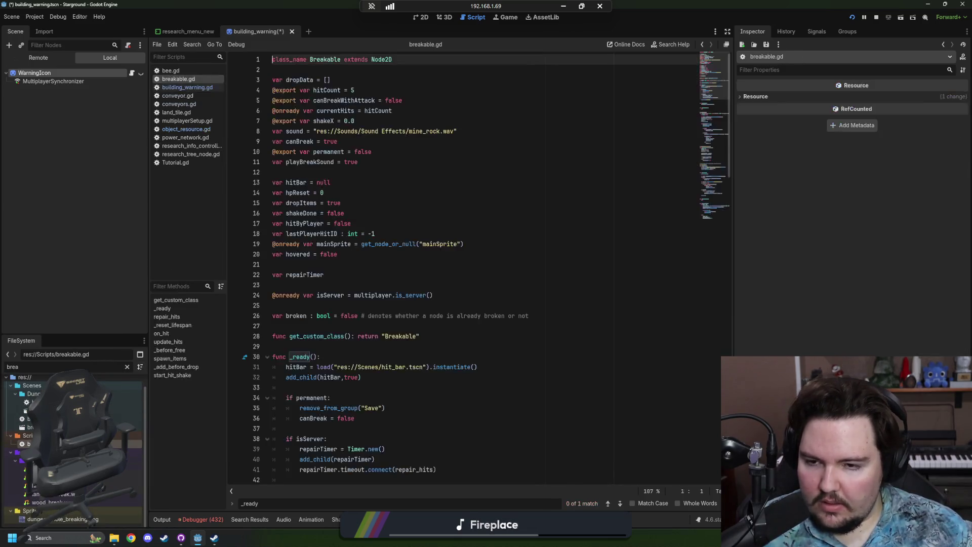
- Scroll breakable.gd to _ready and place the caret after add_to_group("Cullable")
scroll(367, 355, down, 5)
click(346, 347)
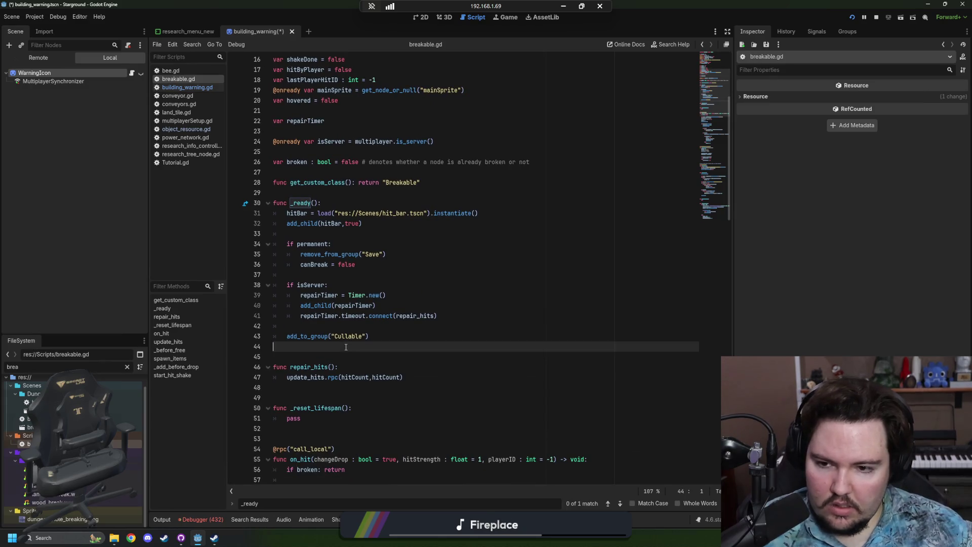
click(365, 325)
click(349, 275)
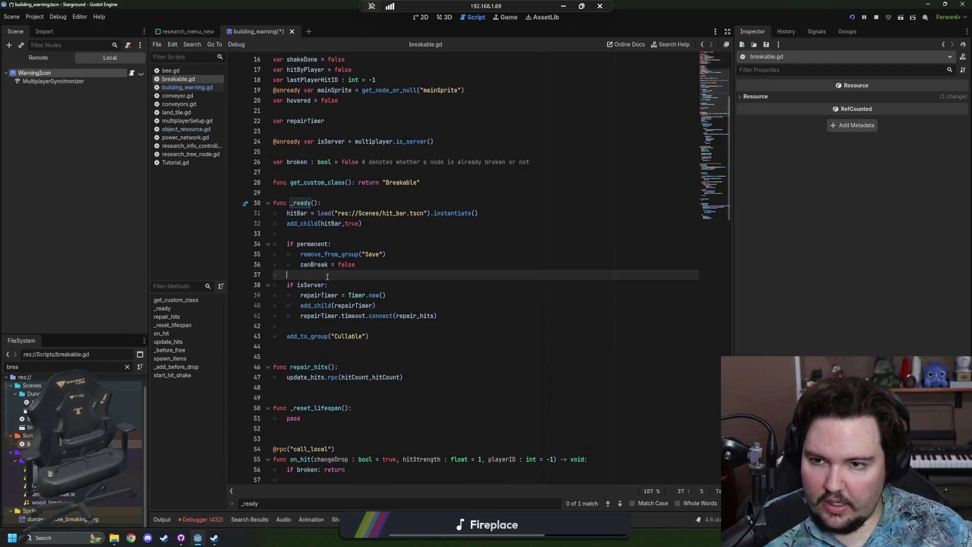
scroll(329, 156, up, 5)
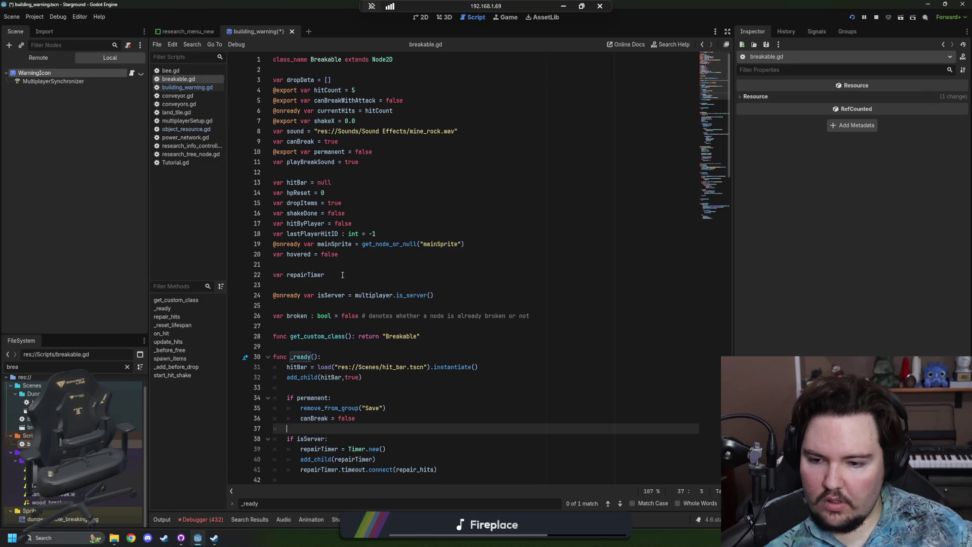
scroll(351, 289, down, 6)
click(304, 327)
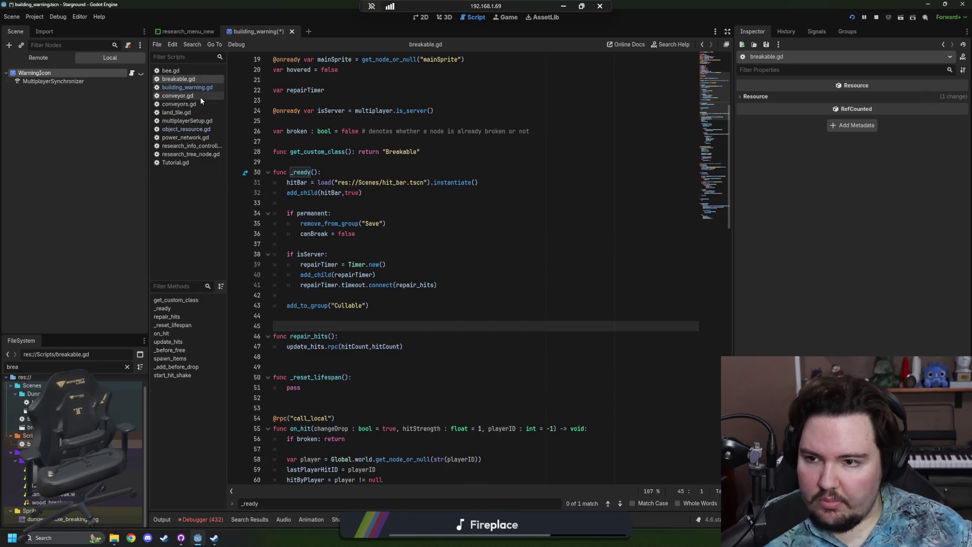
- Filter FileSystem for 'buildab', open buildable.gd, and scroll through it
click(109, 367)
key(BackSpace)
key(BackSpace)
key(BackSpace)
text(buildab)
double_click(101, 407)
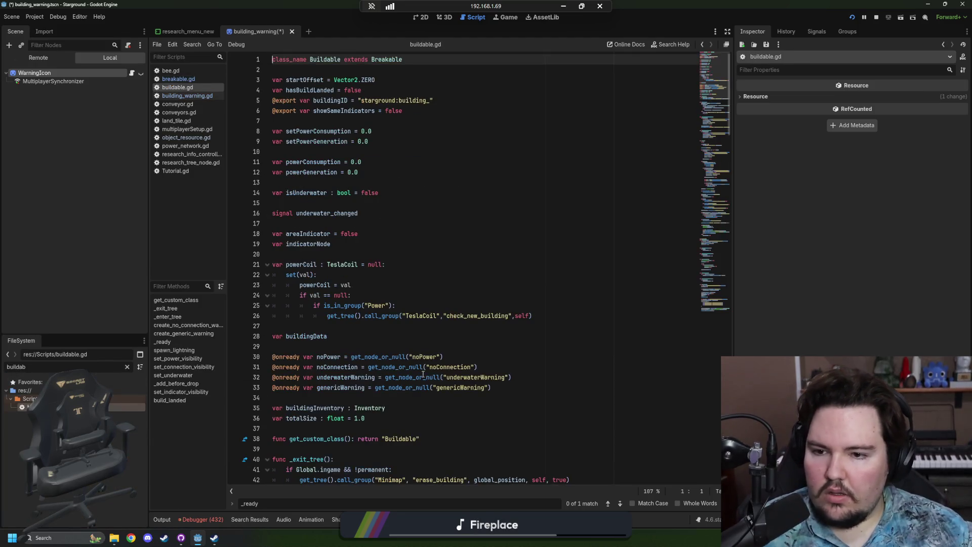
scroll(415, 343, down, 5)
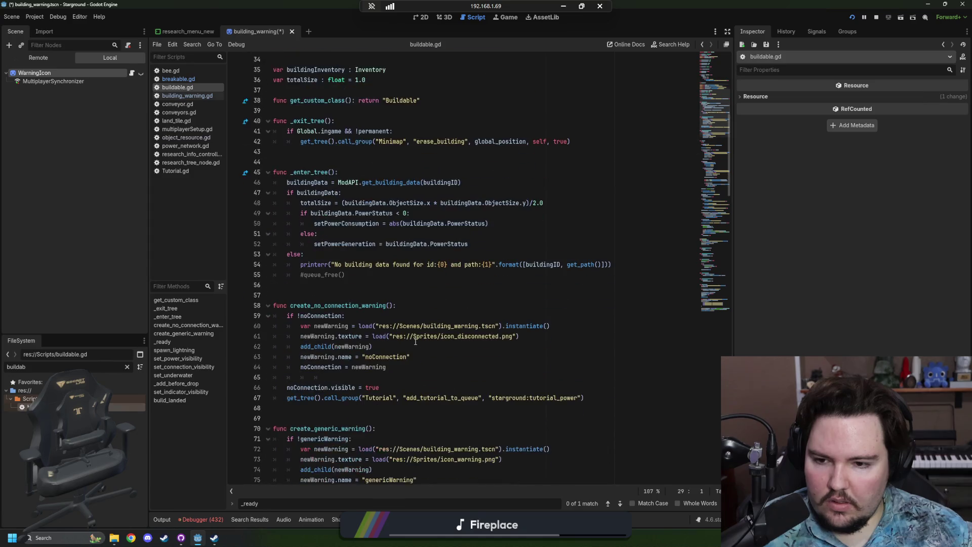
scroll(415, 343, down, 15)
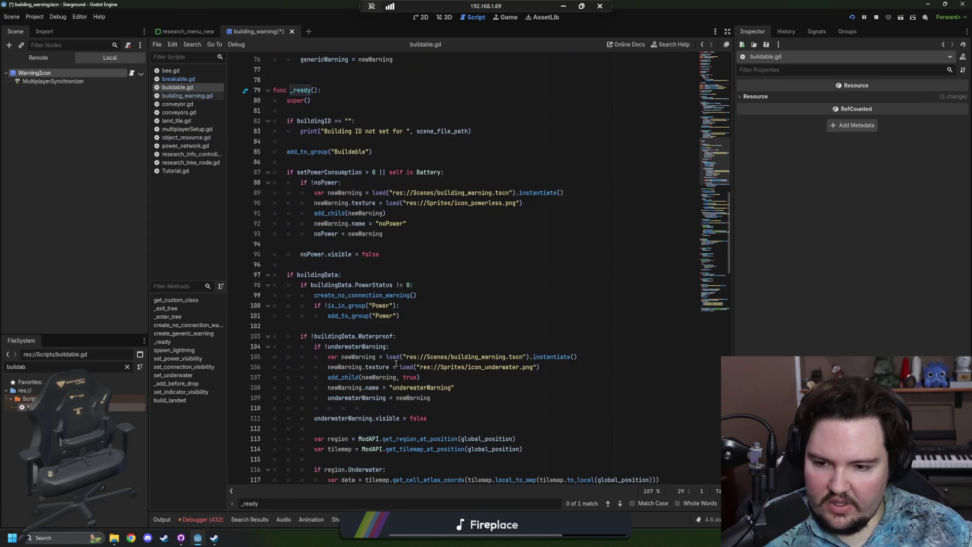
scroll(396, 364, down, 10)
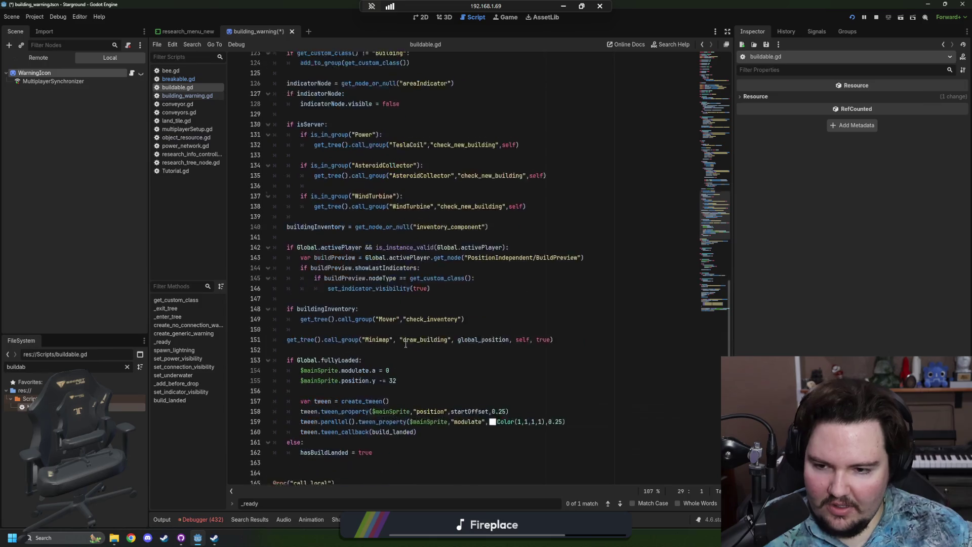
scroll(405, 345, down, 3)
- Search buildable.gd for _ready and read its building_warning icon setup
click(313, 318)
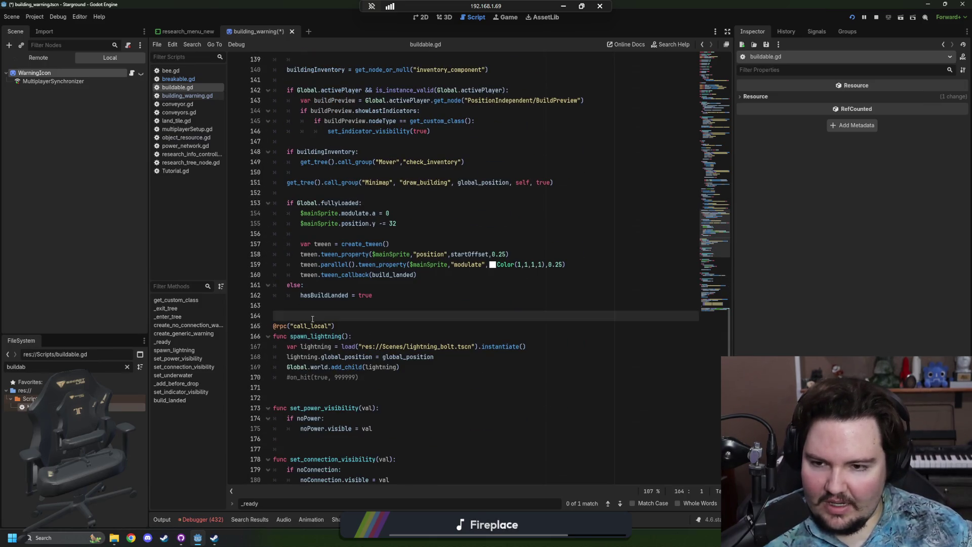
scroll(313, 318, up, 6)
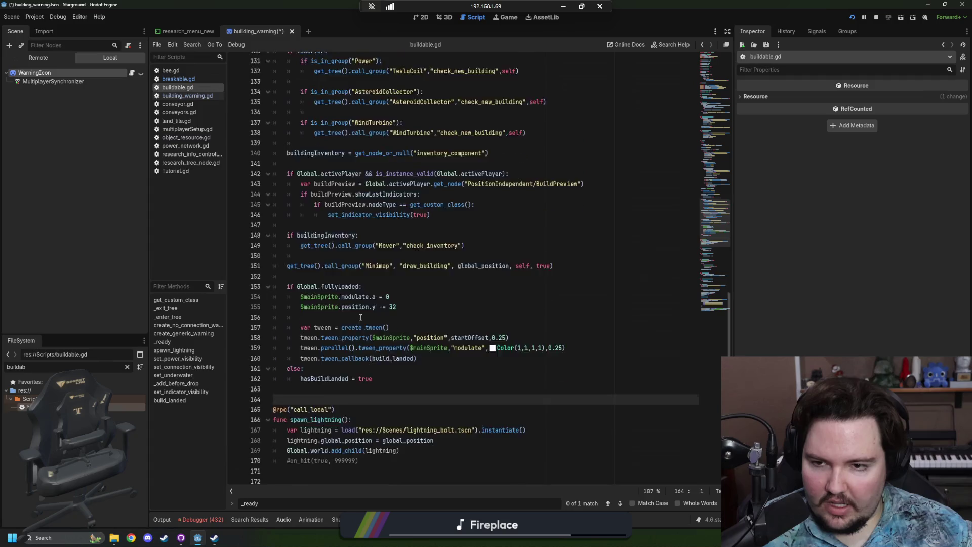
key(ctrl+f)
text(_ready)
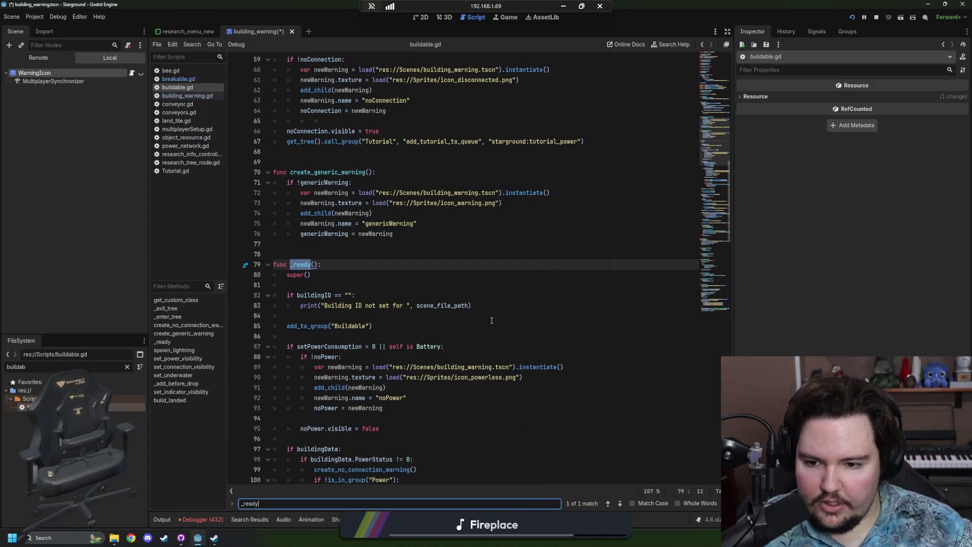
scroll(411, 289, down, 9)
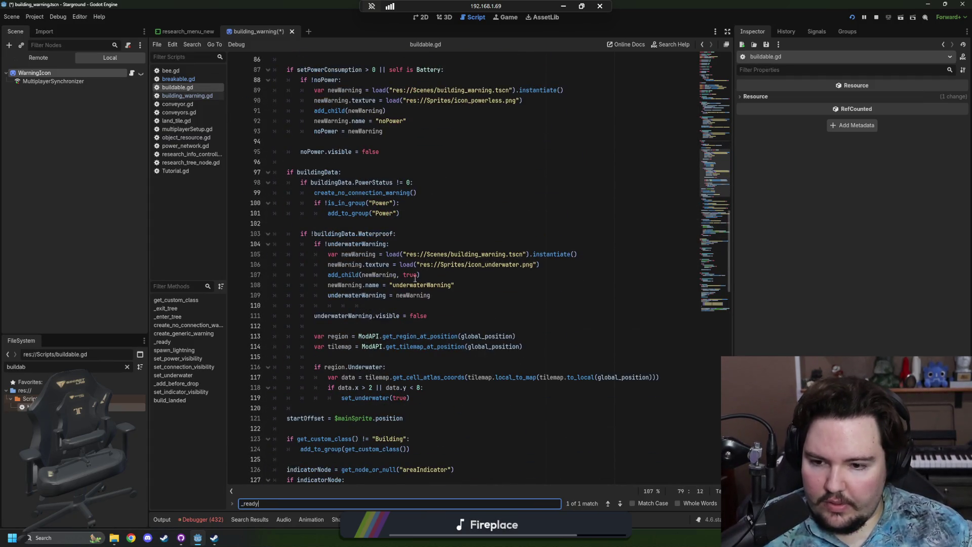
scroll(415, 278, down, 14)
scroll(408, 287, down, 6)
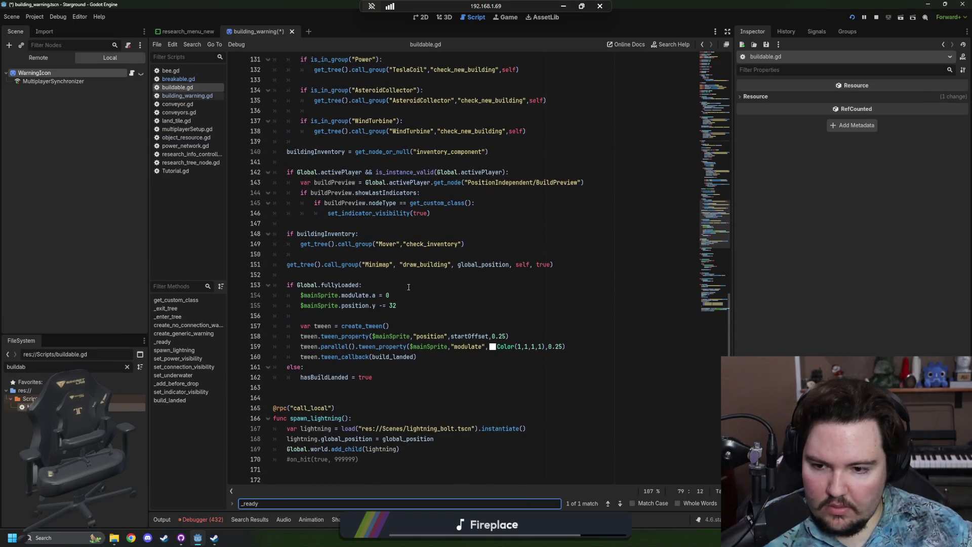
click(178, 79)
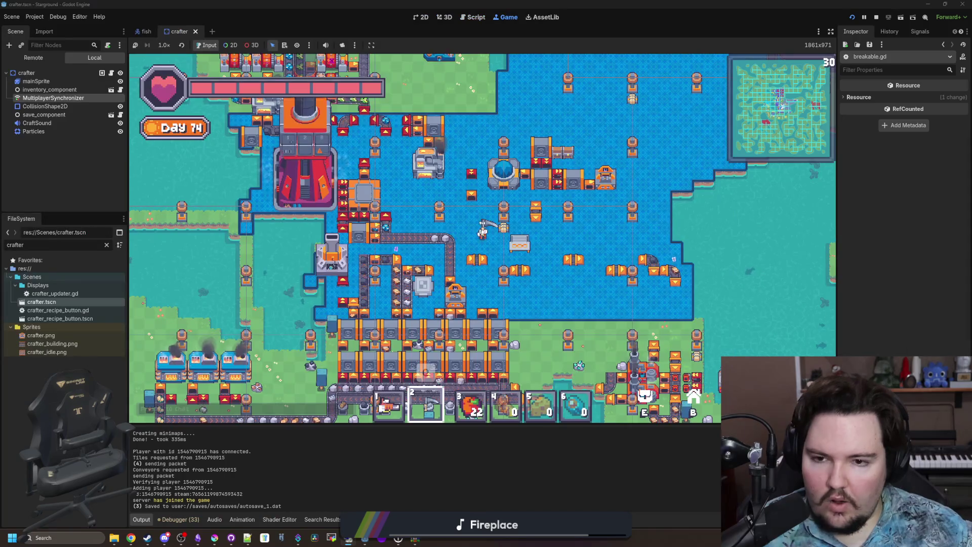
- Follow the class chain to breakable.gd and copy its synchronizer visibility block, lines 48–52
click(111, 73)
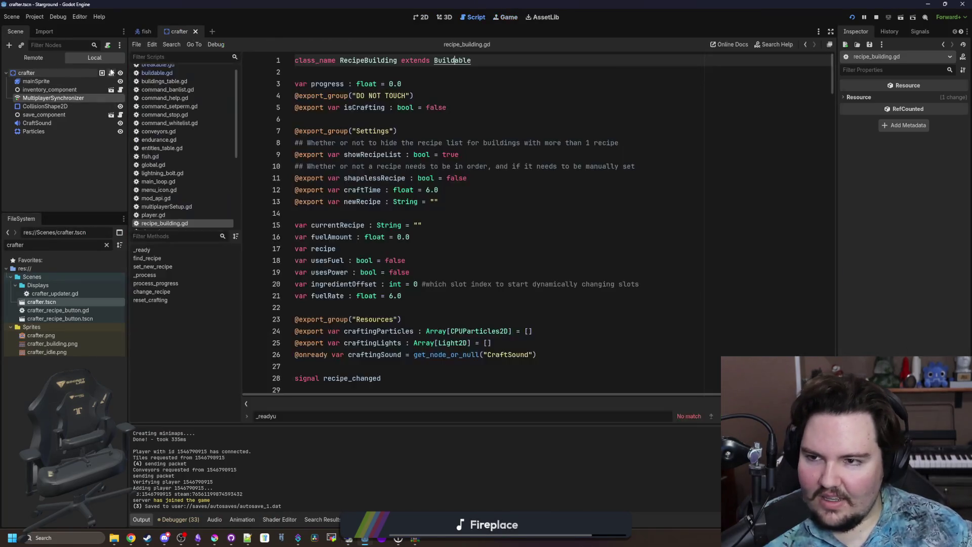
ctrl+click(462, 61)
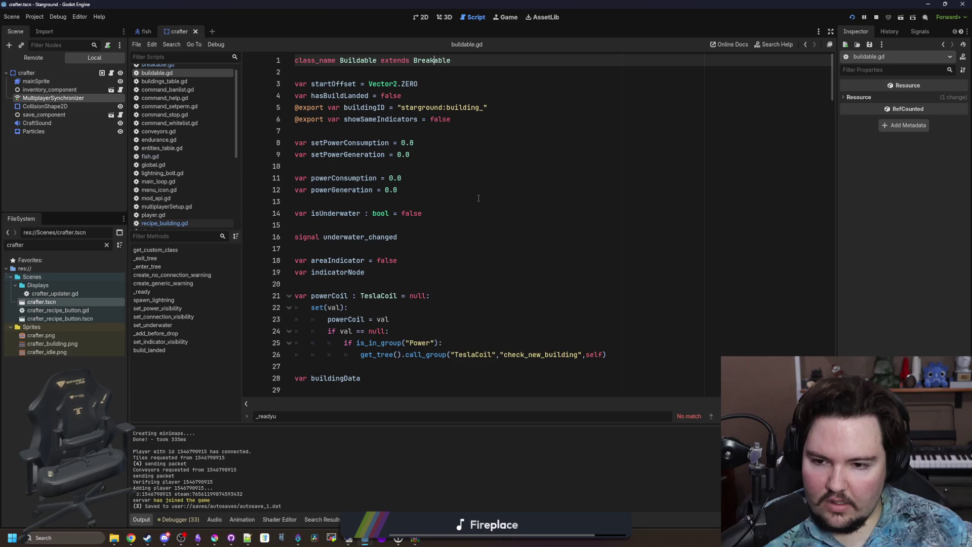
ctrl+click(439, 60)
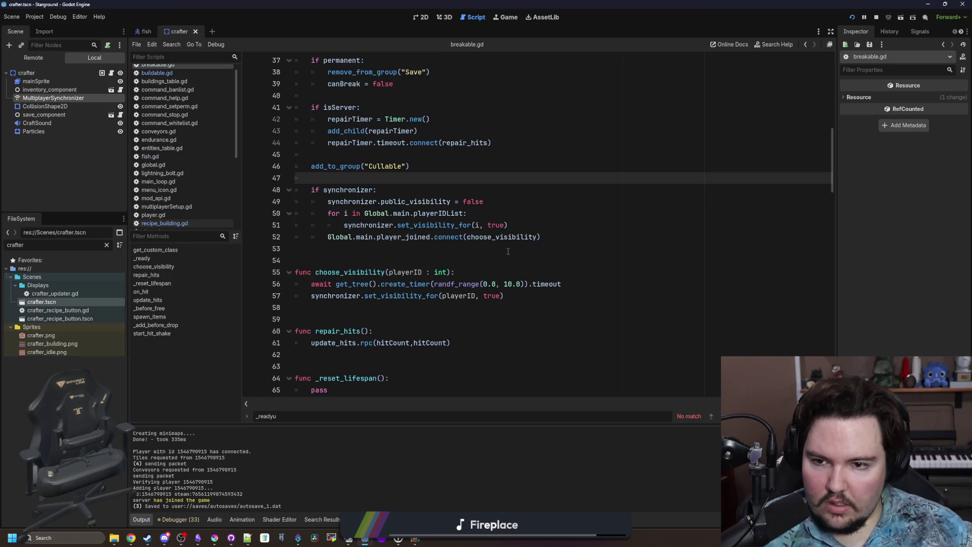
click(394, 254)
drag(560, 233, 272, 190)
key(ctrl+c)
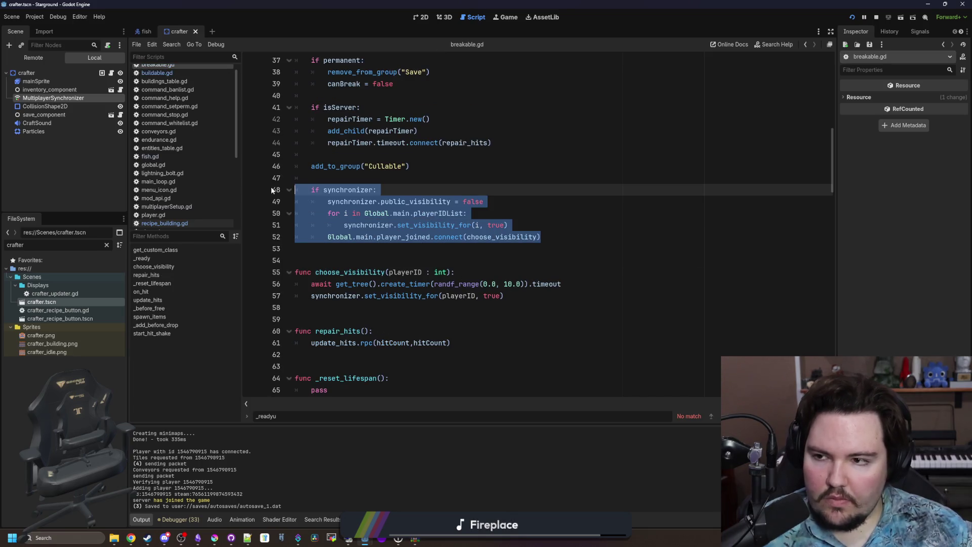
click(337, 178)
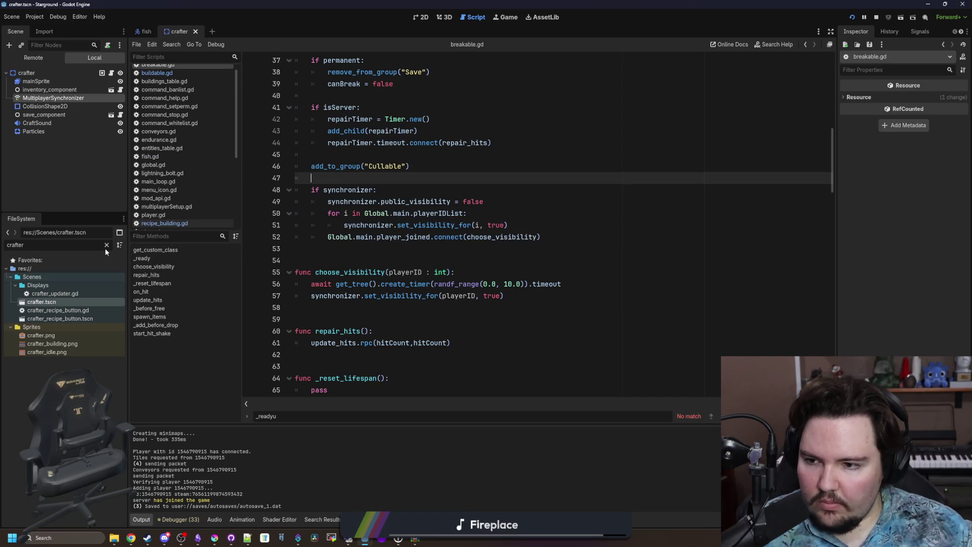
- Filter FileSystem for 'warn', open building_warning.tscn, and select WarningIcon
click(103, 245)
text(warn)
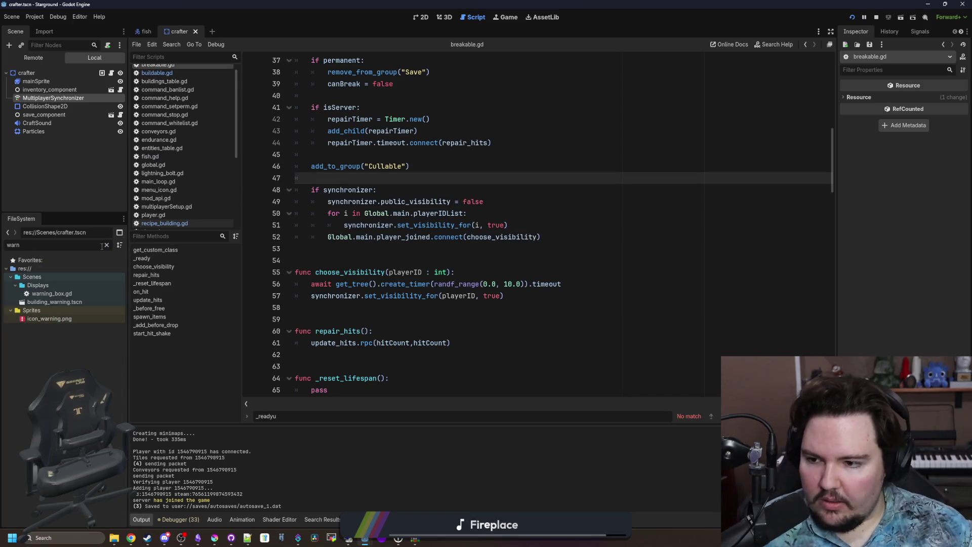
double_click(96, 302)
click(92, 71)
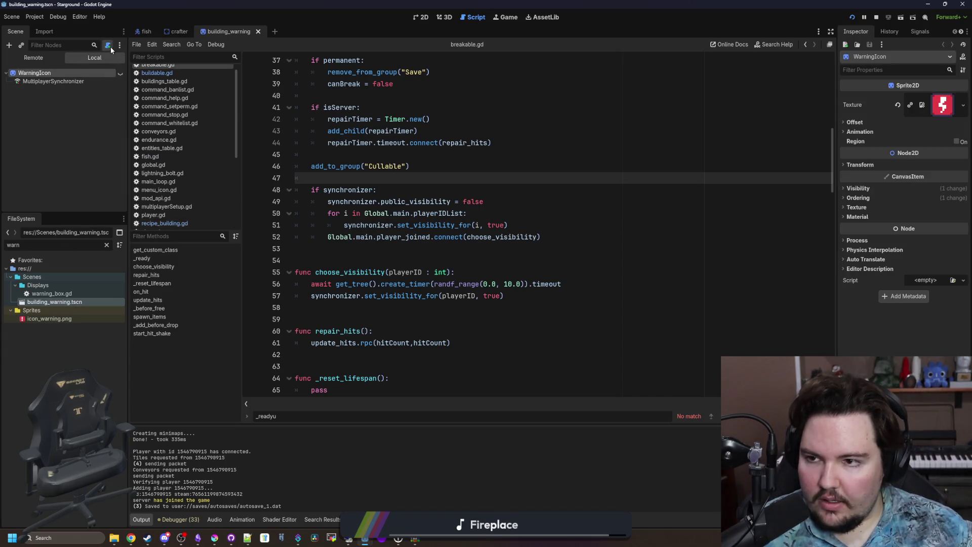
- Attach building_warning.gd to WarningIcon, paste the visibility block, and add a _ready header
click(108, 45)
click(448, 334)
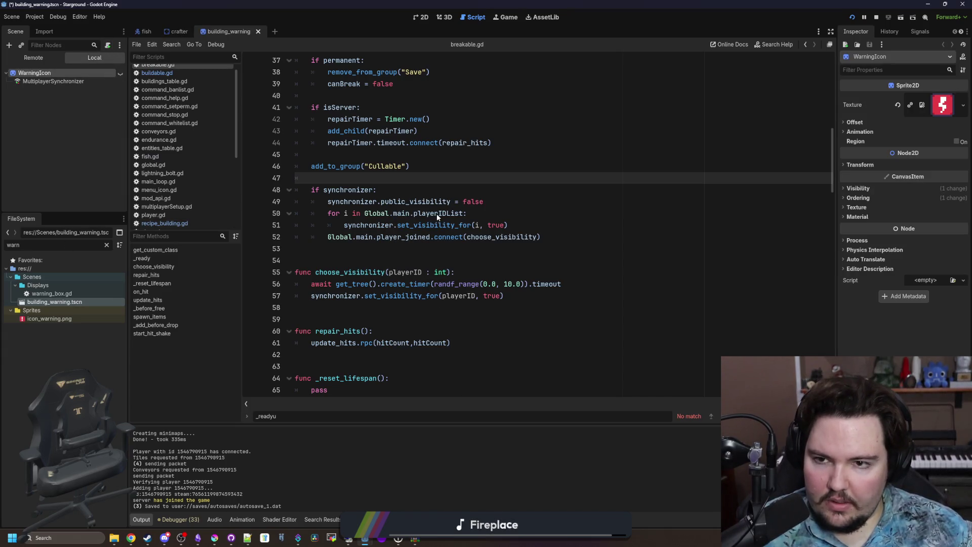
key(ctrl+v)
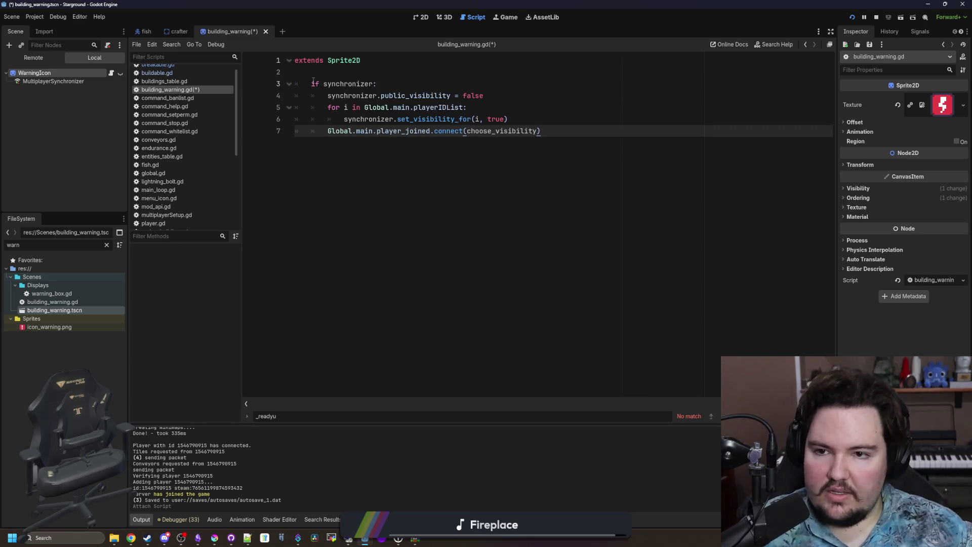
key(Return)
text(func _ready)
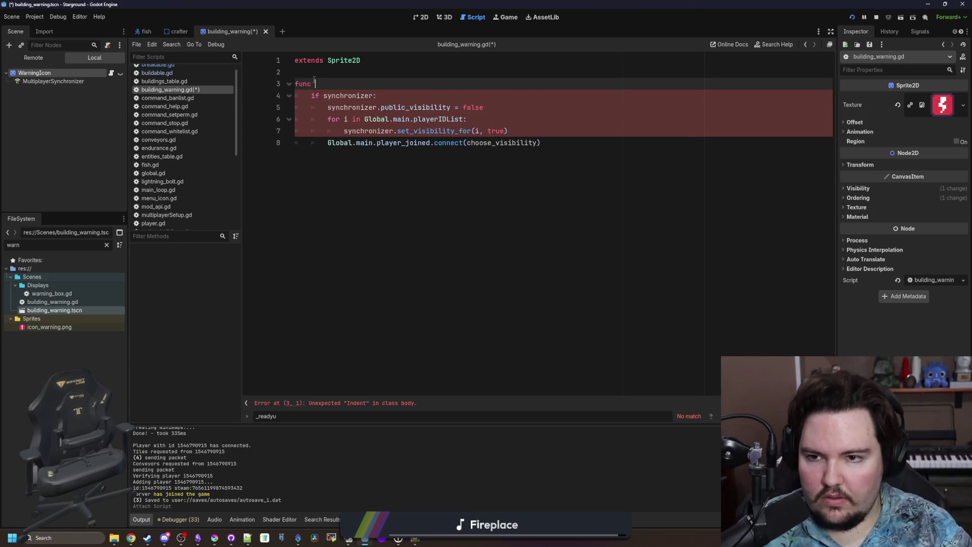
key(Return)
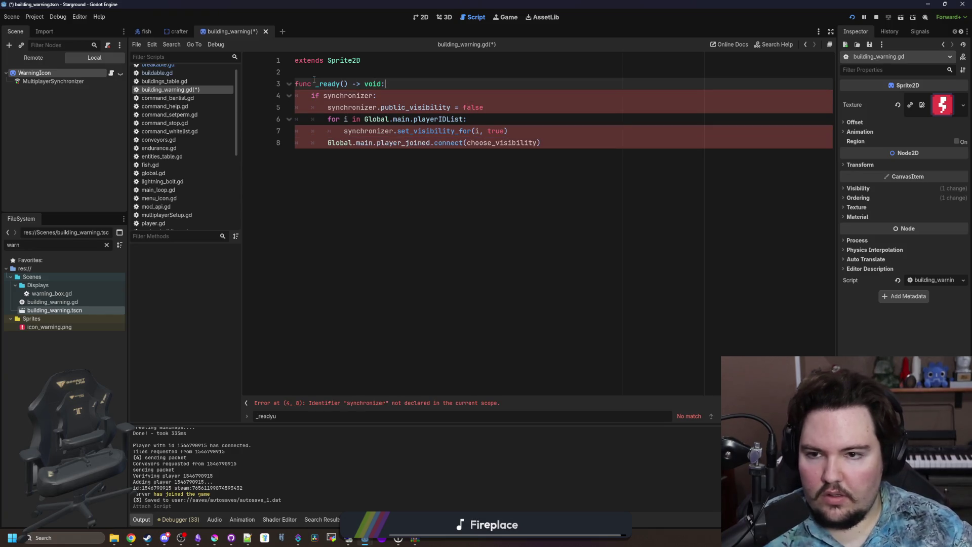
click(53, 81)
click(34, 73)
click(352, 69)
key(Return)
key(Return)
key(Up)
text(@export var synchronizer : M)
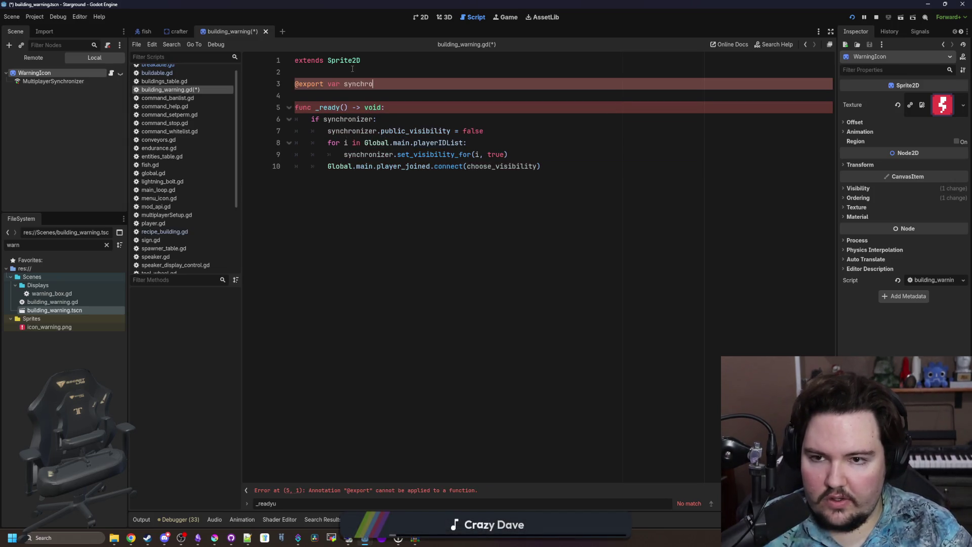
text(ultiplayerSyn)
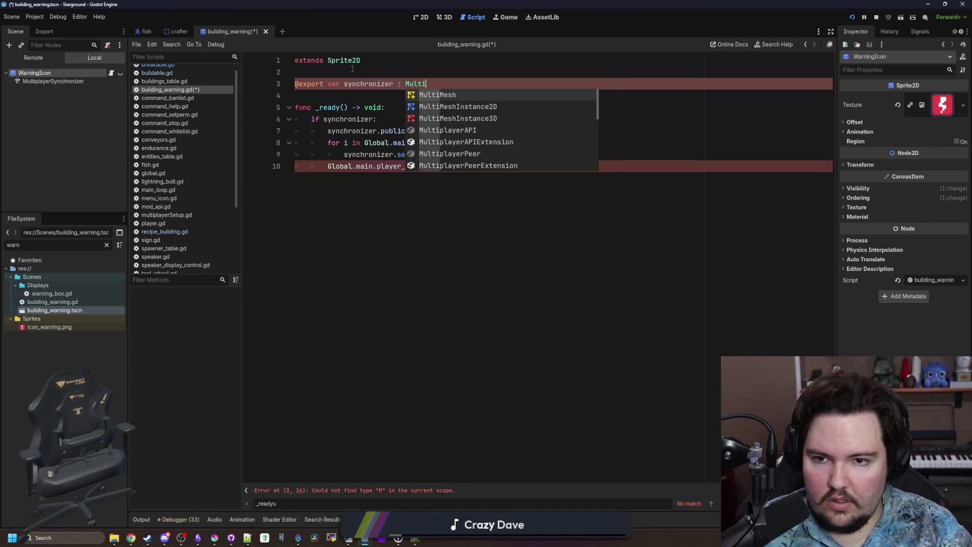
key(Return)
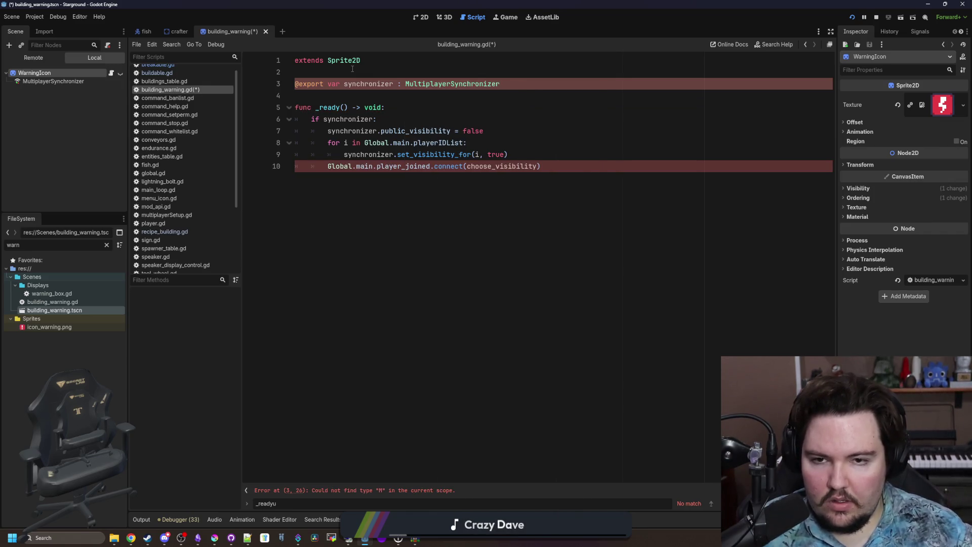
click(352, 69)
click(389, 184)
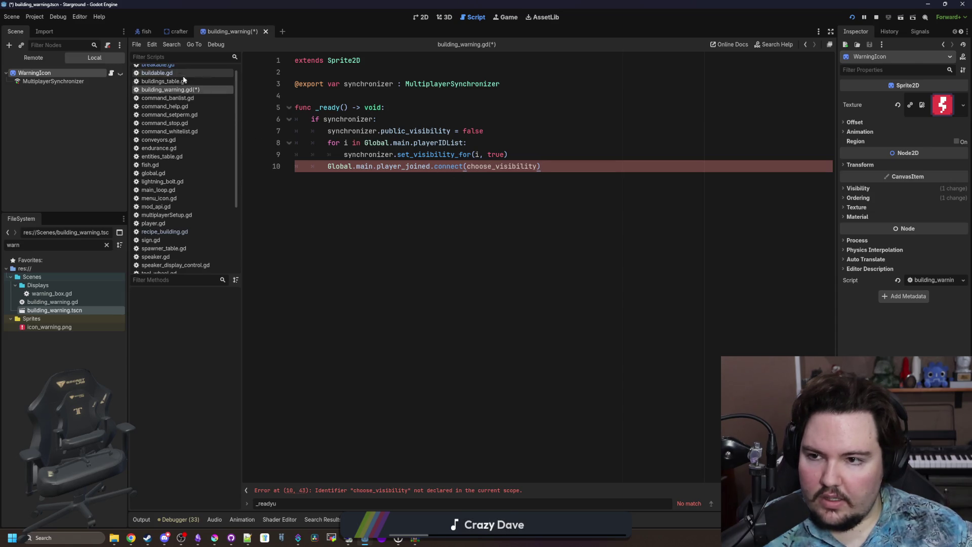
- Copy breakable.gd lines 48–57 with choose_visibility and paste them over lines 5–10
click(158, 65)
click(411, 259)
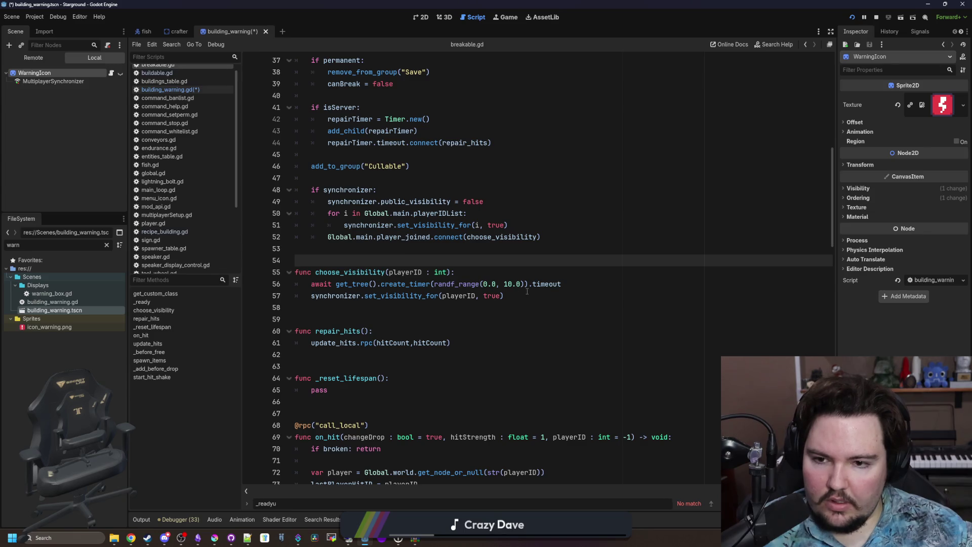
drag(527, 291, 295, 190)
key(ctrl+c)
click(167, 90)
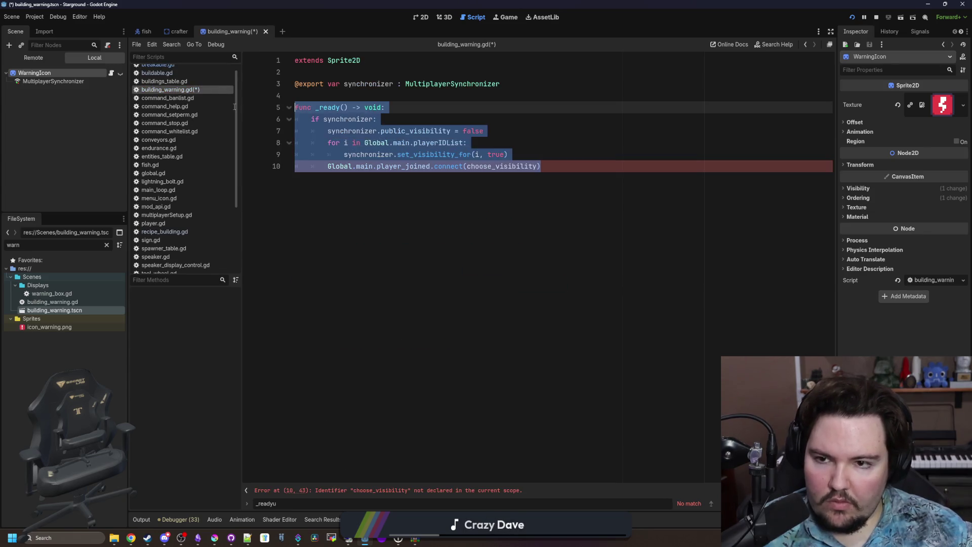
key(ctrl+v)
key(Return)
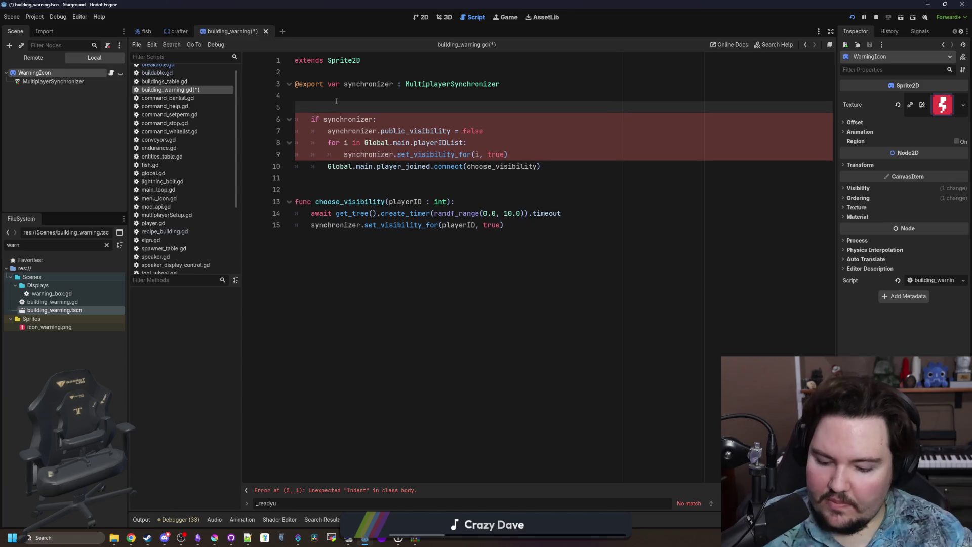
- Add 'func _ready() -> void:', remove the if synchronizer and public_visibility lines, and unindent the body
text(func _ready() -> void:)
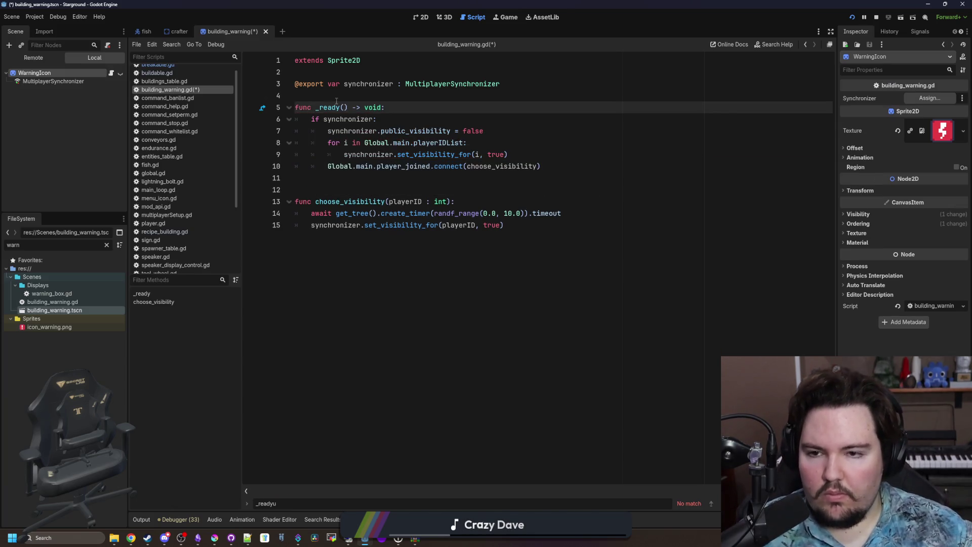
click(360, 178)
drag(391, 118, 304, 118)
key(BackSpace)
key(BackSpace)
drag(540, 154, 245, 121)
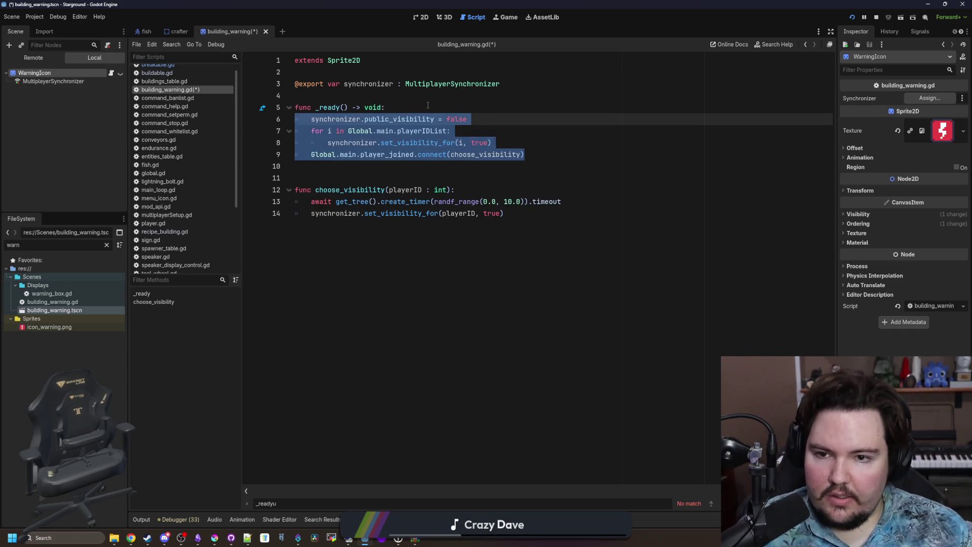
key(shift+Tab)
mouse_move(467, 119)
mouse_down()
mouse_move(288, 108)
mouse_move(261, 123)
mouse_up()
key(BackSpace)
key(BackSpace)
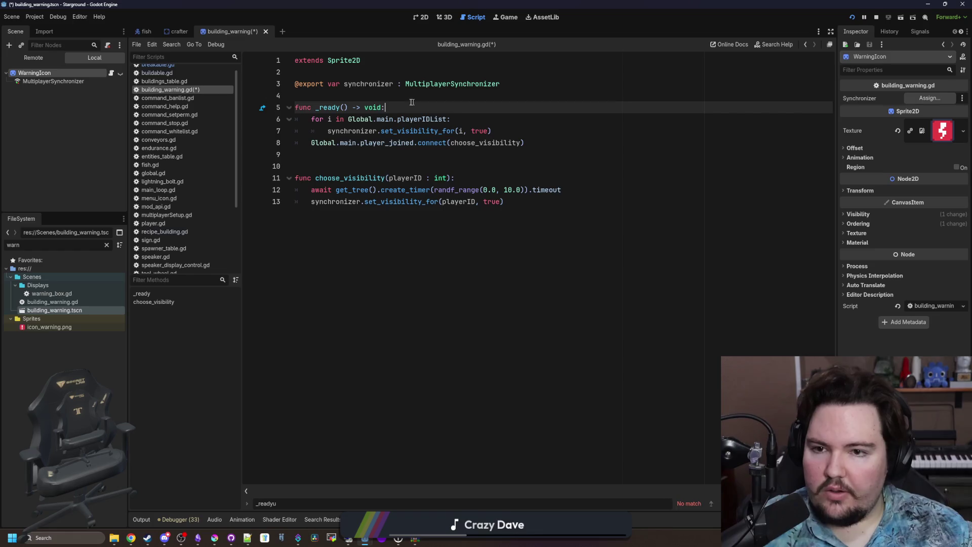
- Drag the MultiplayerSynchronizer node into WarningIcon's Synchronizer property and review its settings
click(48, 82)
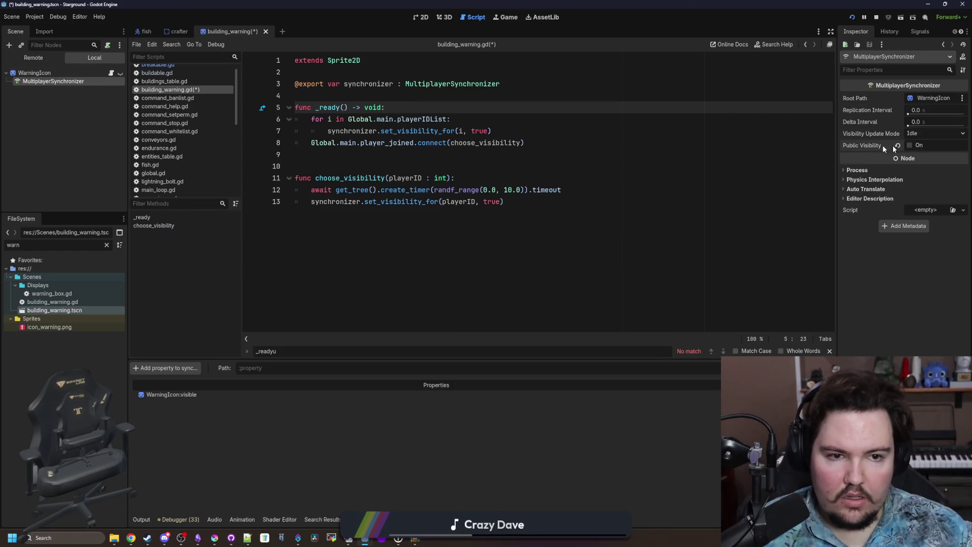
click(46, 72)
drag(836, 125, 738, 126)
drag(66, 84, 896, 98)
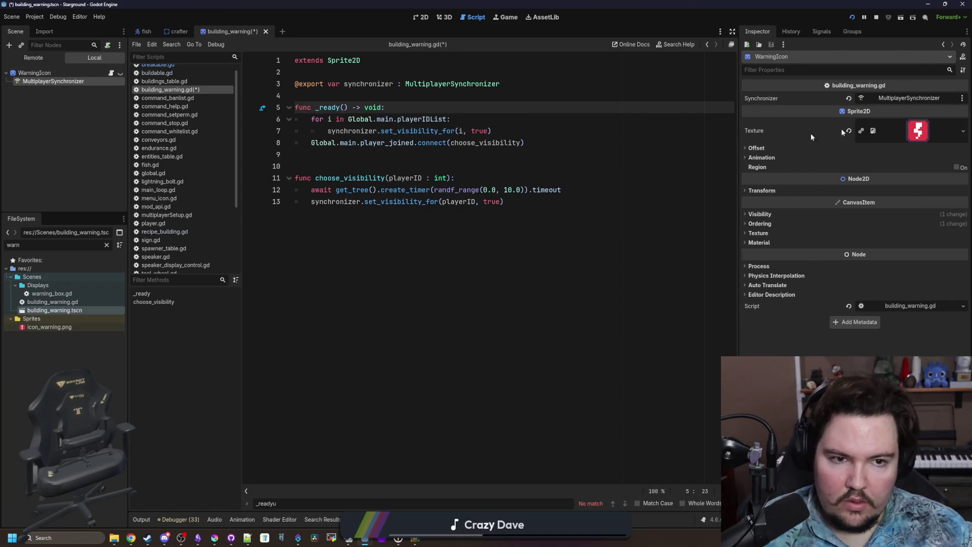
click(531, 179)
click(393, 154)
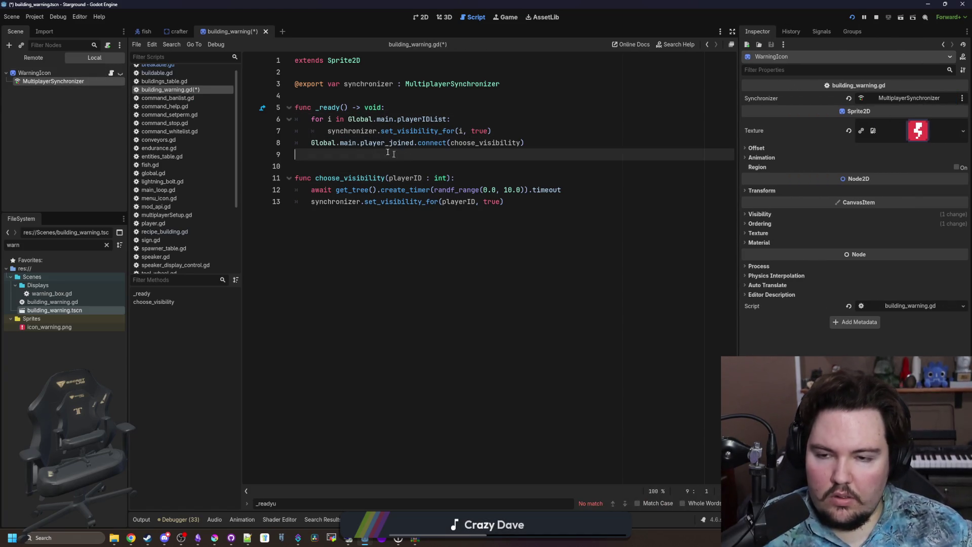
click(331, 98)
click(331, 156)
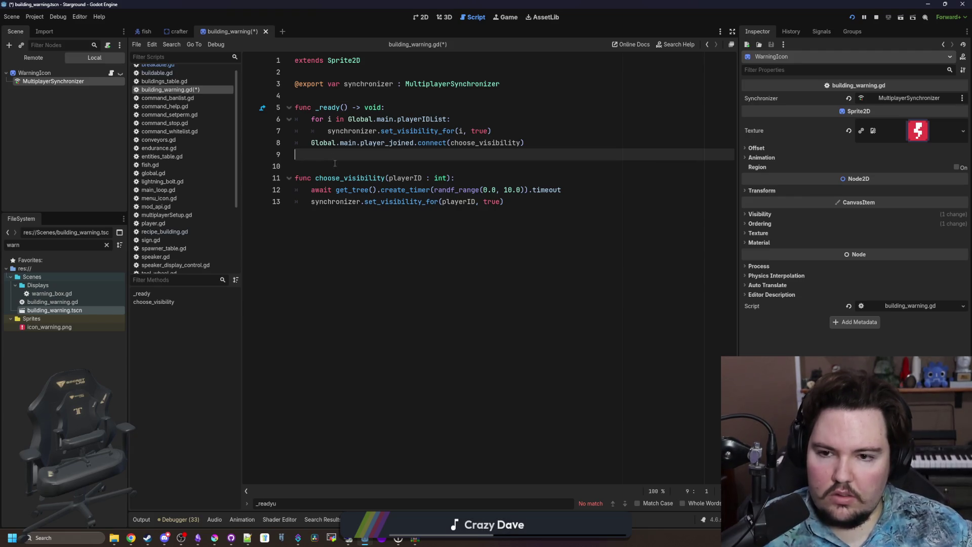
click(336, 163)
click(403, 158)
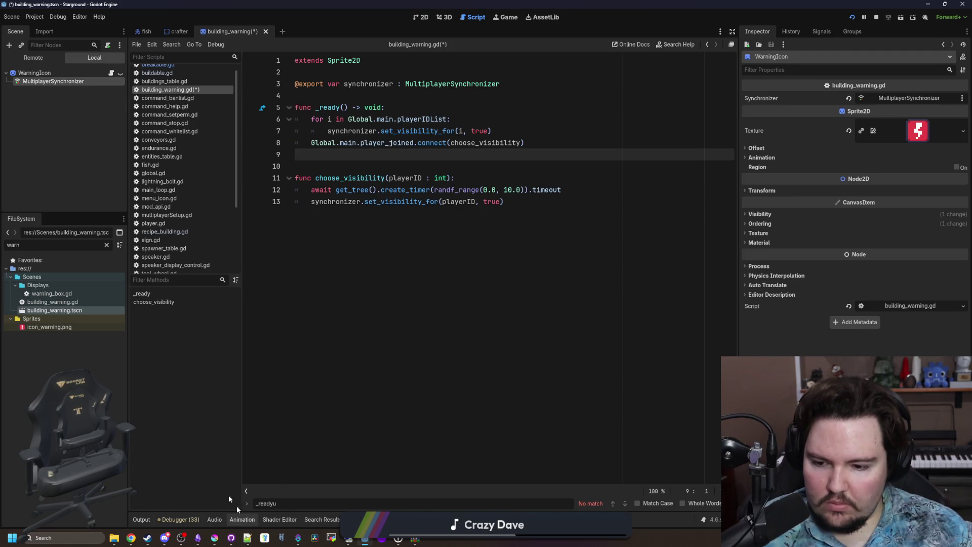
click(60, 82)
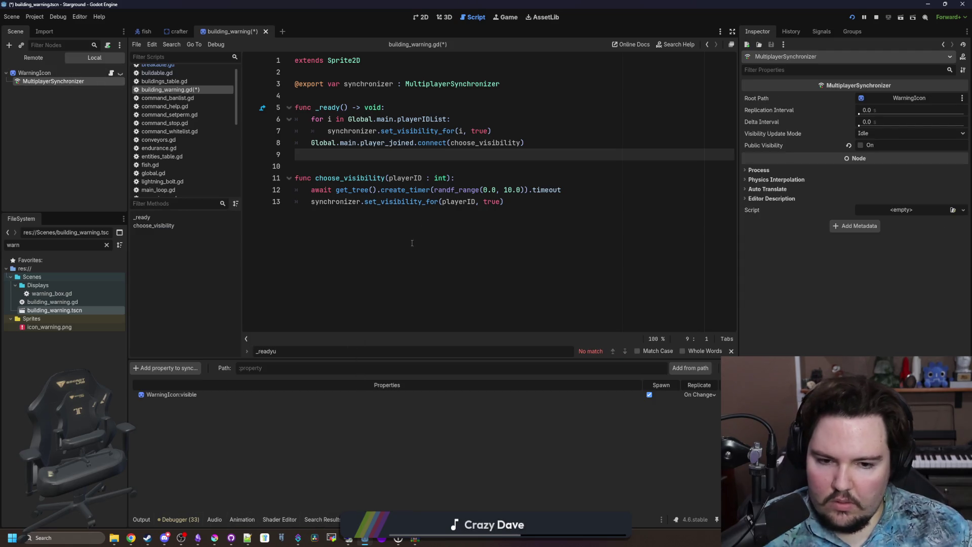
- Place the insertion point on empty line 10 of building_warning.gd, below the choose_visibility header
click(412, 161)
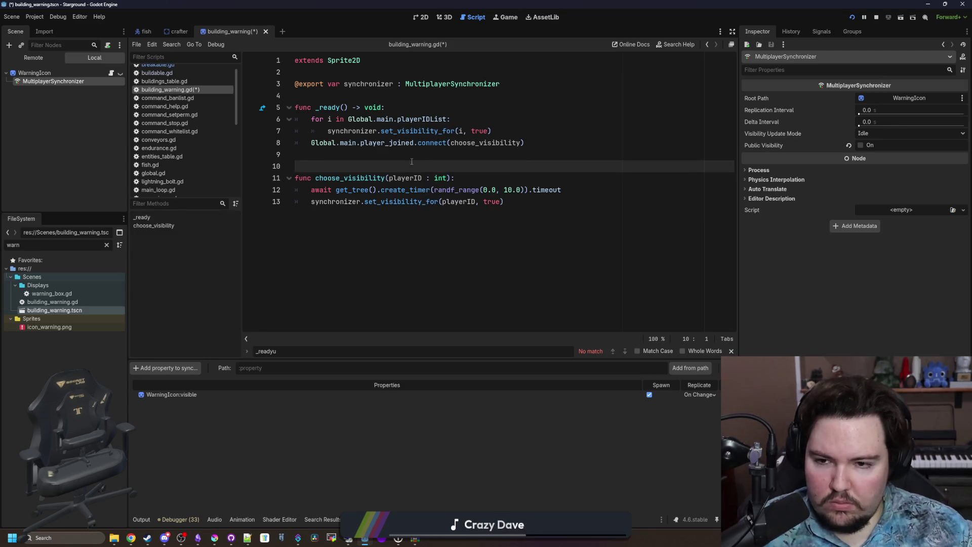
click(408, 156)
click(376, 163)
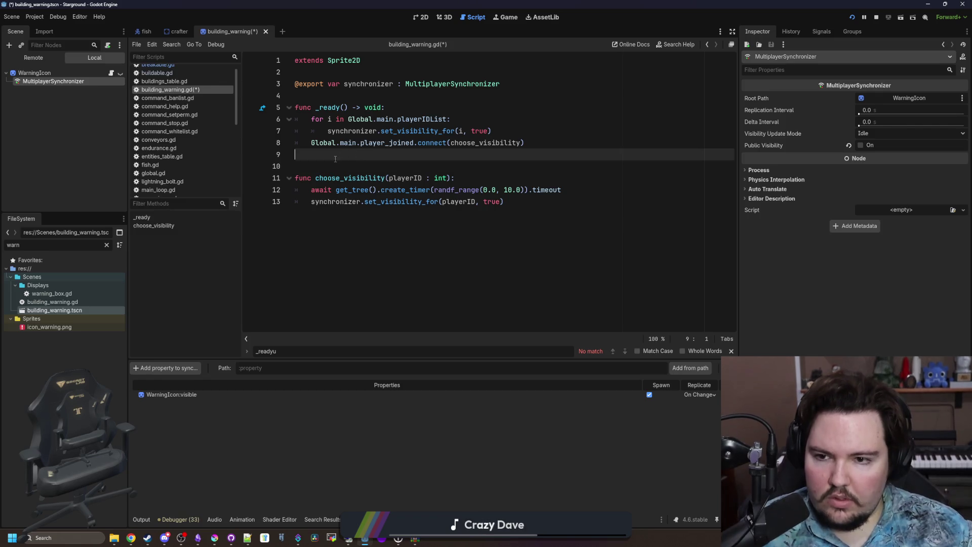
click(344, 175)
click(346, 168)
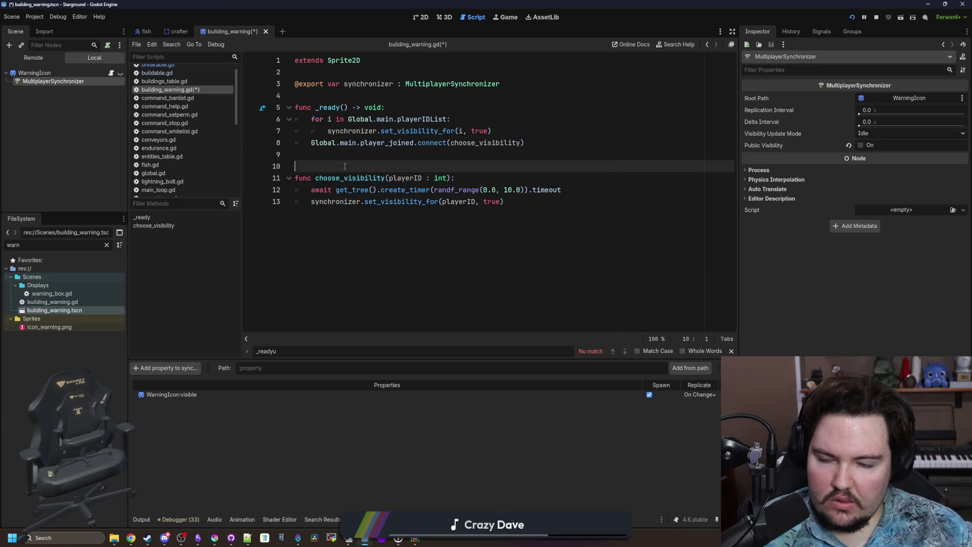
- Save the building_warning scene and its script with Ctrl+S, repeating the save several times
key(ctrl+s)
key(ctrl+s)
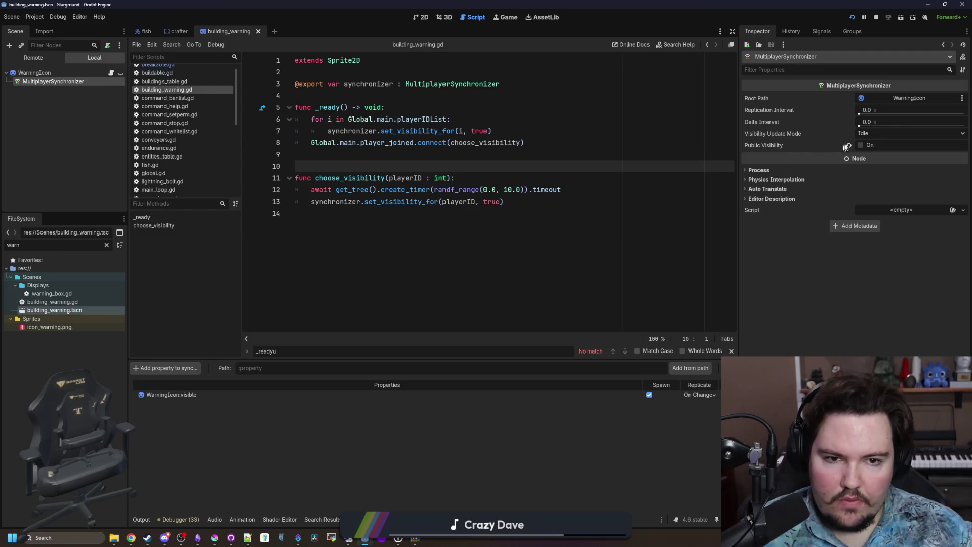
key(ctrl+s)
key(ctrl+s)
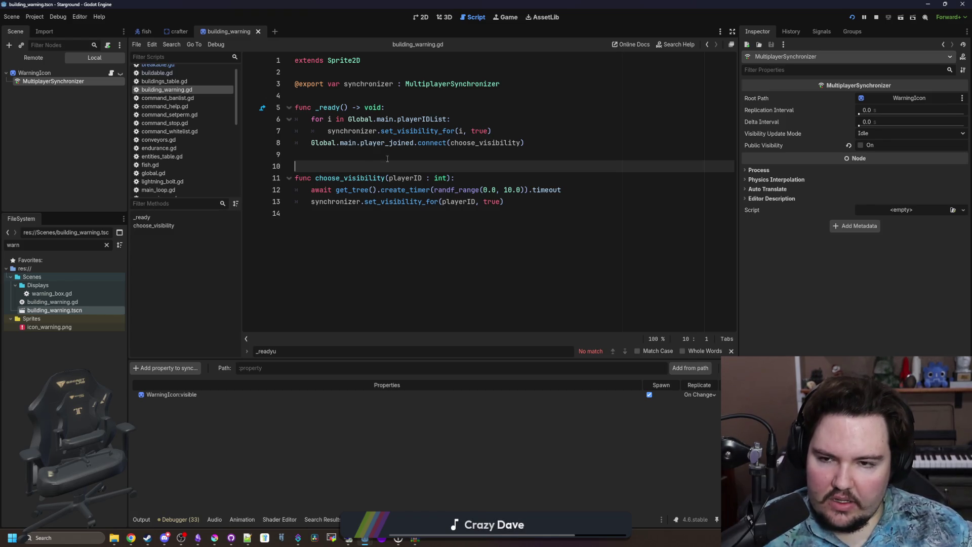
key(Up)
key(ctrl+s)
key(Down)
key(ctrl+s)
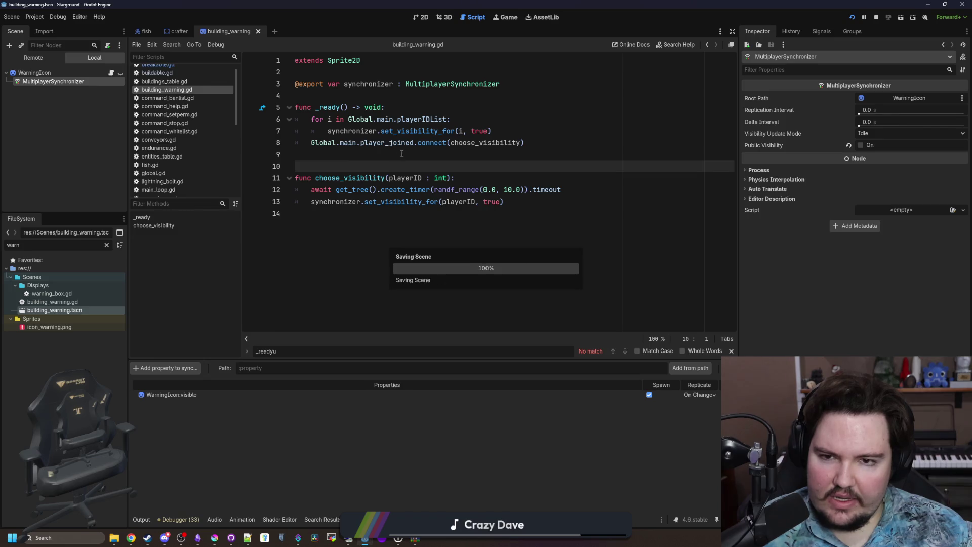
key(Up)
key(Down)
key(ctrl+s)
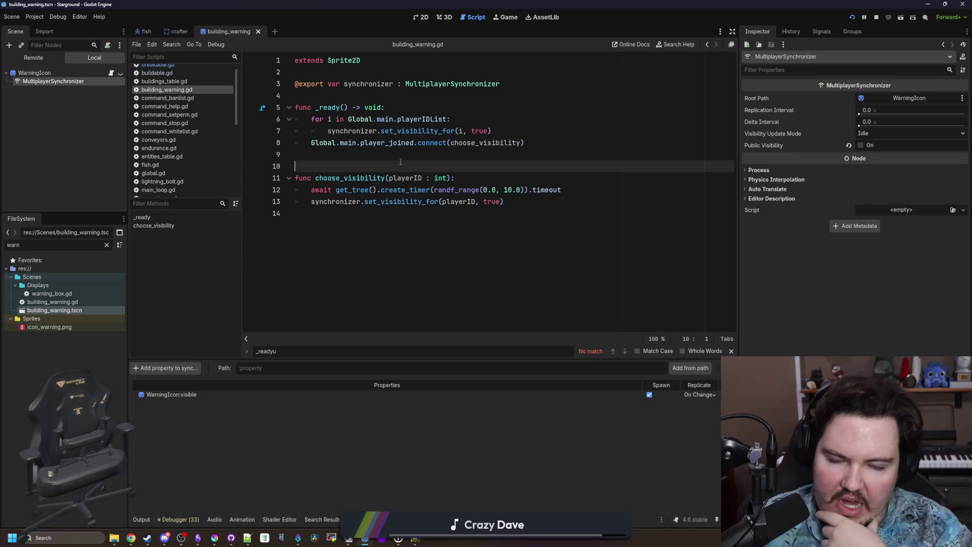
key(ctrl+s)
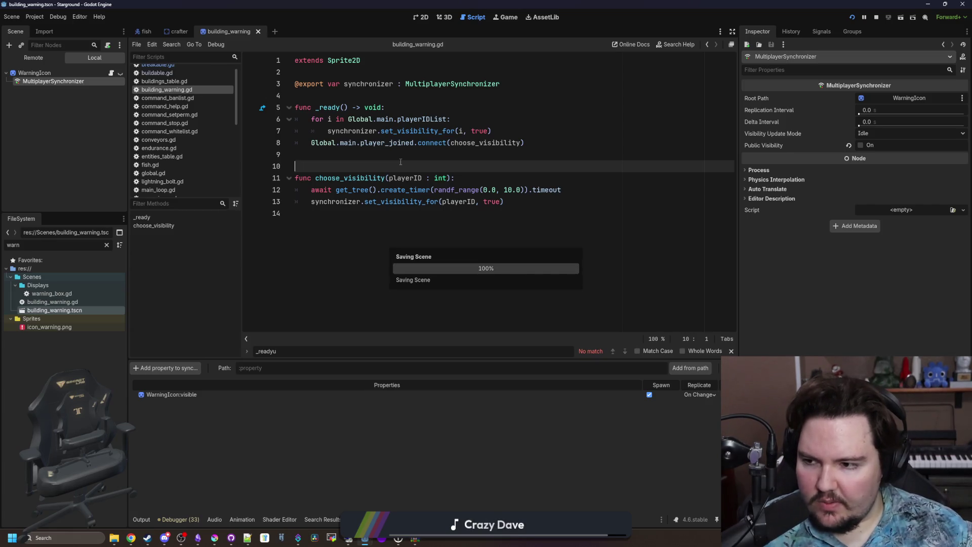
key(ctrl+s)
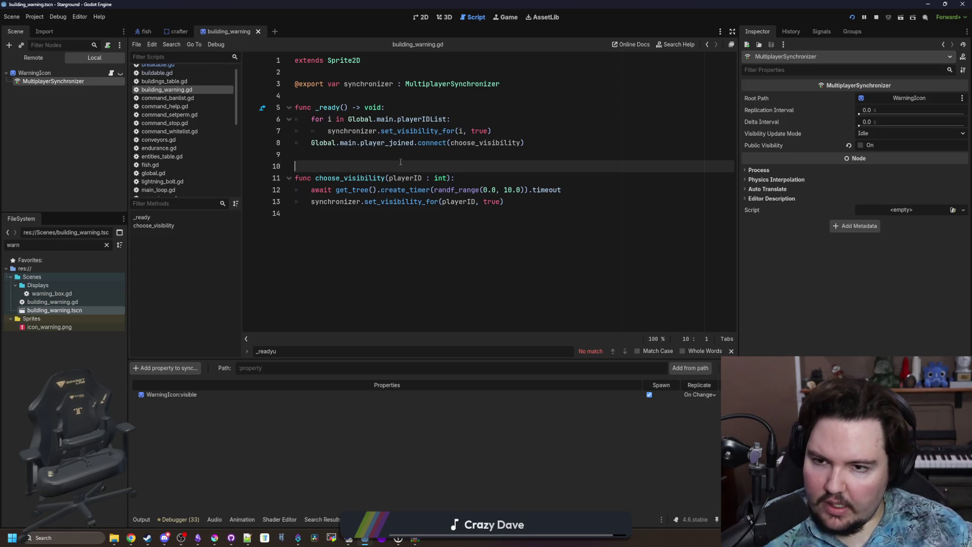
scroll(176, 118, up, 1)
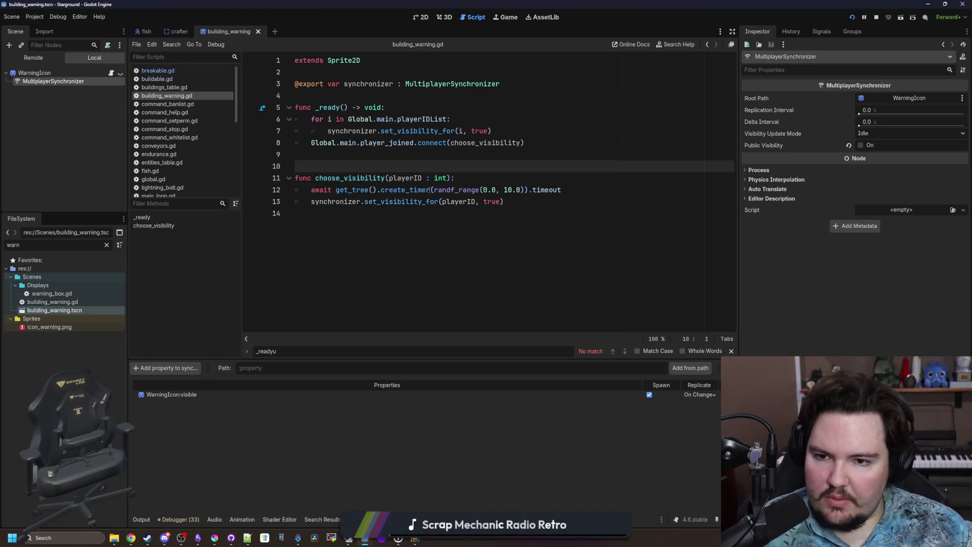
- Delete the random-delay await create_timer line and the whole _ready function from building_warning.gd
click(505, 221)
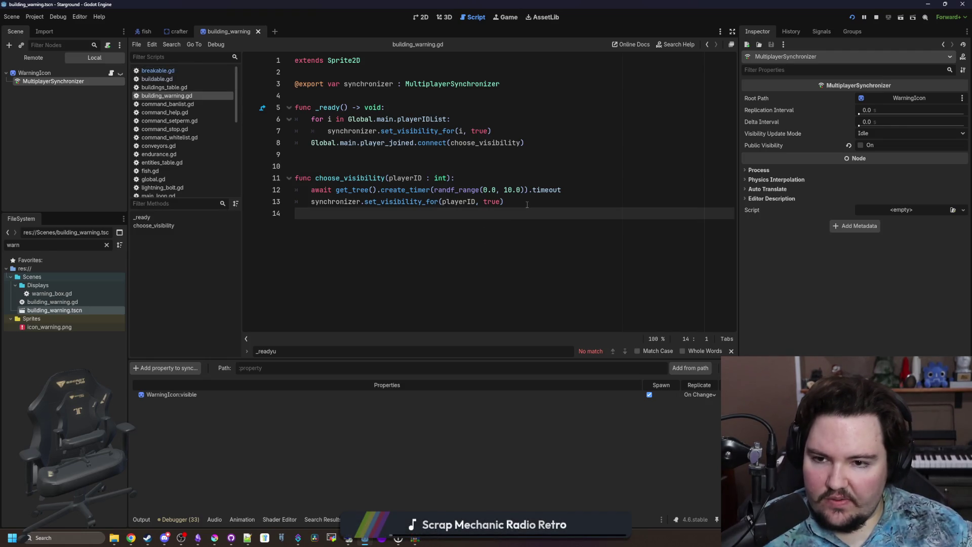
click(550, 181)
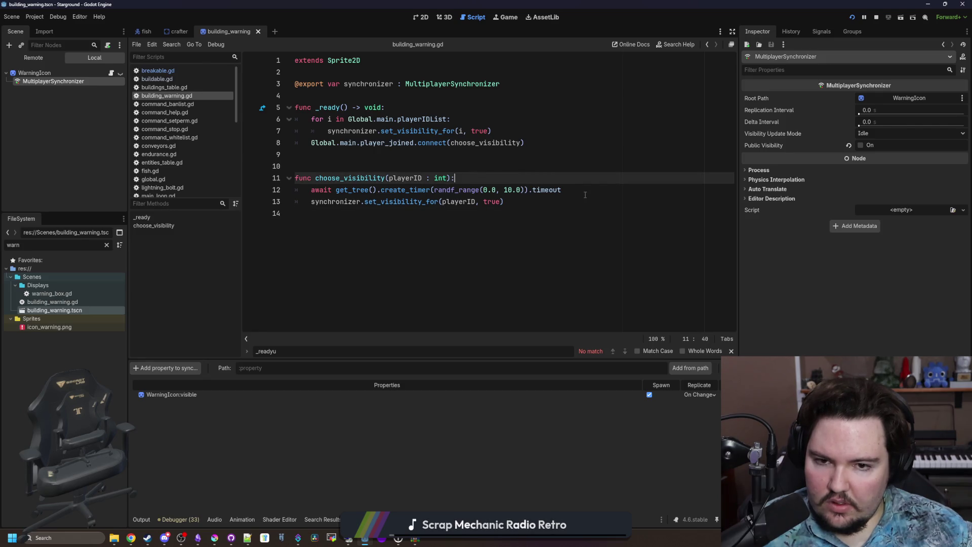
click(587, 194)
drag(587, 195, 292, 192)
key(BackSpace)
key(BackSpace)
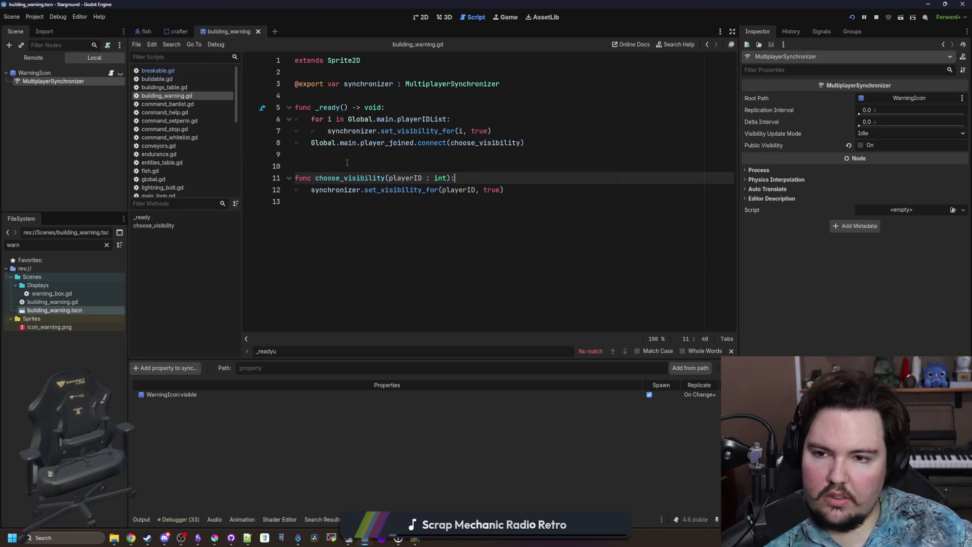
mouse_move(528, 144)
mouse_down()
mouse_move(304, 131)
mouse_move(264, 61)
mouse_move(227, 72)
mouse_move(214, 100)
mouse_up()
key(Delete)
key(Delete)
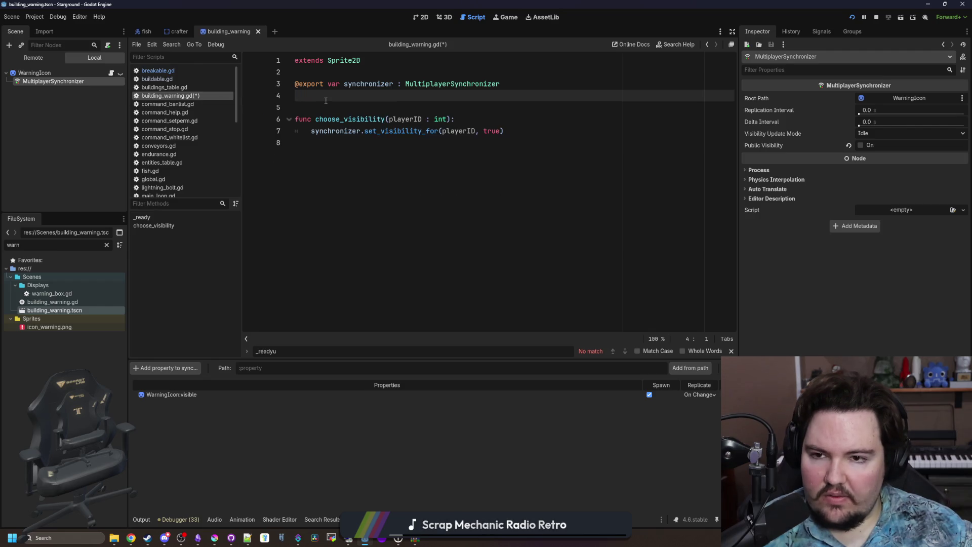